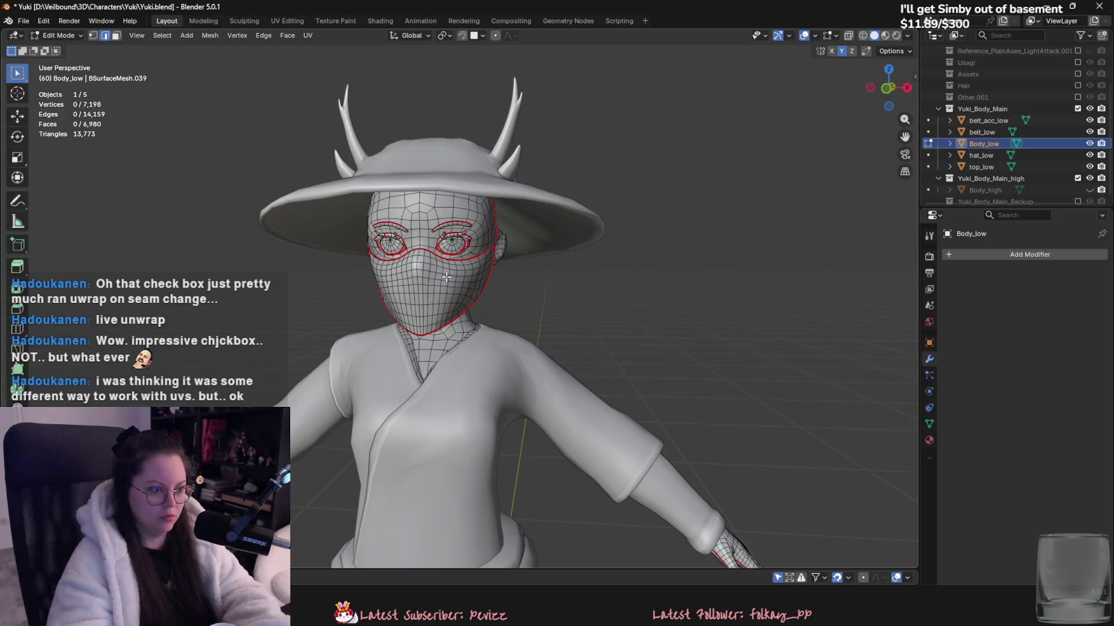
key("Tab")
- Return to Object Mode and select the low-poly Body_low mesh
scroll(551, 332, "down", 2)
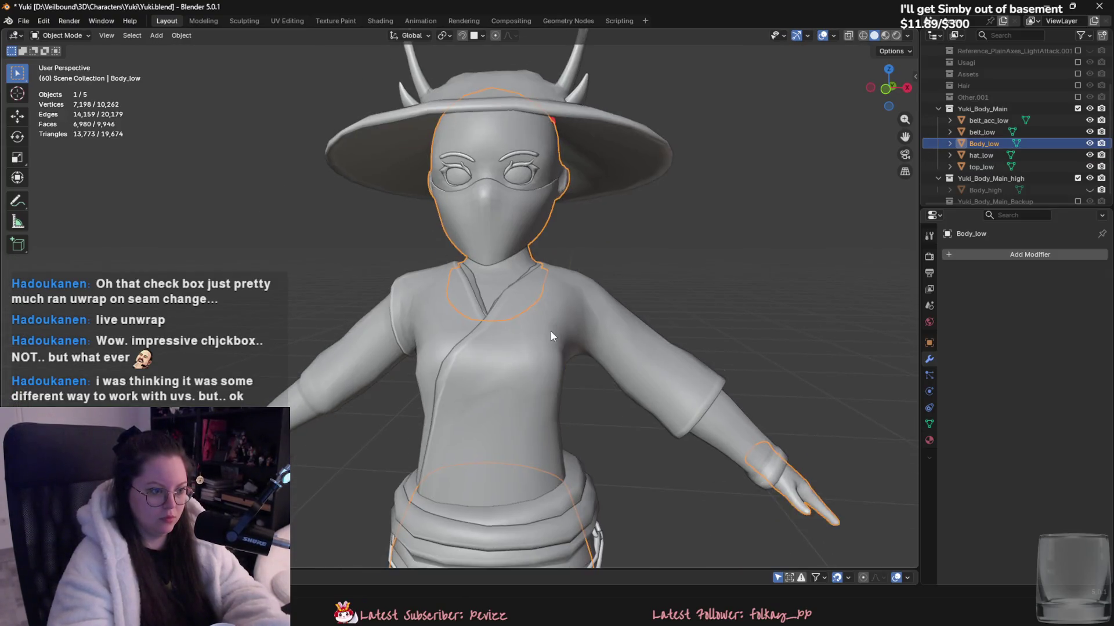
middle_click_drag(551, 332, 524, 318, "shift")
scroll(566, 312, "up", 3)
scroll(564, 319, "down", 3)
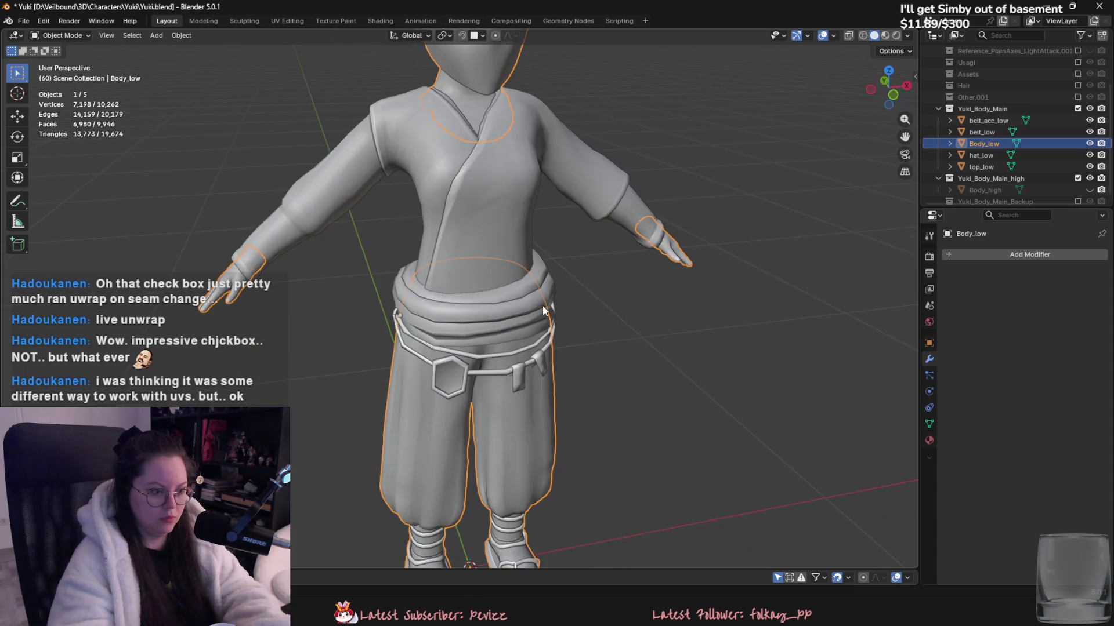
left_click(499, 447)
scroll(496, 302, "up", 2)
left_click(514, 357)
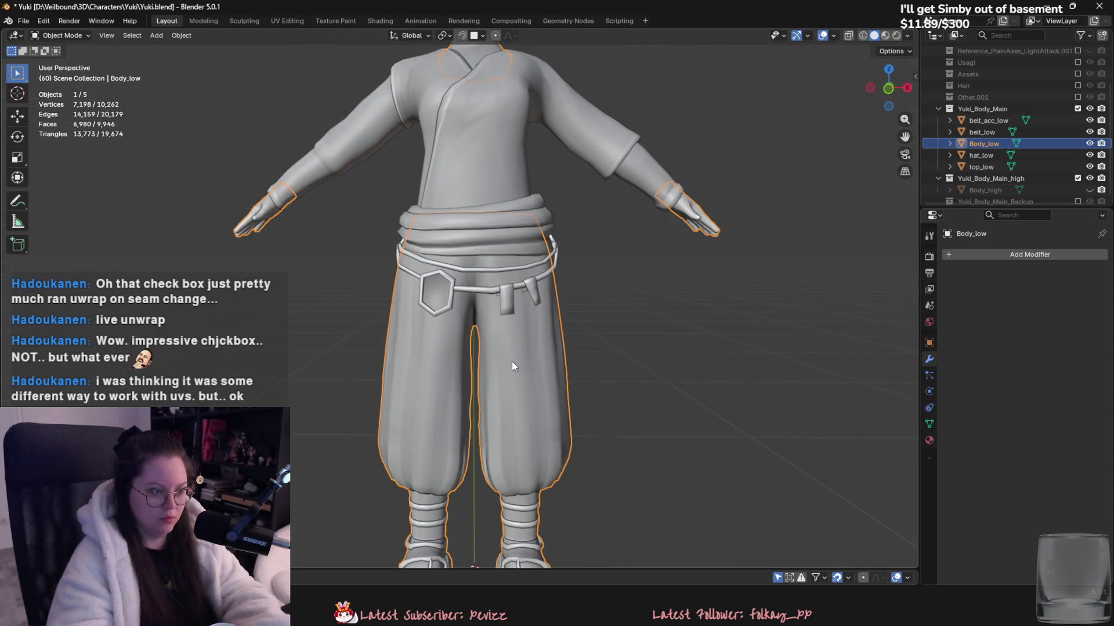
- In Edit Mode, L-select the pants and both ankle wraps on Body_low
middle_click_drag(512, 361, 499, 321, "shift")
key("Tab")
key("l")
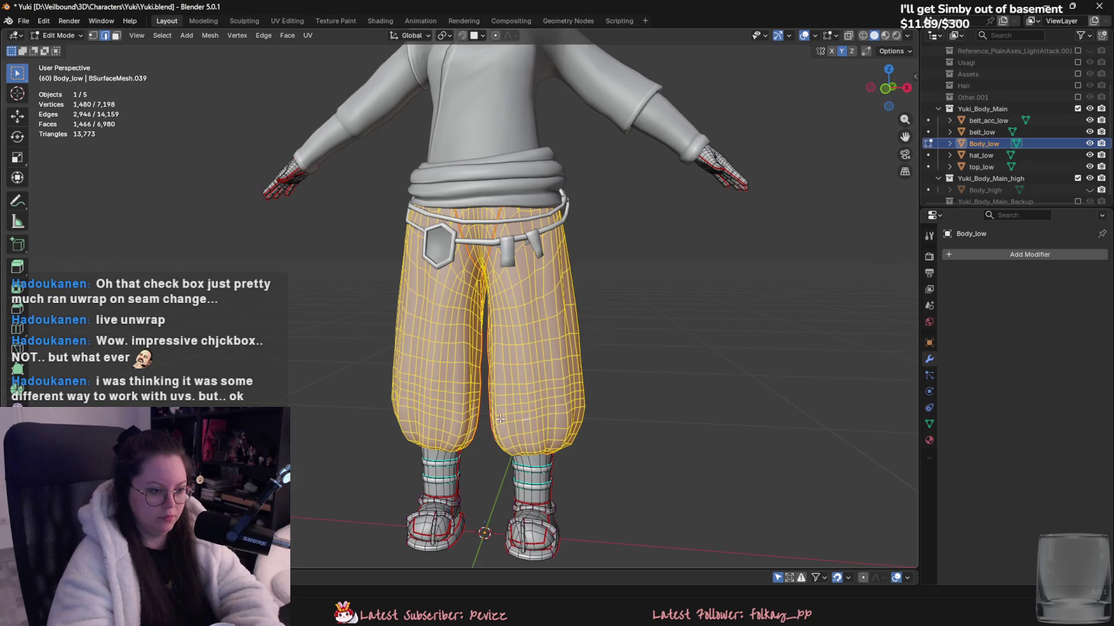
key("l")
key("l")
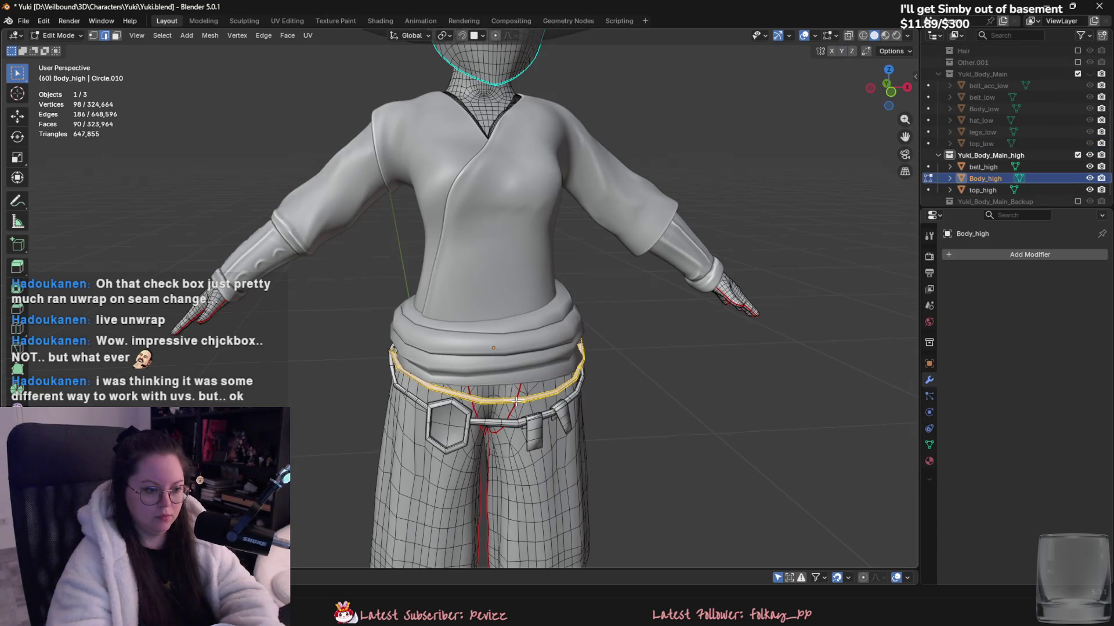
- Separate the belt pieces and belt tag from the high-poly body into a new object
key("l")
key("l")
key("l")
key("l")
middle_click_drag(549, 418, 583, 357)
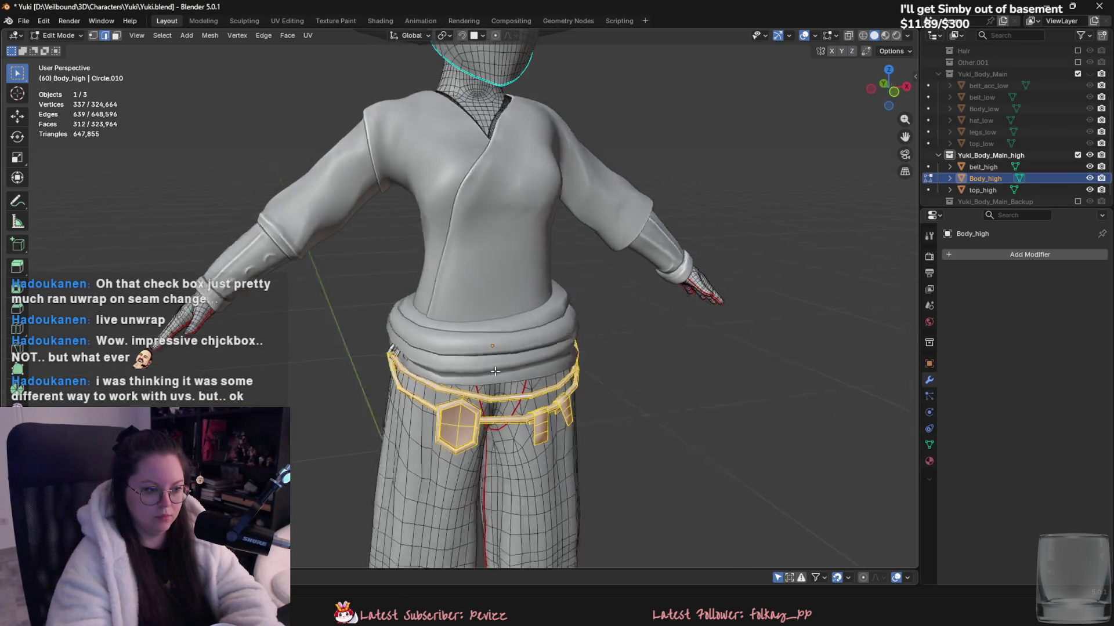
key("p")
left_click(581, 356)
key("Tab")
- Rename the new belt object to belt_acc_high
left_click(566, 388)
middle_click_drag(566, 388, 574, 386)
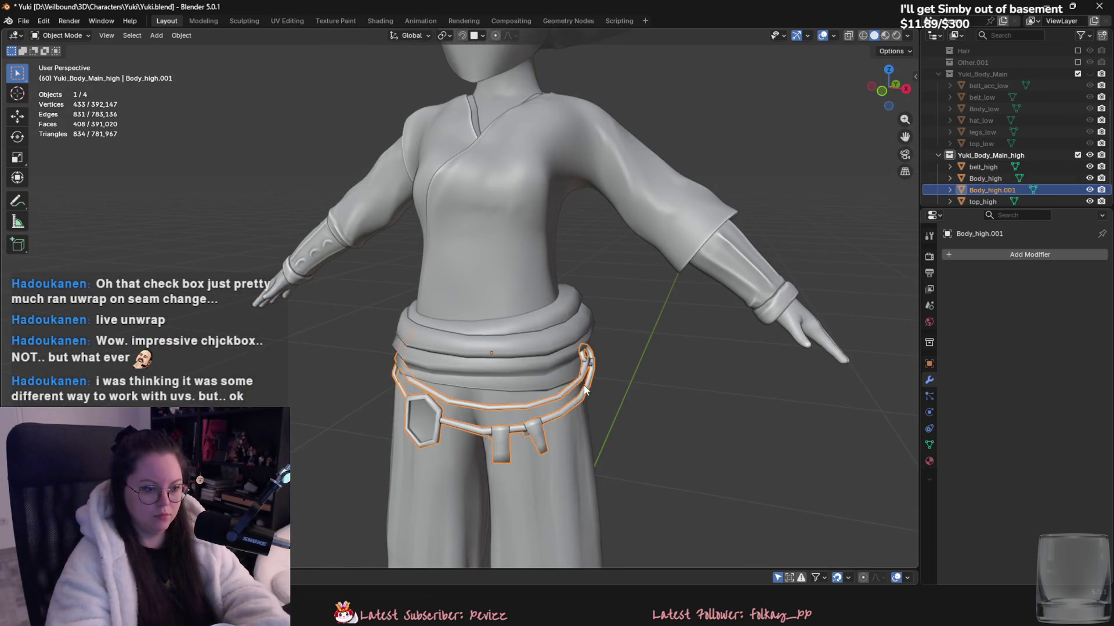
scroll(988, 159, "down", 1)
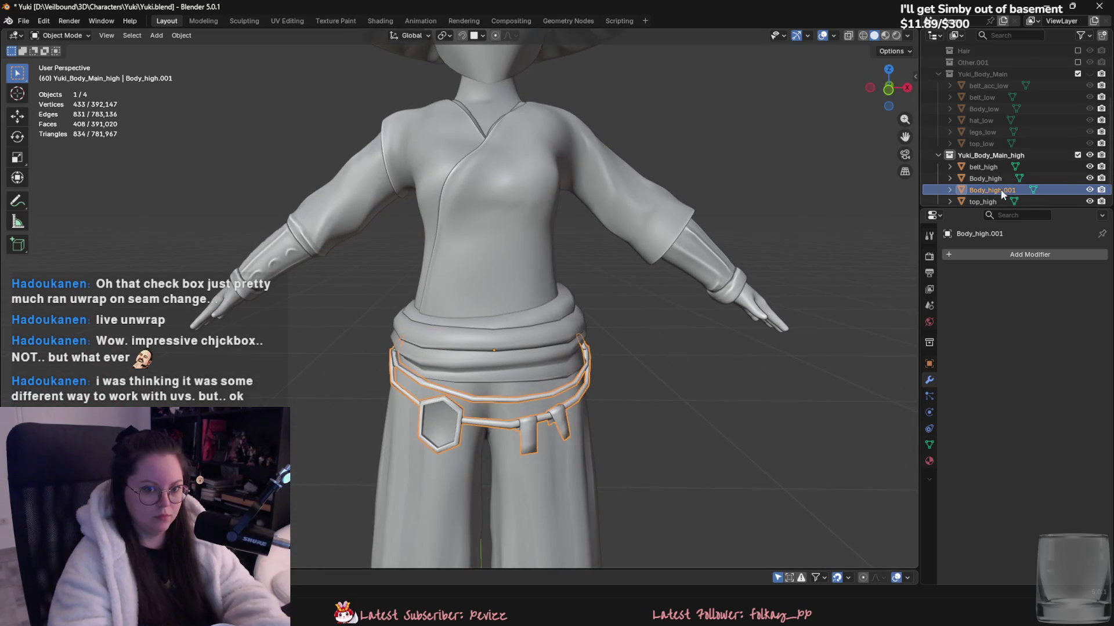
key("F2")
type("belt_")
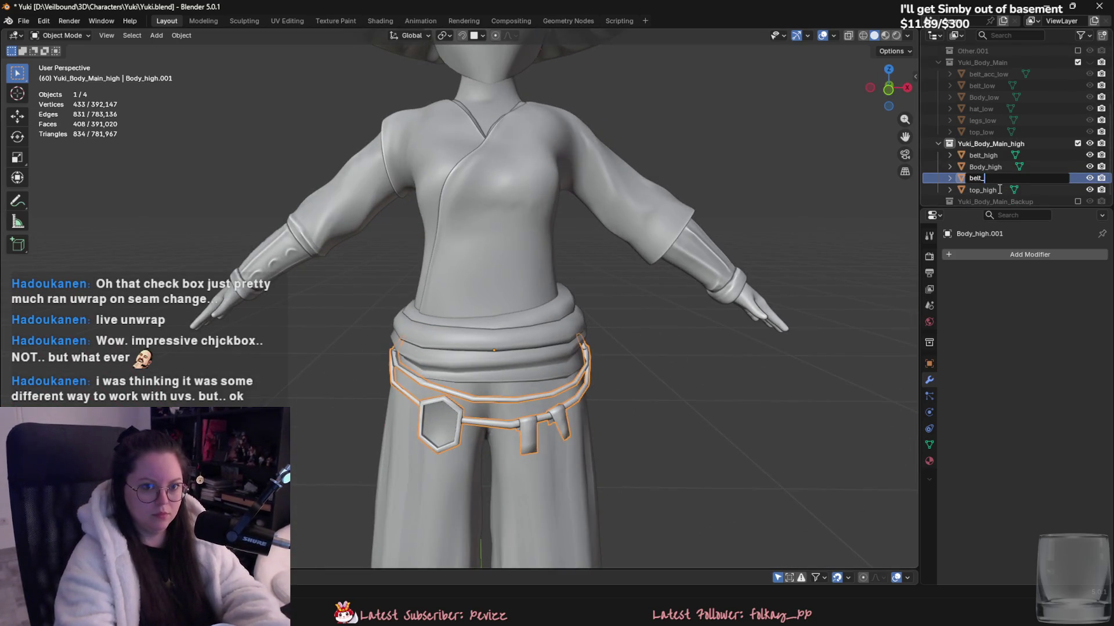
type("acc_high")
key("Return")
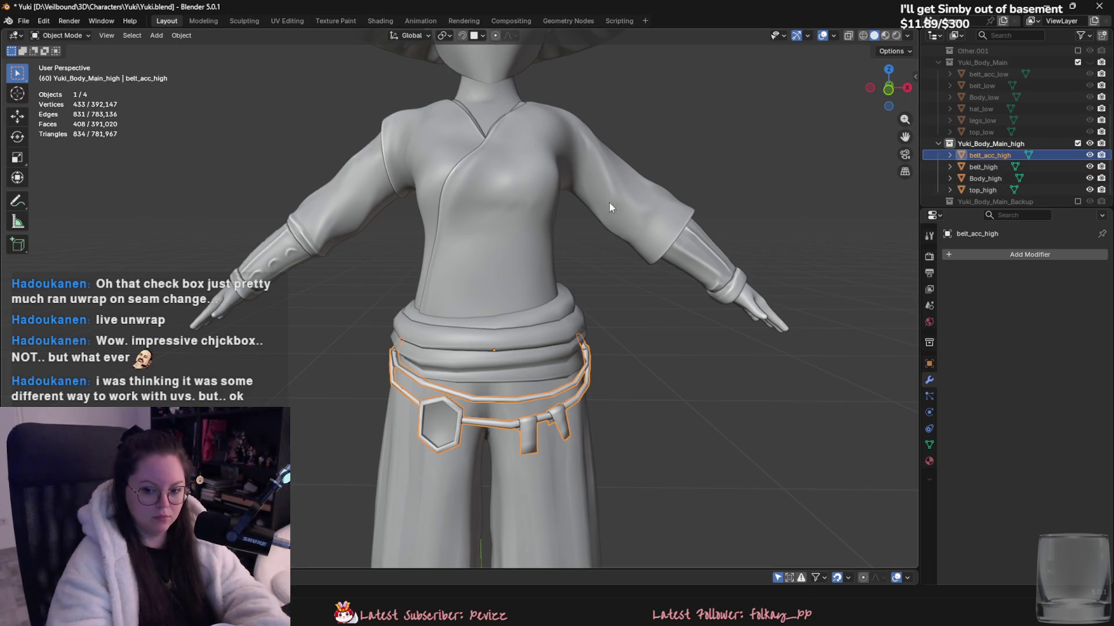
- Hide the belt_acc_high and belt_high objects
key("h")
left_click(524, 327)
key("h")
- Separate the high-poly pants and both leg cuffs from Body_high into a new object
left_click(534, 353)
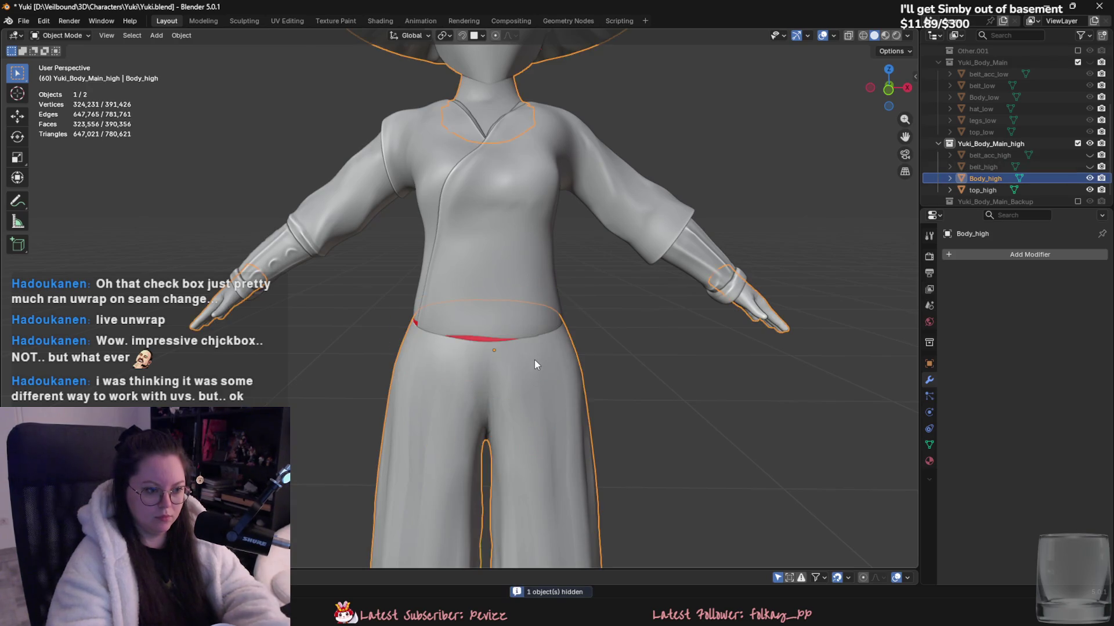
key("Tab")
key("l")
key("p")
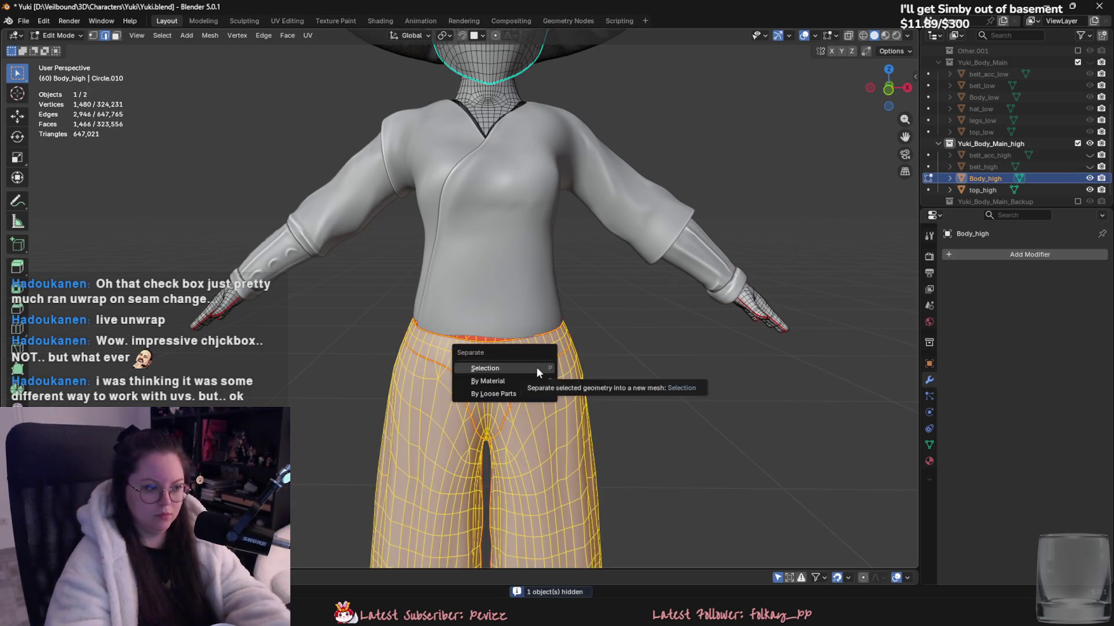
middle_click_drag(464, 406, 464, 183, "shift")
key("l")
key("l")
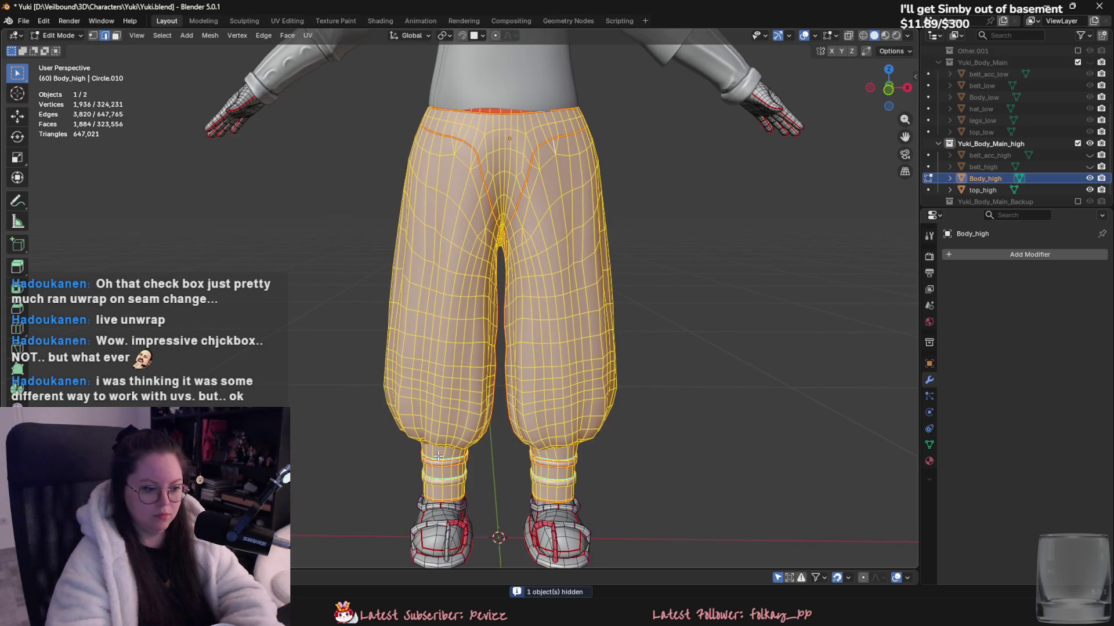
key("p")
left_click(406, 469)
key("Tab")
- Rename the new pants object to legs_high, then reselect Body_high
left_click(1002, 191)
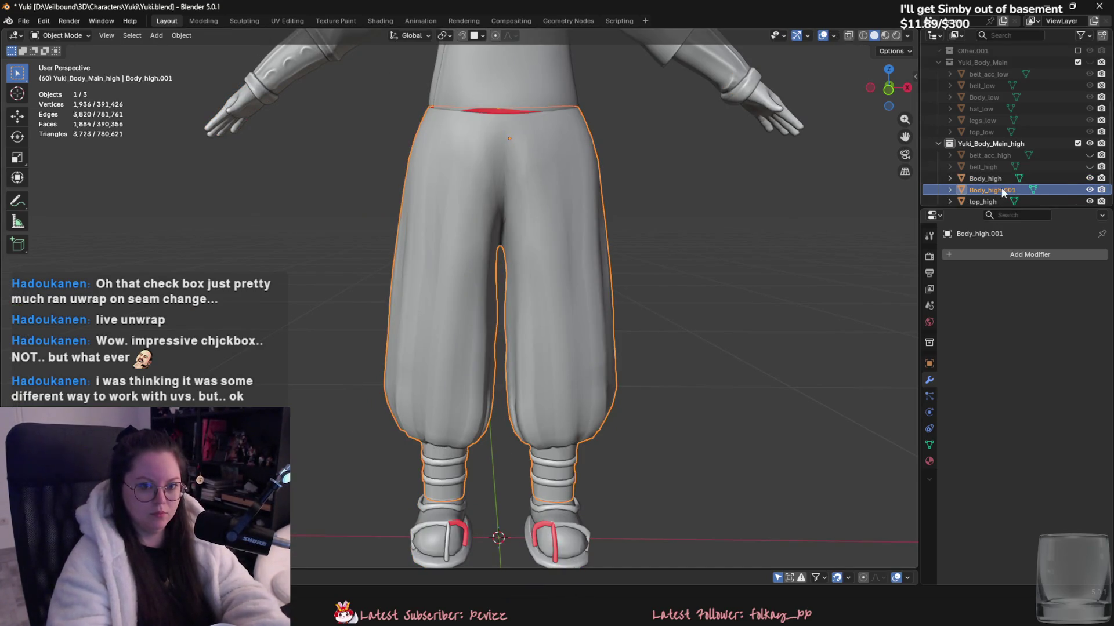
double_click(1002, 190)
scroll(1002, 190, "down", 1)
type("legs_high")
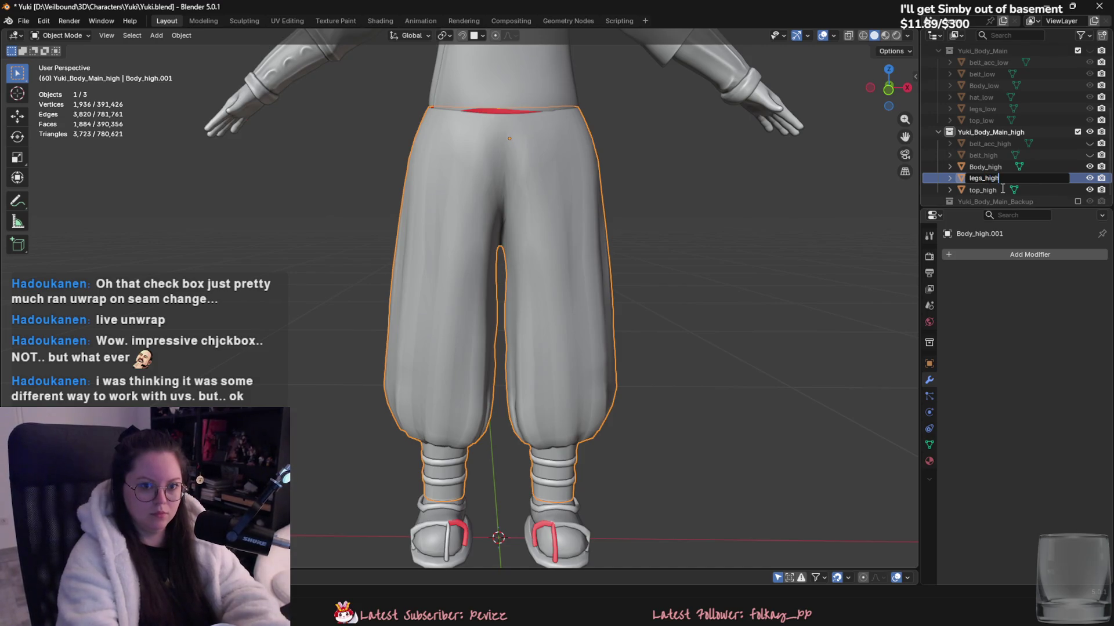
key("Return")
scroll(534, 315, "up", 5, "shift")
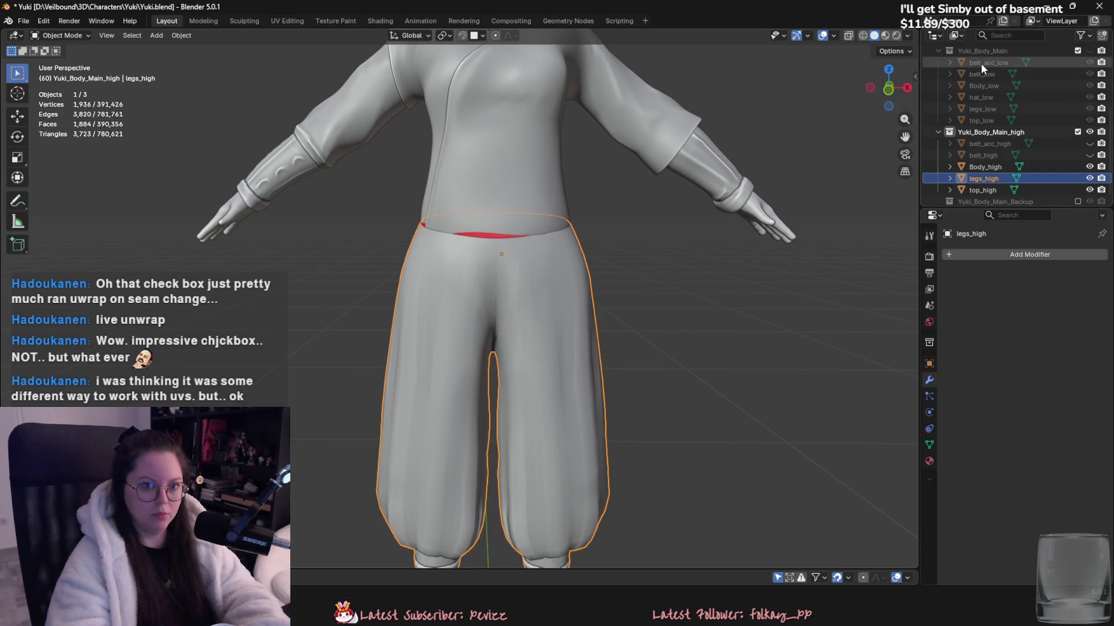
scroll(994, 162, "down", 1)
left_click(993, 163)
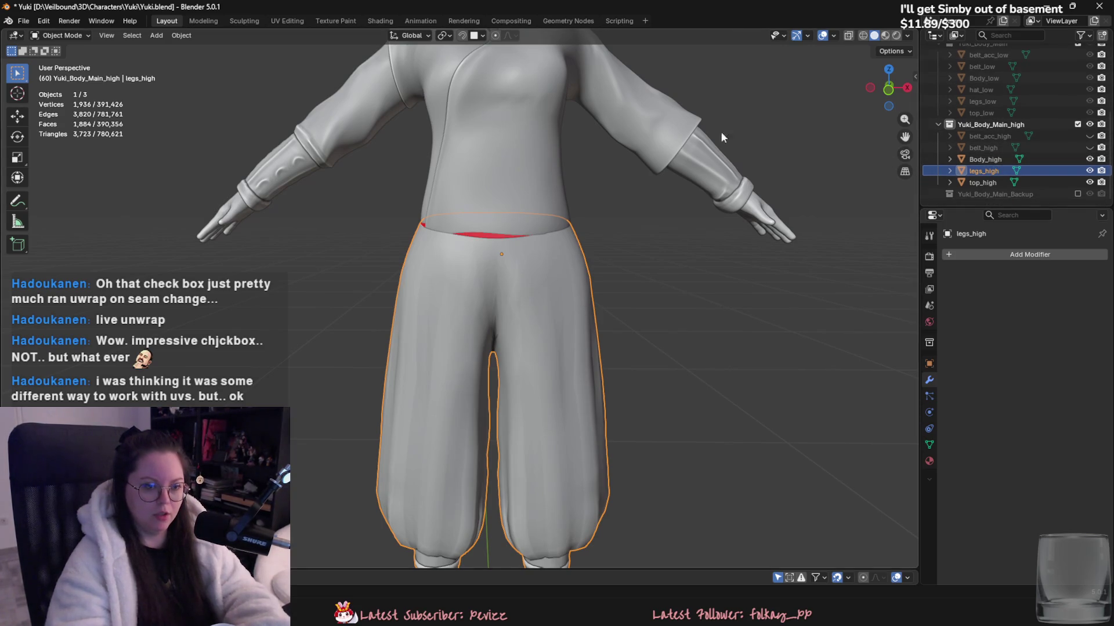
- Separate the hat from Body_high into a new object named hat_high
key("KP_Decimal")
key("Tab")
key("l")
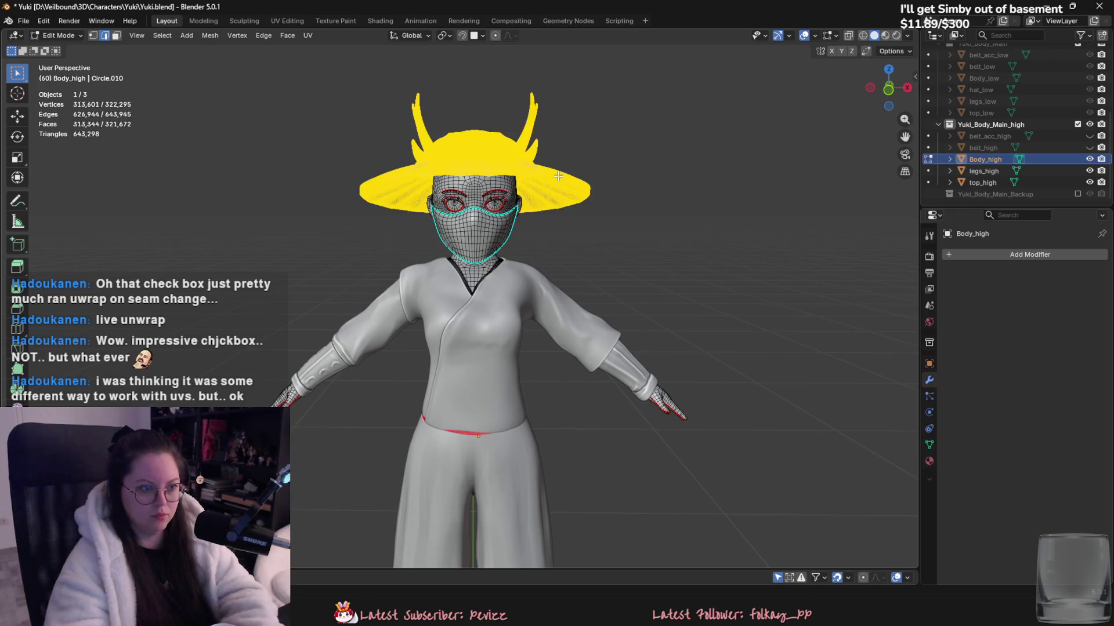
key("p")
left_click(506, 176)
key("Tab")
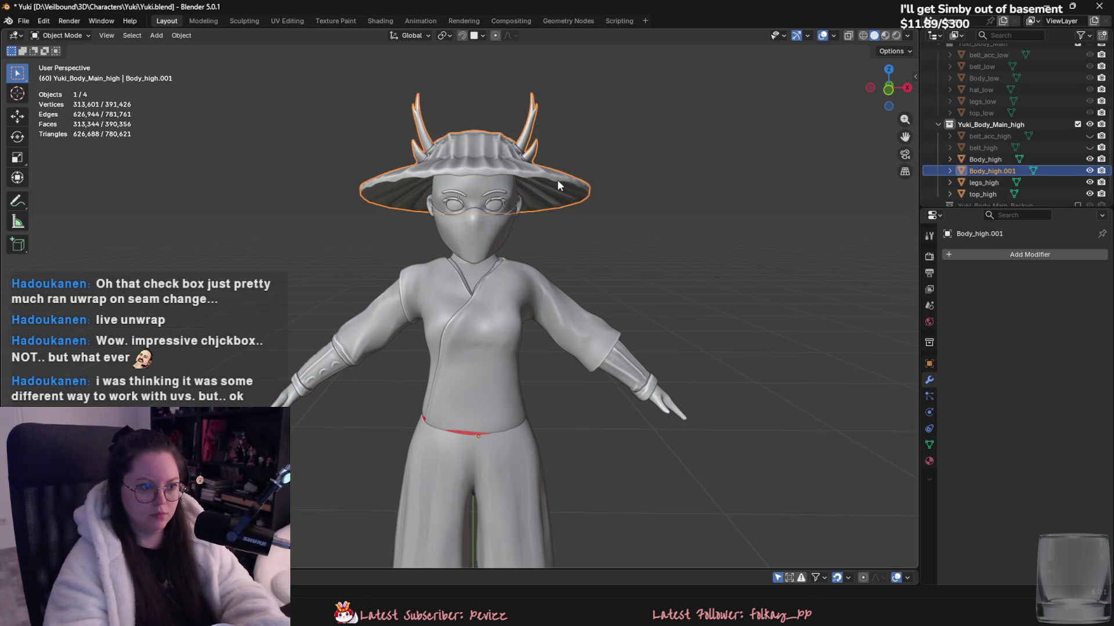
double_click(999, 168)
type("hat")
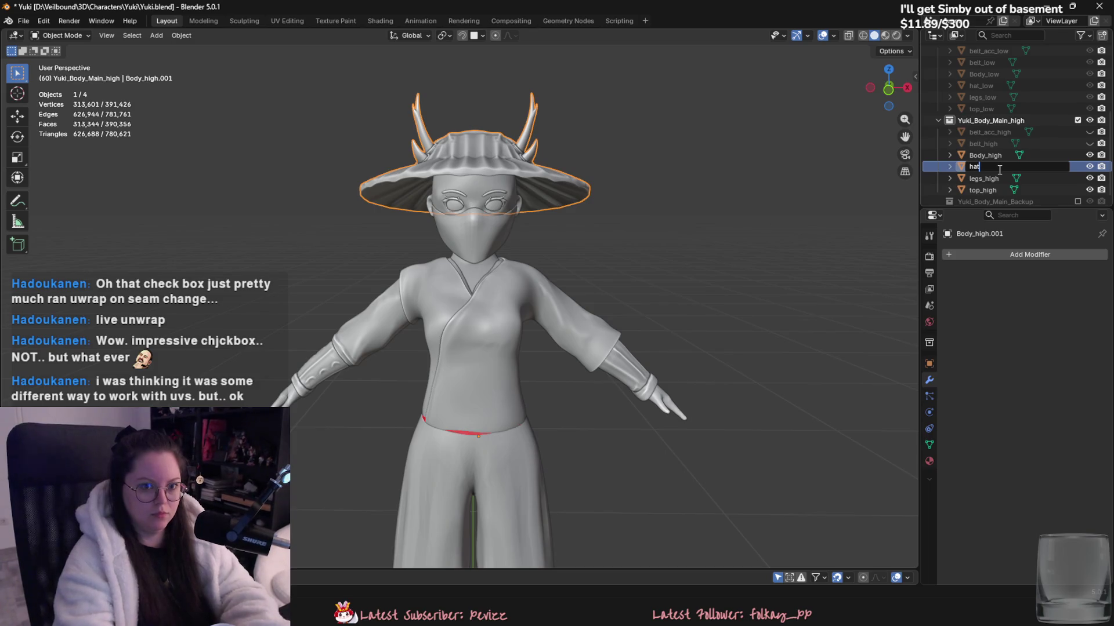
type("_high")
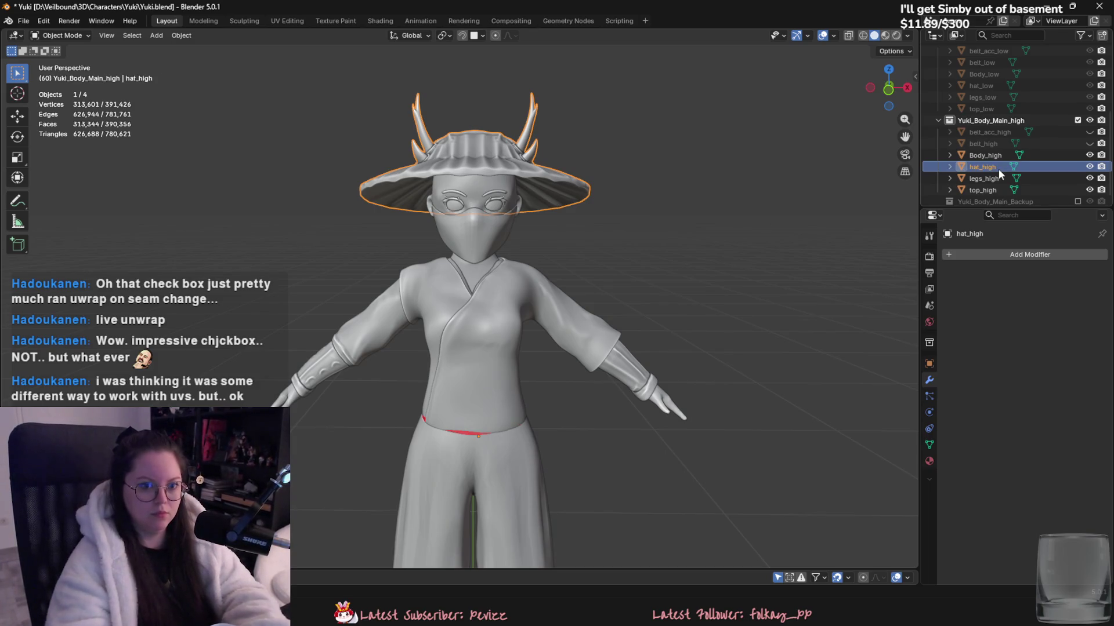
key("Return")
- Select the sandal straps on Body_high in Edit Mode, then return to Object Mode
scroll(619, 224, "down", 3)
scroll(619, 223, "up", 1)
scroll(661, 200, "up", 1)
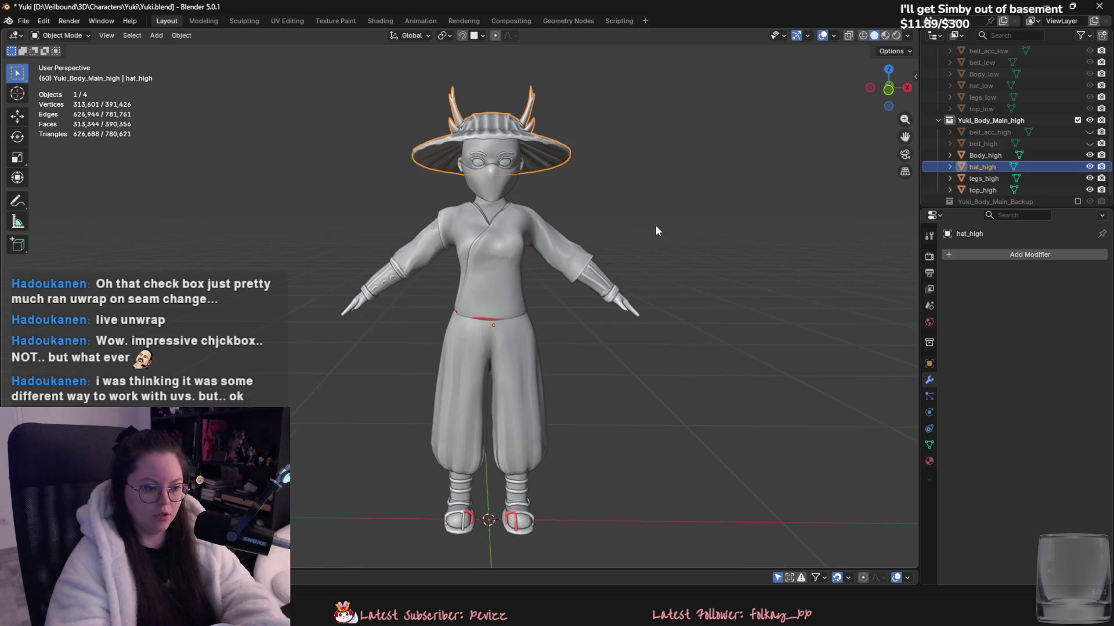
left_click(514, 528)
scroll(566, 346, "up", 2)
key("Tab")
scroll(595, 306, "up", 2)
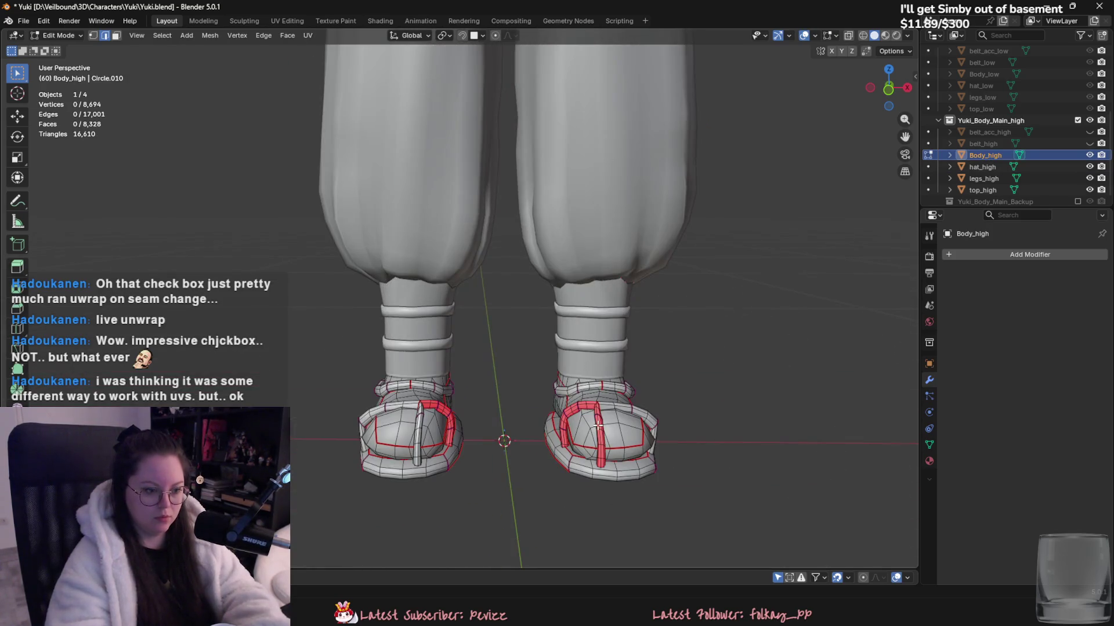
key("l")
key("l")
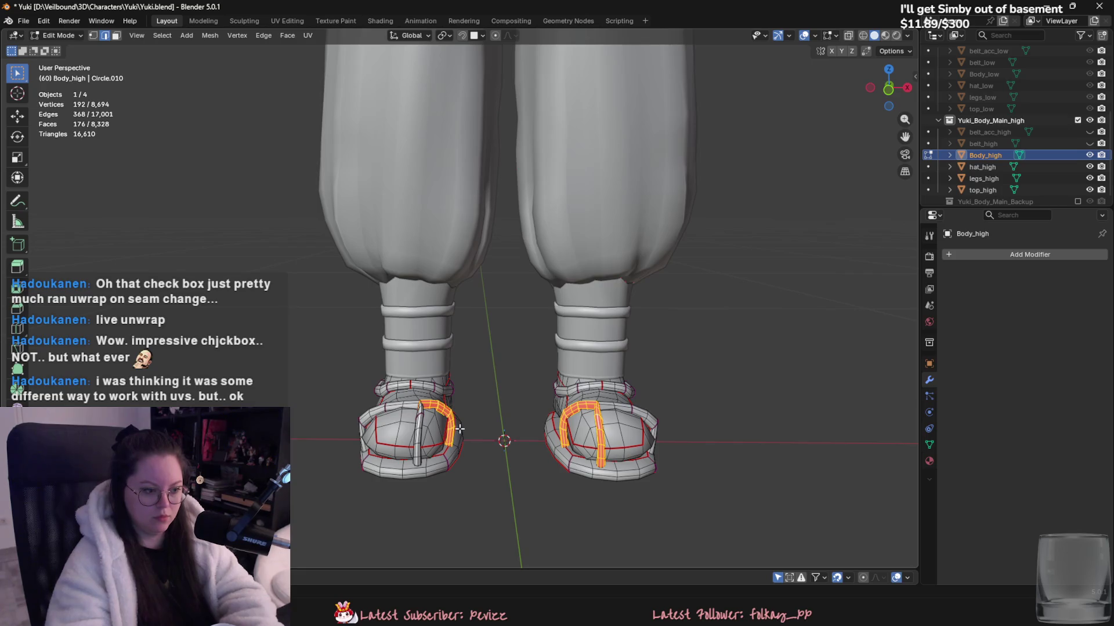
key("Tab")
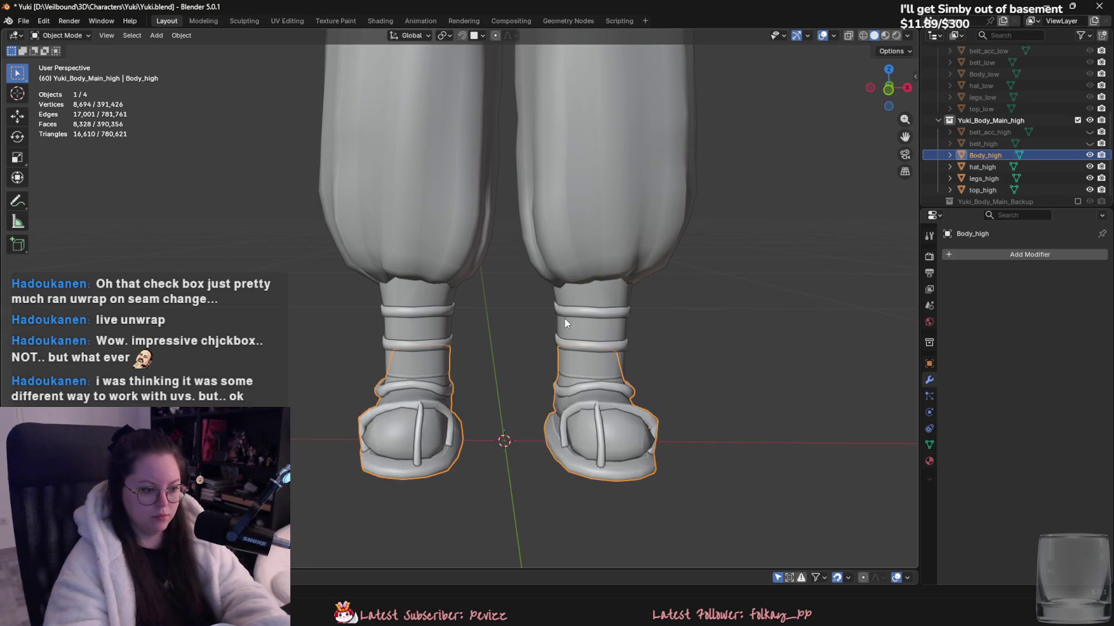
- Unhide belt_acc_high and belt_high from the outliner
scroll(574, 324, "down", 2)
scroll(579, 325, "down", 3)
scroll(576, 335, "up", 2)
left_click_drag(1089, 133, 1090, 139)
scroll(573, 174, "down", 3)
scroll(1009, 121, "up", 3)
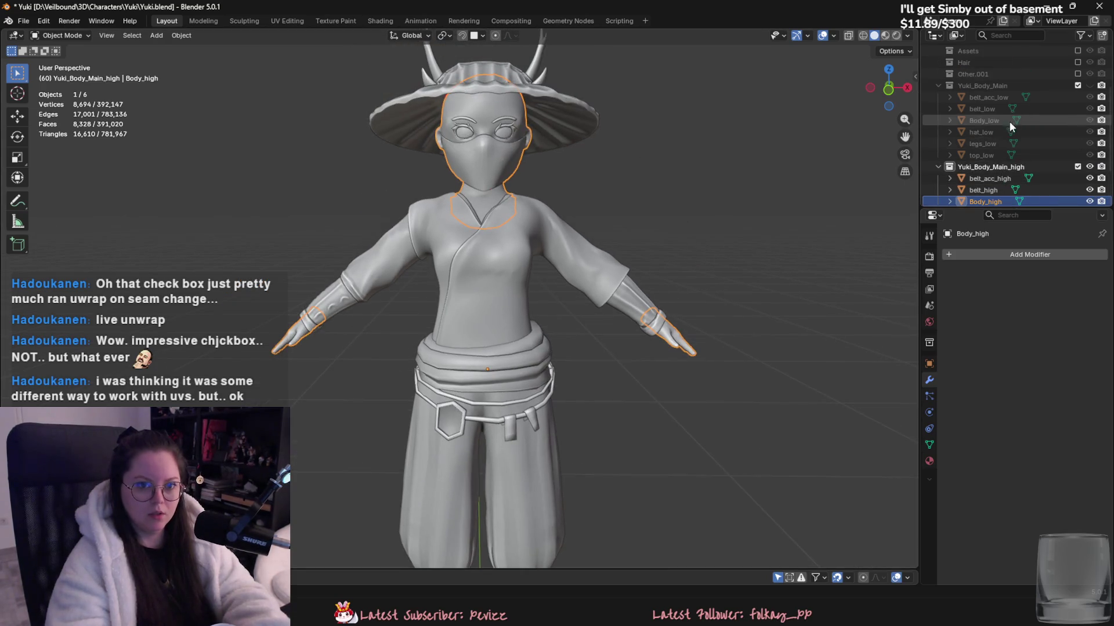
- Export the six selected high-poly parts as Yuki_high.fbx
left_click(989, 178)
scroll(998, 174, "down", 2)
left_click(998, 180, "shift")
left_click(23, 21)
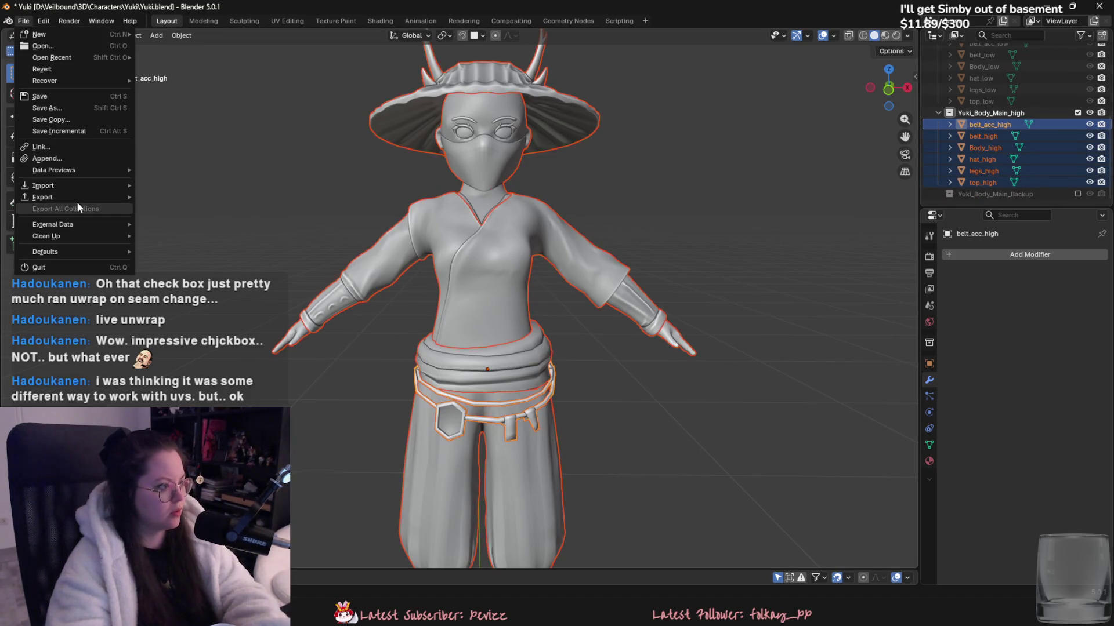
mouse_move(74, 198)
left_click(169, 290)
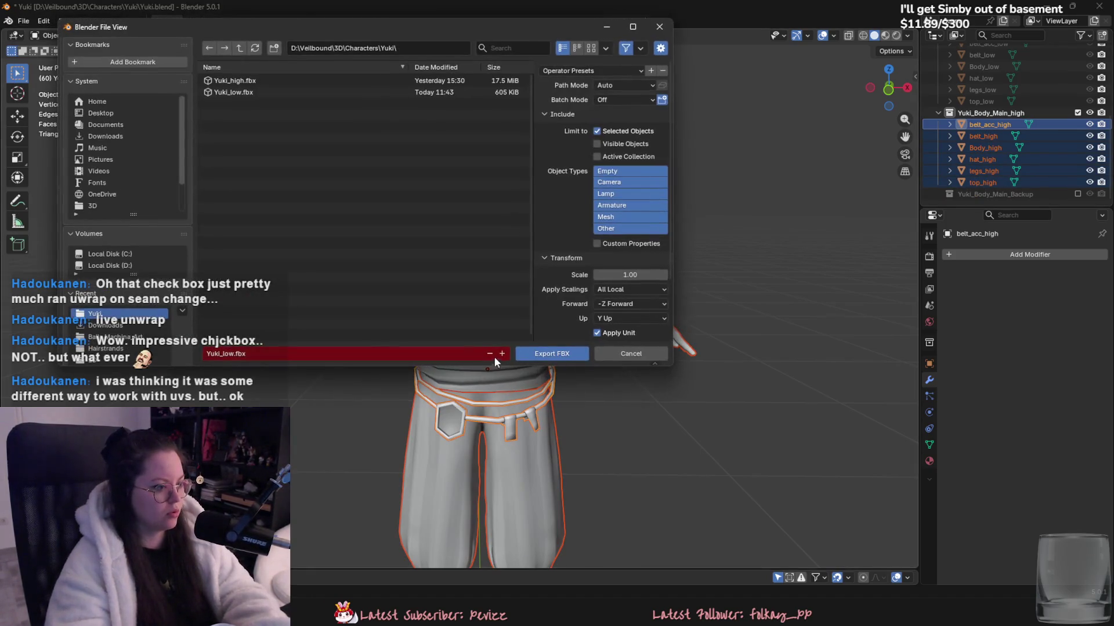
left_click(235, 80)
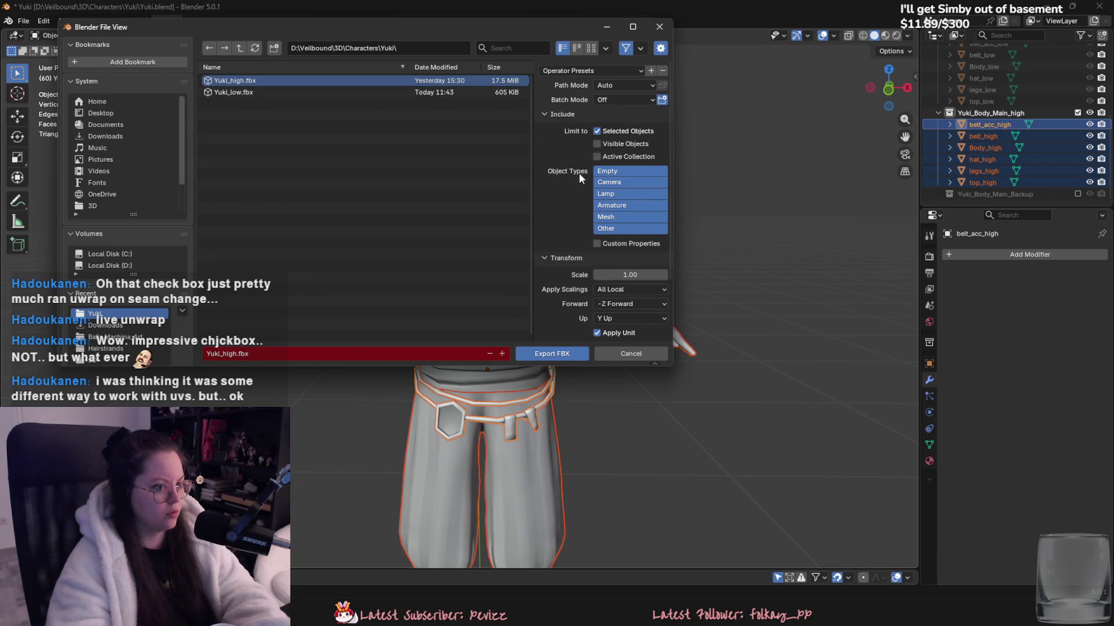
left_click(551, 354)
- Hide the high-poly collection, show Yuki_Body_Main, and select its six low-poly parts
left_click(1077, 112)
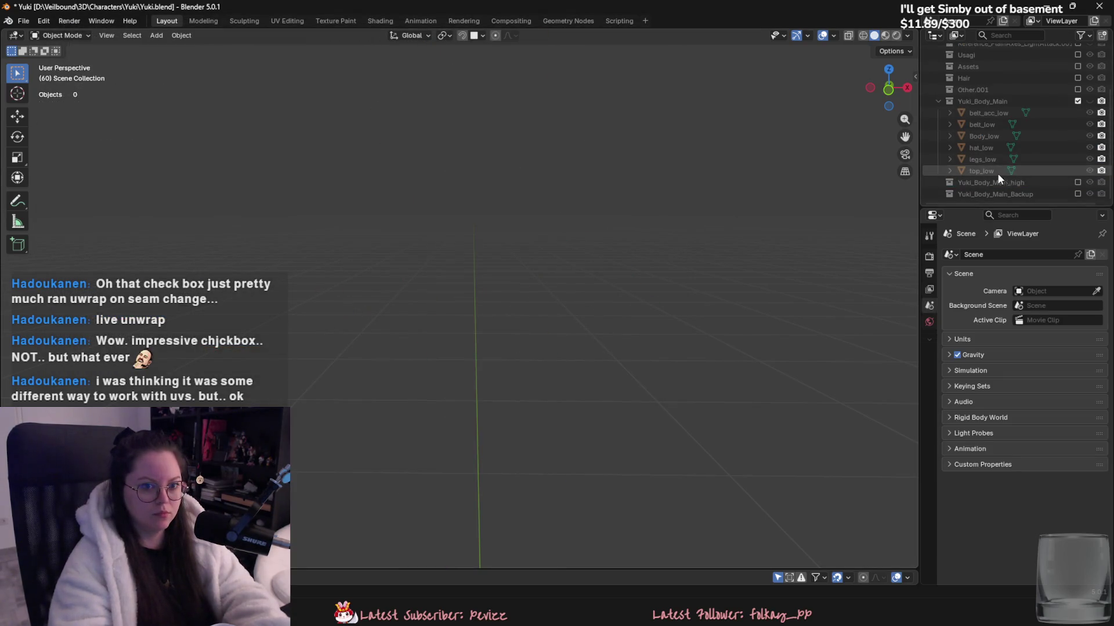
left_click(1079, 101)
left_click(981, 171)
left_click(988, 113, "shift")
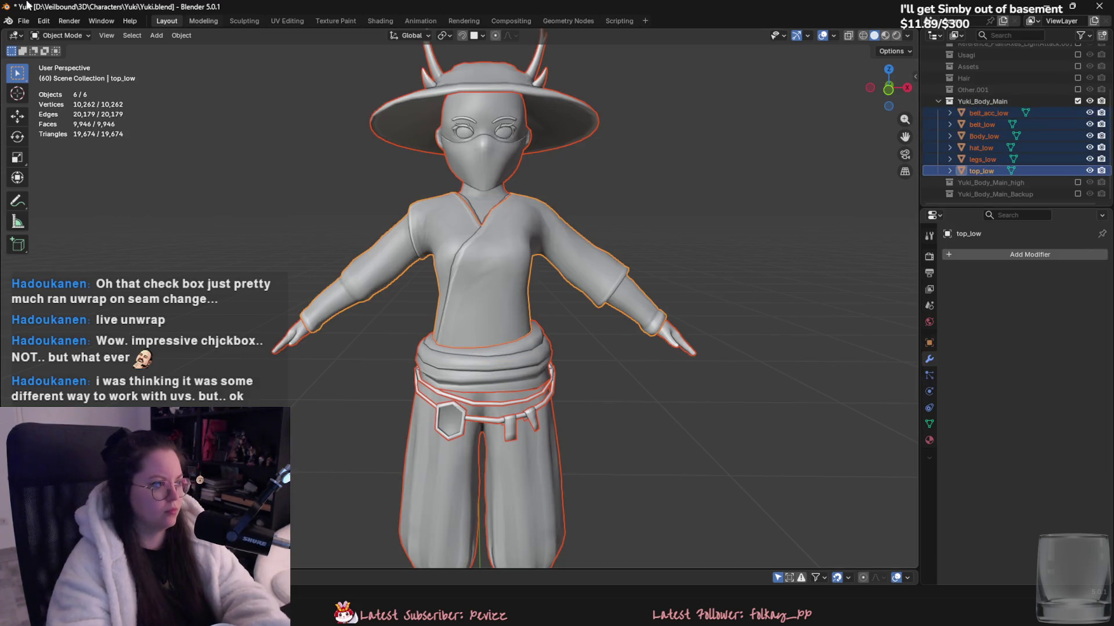
- Export the selected low-poly parts as Yuki_low.fbx
left_click(23, 21)
mouse_move(68, 197)
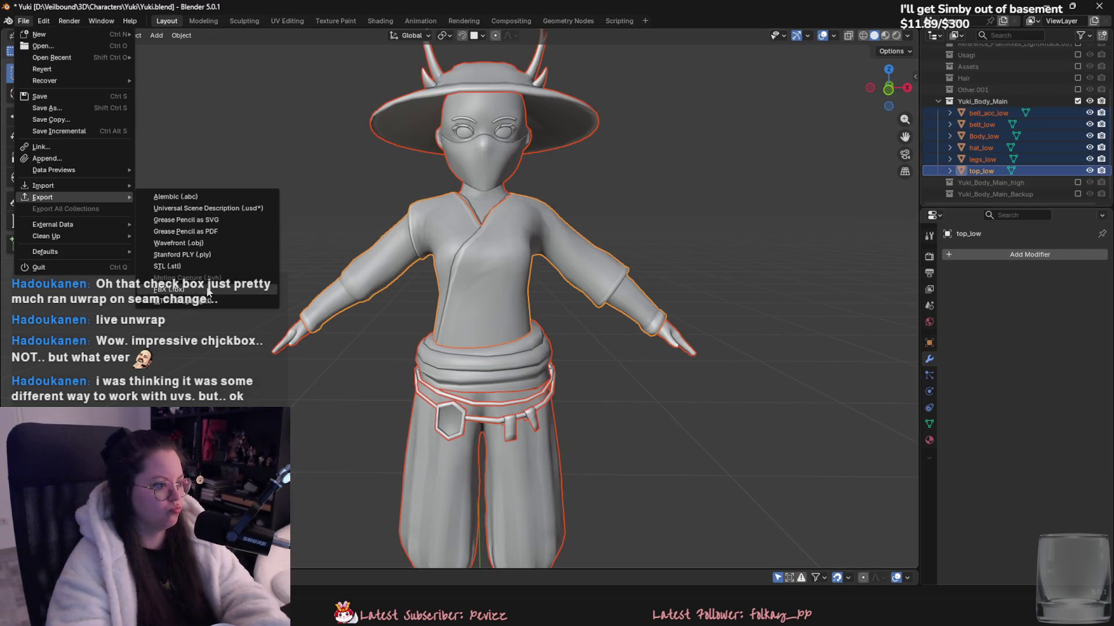
left_click(209, 291)
double_click(261, 92)
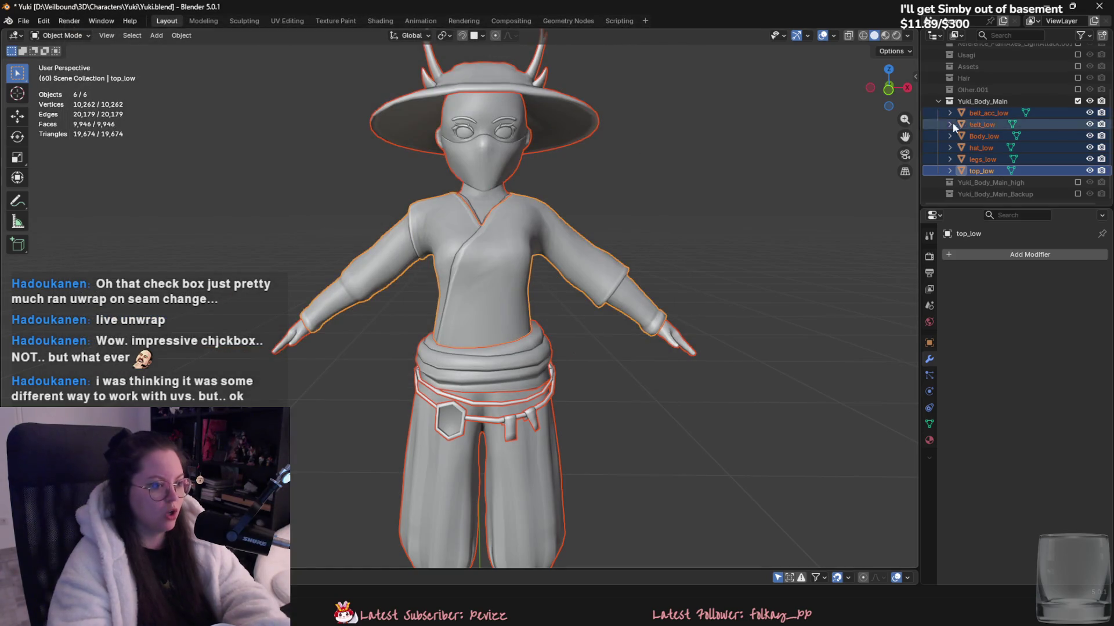
scroll(980, 202, "up", 3)
scroll(604, 212, "up", 2)
scroll(615, 206, "down", 3)
scroll(631, 198, "down", 2)
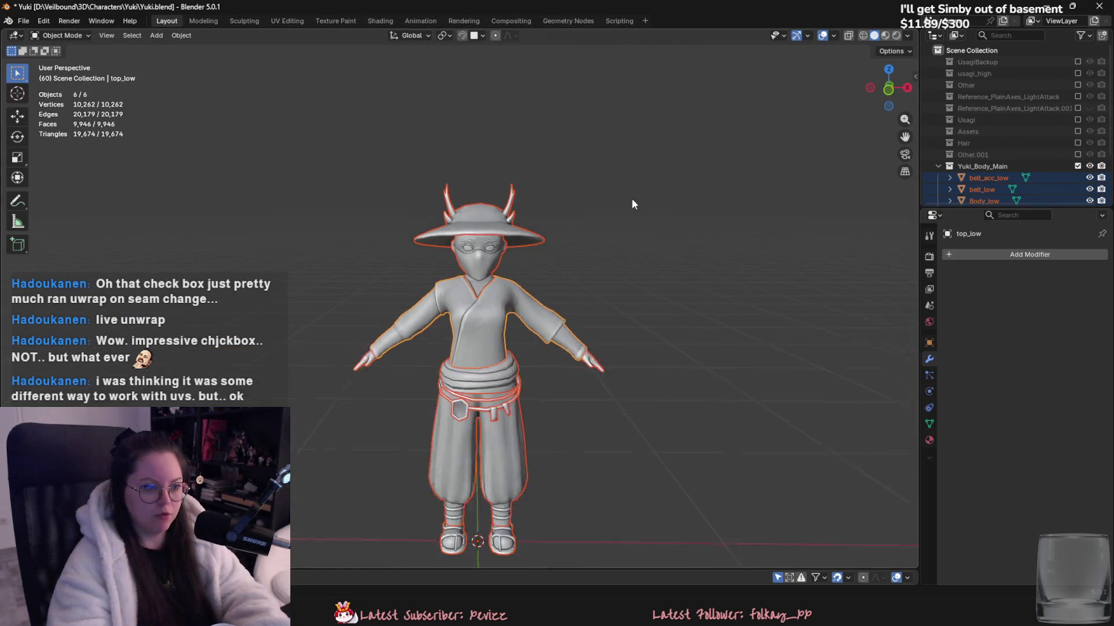
- Select both eyes on Body_low, try an X-axis rotation, then cancel and deselect
scroll(509, 208, "up", 3)
scroll(510, 208, "up", 4)
left_click(554, 184)
key("Tab")
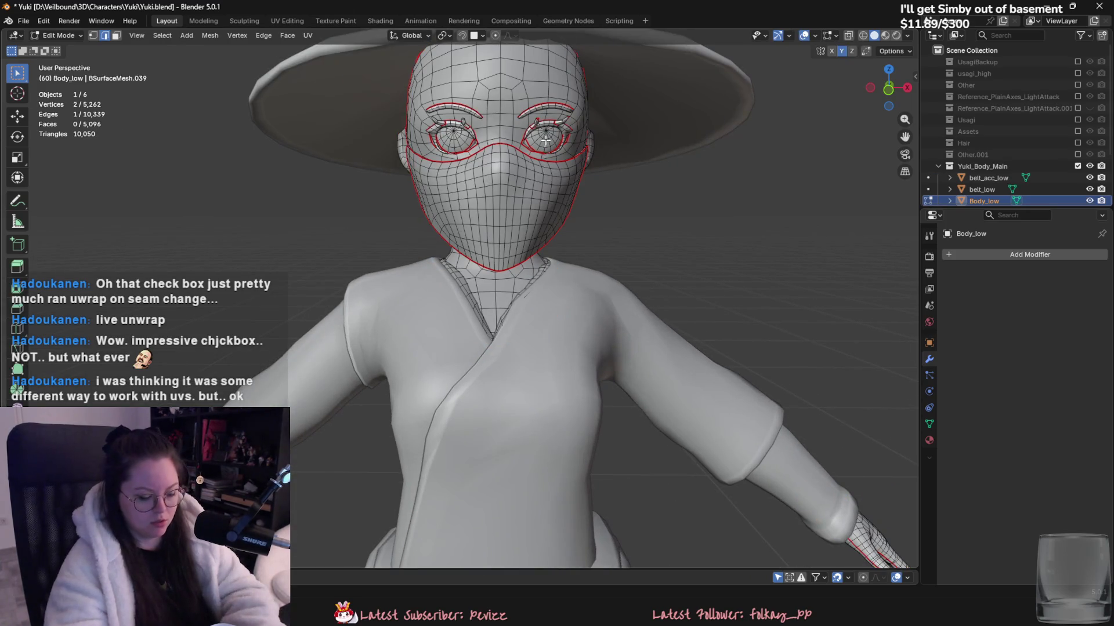
key("l")
key("KP_Decimal")
mouse_move(472, 133)
middle_mouse_down()
mouse_move(634, 198)
mouse_move(625, 231)
middle_mouse_up()
key("r")
key("x")
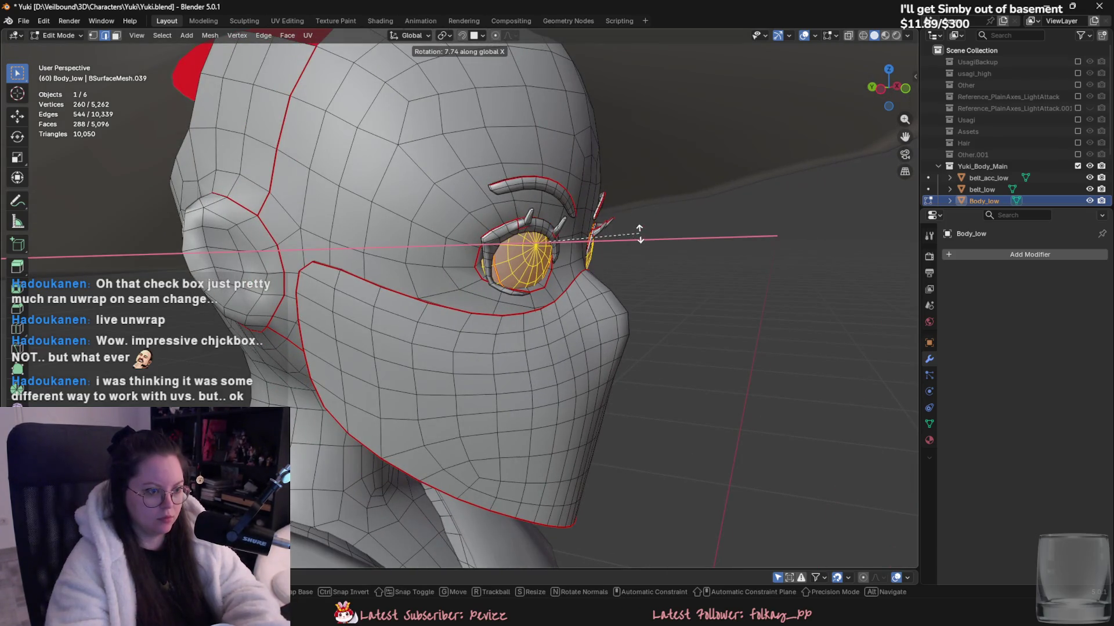
right_click(640, 236)
key("alt+a")
mouse_move(651, 248)
middle_mouse_down()
mouse_move(714, 281)
mouse_move(424, 243)
mouse_move(659, 244)
mouse_move(330, 253)
middle_mouse_up()
key("Tab")
- Re-select both eye islands and separate them into a new object, Body_low.001
scroll(556, 266, "up", 3)
scroll(425, 264, "up", 3)
key("Tab")
scroll(330, 252, "down", 1)
key("l")
key("l")
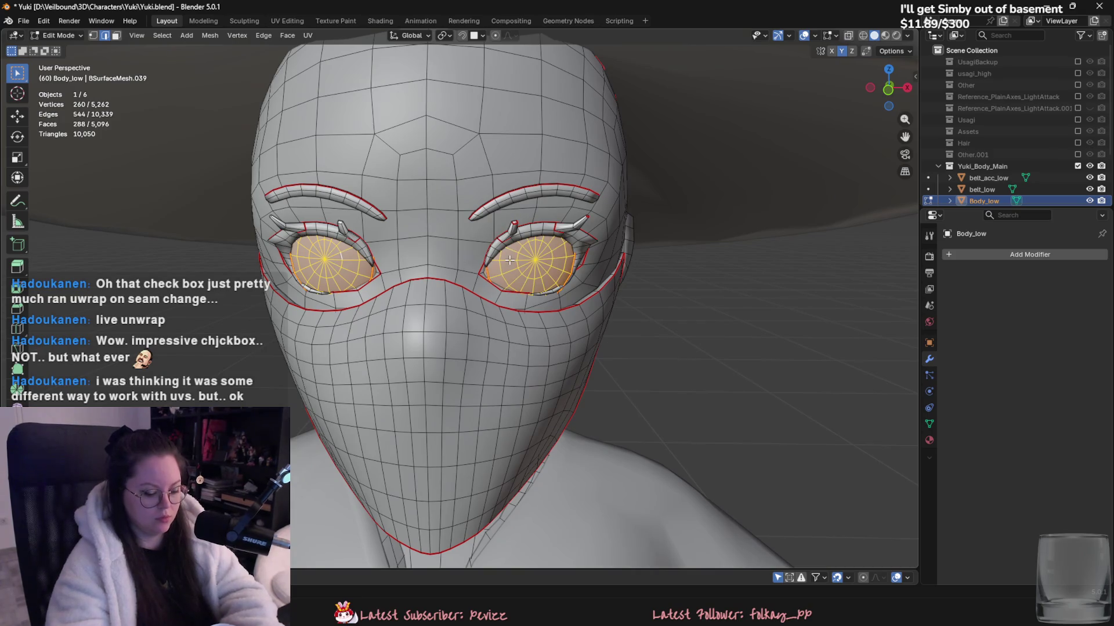
key("p")
left_click(510, 260)
key("Tab")
middle_click_drag(333, 269, 434, 288)
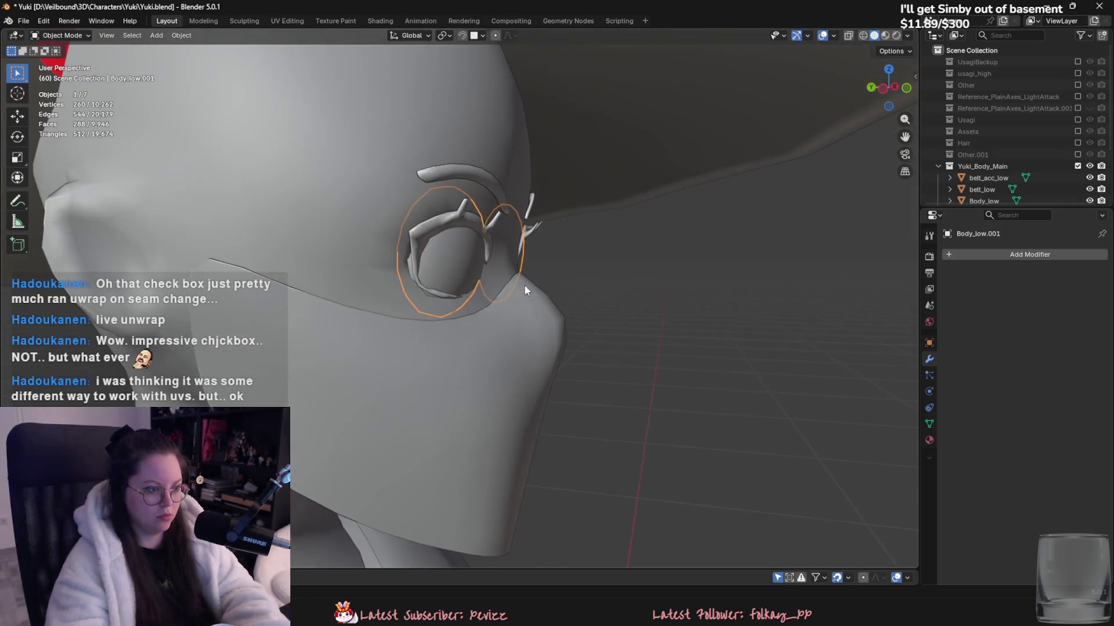
- Set the sculpt brush on Body_low to 148 px, then return to Object Mode
left_click(61, 35)
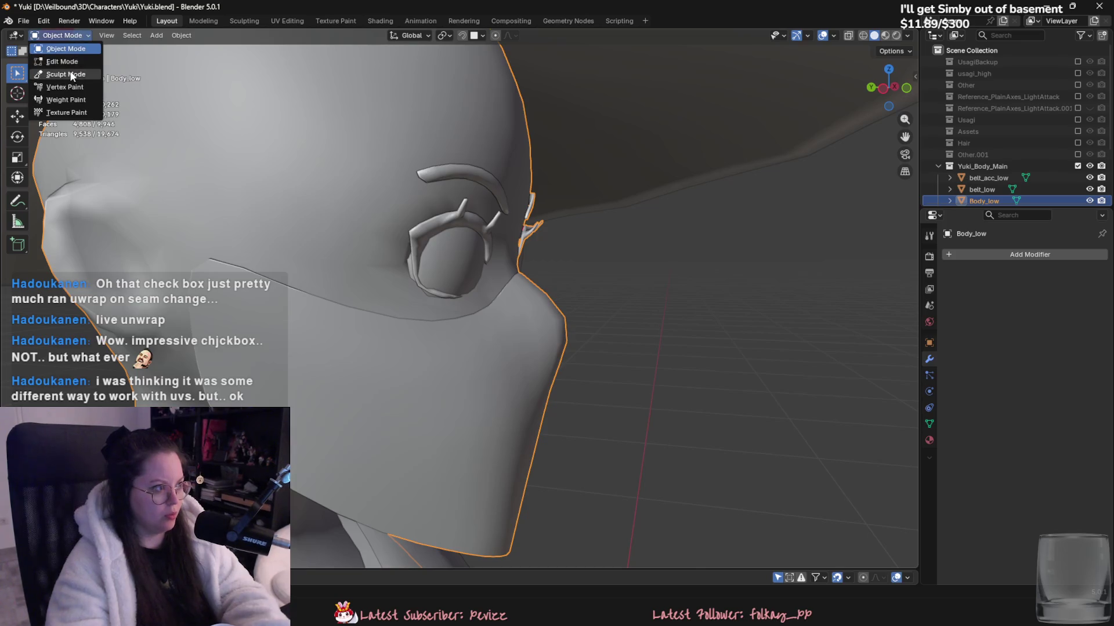
left_click(64, 75)
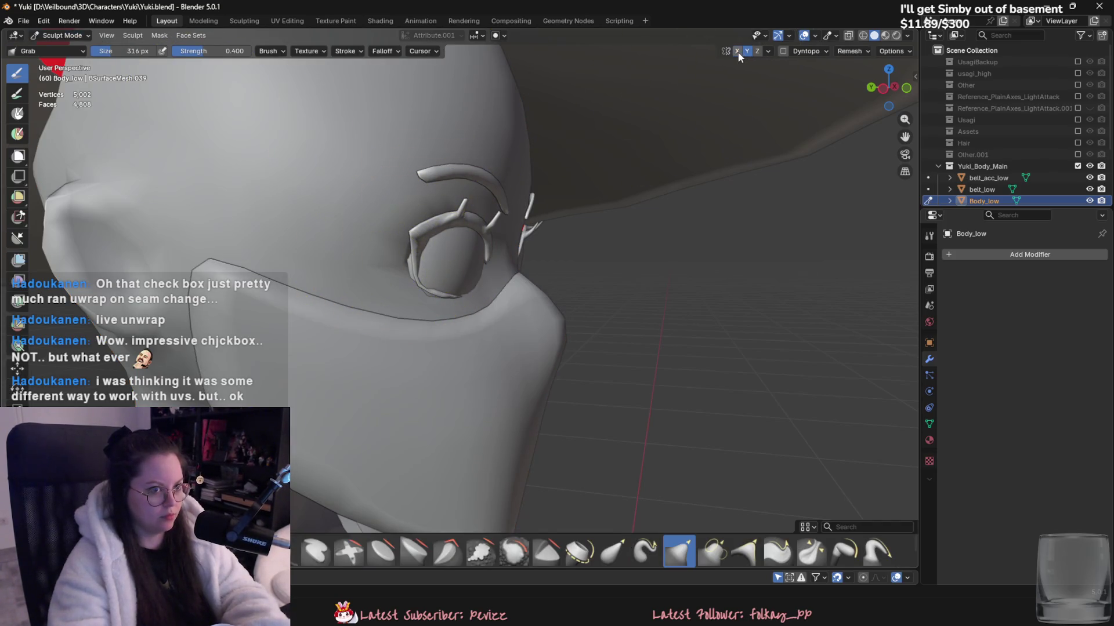
key("f")
left_click(388, 266)
left_click(61, 35)
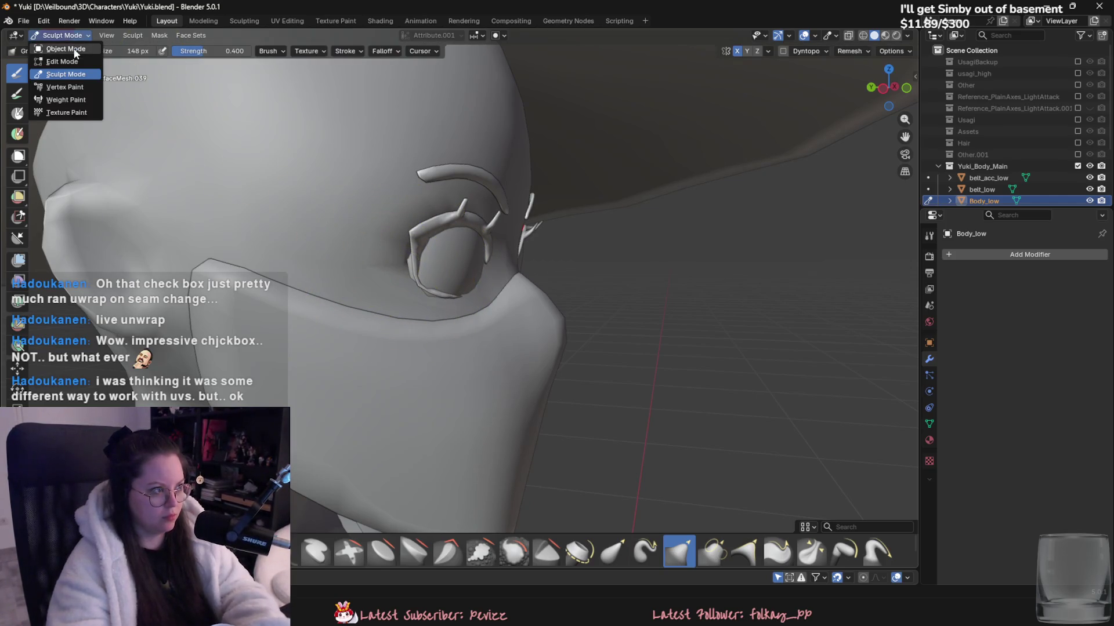
left_click(64, 51)
- Separate both eye rings from Body_low into their own object and select it
key("Tab")
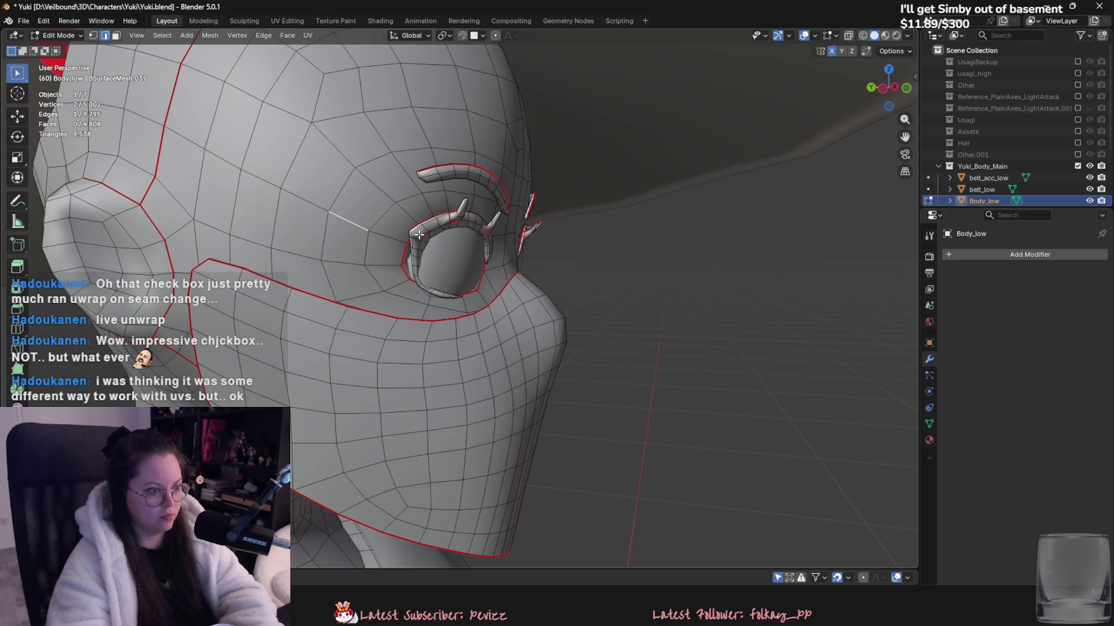
key("l")
middle_click_drag(414, 236, 343, 229)
key("l")
key("p")
left_click(545, 224)
key("Tab")
left_click(544, 223)
- Dissolve a stray edge on the separated eye ring mesh
middle_click_drag(370, 177, 228, 240)
key("Tab")
left_click(522, 219)
right_click(414, 574)
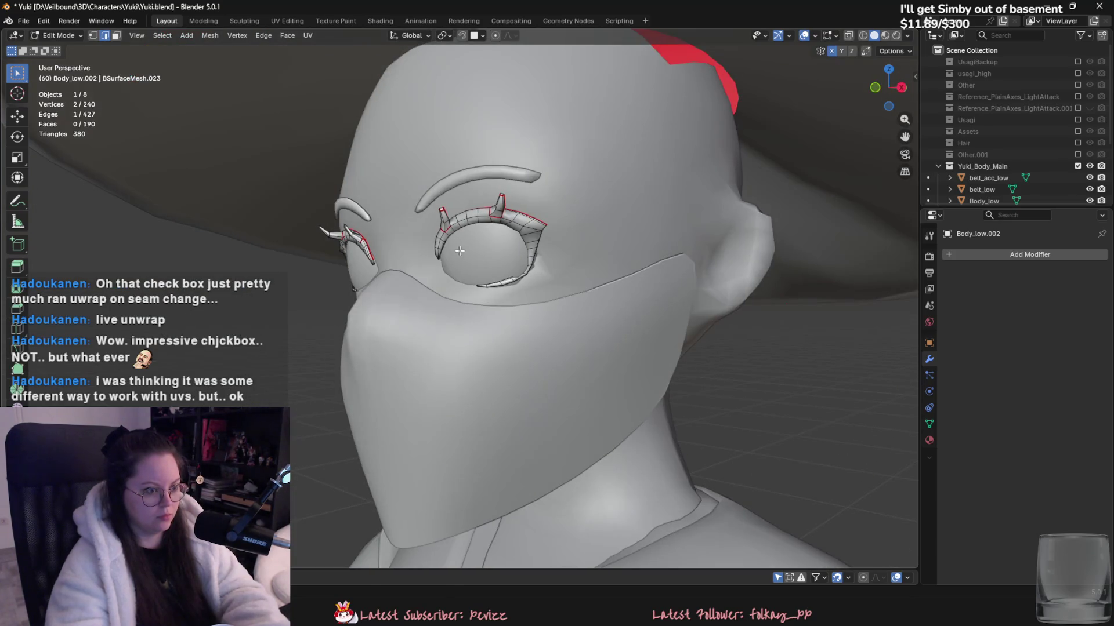
left_click(414, 575)
key("Tab")
- Inspect Body_low's head and eyes in Sculpt Mode from several angles
middle_click_drag(414, 574, 273, 236)
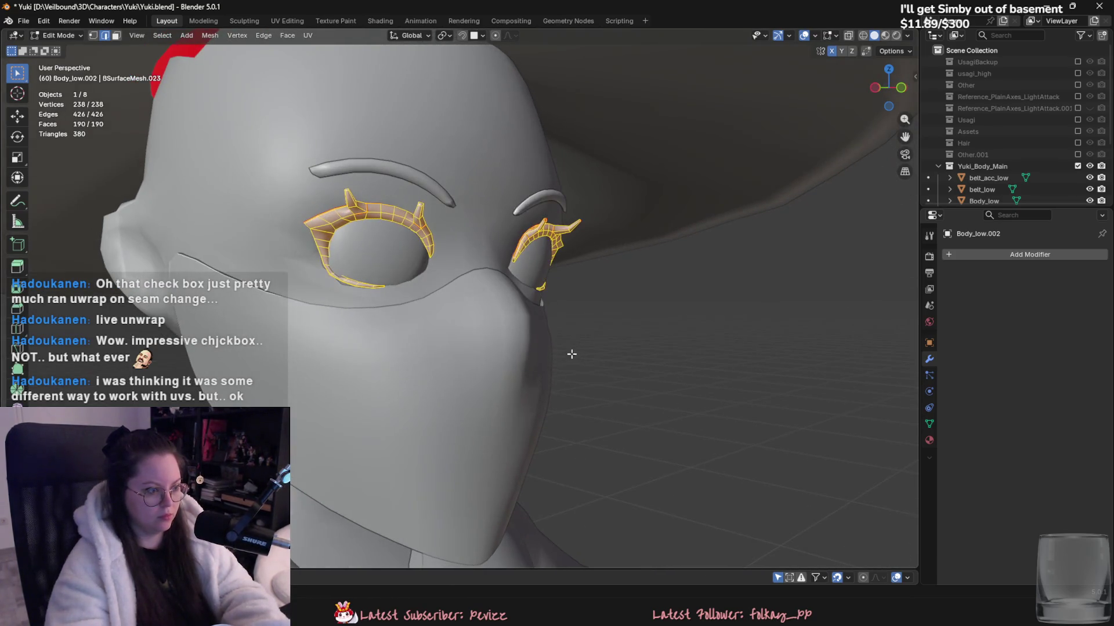
left_click(273, 236)
left_click(62, 35)
left_click(58, 76)
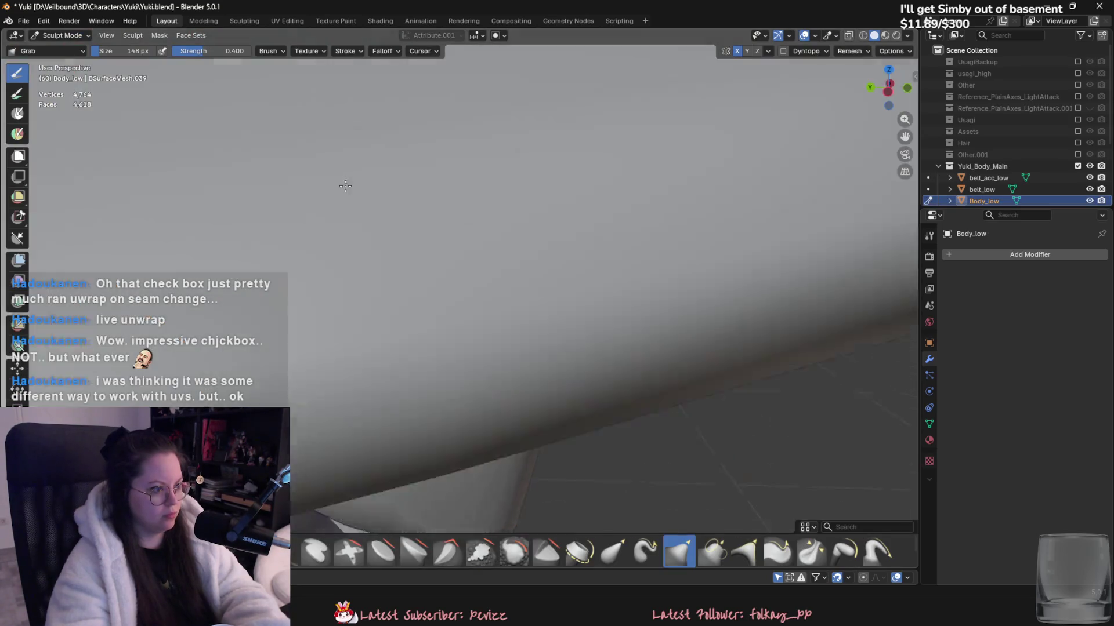
mouse_move(356, 210)
middle_mouse_down()
mouse_move(336, 236)
mouse_move(397, 249)
mouse_move(447, 278)
mouse_move(406, 294)
mouse_move(385, 318)
mouse_move(299, 302)
middle_mouse_up()
mouse_move(542, 293)
middle_mouse_down()
mouse_move(586, 305)
mouse_move(373, 187)
middle_mouse_up()
left_click(62, 36)
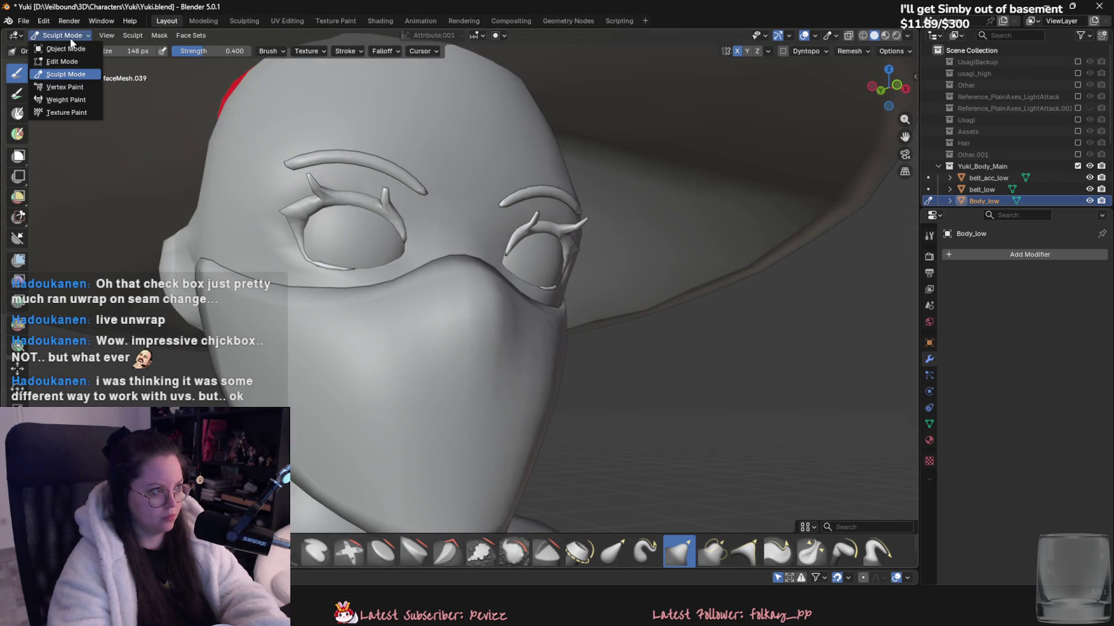
left_click(55, 51)
- Sculpt Body_low.002 with the Grab brush, pulling the lower lashes down, brush set to 268 px
left_click(305, 178)
left_click(62, 35)
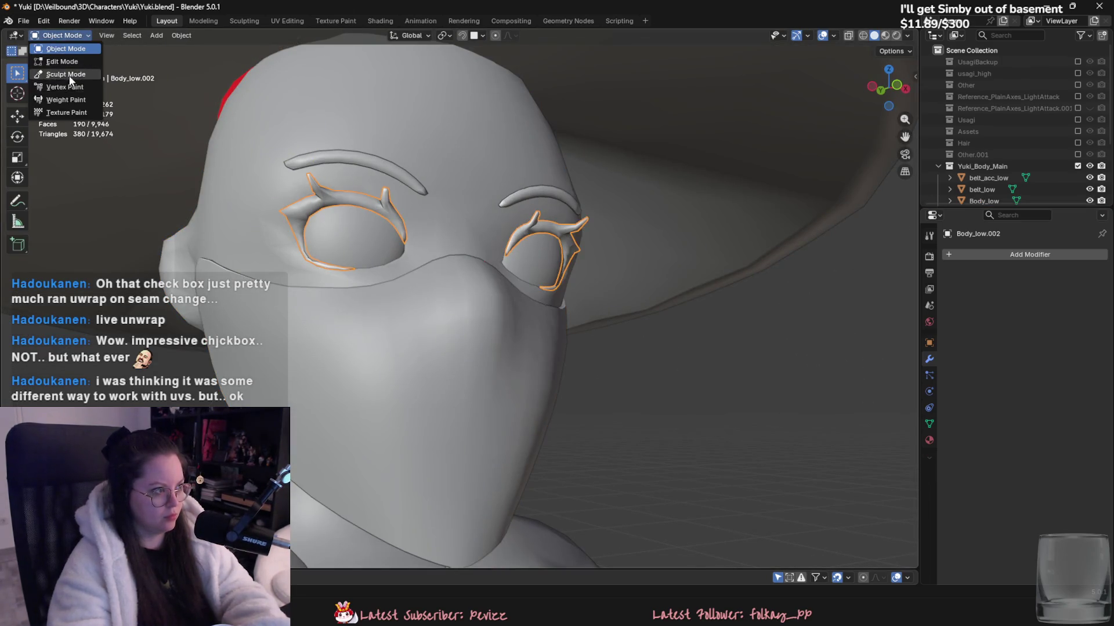
left_click(55, 76)
scroll(323, 244, "up", 2)
middle_click_drag(323, 293, 298, 323)
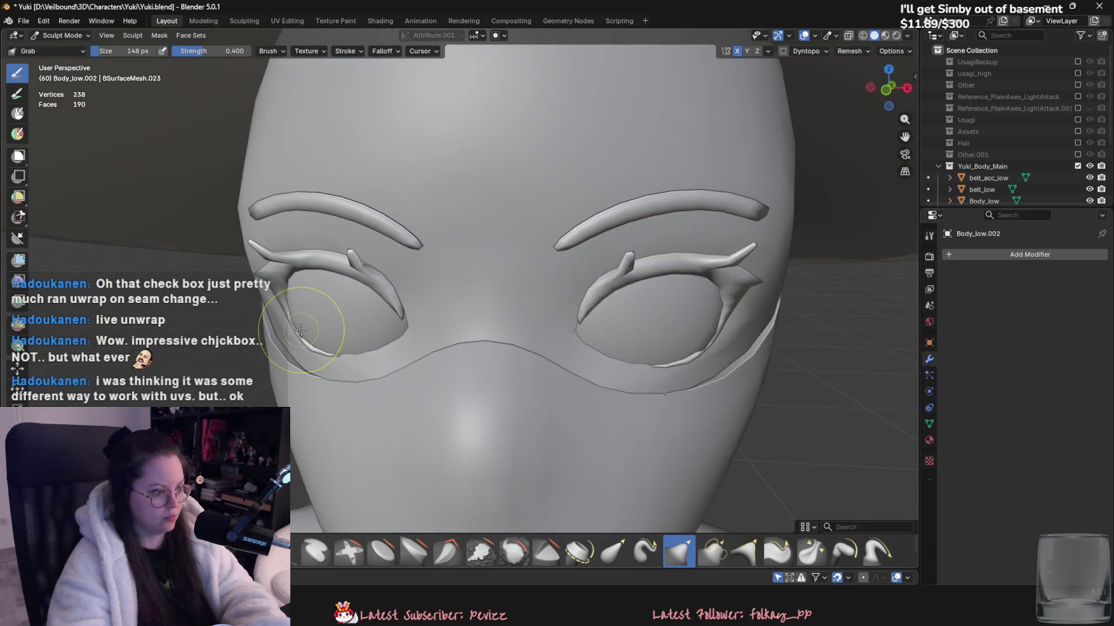
left_click_drag(297, 330, 288, 332)
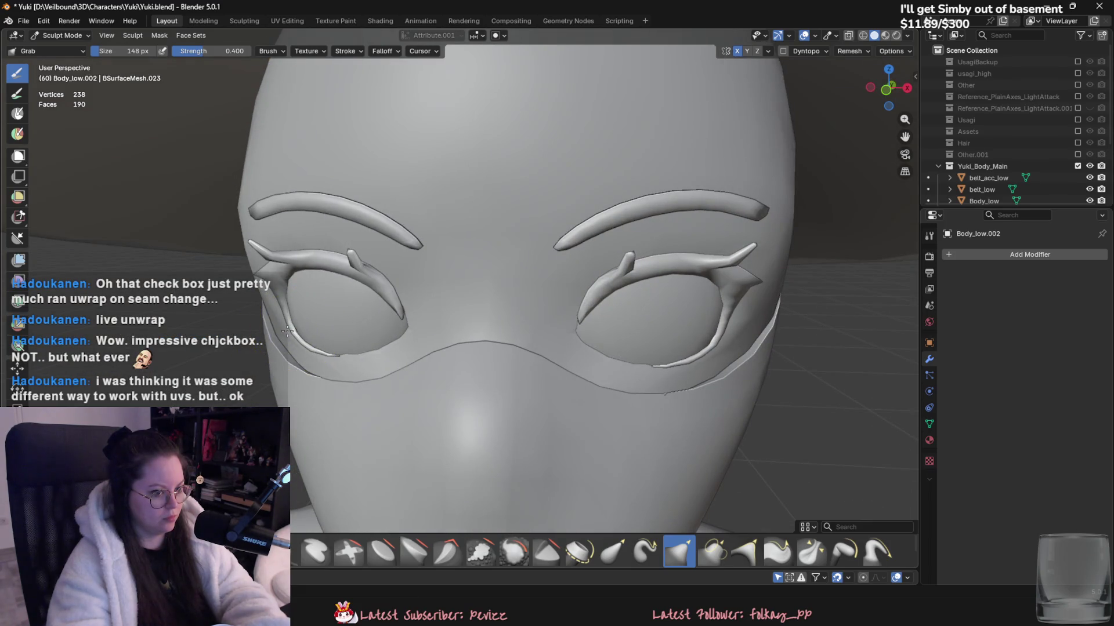
middle_click_drag(287, 332, 386, 248)
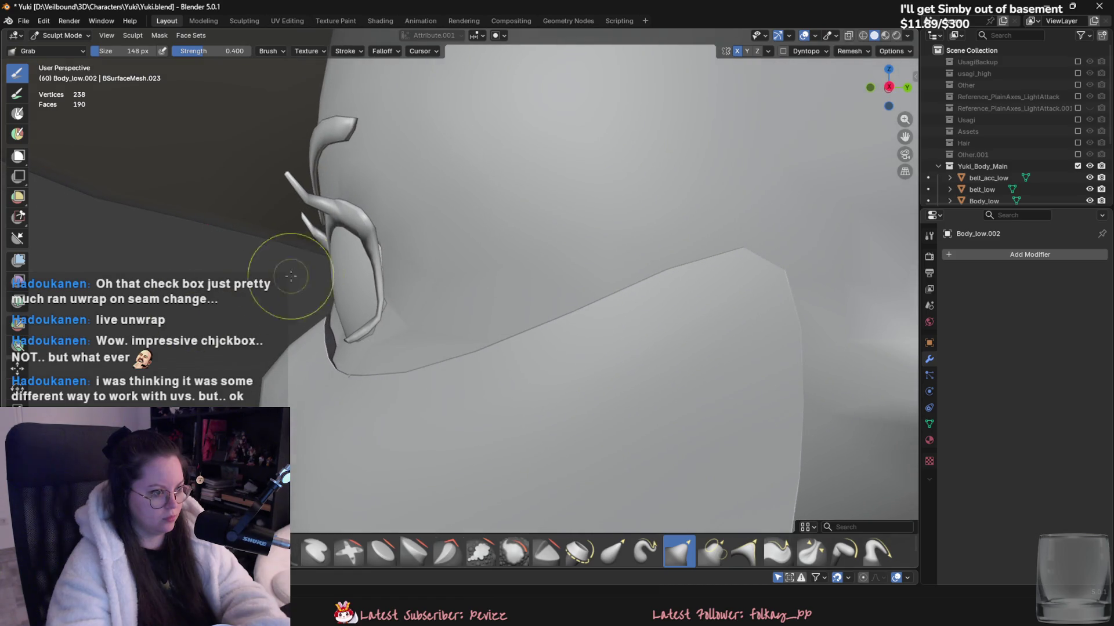
left_click_drag(386, 249, 376, 294)
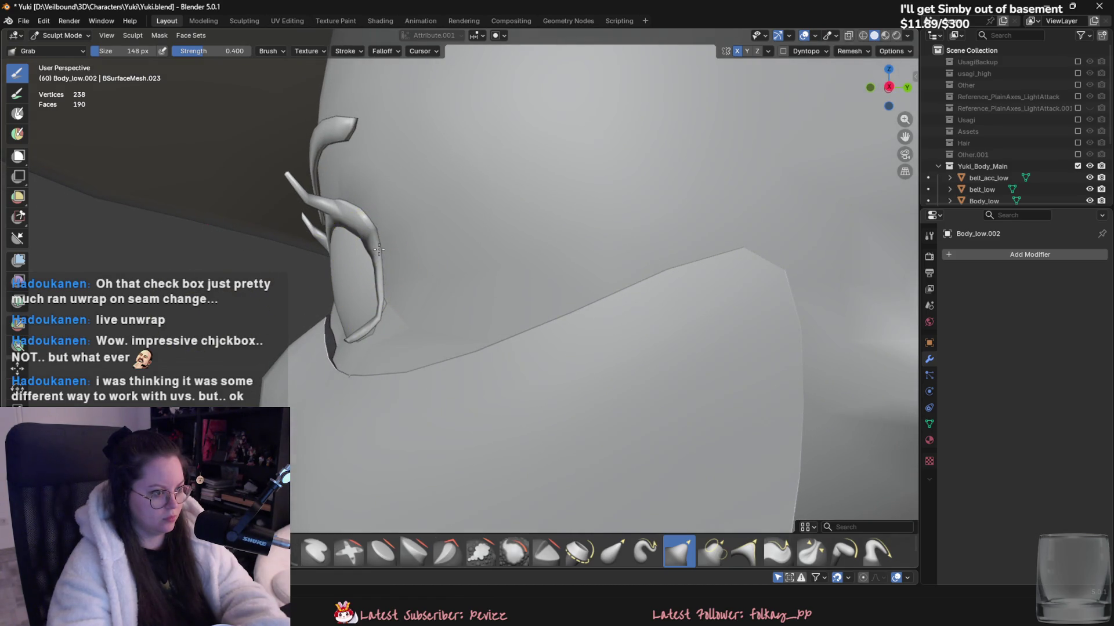
key("f")
left_click(425, 299)
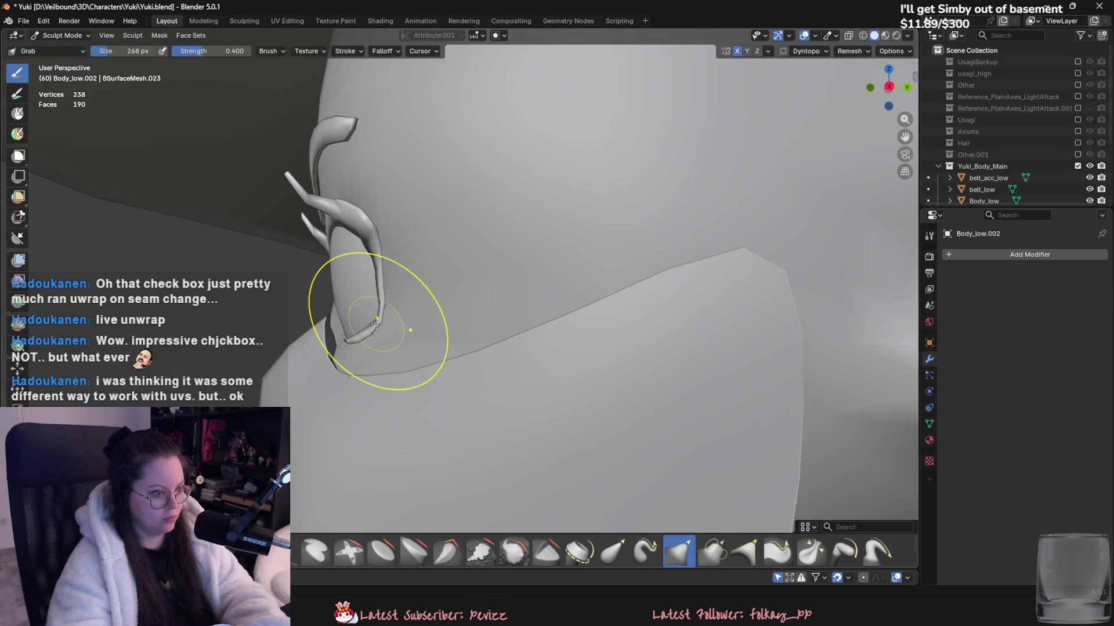
middle_click_drag(376, 324, 509, 312)
- Return to Object Mode and save Yuki.blend
left_click(63, 35)
left_click(58, 48)
scroll(767, 267, "down", 5)
mouse_move(767, 266)
middle_mouse_down()
mouse_move(820, 255)
mouse_move(572, 218)
mouse_move(528, 234)
middle_mouse_up()
key("ctrl+s")
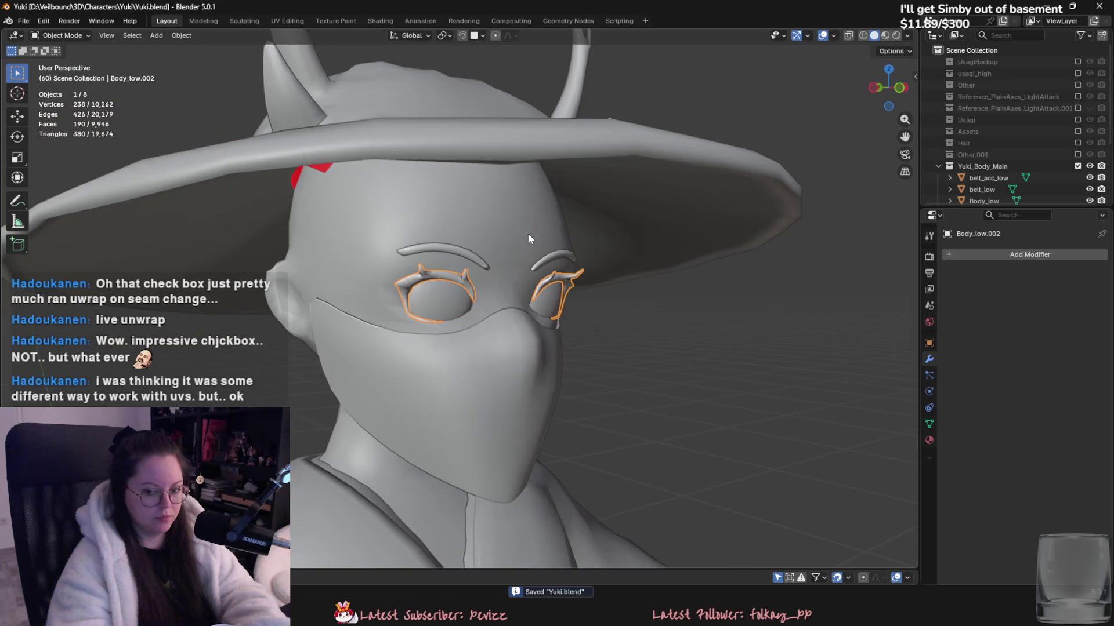
- Rotate the whole eye mesh about the X axis, then the Z axis
mouse_move(419, 302)
middle_mouse_down()
mouse_move(353, 301)
mouse_move(568, 286)
mouse_move(448, 314)
mouse_move(587, 327)
mouse_move(450, 351)
mouse_move(493, 262)
mouse_move(664, 294)
middle_mouse_up()
key("Tab")
key("a")
key("r")
key("x")
left_click(567, 293)
key("r")
key("z")
left_click(567, 293)
key("Tab")
key("Tab")
- Select the rim loops of both eyes and delete those faces
key("alt+z")
key("alt+z")
left_click(499, 267, "alt")
key("alt+z")
left_click(496, 264, "alt")
left_click(498, 285, "alt")
left_click(499, 284, "alt+shift")
right_click(663, 295)
left_click(613, 522)
- Delete one linked half of the eye mesh and return to Object Mode
key("alt+z")
mouse_move(613, 522)
middle_mouse_down()
mouse_move(569, 406)
mouse_move(617, 424)
middle_mouse_up()
key("a")
key("alt+z")
key("alt+a")
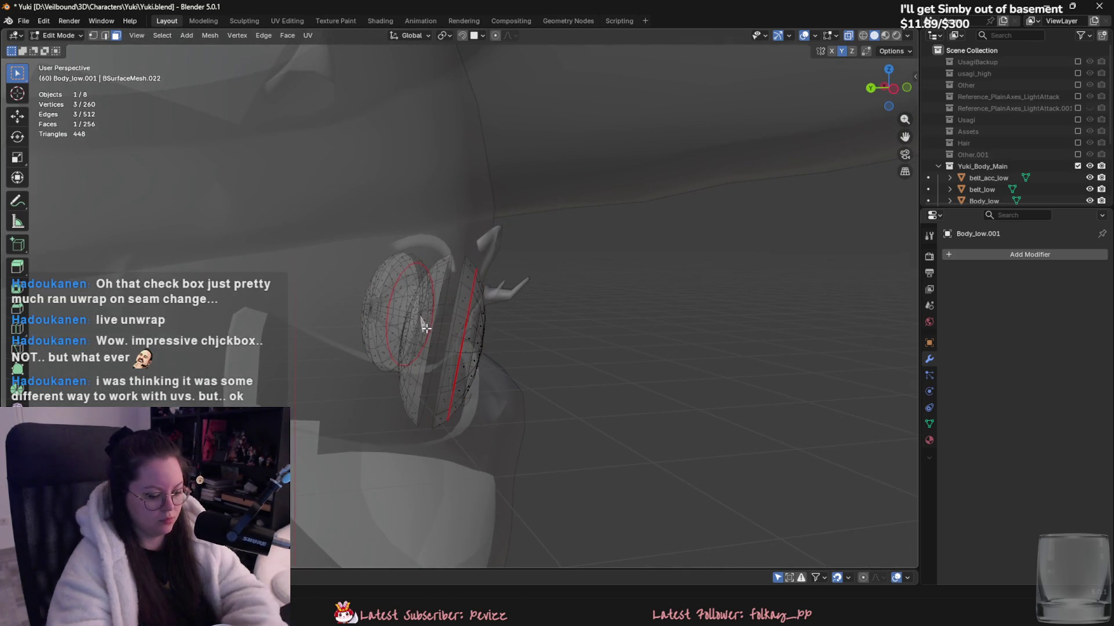
key("l")
right_click(375, 300)
left_click(374, 301)
key("Tab")
key("alt+z")
mouse_move(414, 323)
middle_mouse_down()
mouse_move(634, 424)
mouse_move(584, 413)
middle_mouse_up()
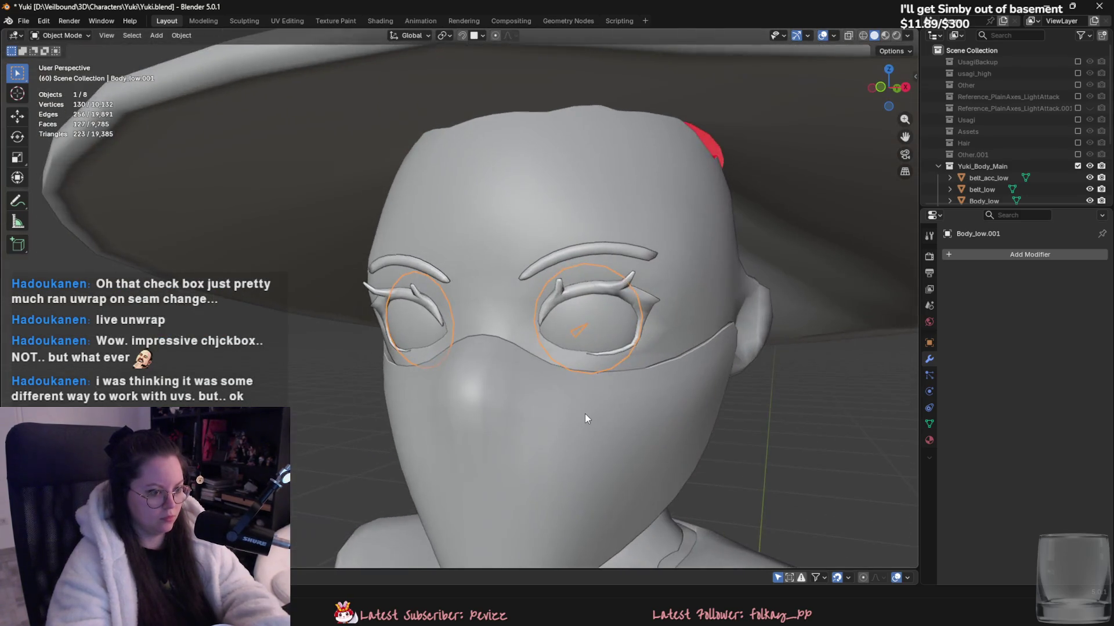
- Add one face to the eye mesh, bringing Body_low.001 to 128 faces, and check it from inside the head
key("Tab")
scroll(584, 413, "up", 5)
scroll(683, 393, "down", 1)
scroll(728, 382, "up", 2)
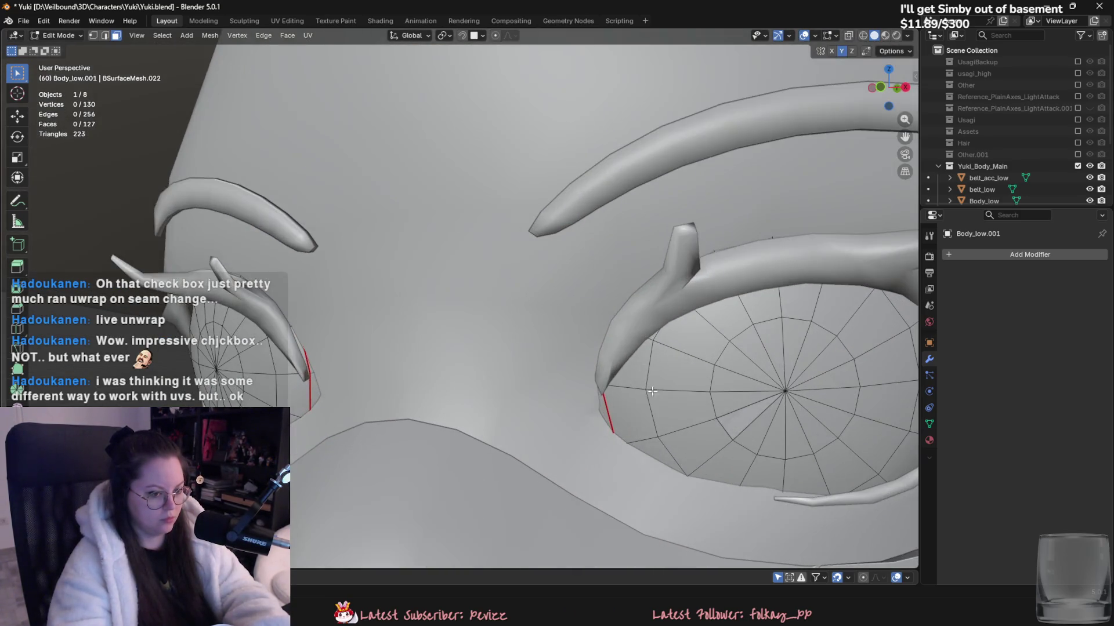
right_click(741, 425)
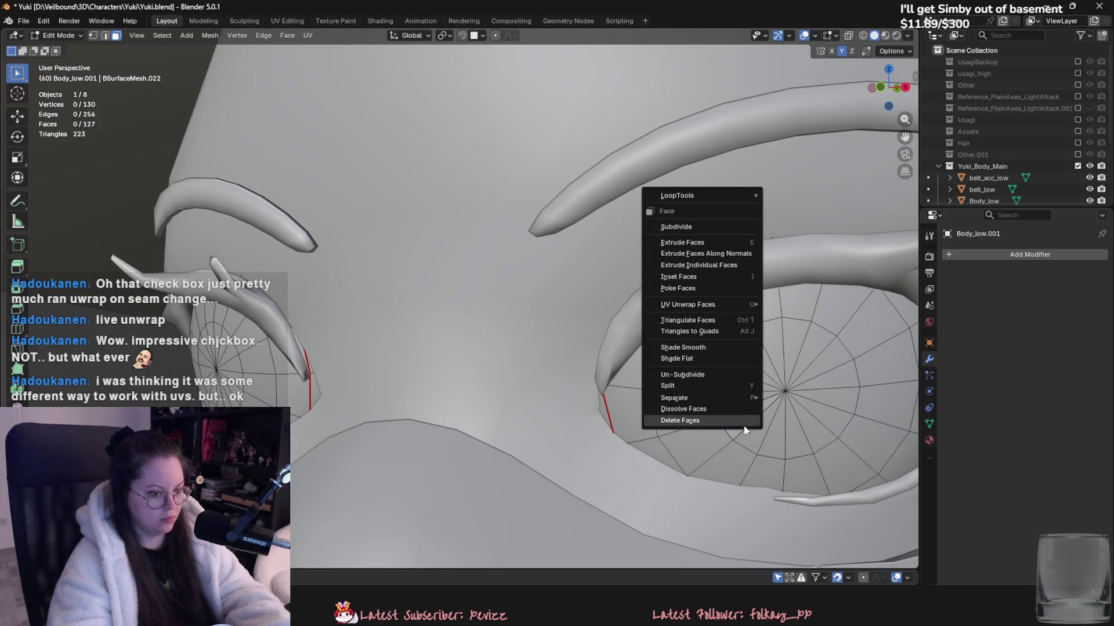
left_click(743, 426)
middle_click_drag(741, 425, 378, 390)
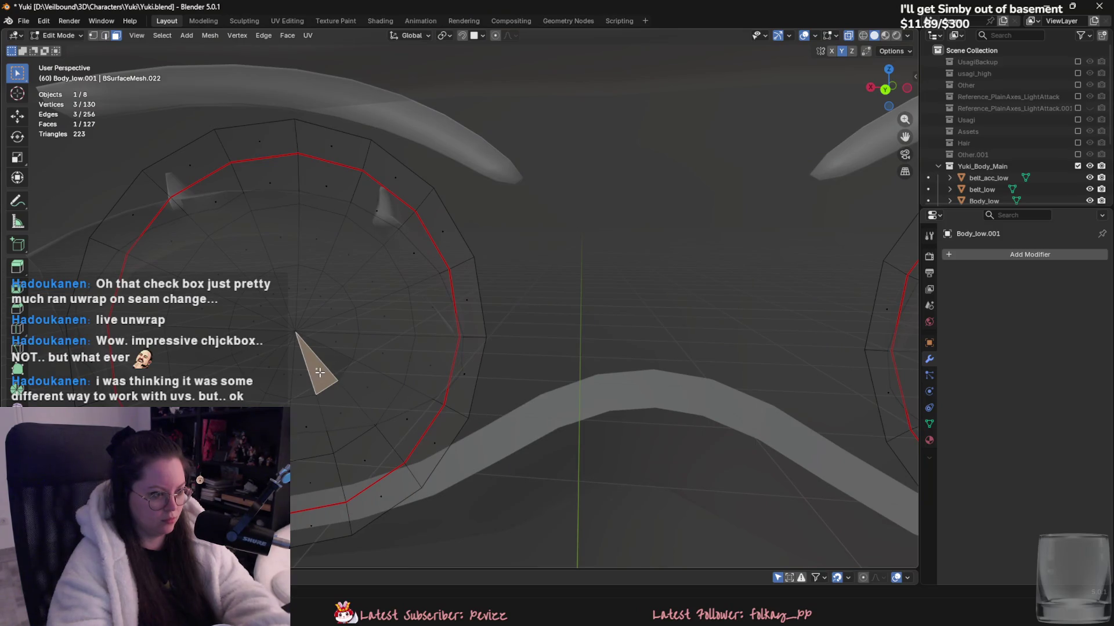
key("Tab")
middle_click_drag(344, 373, 548, 398)
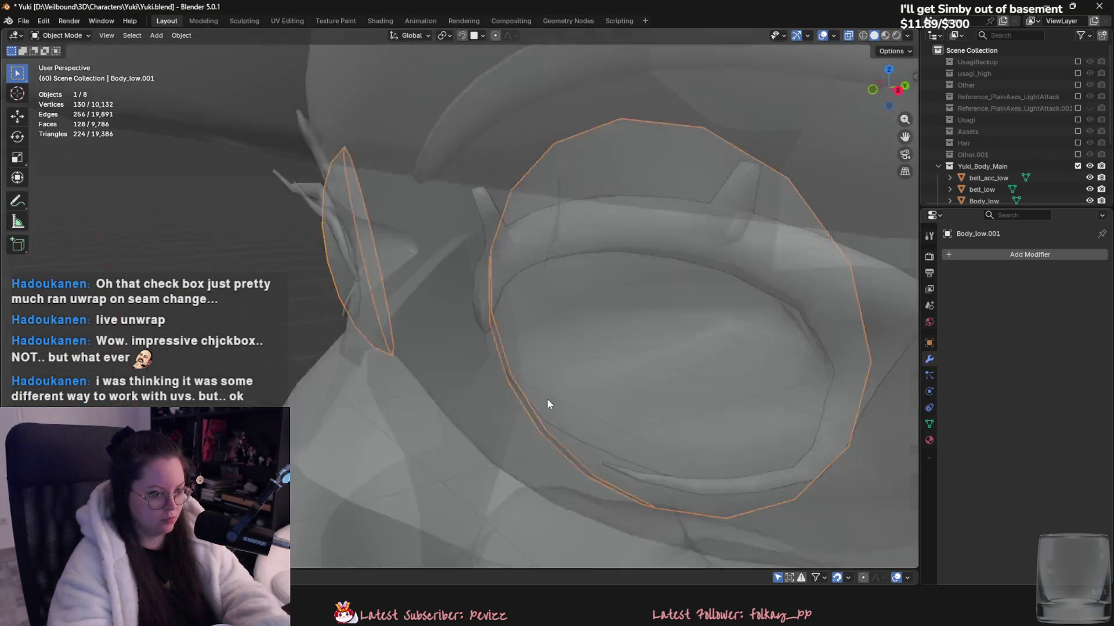
scroll(613, 384, "down", 4)
scroll(552, 399, "down", 4)
scroll(552, 399, "down", 5)
- Deselect all objects and save Yuki.blend
left_click(614, 387)
key("ctrl+s")
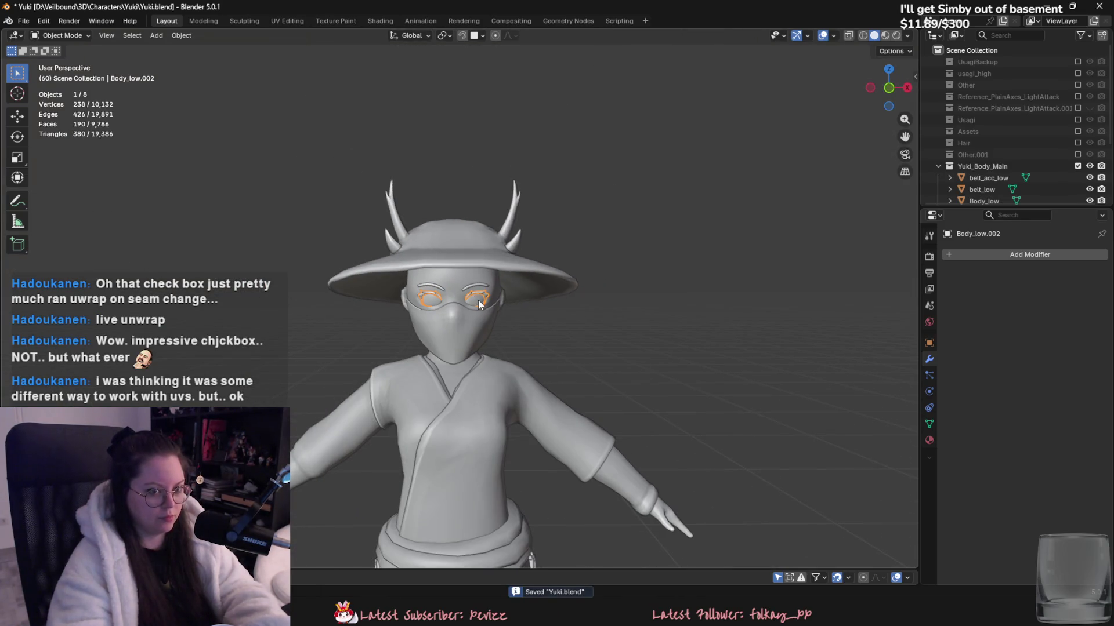
scroll(479, 304, "up", 3)
scroll(1025, 129, "down", 4)
- Rename Body_low.001 to 'eyes_low' in the Outliner
left_click(1025, 127)
double_click(989, 126)
type("eyes_l")
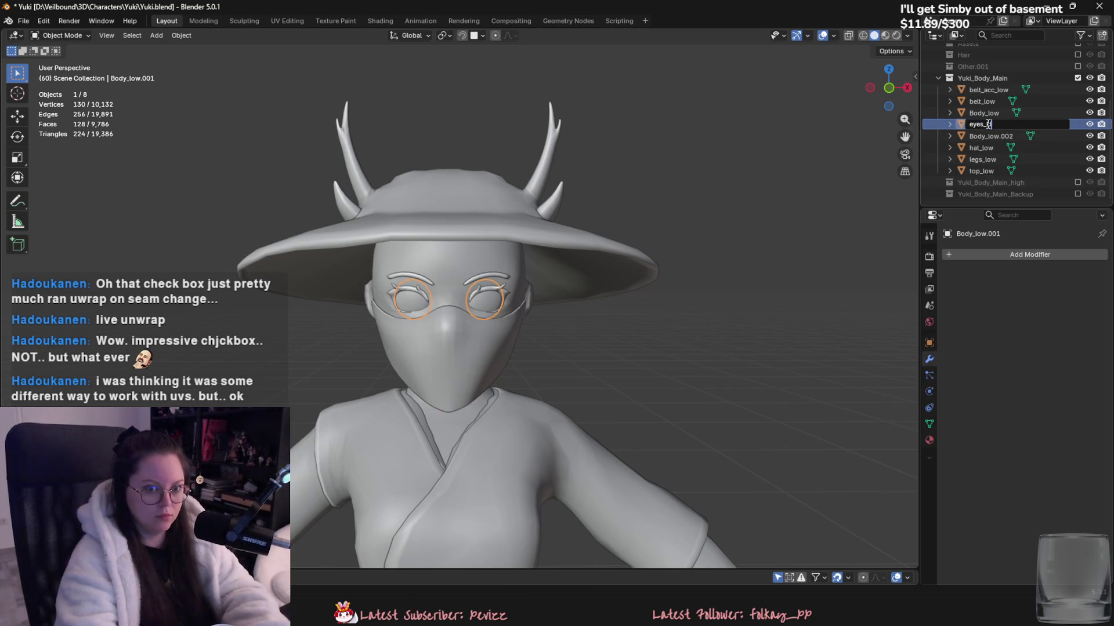
type("ow")
key("Return")
- Join Body_low.002 into Body_low with Ctrl+J
scroll(499, 283, "up", 2)
scroll(498, 283, "up", 2)
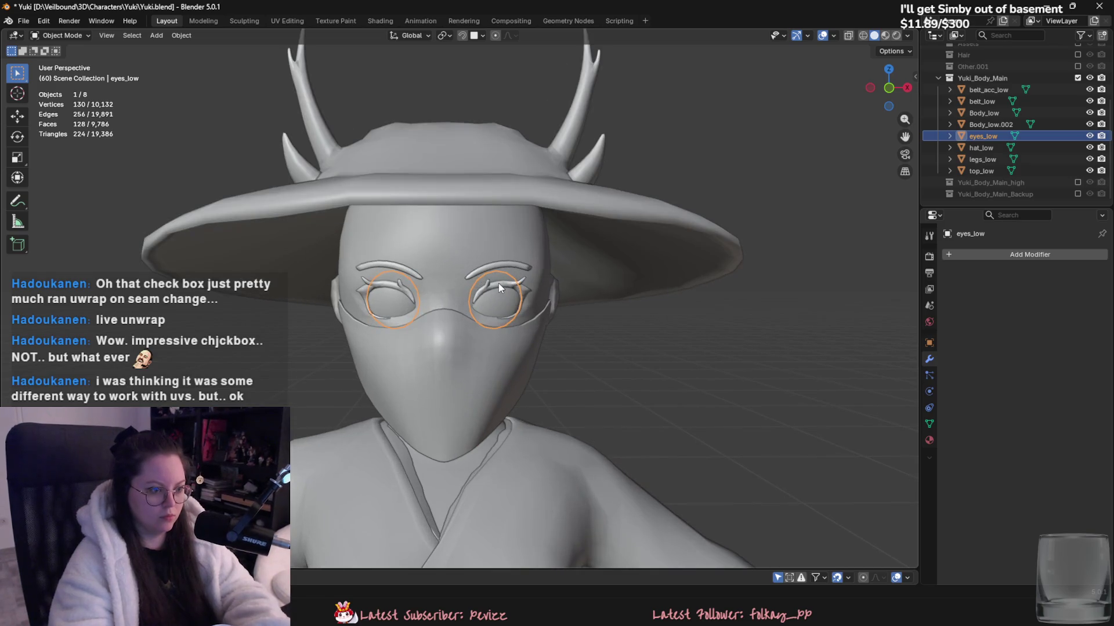
left_click(499, 283)
left_click(496, 248, "shift")
key("ctrl+j")
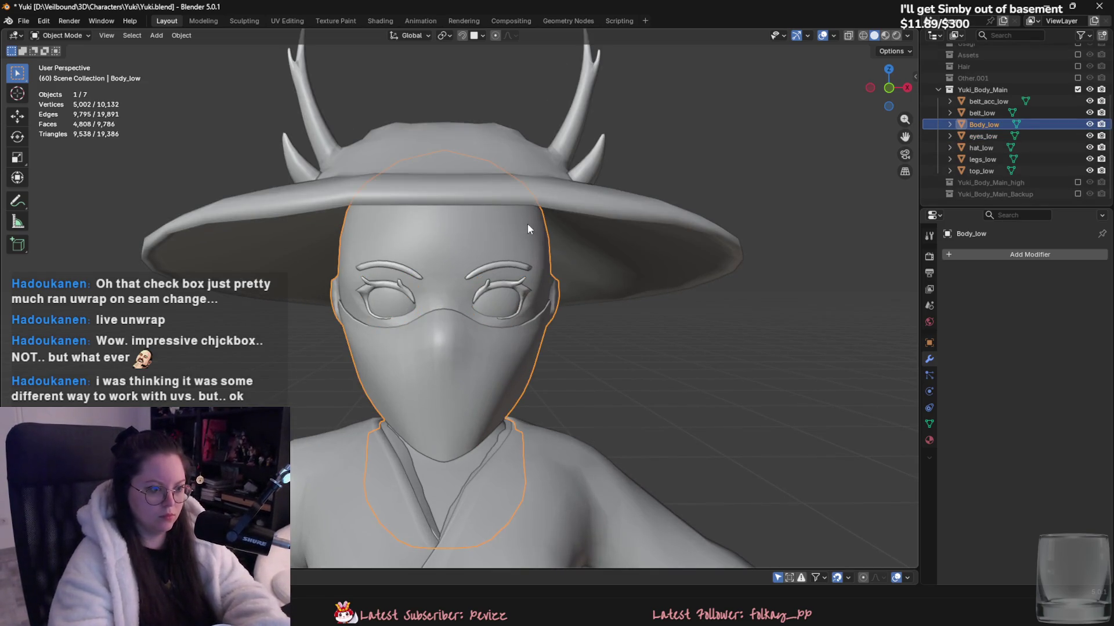
- Show the Yuki_Body_Main_high collection and hide the low-poly Yuki_Body_Main collection
scroll(504, 264, "up", 1)
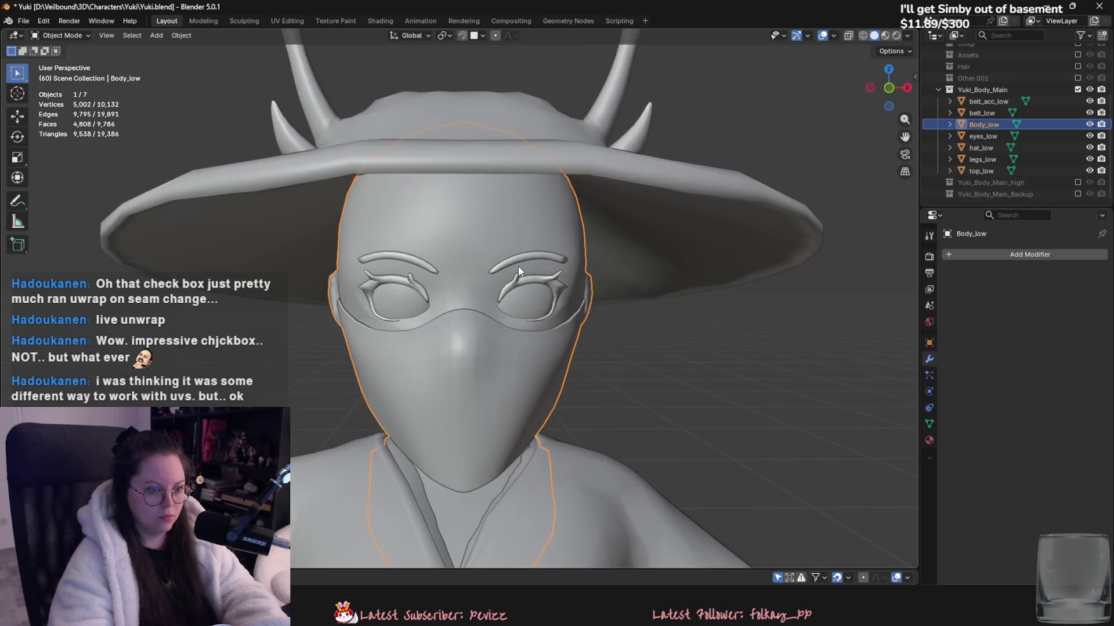
left_click(1077, 183)
left_click(1077, 90)
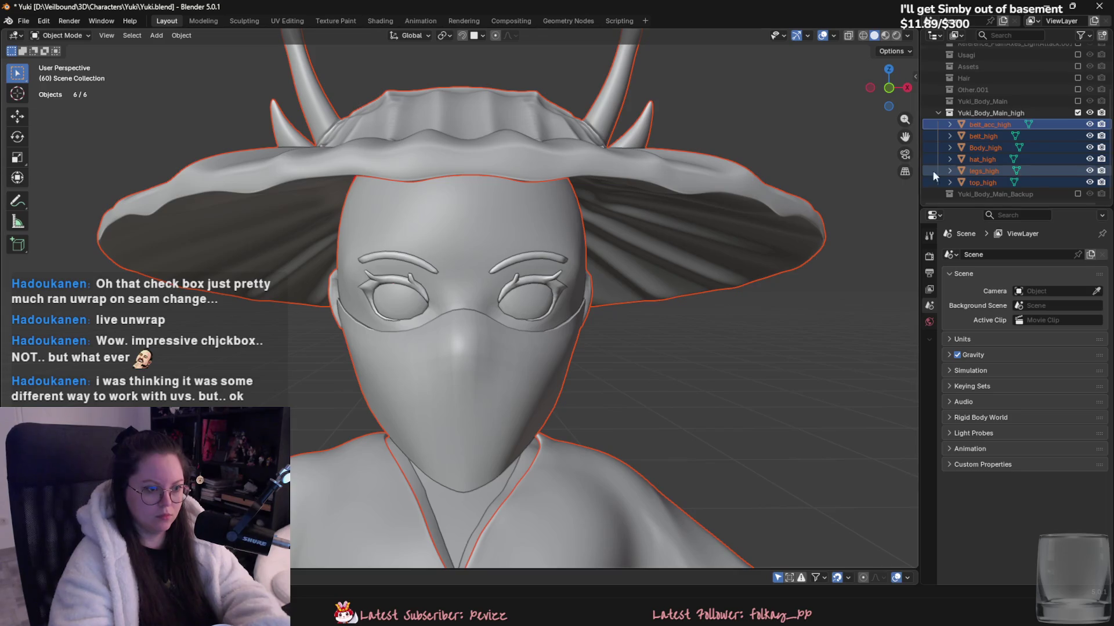
- Separate the eyeballs of Body_high into their own object
middle_click_drag(829, 200, 440, 235)
left_click(441, 234)
scroll(445, 238, "up", 3)
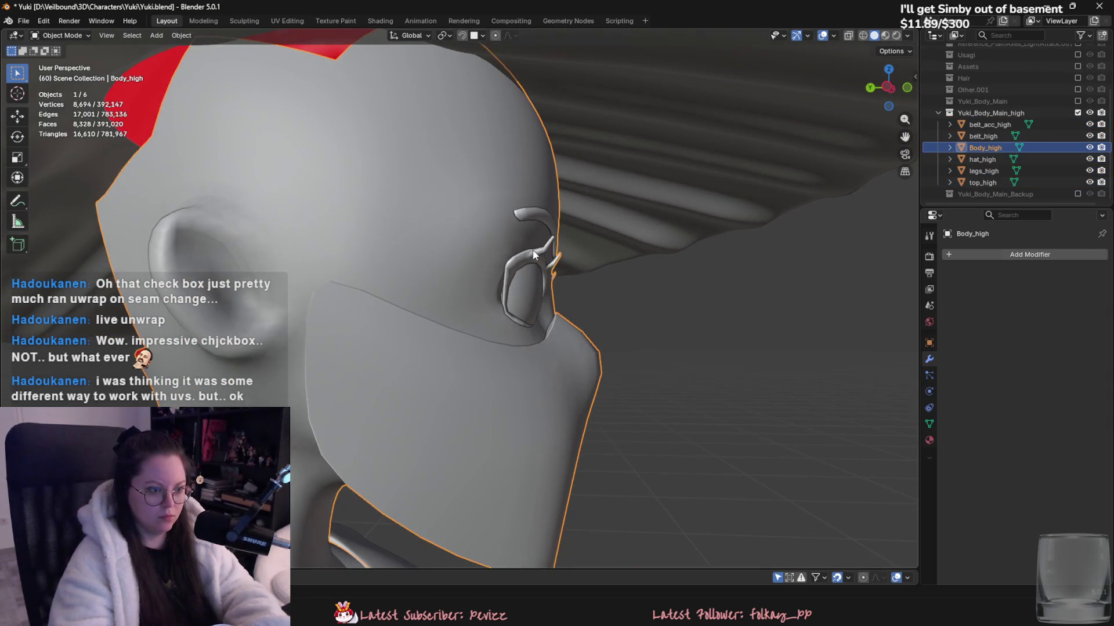
left_click(87, 36)
left_click(61, 61)
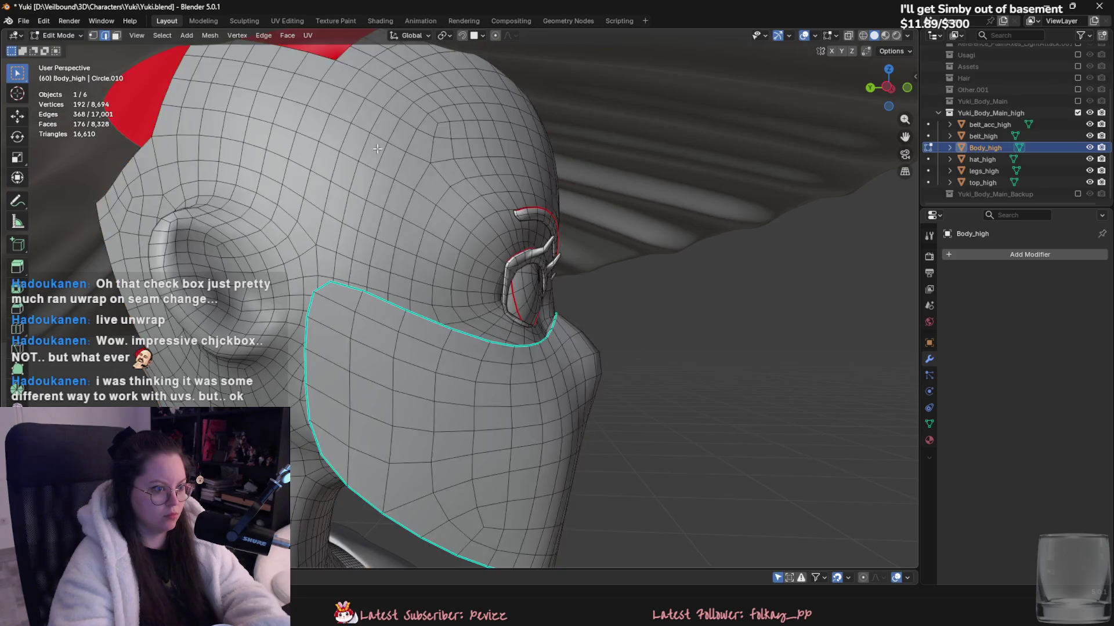
middle_click_drag(638, 290, 464, 293)
key("l")
key("l")
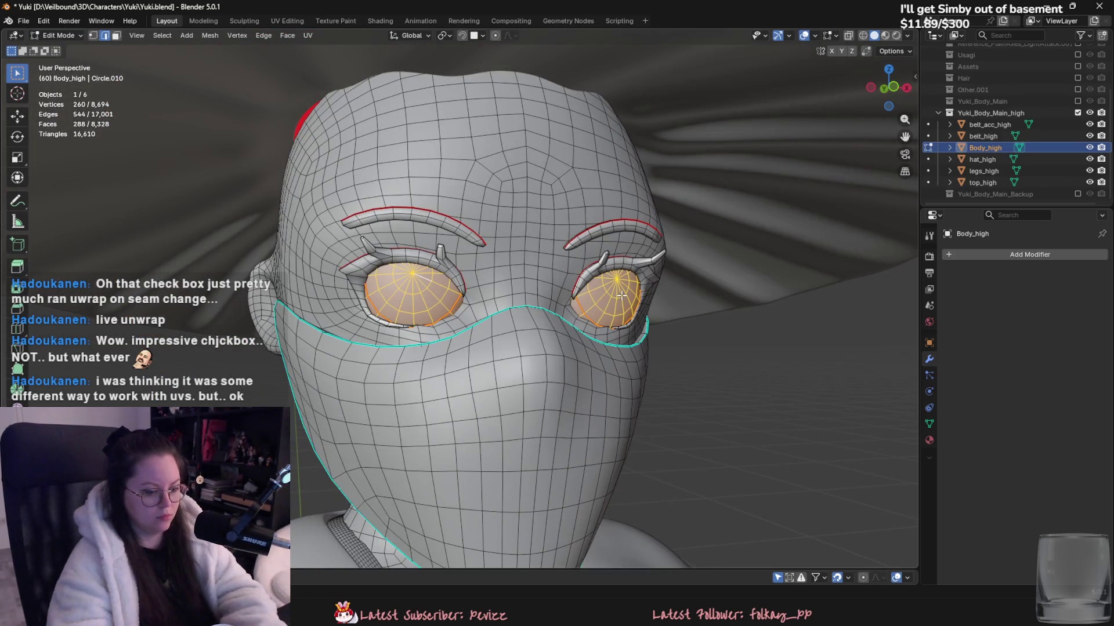
key("p")
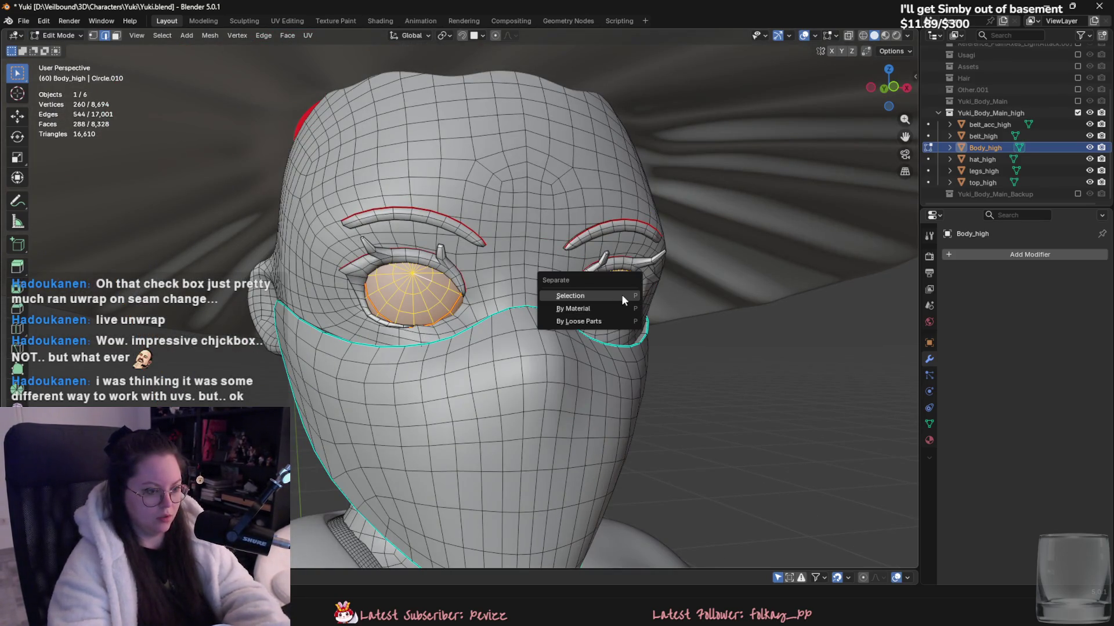
left_click(621, 294)
- Separate the high-poly eye rings too, then delete both separated eye objects
left_click(414, 259)
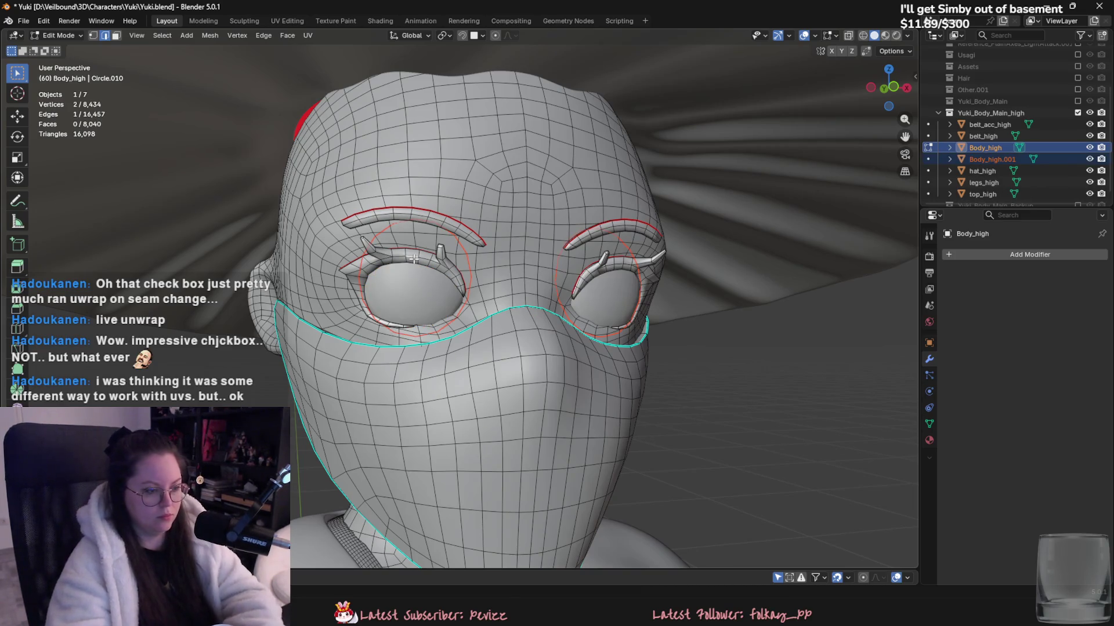
mouse_move(413, 259)
middle_mouse_down()
mouse_move(510, 253)
mouse_move(441, 257)
middle_mouse_up()
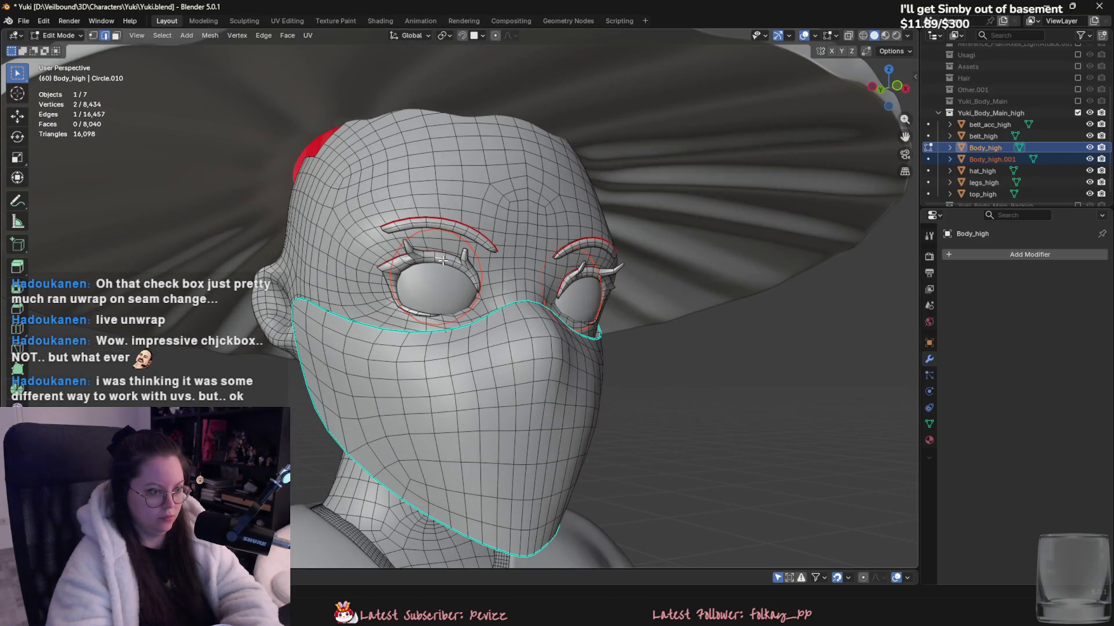
key("p")
left_click(589, 280)
key("Tab")
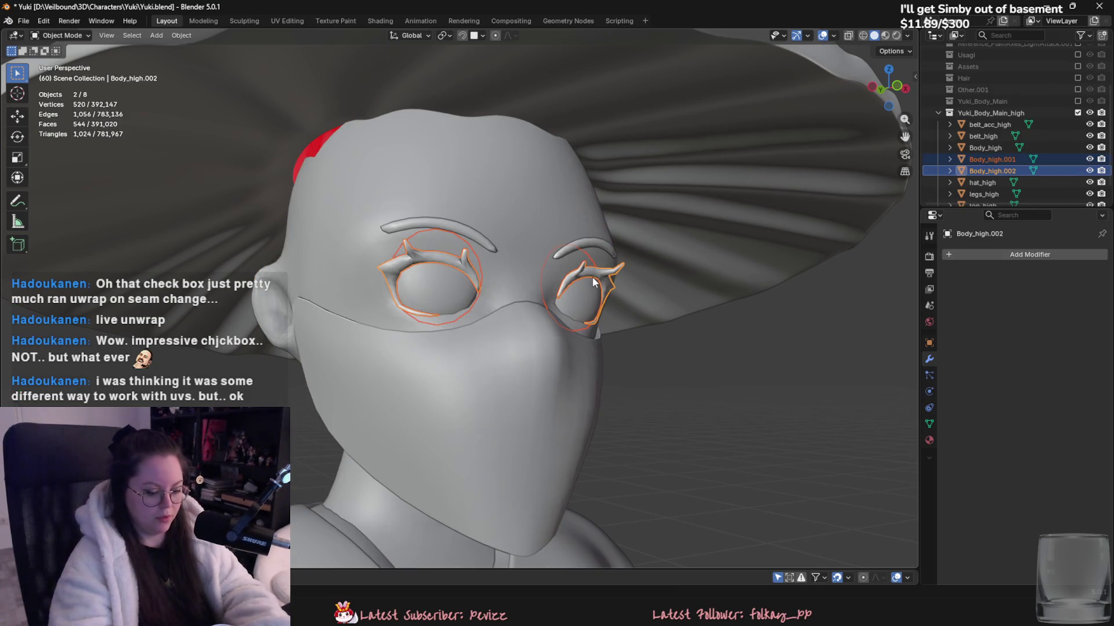
key("Delete")
- Show Yuki_Body_Main again and separate the eye rings from Body_low into a new object
left_click(1077, 101)
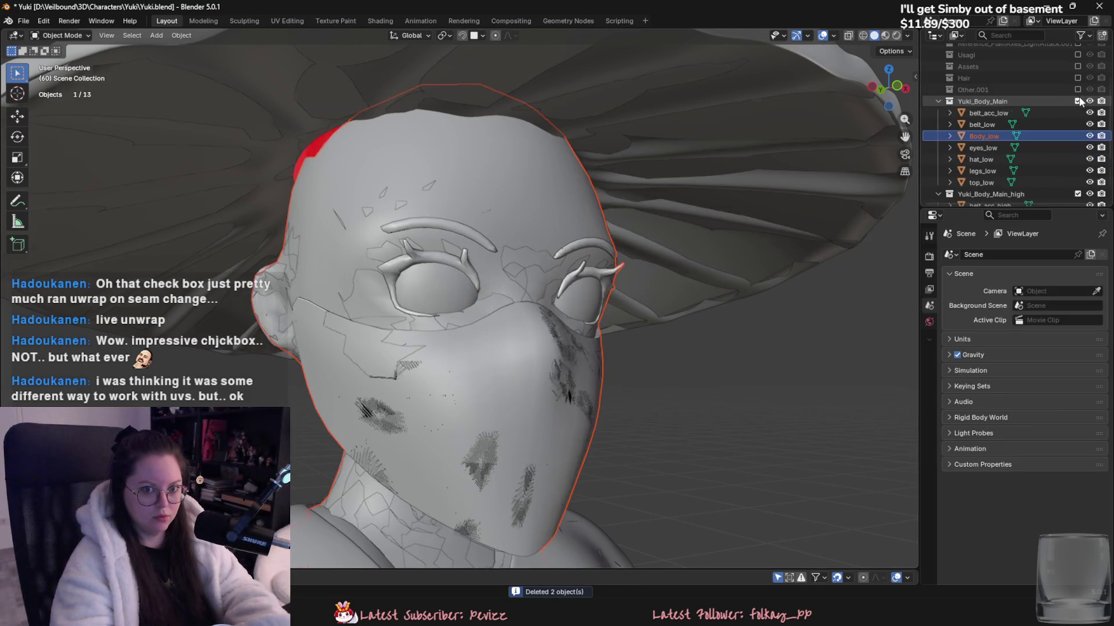
left_click(986, 148)
left_click(974, 138)
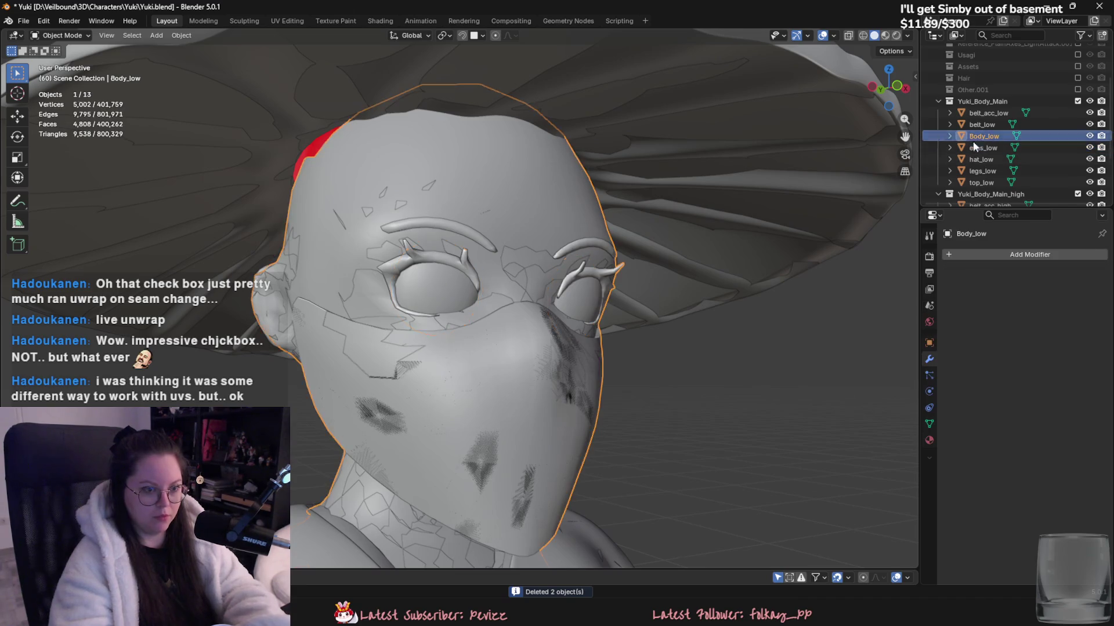
scroll(425, 244, "up", 2)
key("Tab")
key("alt+a")
key("l")
key("p")
key("s")
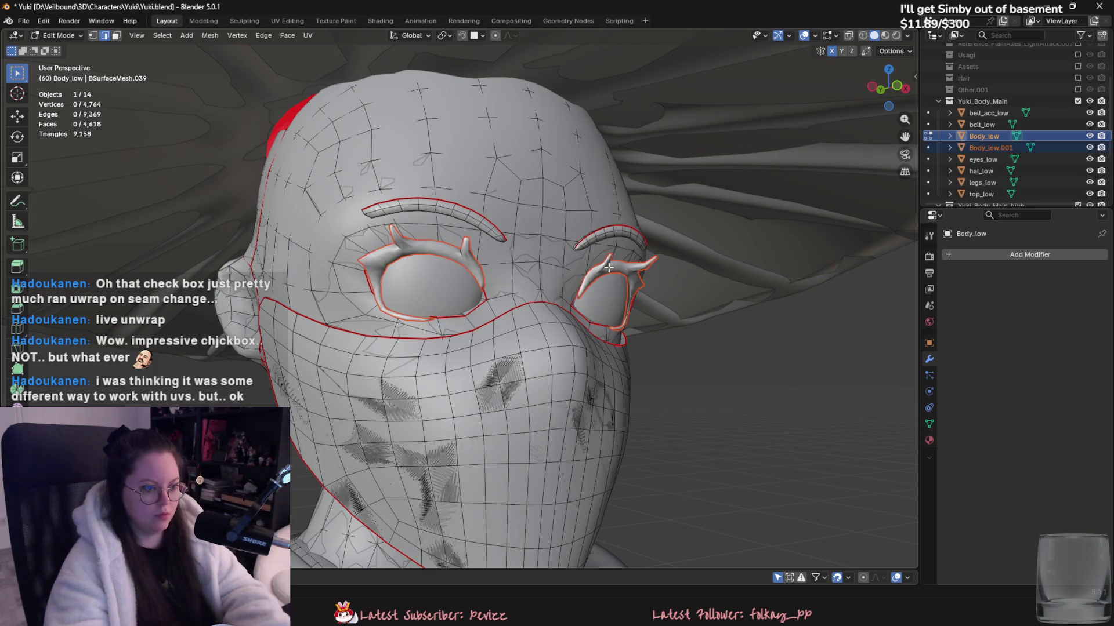
key("Tab")
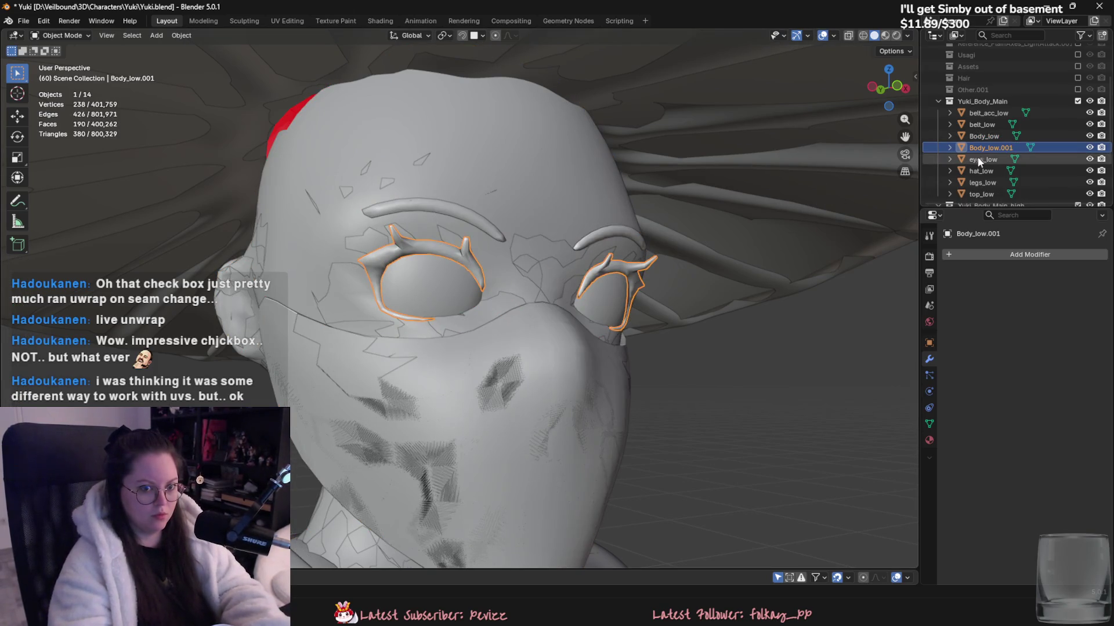
- Copy the eye rings and eyes_low into Yuki_Body_Main_high, then hide the low-poly collection
left_click(985, 158, "ctrl")
key("ctrl+c")
scroll(999, 159, "down", 2)
left_click(1001, 160)
key("ctrl+v")
scroll(1005, 167, "down", 3)
scroll(1026, 145, "up", 5)
left_click(1077, 77)
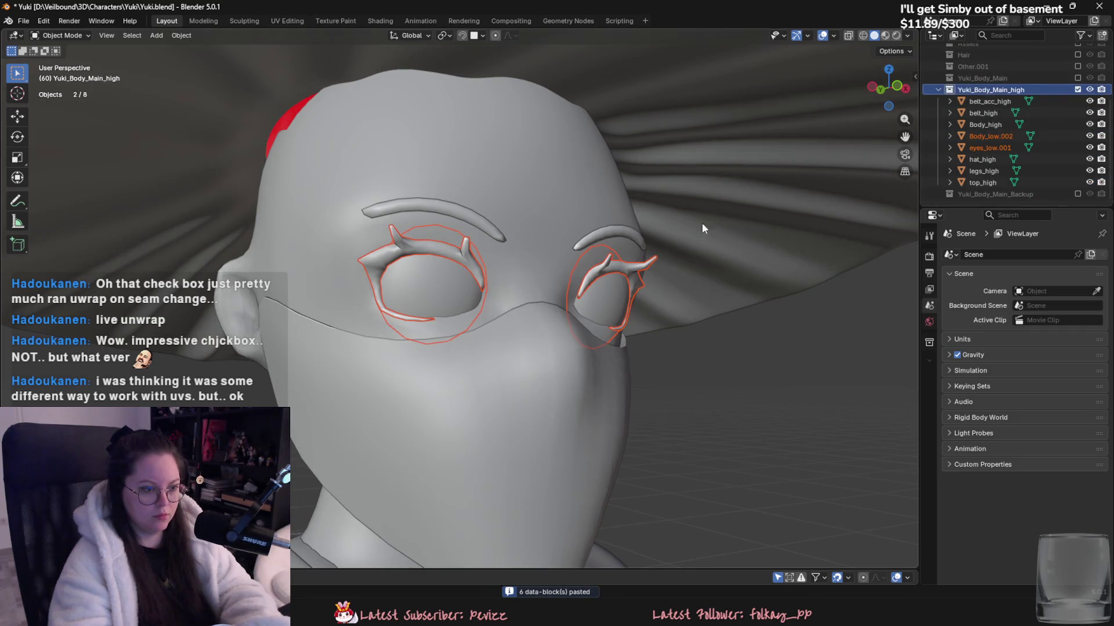
left_click(423, 251)
middle_click_drag(422, 250, 484, 292)
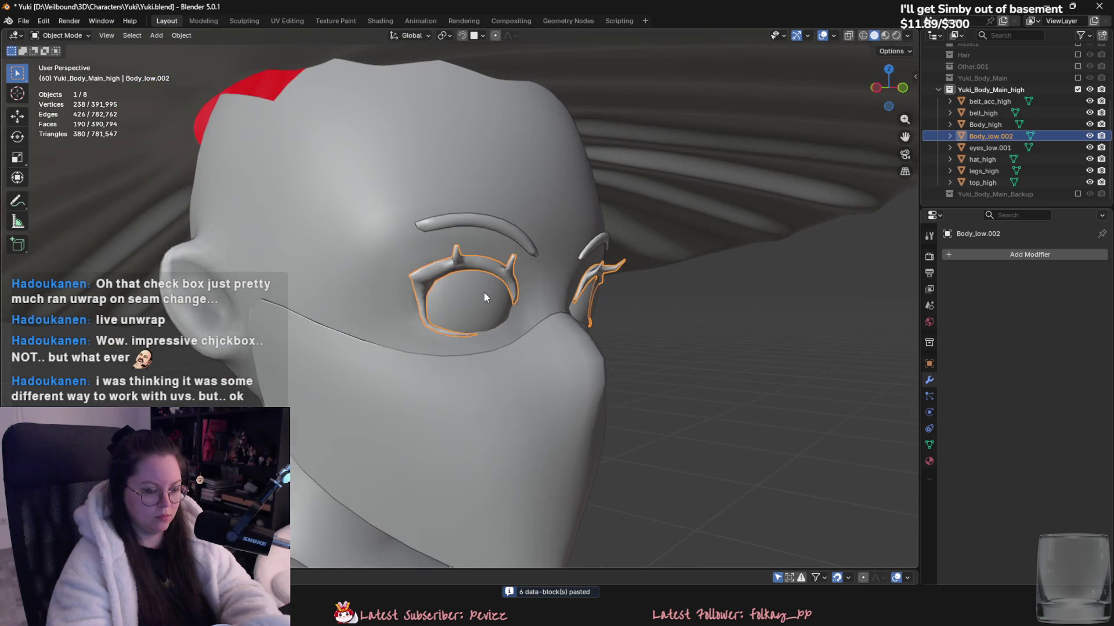
- Try Sculpt Mode on the selected head piece, view the eye ring side-on, then return to Object Mode
left_click(391, 244)
left_click(390, 244)
left_click(62, 35)
left_click(58, 70)
scroll(721, 109, "up", 3)
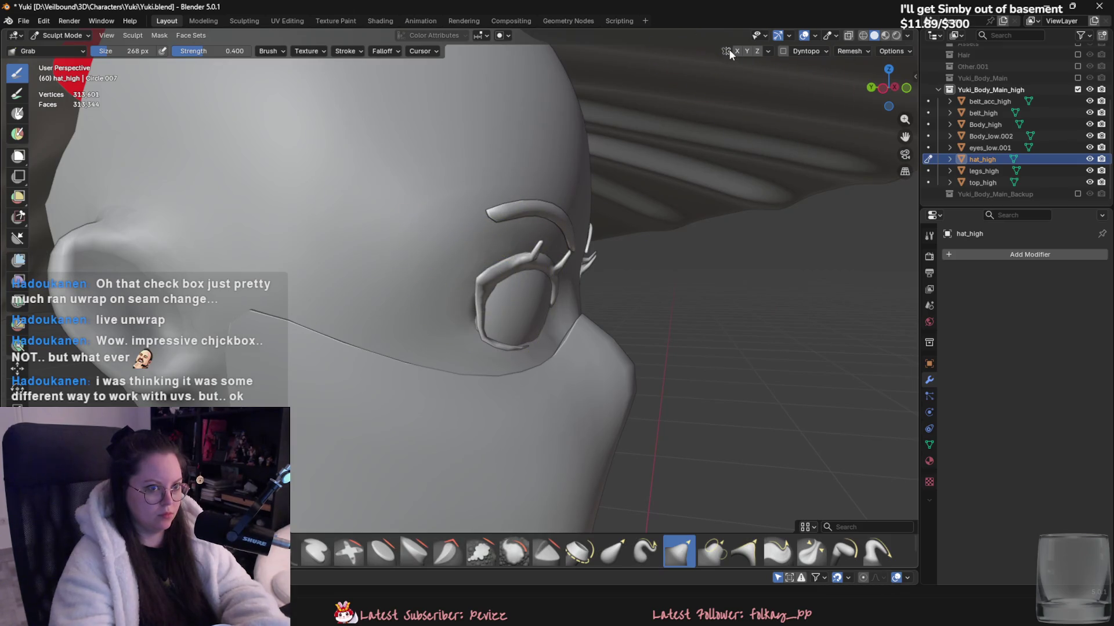
mouse_move(628, 169)
middle_mouse_down()
mouse_move(520, 302)
mouse_move(631, 261)
middle_mouse_up()
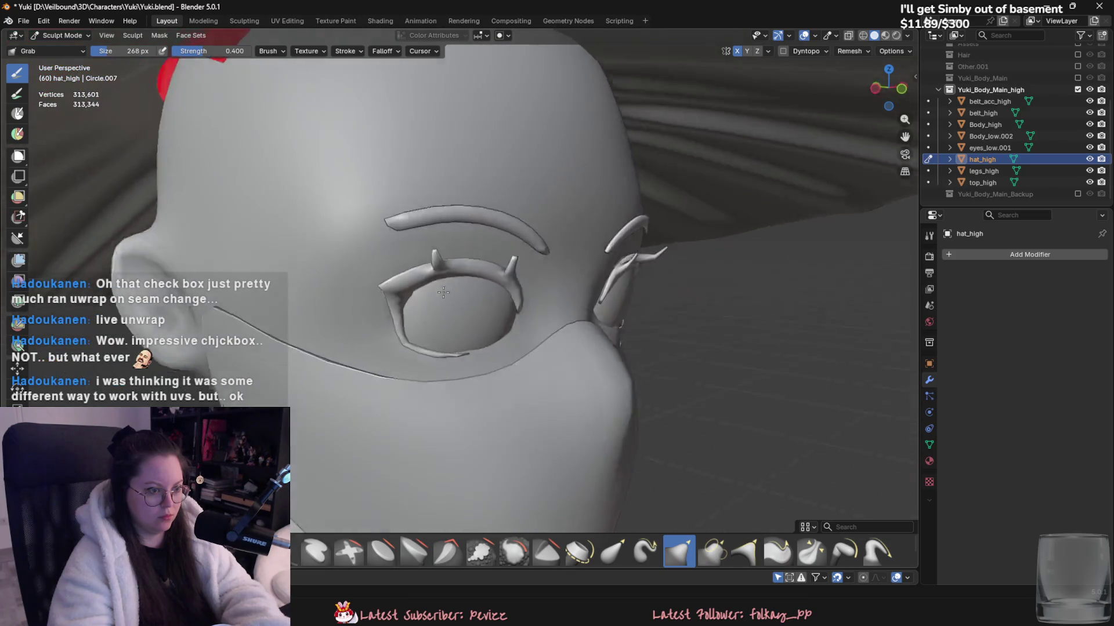
left_click(62, 36)
left_click(43, 49)
- Put Body_high into Sculpt Mode with X-axis symmetry enabled, viewing the face from side and front
left_click(312, 166)
left_click(62, 35)
left_click(64, 70)
middle_click_drag(136, 99, 457, 323)
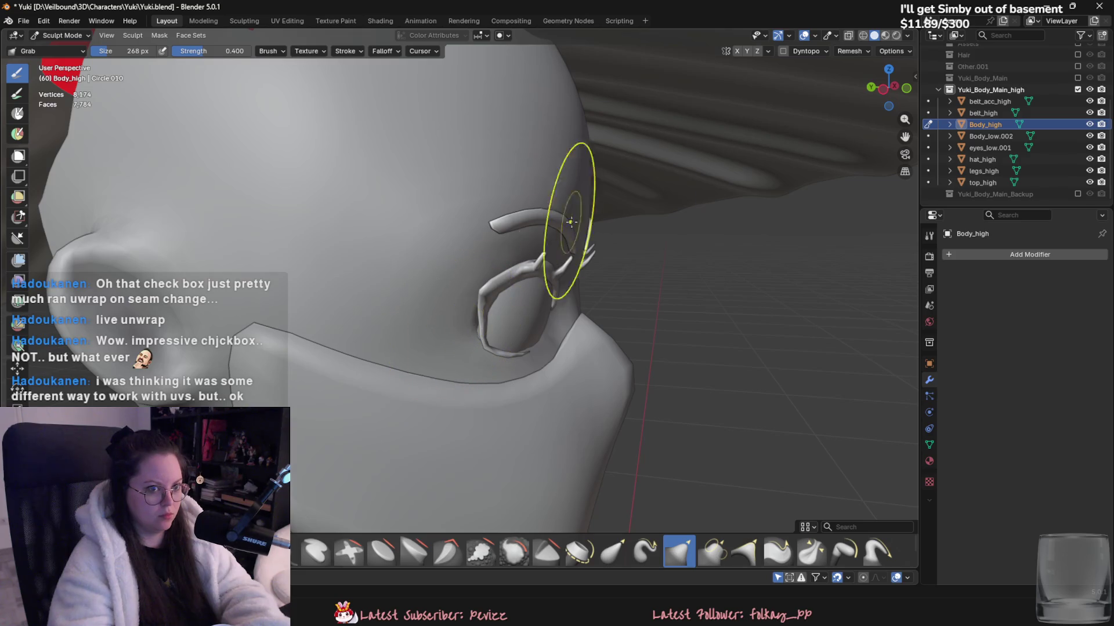
left_click(737, 51)
middle_click_drag(636, 249, 503, 318)
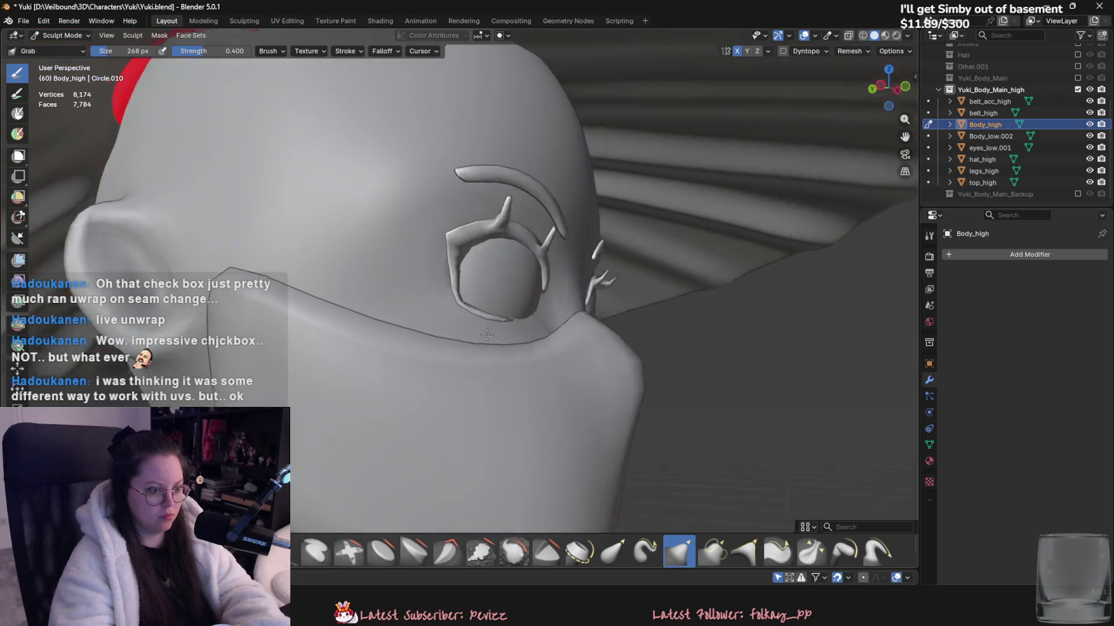
mouse_move(508, 323)
middle_mouse_down()
mouse_move(423, 349)
mouse_move(532, 329)
mouse_move(268, 278)
mouse_move(319, 259)
middle_mouse_up()
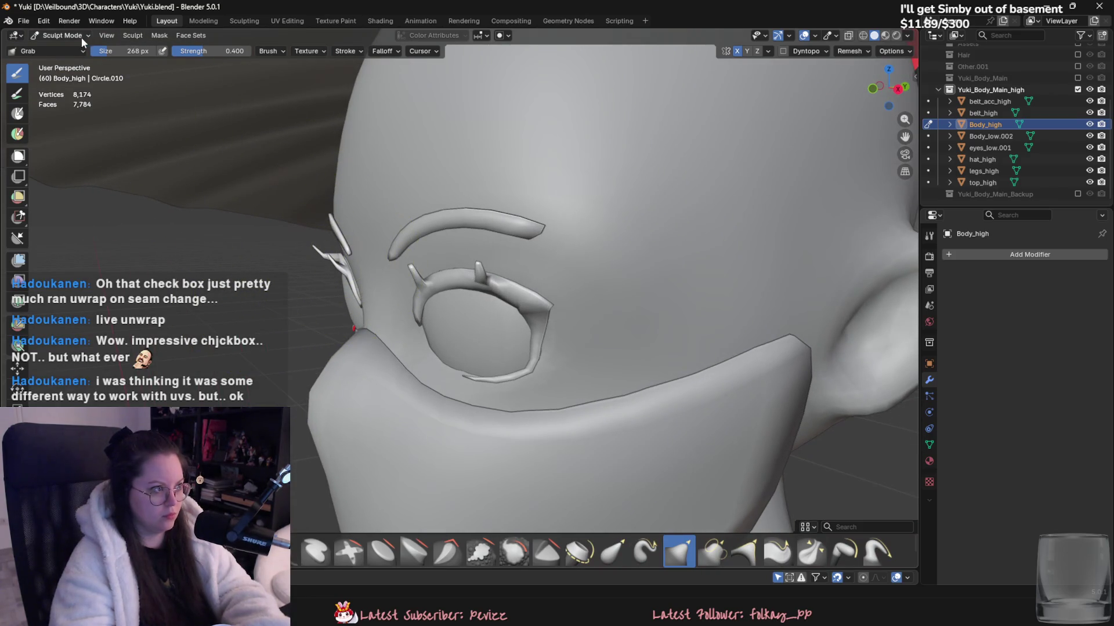
- Return to Object Mode and select the eyes_low.001 object
left_click(81, 37)
left_click(61, 49)
scroll(475, 273, "down", 5)
left_click(433, 291)
scroll(454, 276, "up", 2)
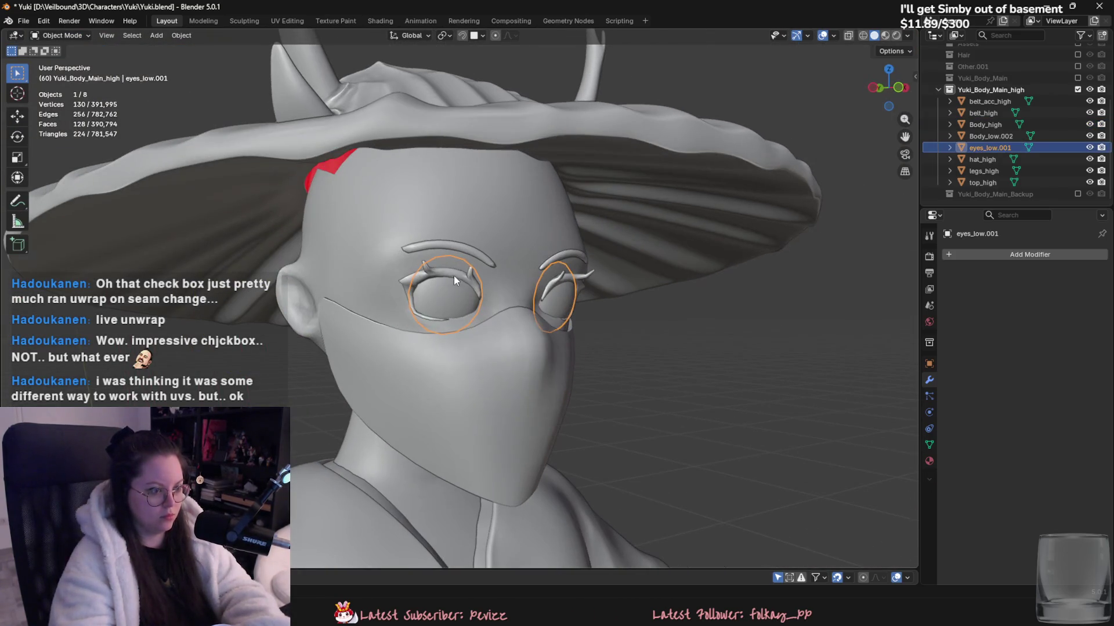
- Rename the eyes_low.001 object to eyes_high
left_click(400, 262)
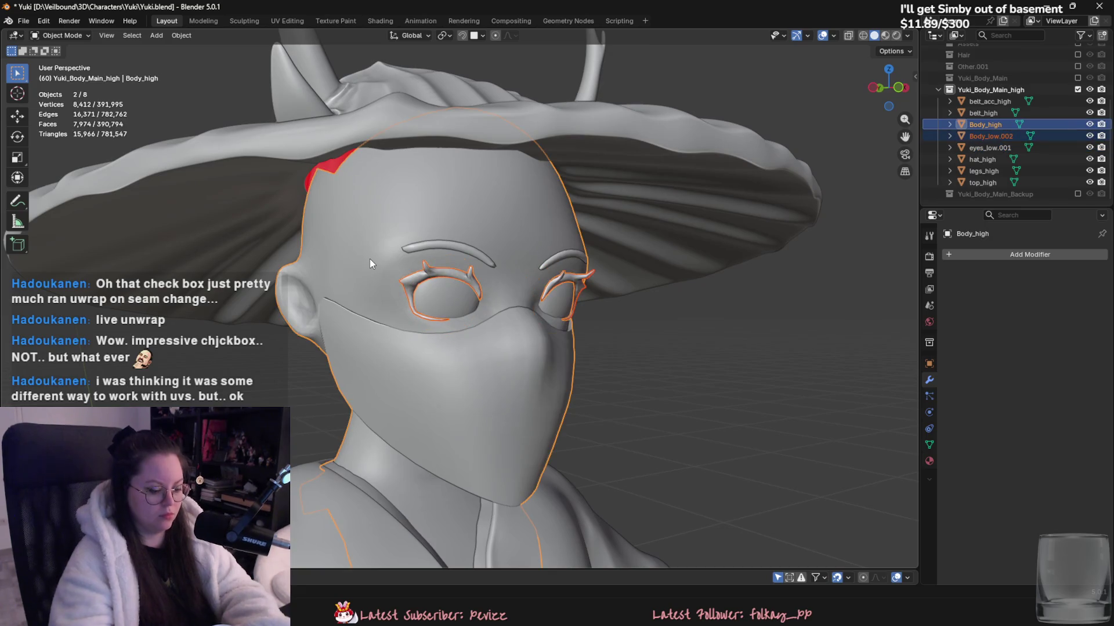
left_click(451, 271)
double_click(986, 147)
type("eyes_")
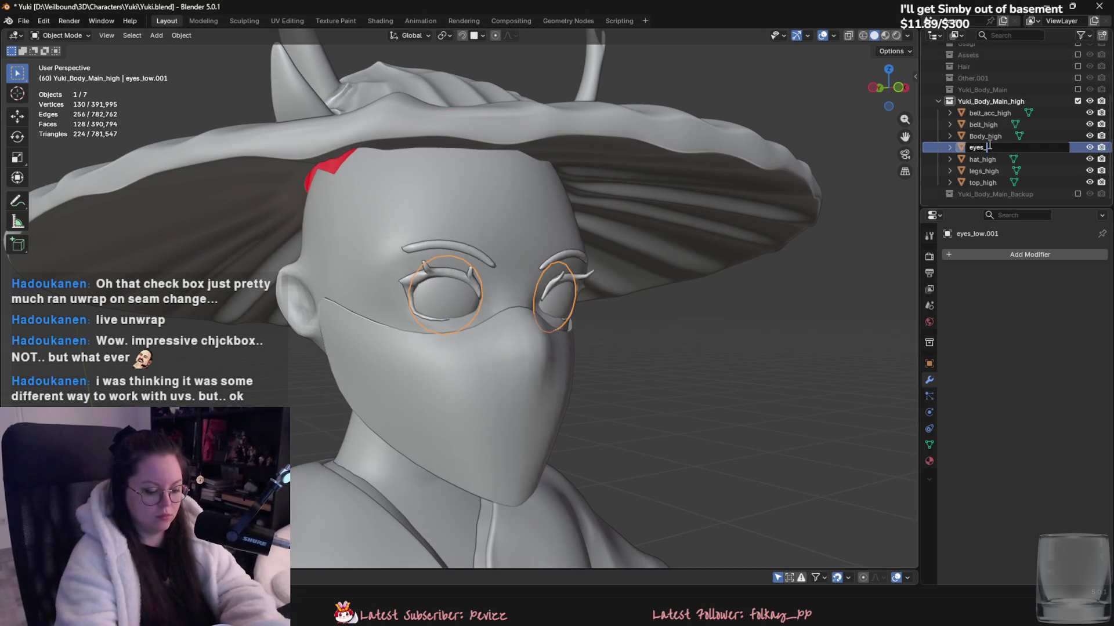
type("high")
key("Return")
- Select all seven high-poly objects and export them to FBX
scroll(475, 260, "down", 5)
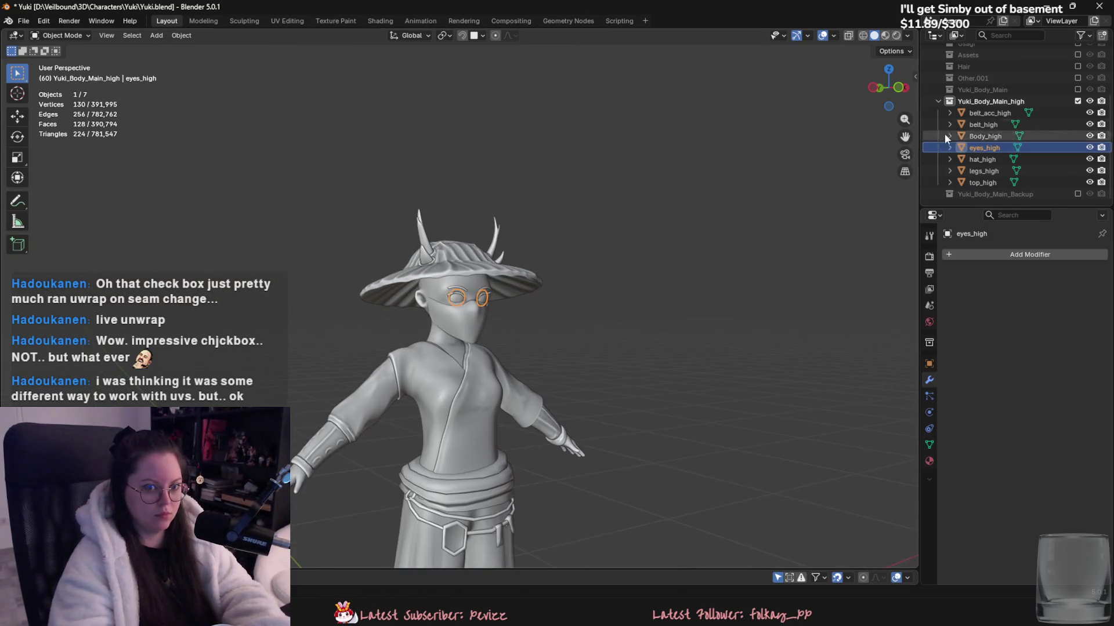
left_click(986, 112)
left_click(982, 182, "shift")
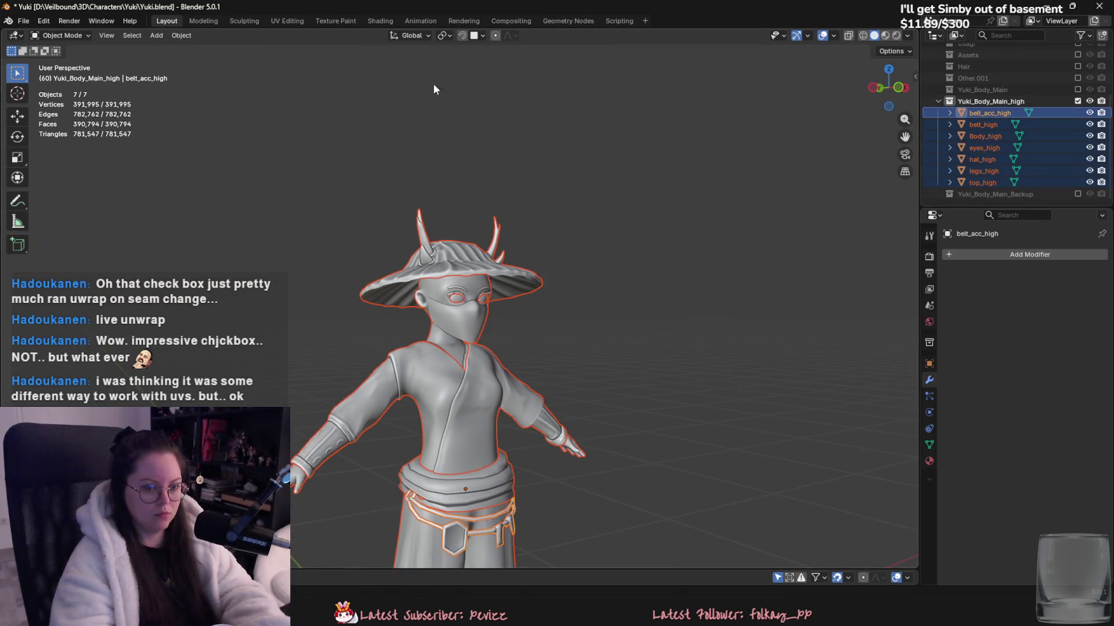
left_click(23, 21)
mouse_move(60, 195)
left_click(174, 278)
left_click(527, 355)
- Show only the low-poly collection and join the eye mesh Body_low.001 into Body_low
left_click(1077, 101)
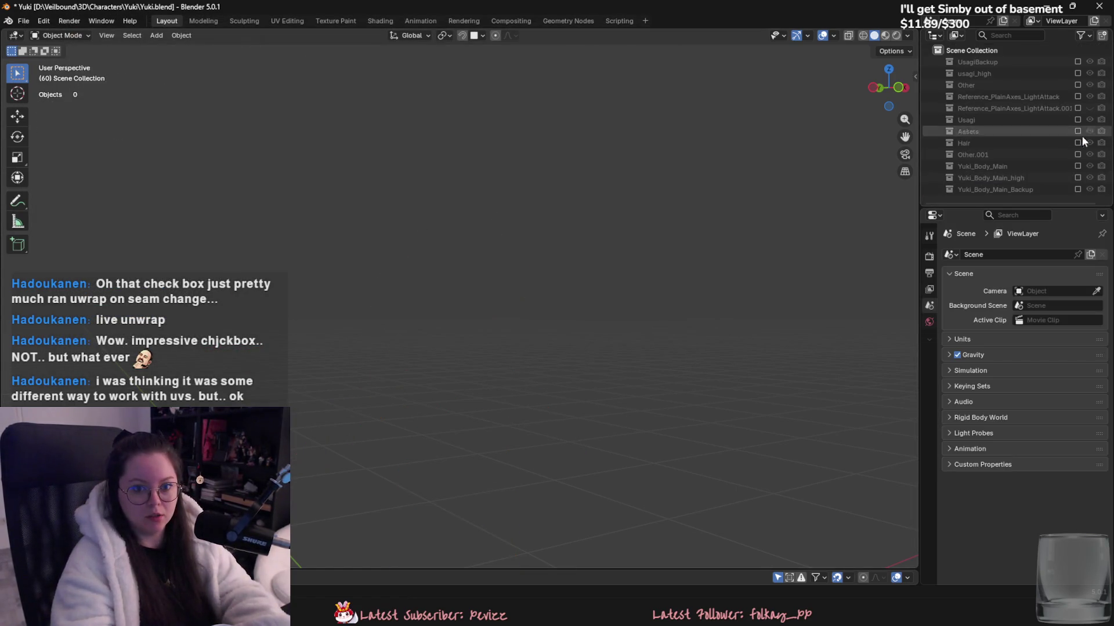
left_click(1077, 162)
left_click(986, 171)
scroll(987, 159, "down", 3)
left_click(987, 159, "shift")
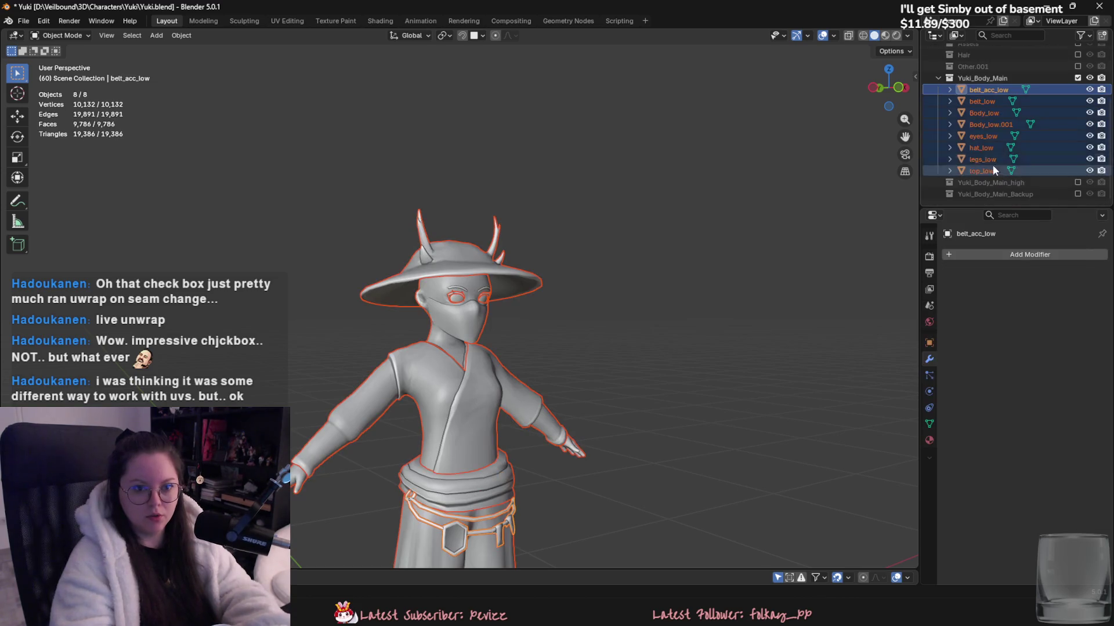
left_click(986, 112)
scroll(448, 284, "up", 4)
left_click(448, 285)
left_click(406, 272, "shift")
key("ctrl+j")
- Select all low-poly parts through top_low and export them to FBX
scroll(551, 264, "down", 3)
left_click(988, 101)
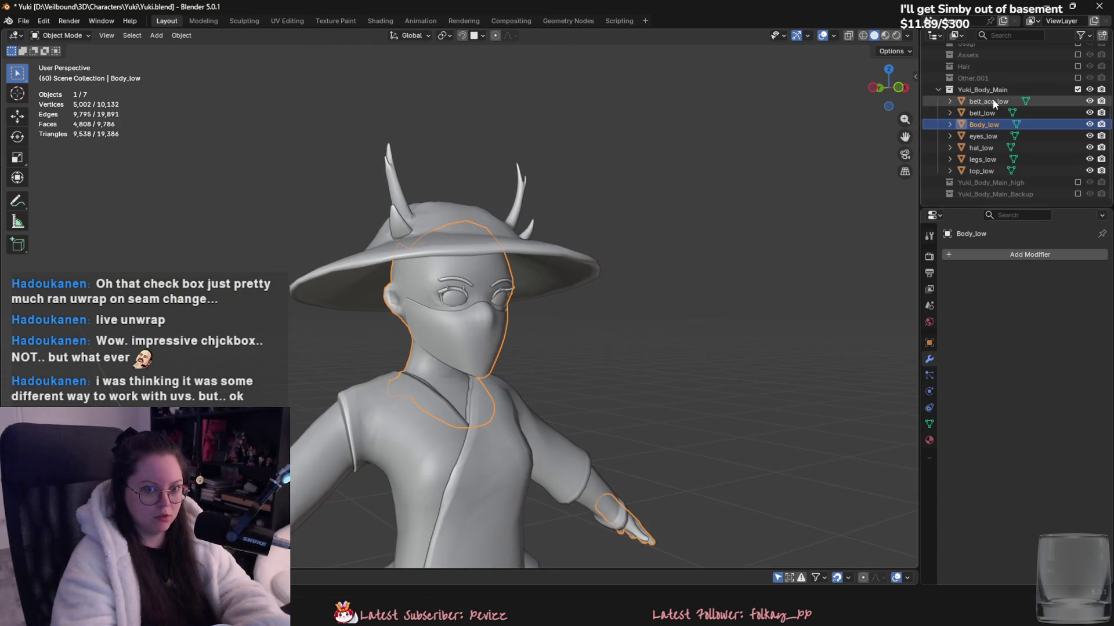
left_click(987, 171, "shift")
left_click(24, 21)
mouse_move(87, 197)
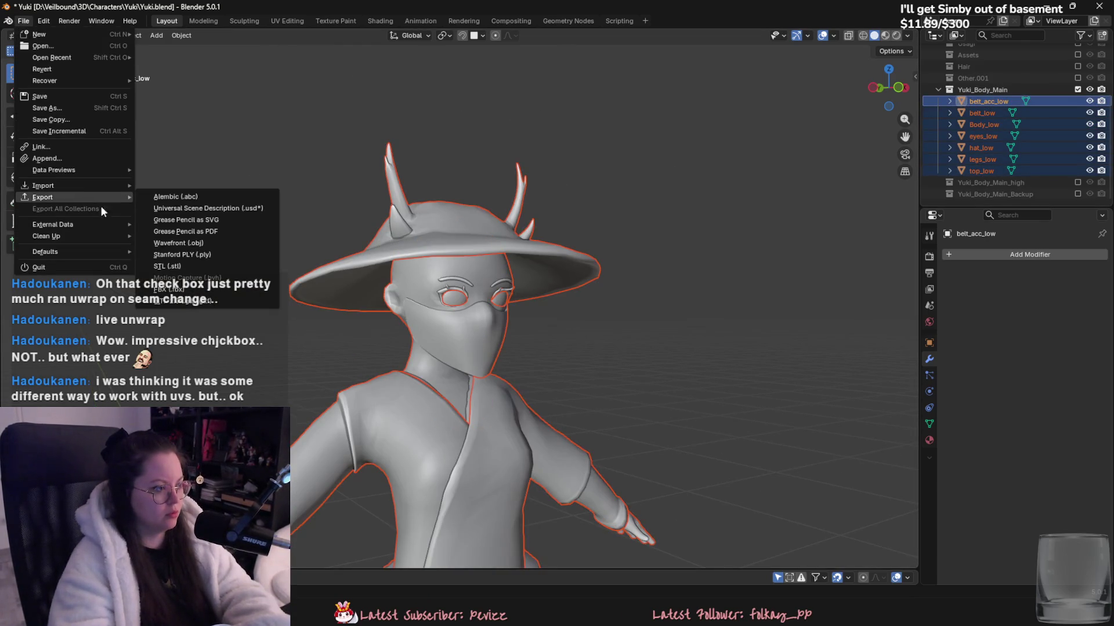
left_click(206, 290)
left_click(545, 354)
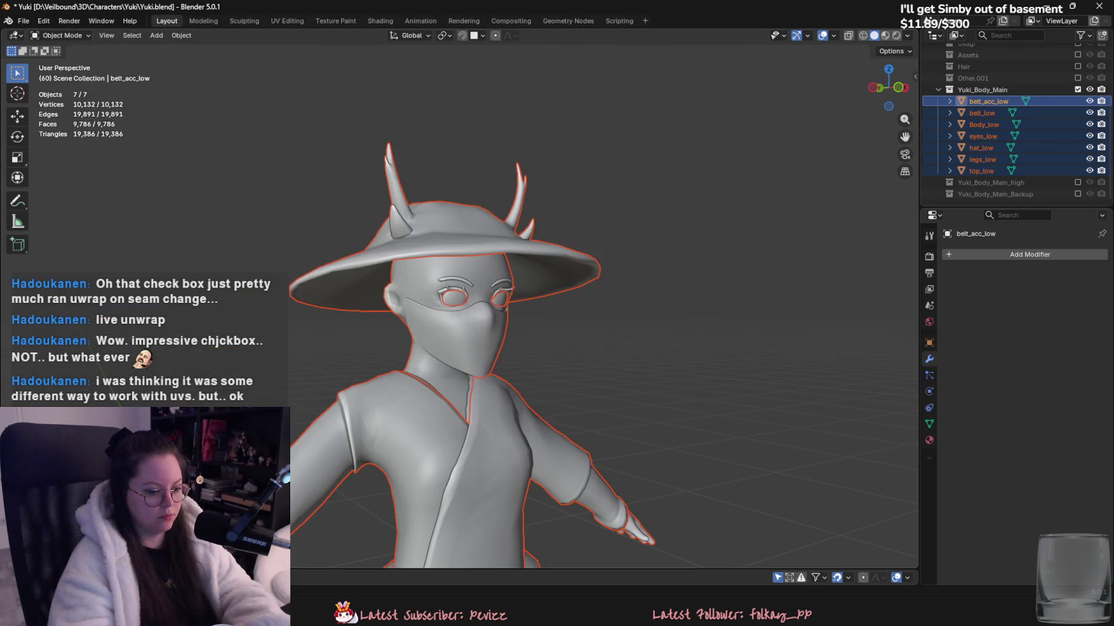
- Start a new Painter project from Yuki_low.fbx, discarding the old belt scene, and open mesh map baking
key("alt+Tab")
left_click(11, 21)
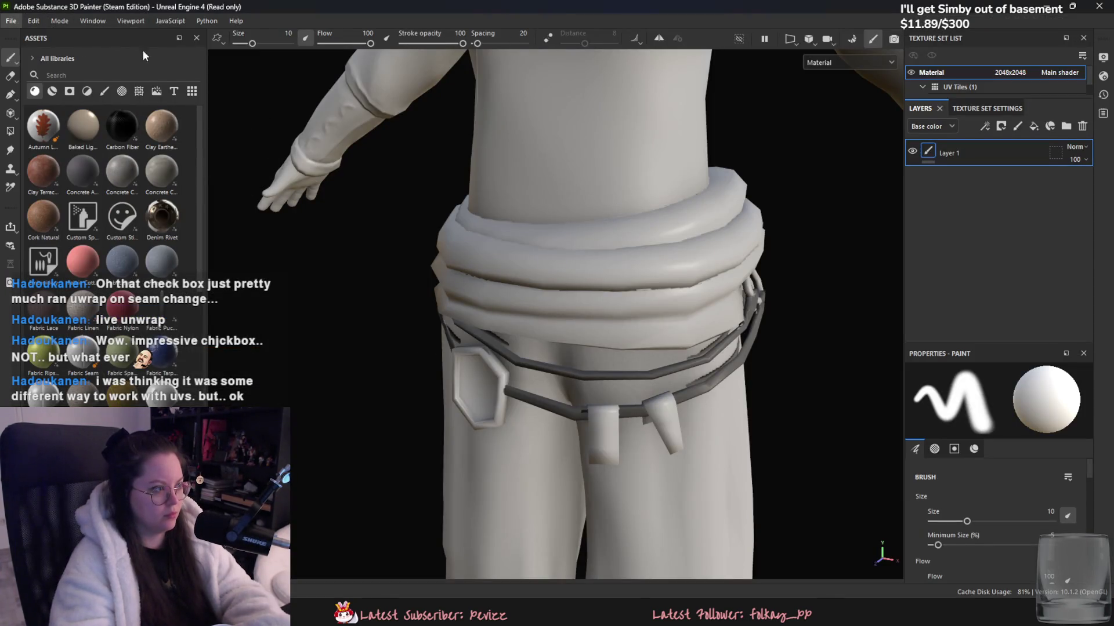
left_click(24, 36)
left_click(661, 171)
double_click(703, 243)
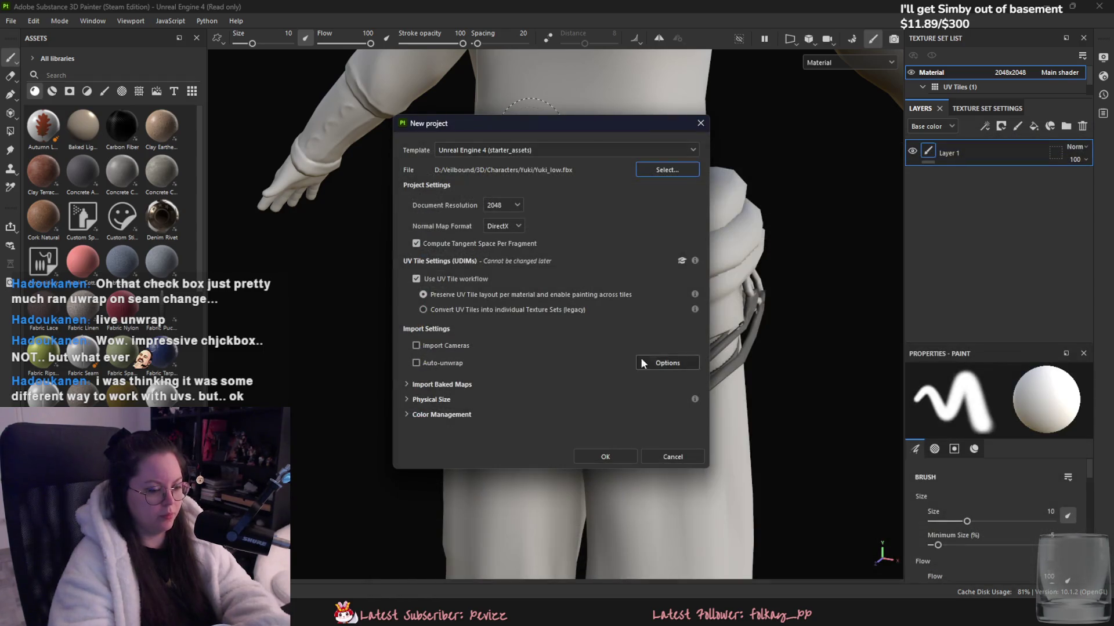
left_click(595, 454)
left_click(529, 318)
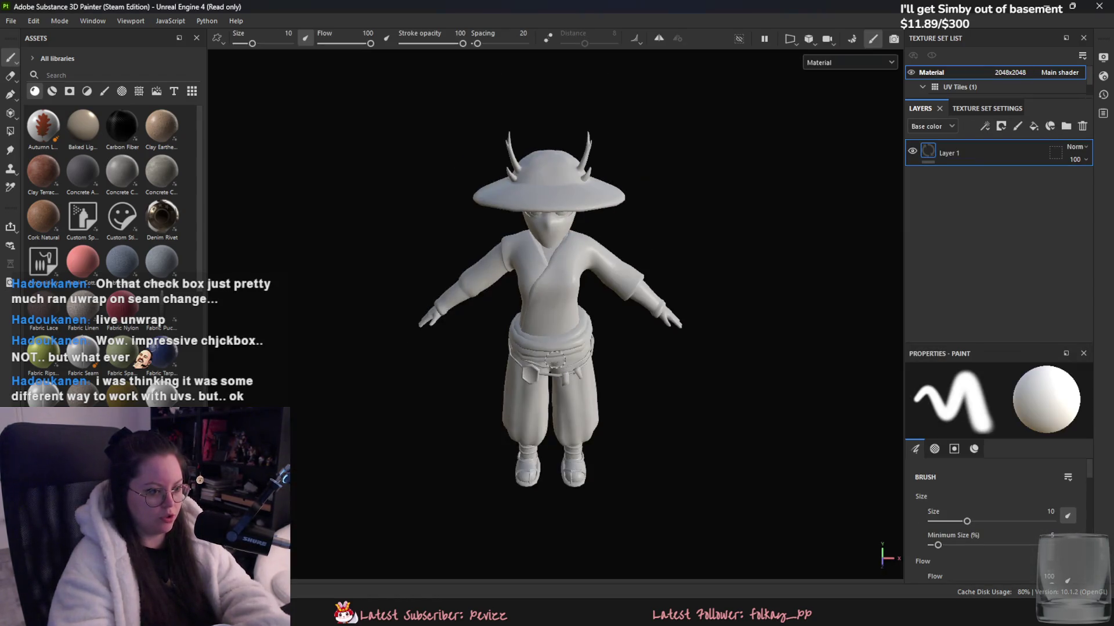
left_click(852, 41)
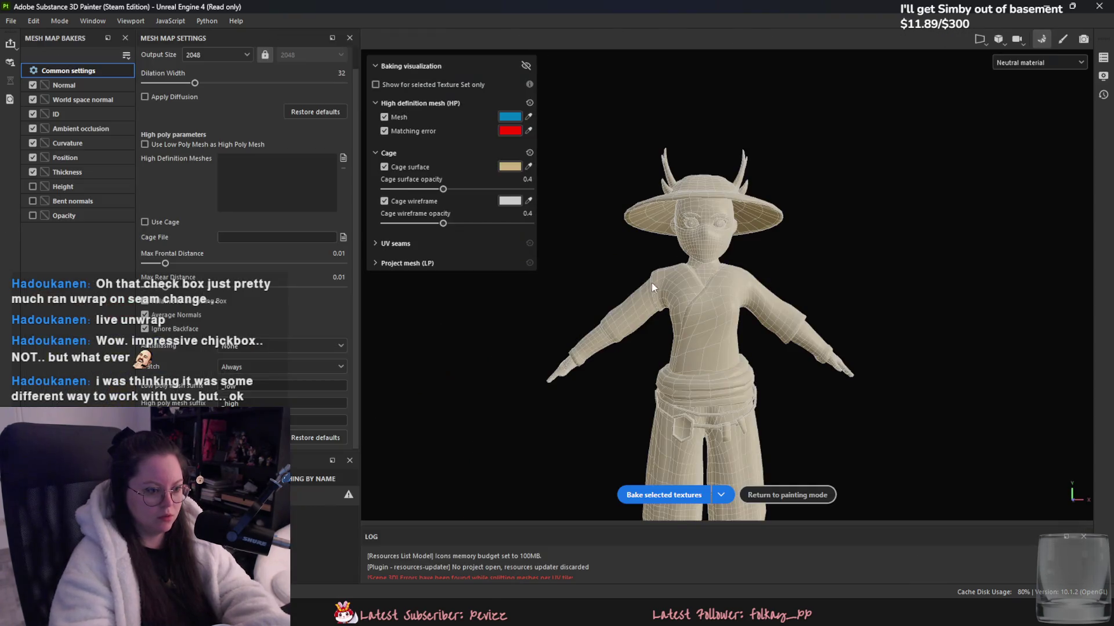
- Load Yuki_high.fbx as the high-definition mesh, match by mesh name, and set max frontal distance 0.0058
left_click(343, 157)
double_click(252, 108)
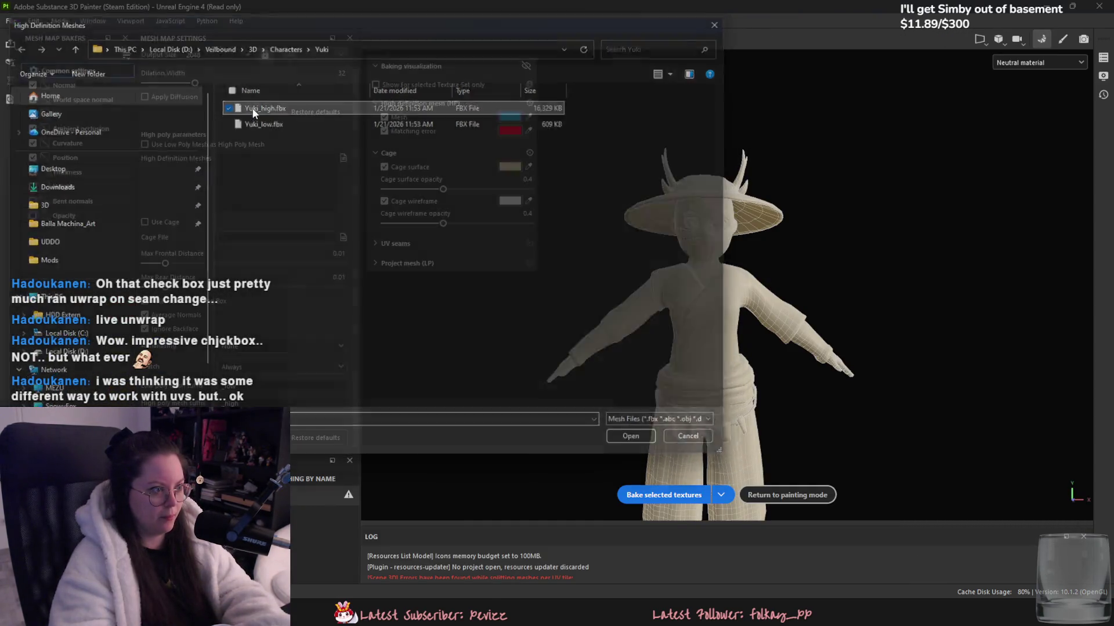
left_click(274, 363)
left_click(299, 392)
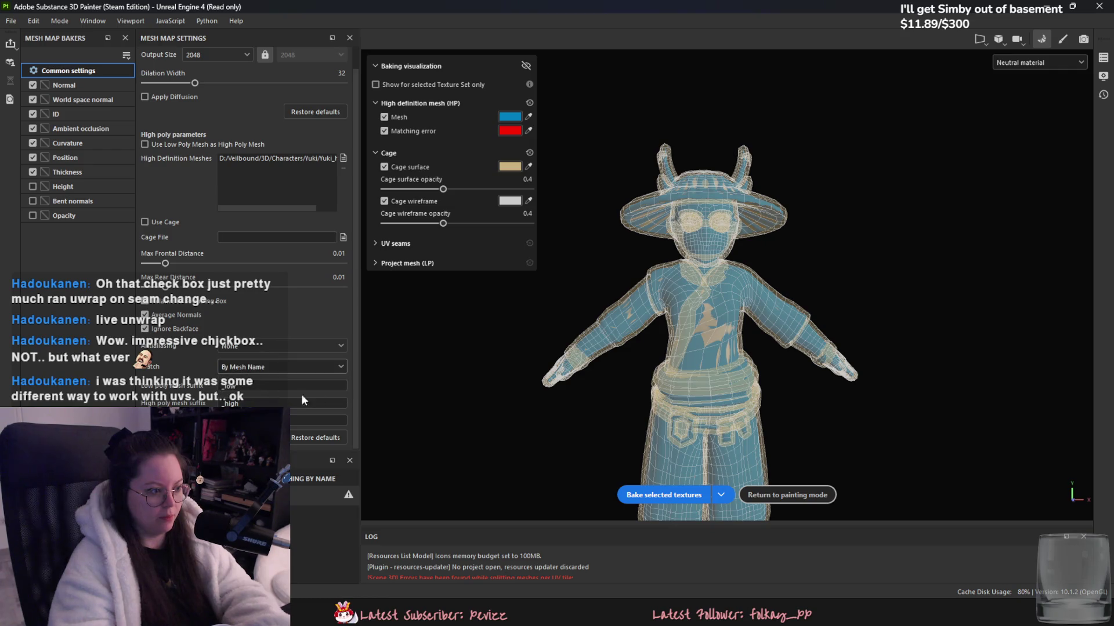
left_click_drag(166, 265, 158, 266)
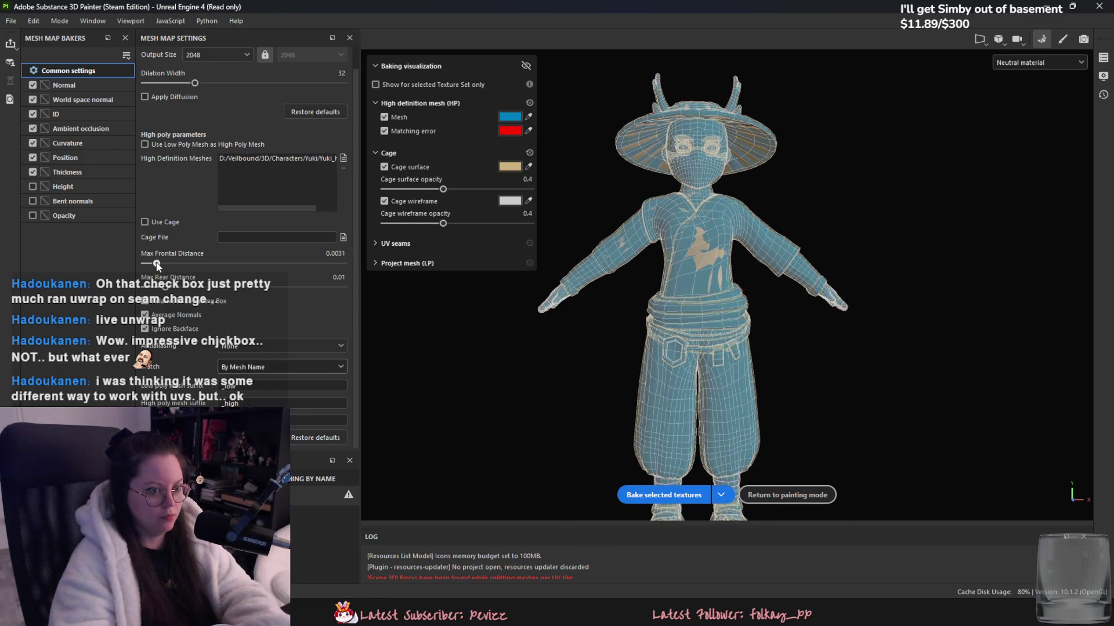
left_click(160, 264)
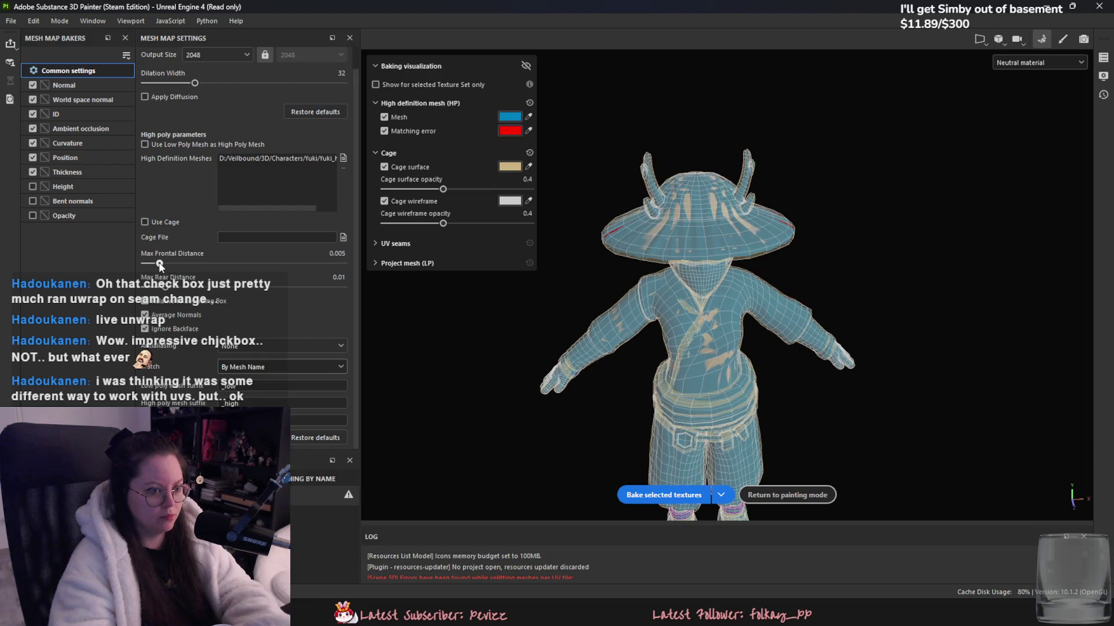
key("f")
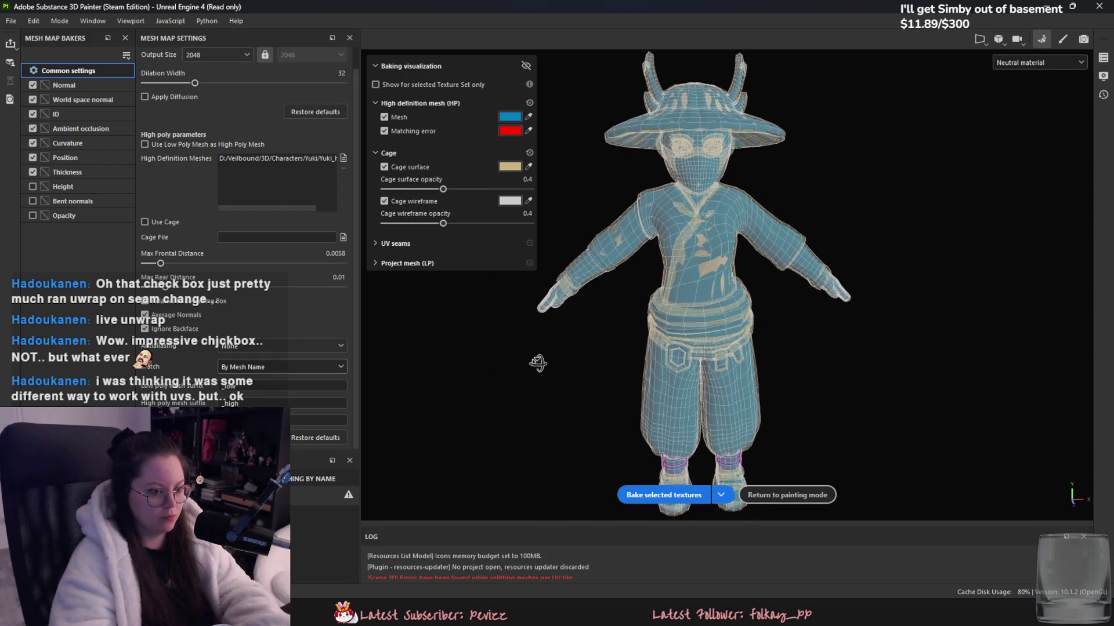
- Set ambient occlusion's self-occlusion mode and limit curvature self-intersection to same mesh name
left_click(86, 130)
left_click(260, 203)
left_click(235, 243)
left_click(77, 143)
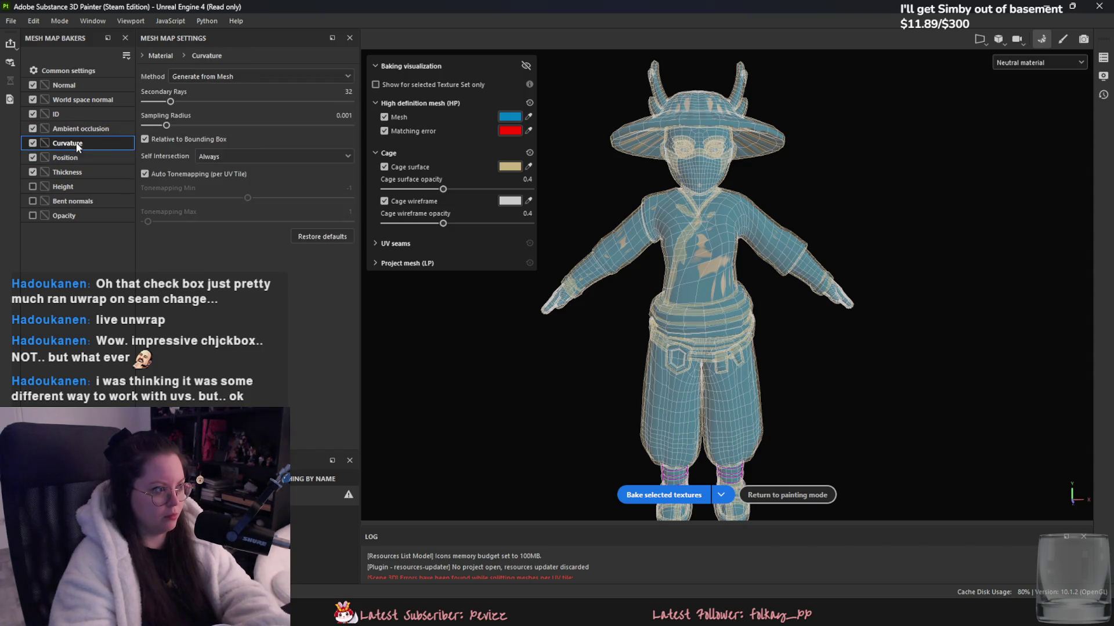
left_click(251, 155)
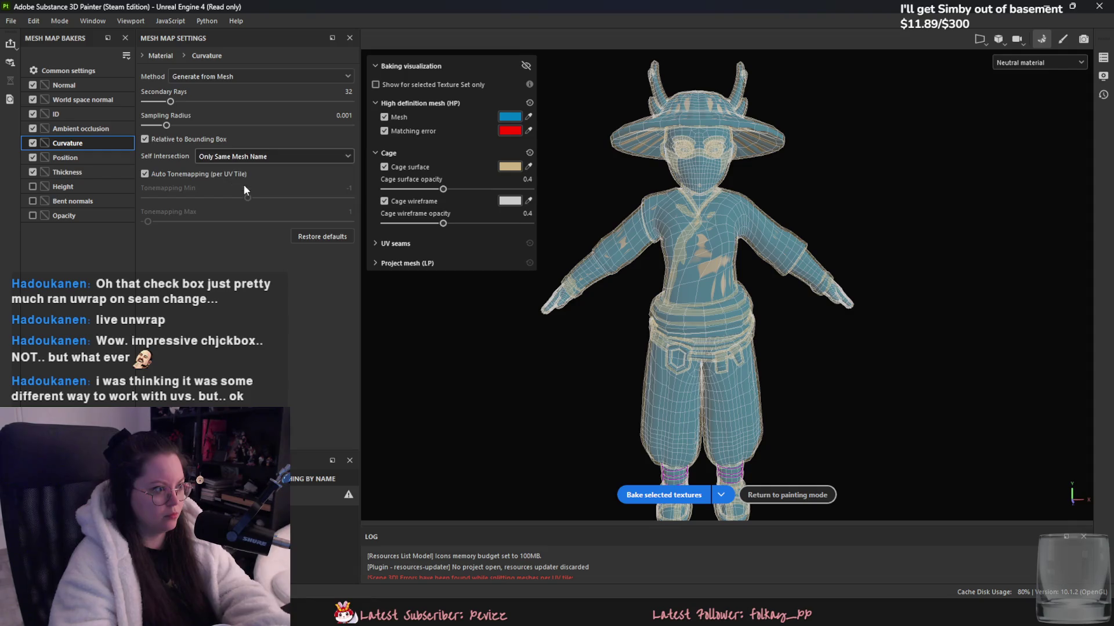
left_click(216, 77)
- Enable the Height map and bake the selected textures at 2048
left_click(125, 157)
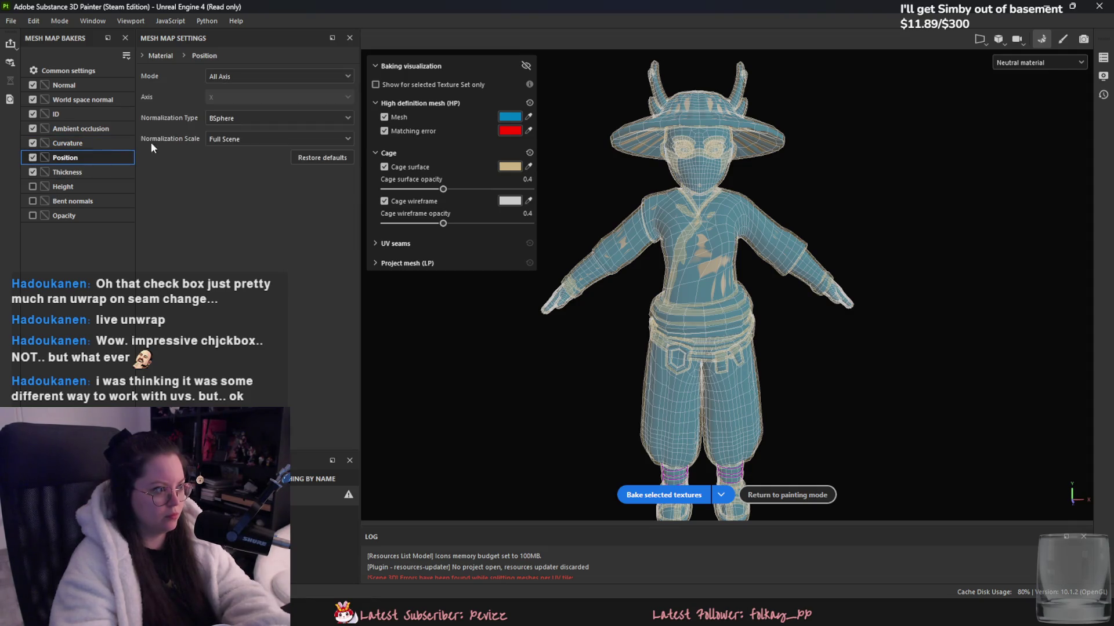
left_click(118, 173)
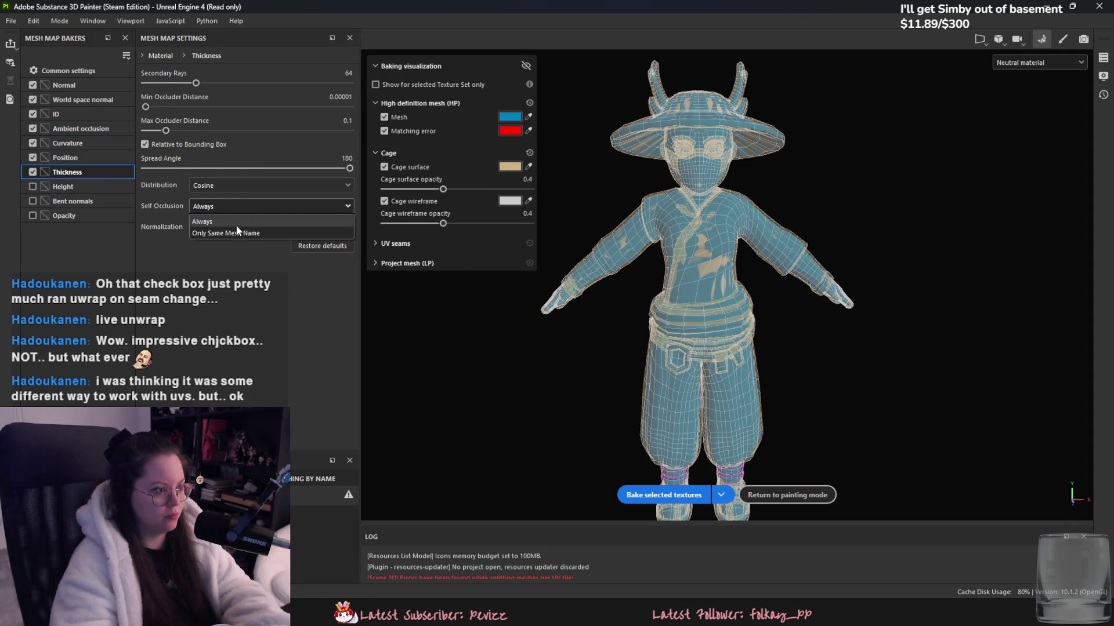
left_click(72, 186)
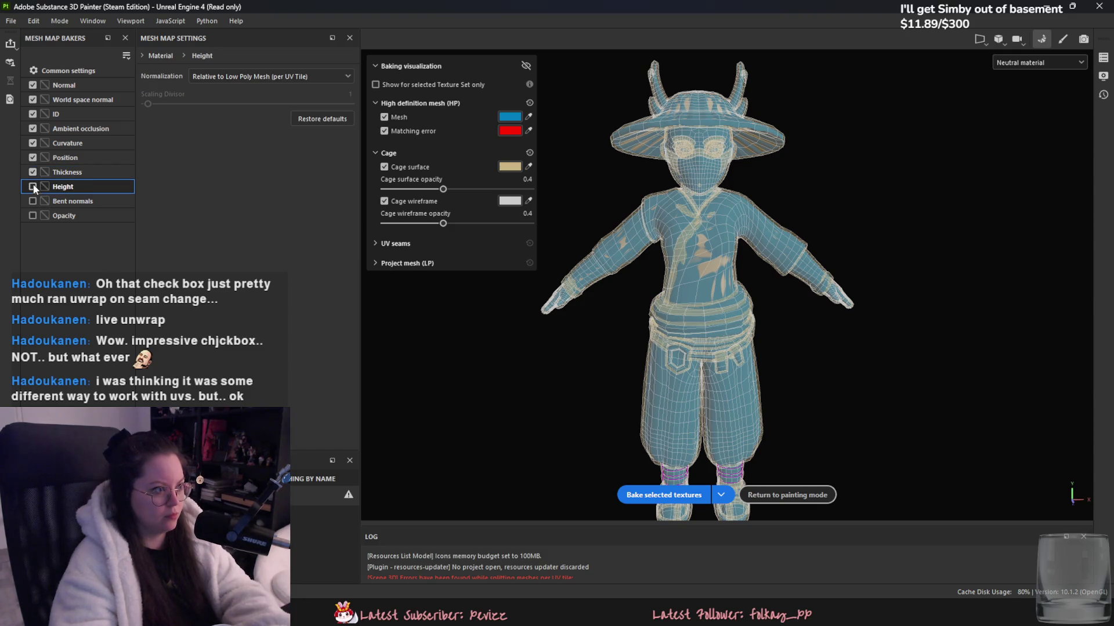
left_click(90, 72)
left_click(667, 494)
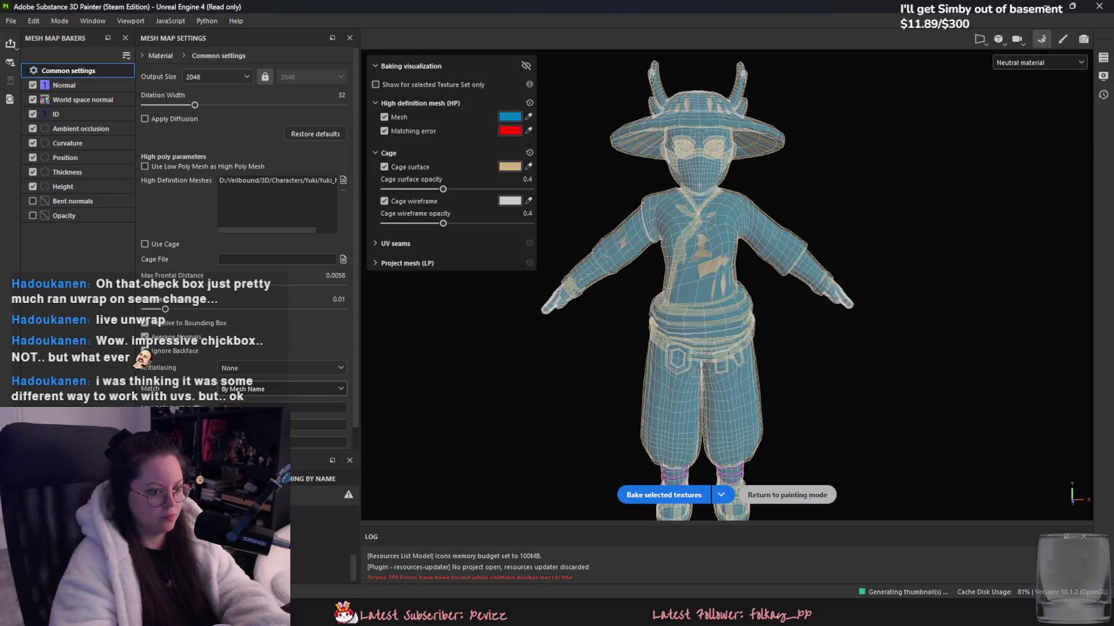
left_click(787, 494)
left_click_drag(689, 445, 850, 462, "alt")
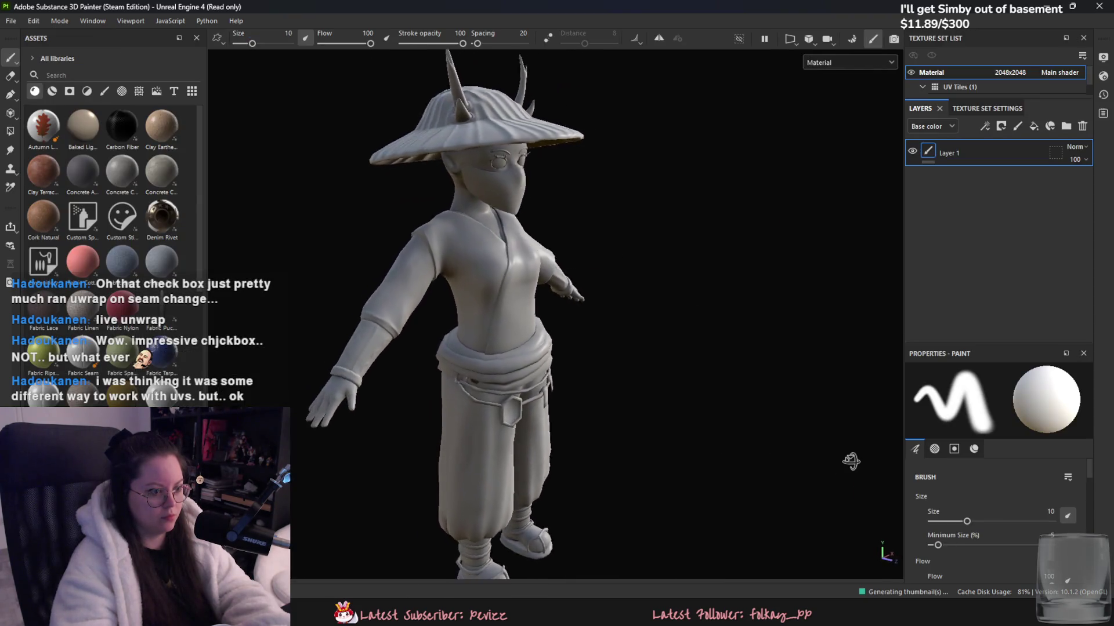
scroll(567, 460, "up", 5)
scroll(580, 398, "up", 2)
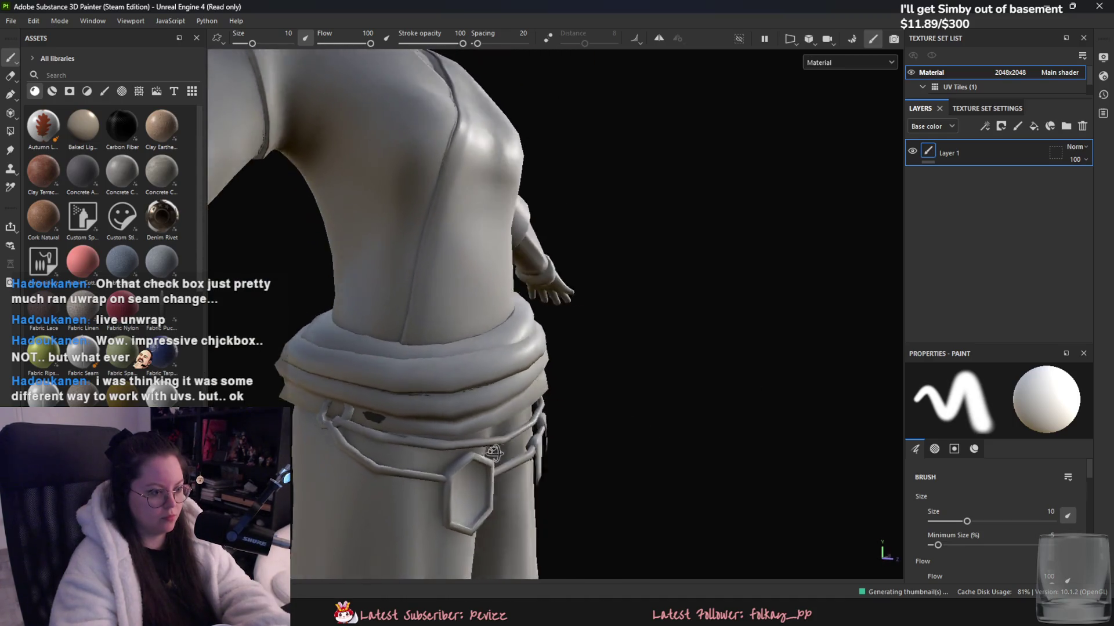
left_click_drag(493, 453, 810, 74, "alt")
left_click(845, 40)
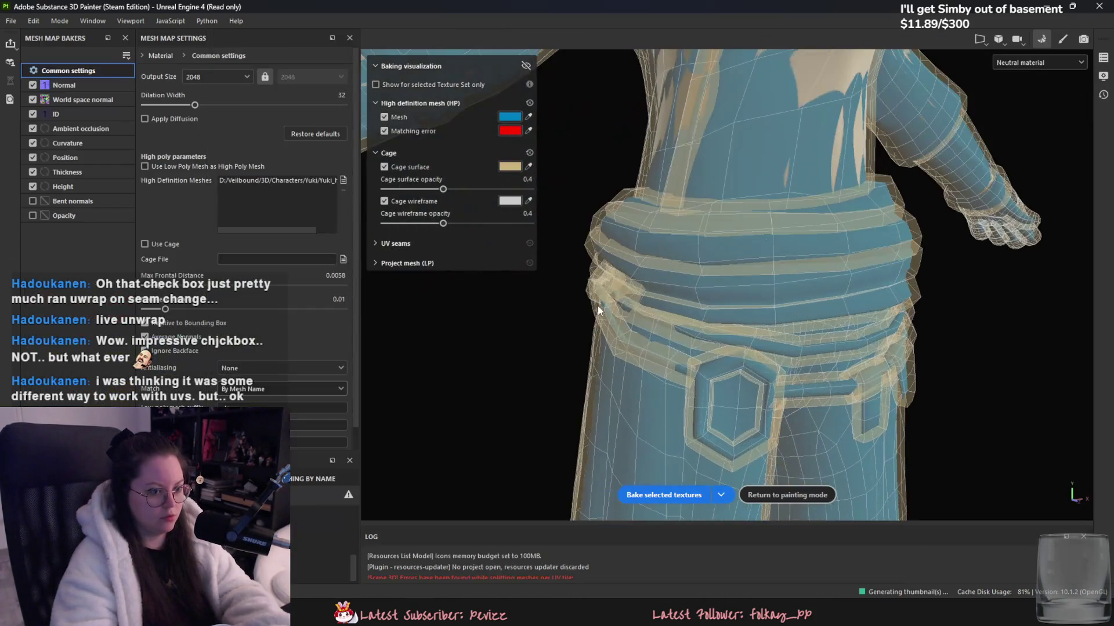
left_click_drag(685, 301, 603, 305, "alt")
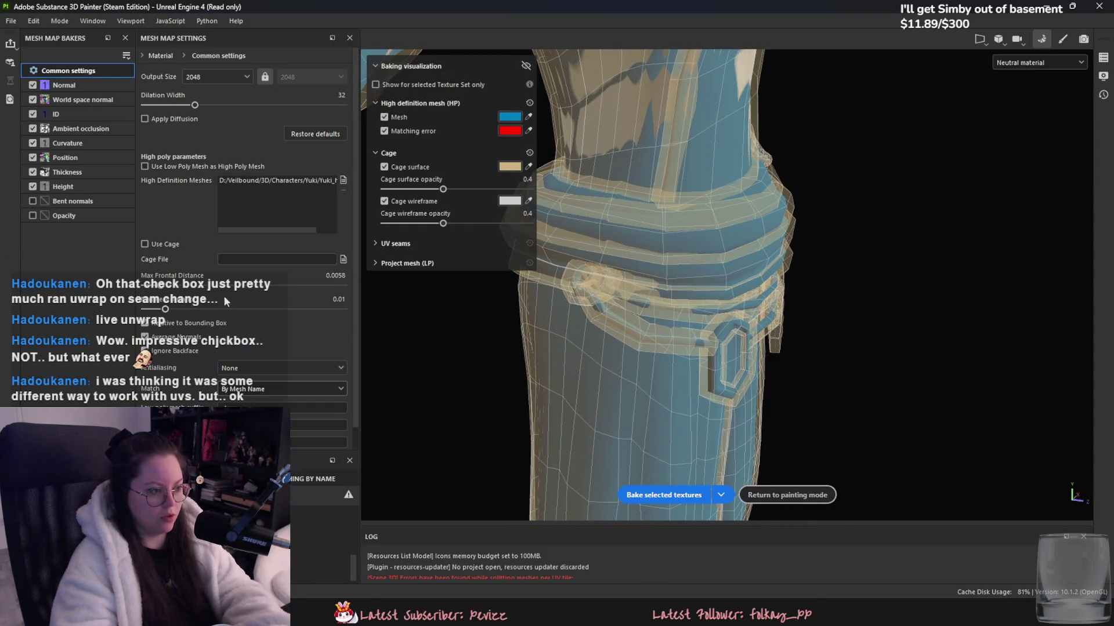
left_click(779, 502)
scroll(674, 390, "down", 3)
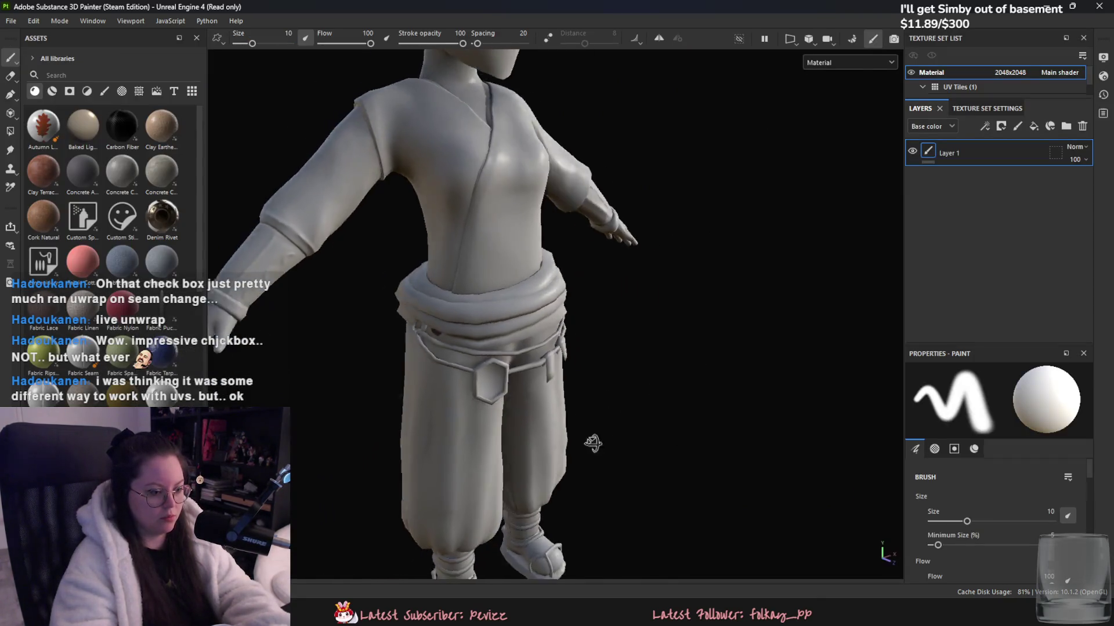
middle_click_drag(592, 447, 884, 551, "alt")
scroll(668, 300, "up", 2)
left_click_drag(669, 300, 722, 434, "alt")
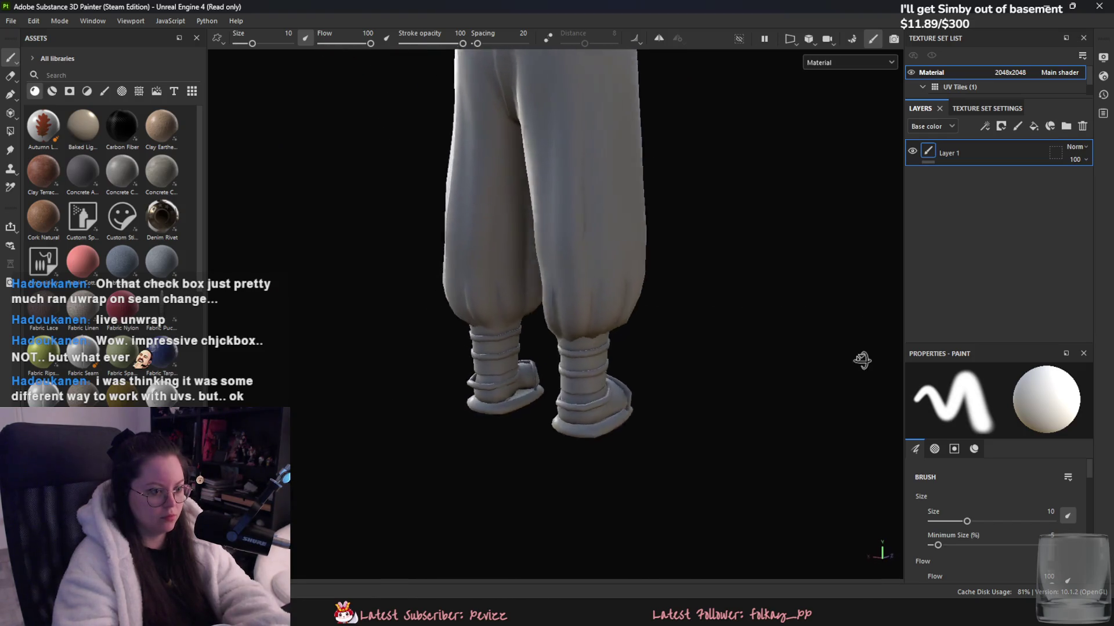
middle_click_drag(722, 434, 714, 557, "alt")
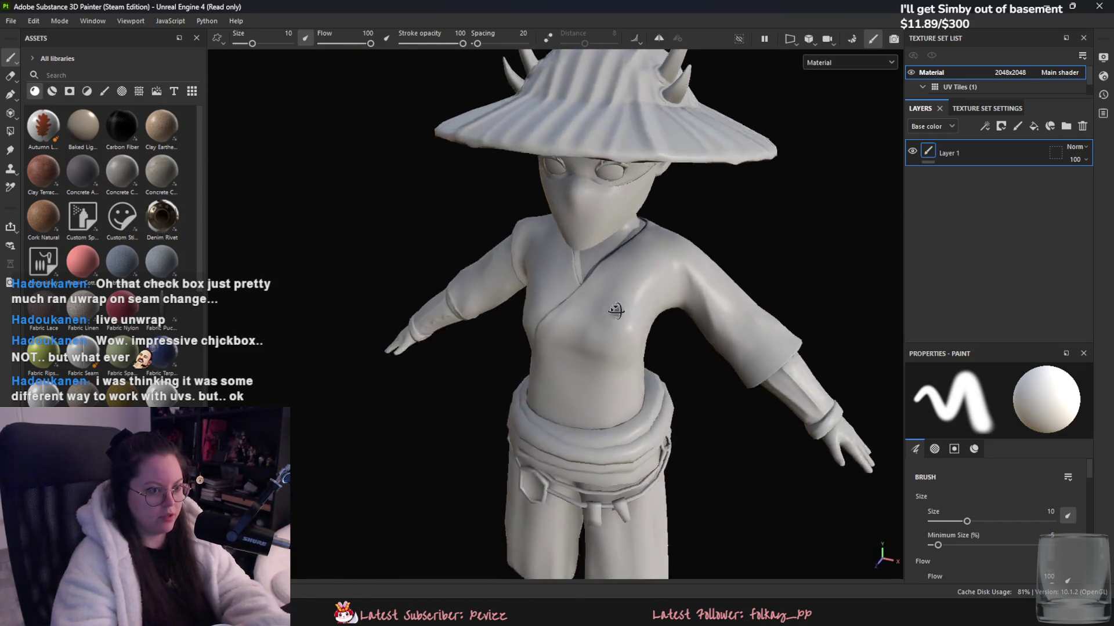
mouse_move(713, 557)
left_mouse_down("alt")
mouse_move(596, 318)
mouse_move(303, 406)
left_mouse_up("alt")
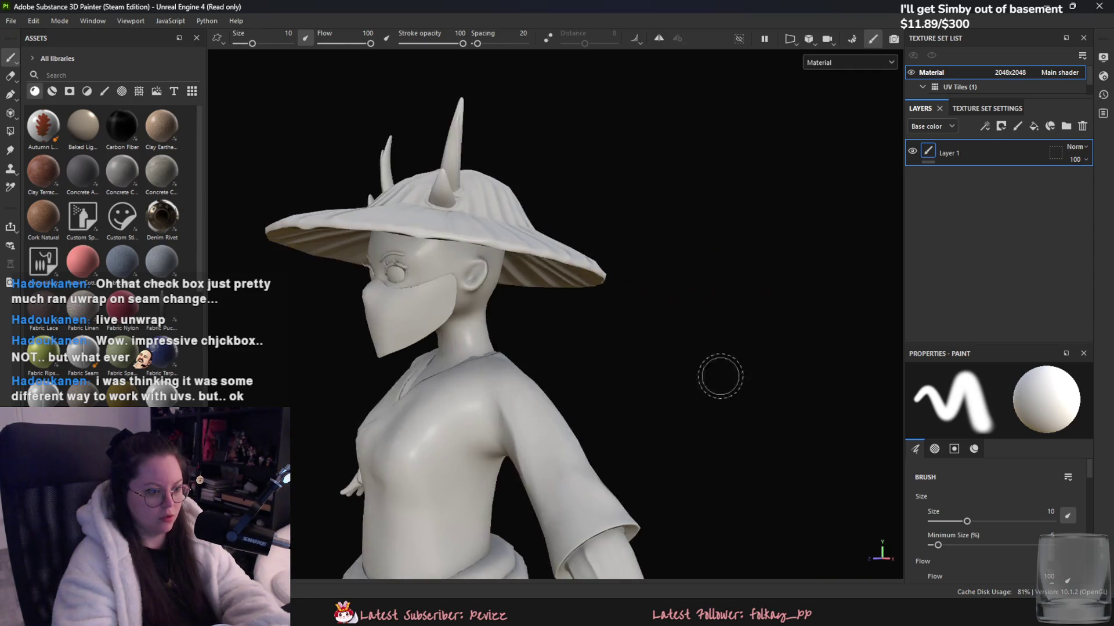
left_click_drag(413, 377, 637, 385, "alt")
scroll(637, 386, "up", 5)
scroll(637, 386, "up", 3)
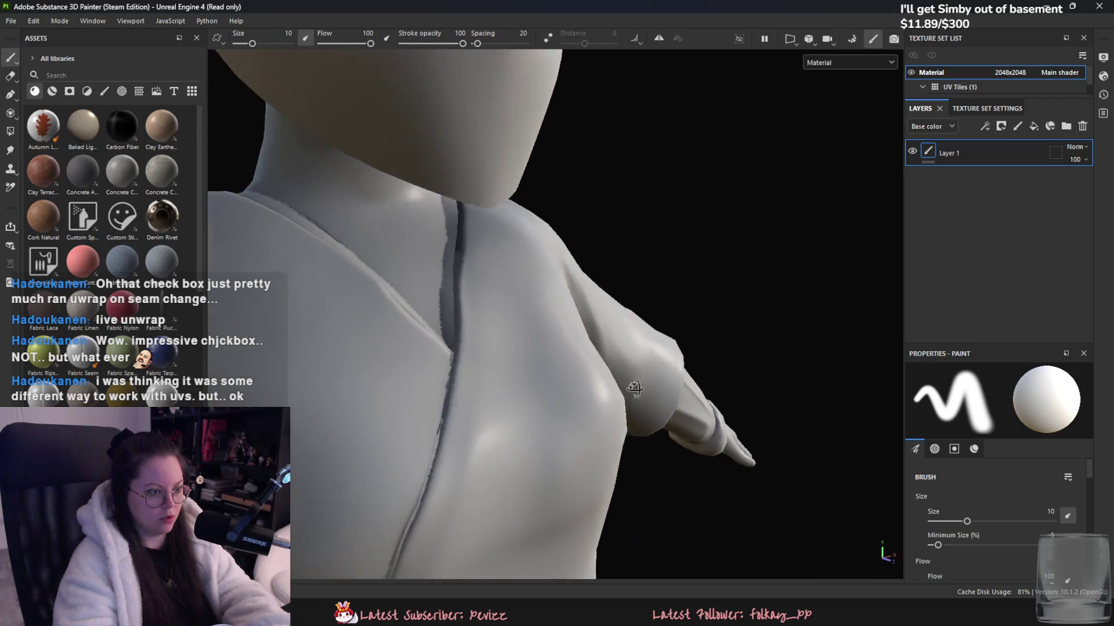
scroll(521, 379, "up", 3)
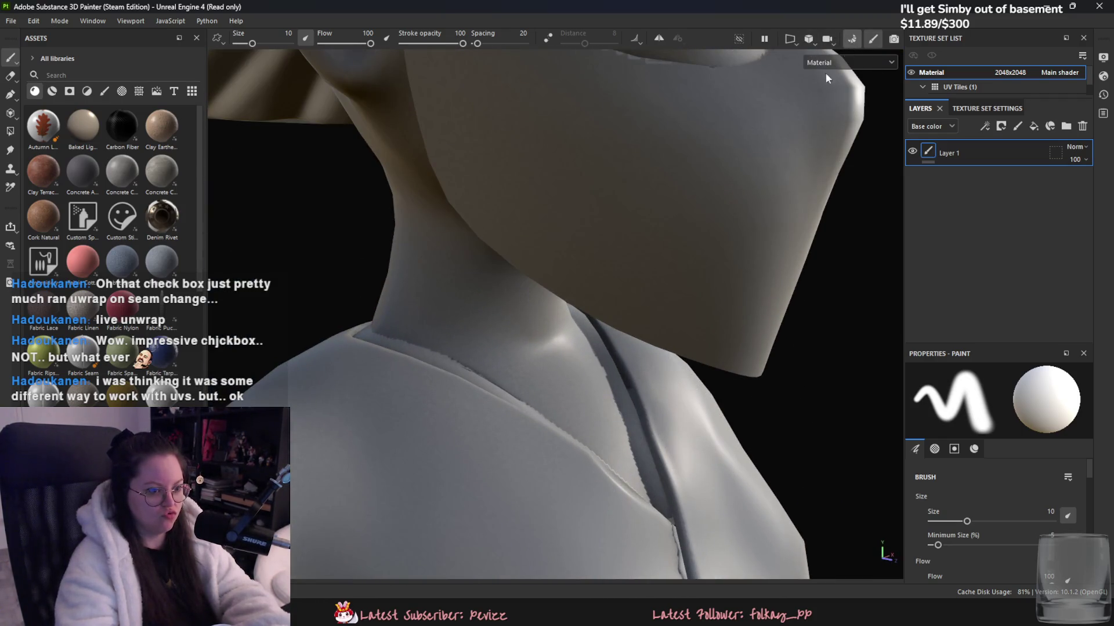
key("ctrl+shift+b")
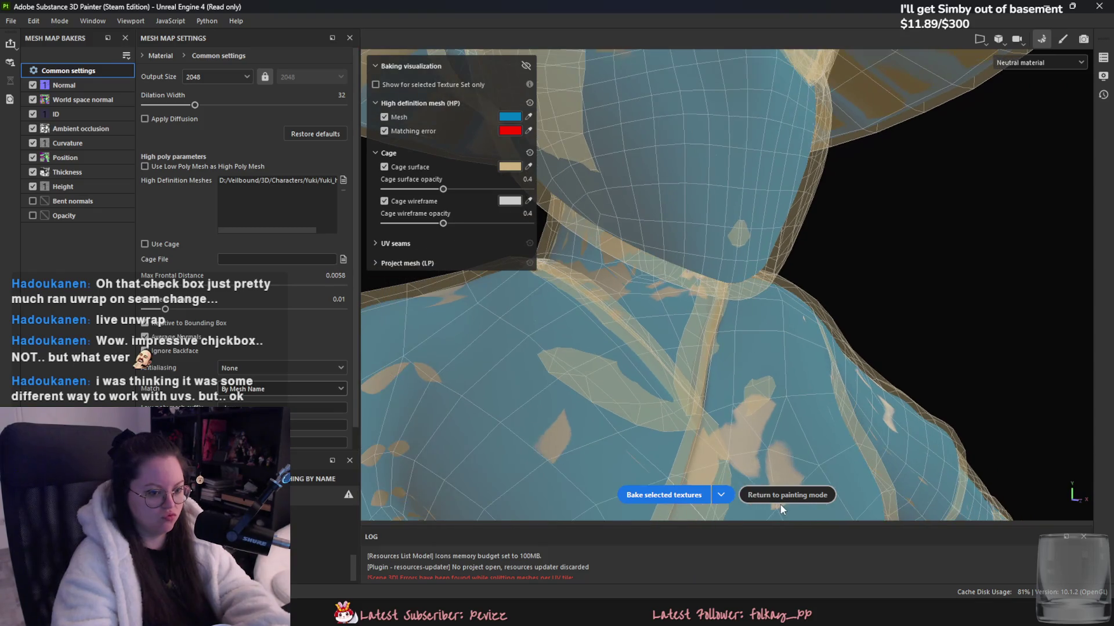
left_click(782, 497)
key("alt+Tab")
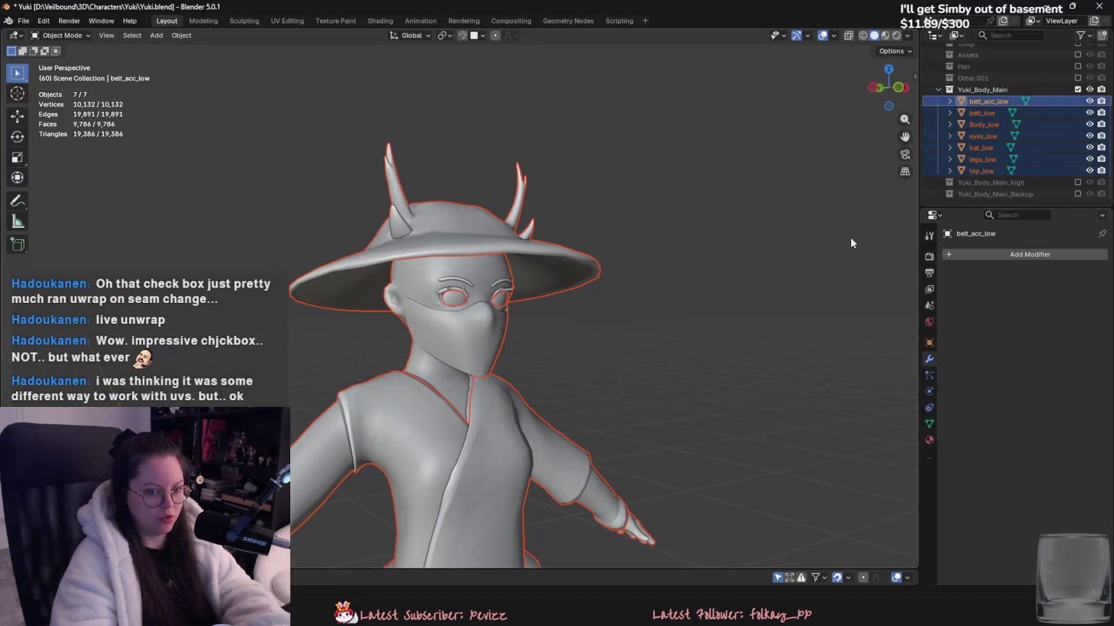
middle_click_drag(843, 169, 560, 263)
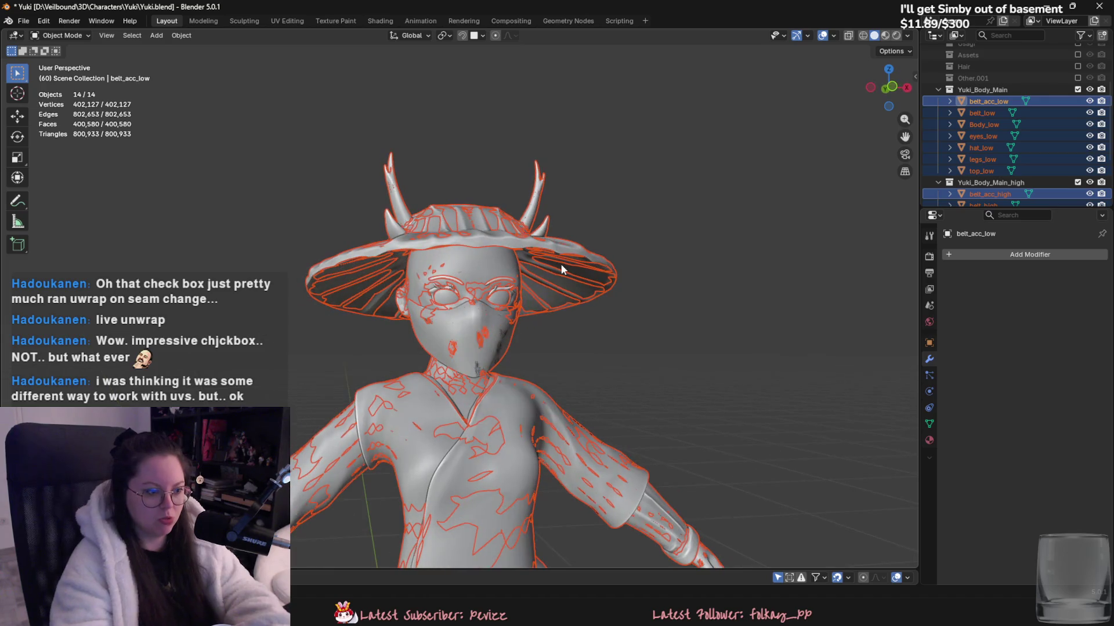
scroll(569, 255, "down", 4)
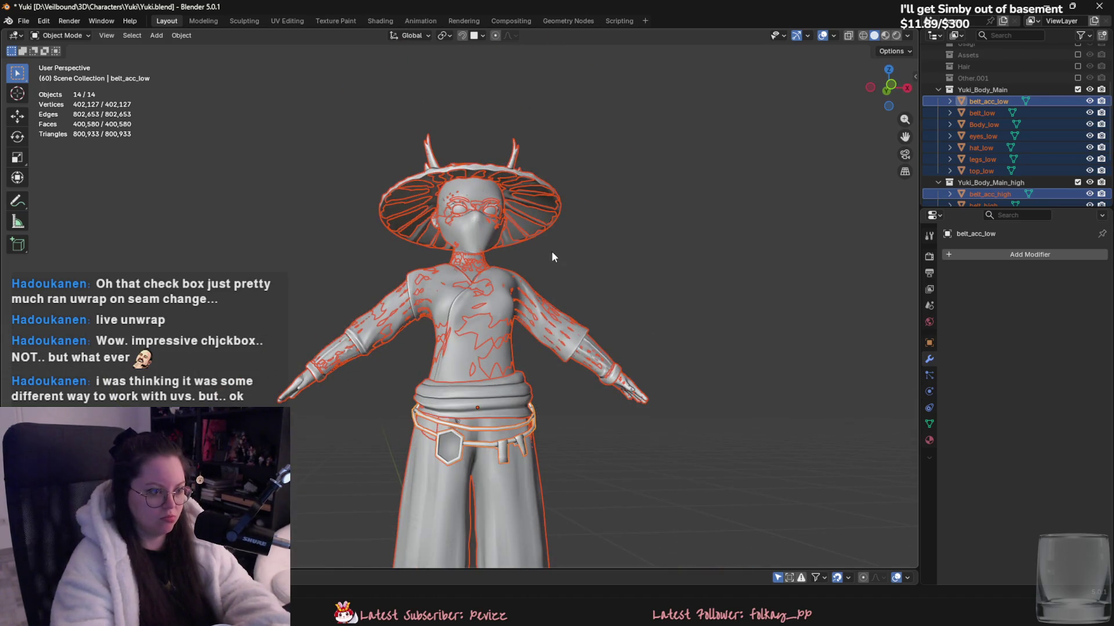
left_click(552, 252)
scroll(557, 278, "up", 2)
middle_click_drag(564, 305, 709, 290)
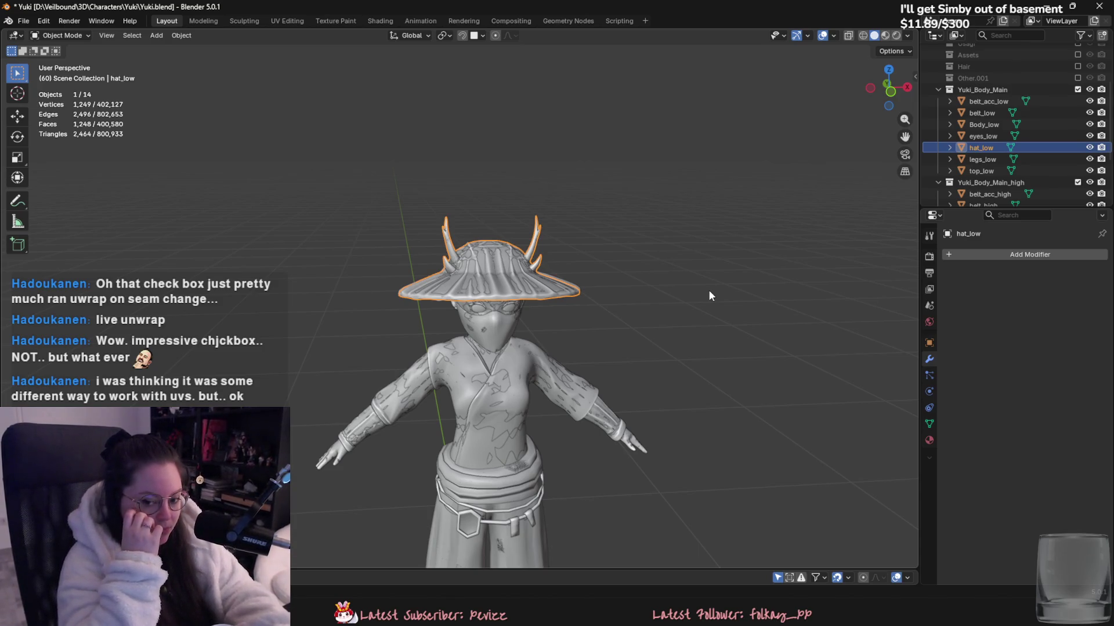
middle_click_drag(712, 323, 521, 406)
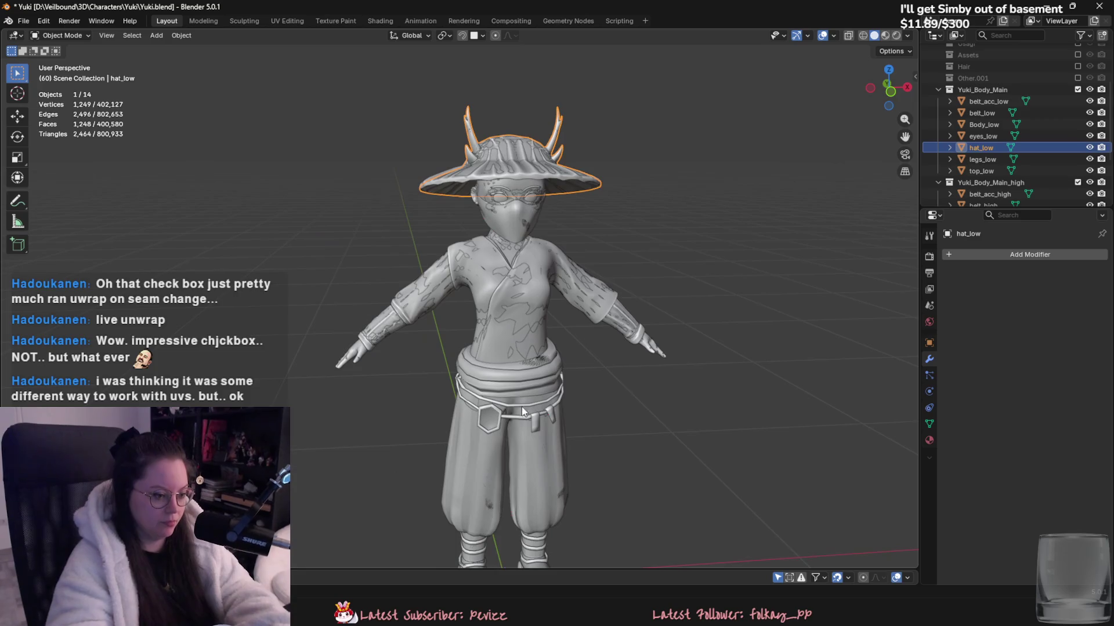
scroll(522, 325, "up", 5)
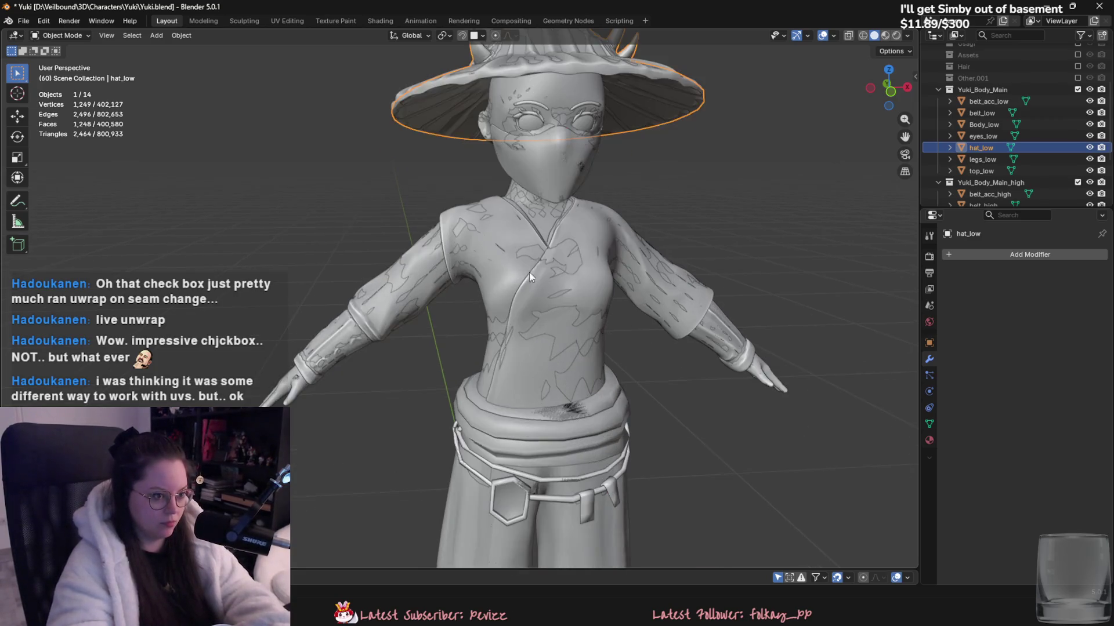
scroll(545, 307, "up", 3)
scroll(522, 360, "up", 3)
mouse_move(475, 385)
middle_mouse_down()
mouse_move(611, 346)
mouse_move(443, 324)
middle_mouse_up()
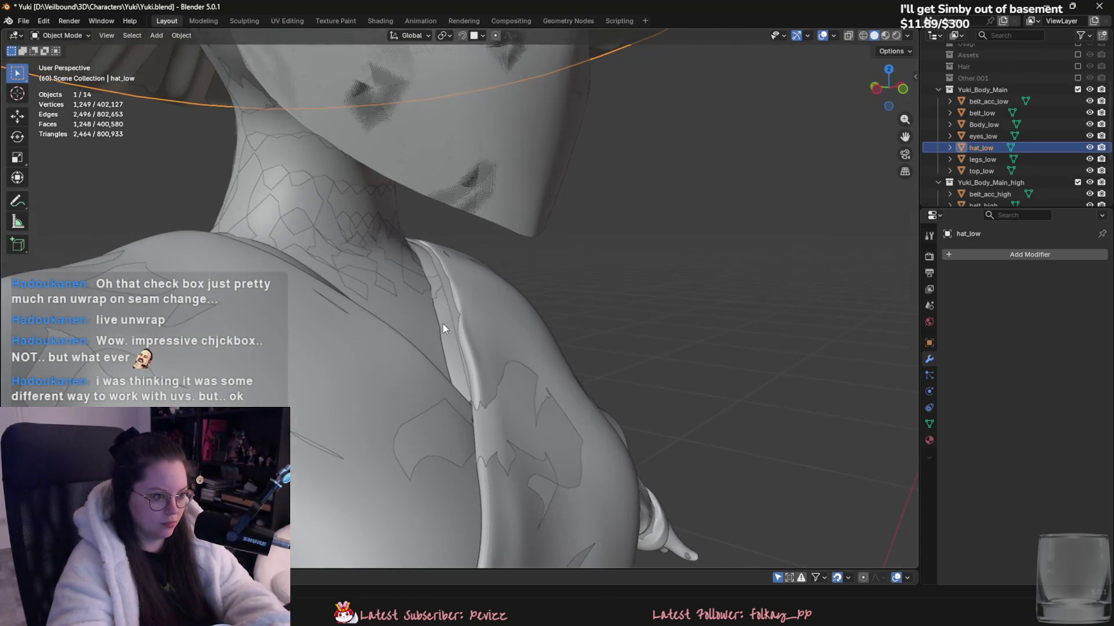
left_click(444, 324)
scroll(499, 340, "up", 4)
key("g")
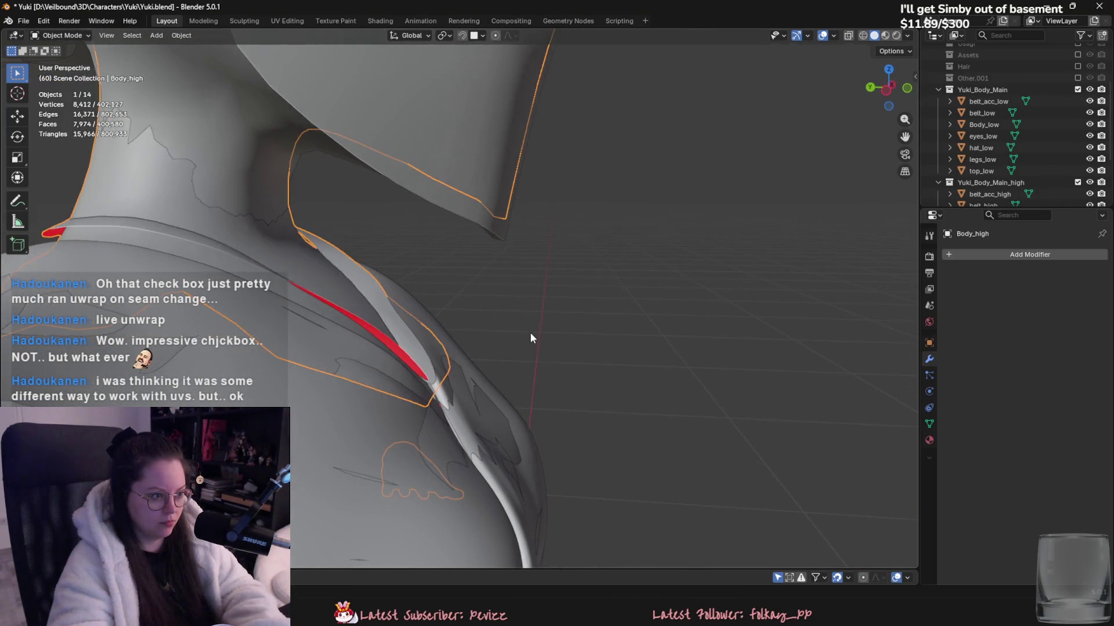
middle_click_drag(509, 347, 334, 273, "alt")
right_click(334, 273)
scroll(413, 321, "down", 3)
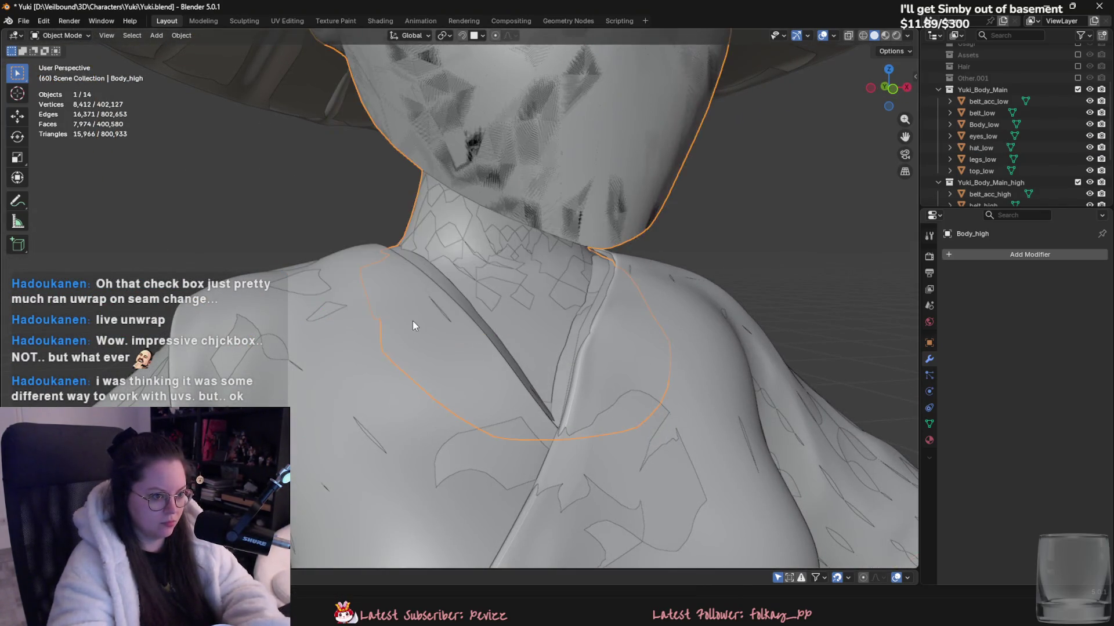
scroll(472, 319, "down", 3)
scroll(541, 378, "down", 3)
scroll(555, 401, "down", 2)
middle_click_drag(554, 402, 689, 553)
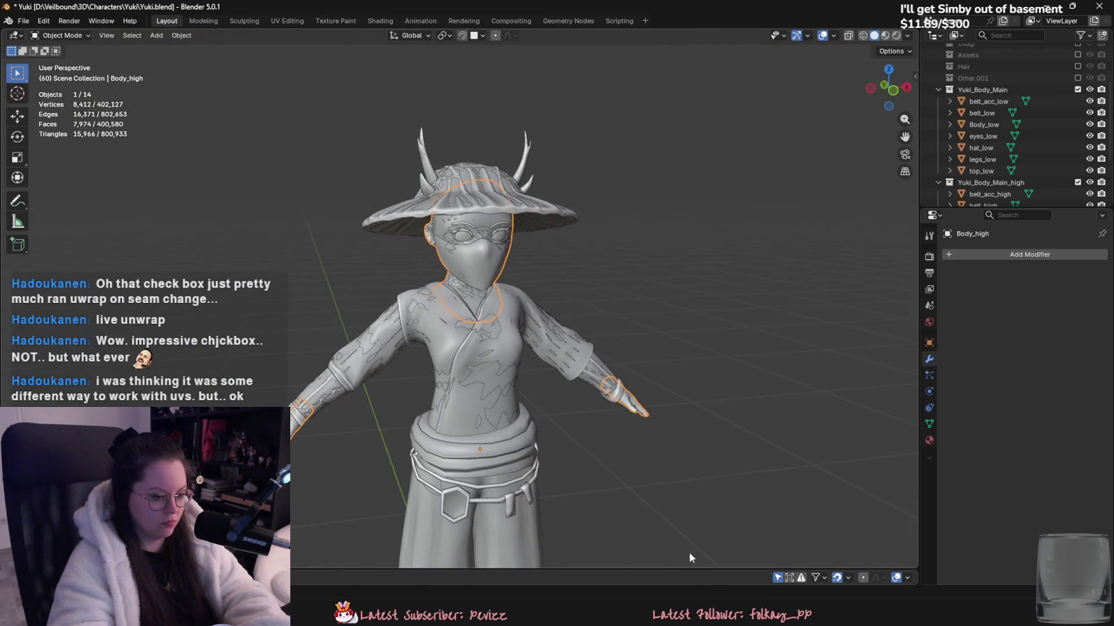
key("alt+Tab")
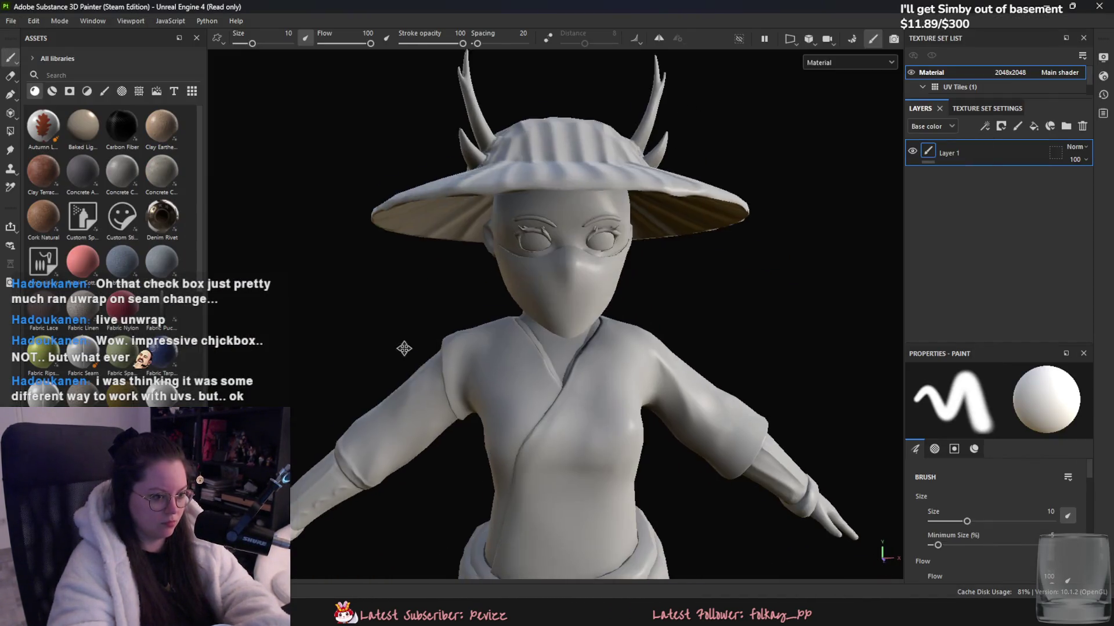
left_click_drag(476, 398, 355, 399, "alt")
scroll(325, 415, "up", 5)
scroll(293, 429, "down", 2)
mouse_move(293, 429)
left_mouse_down("alt")
mouse_move(581, 314)
mouse_move(794, 403)
left_mouse_up("alt")
key("ctrl+shift+b")
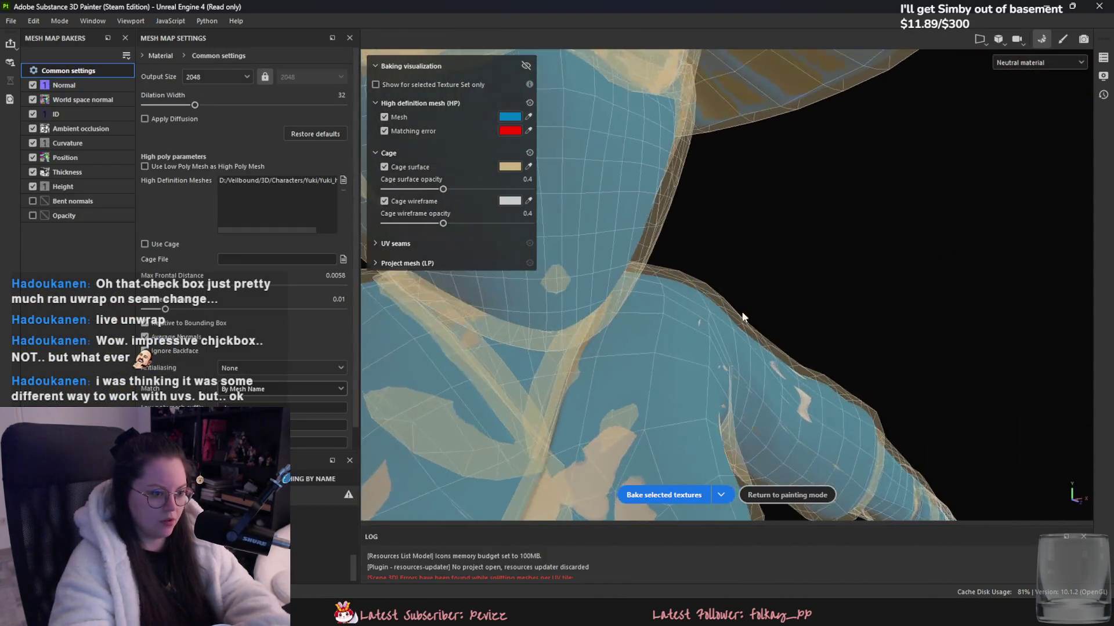
key("alt+Tab")
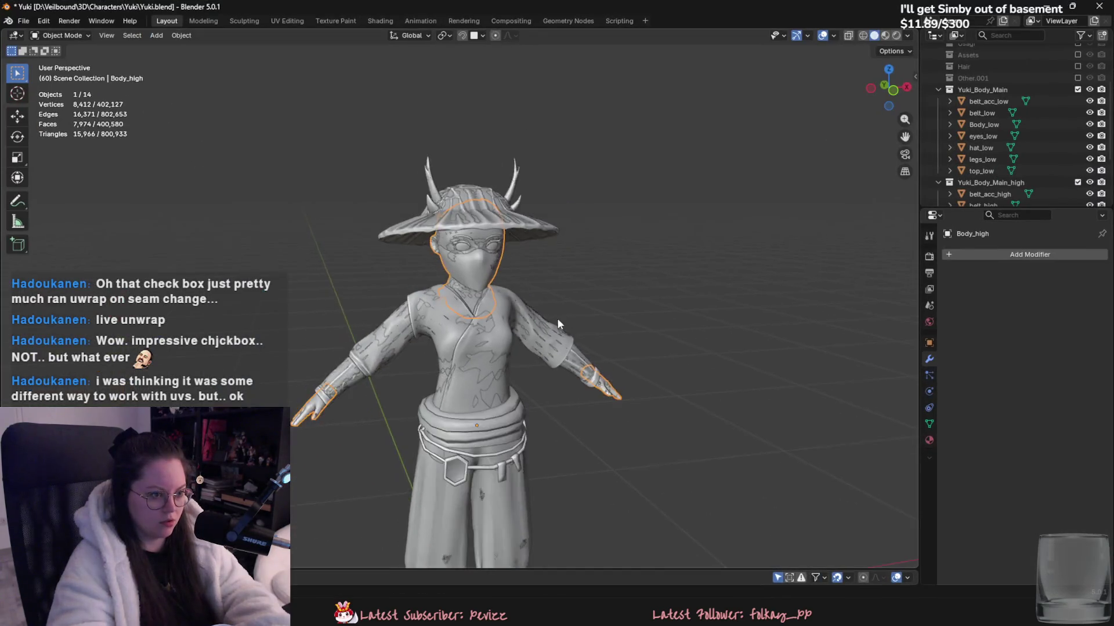
scroll(557, 318, "up", 5)
middle_click_drag(614, 292, 892, 235)
- Separate the collar strap faces from Body_low into a new object named cloth_low
left_click(981, 126)
key("Tab")
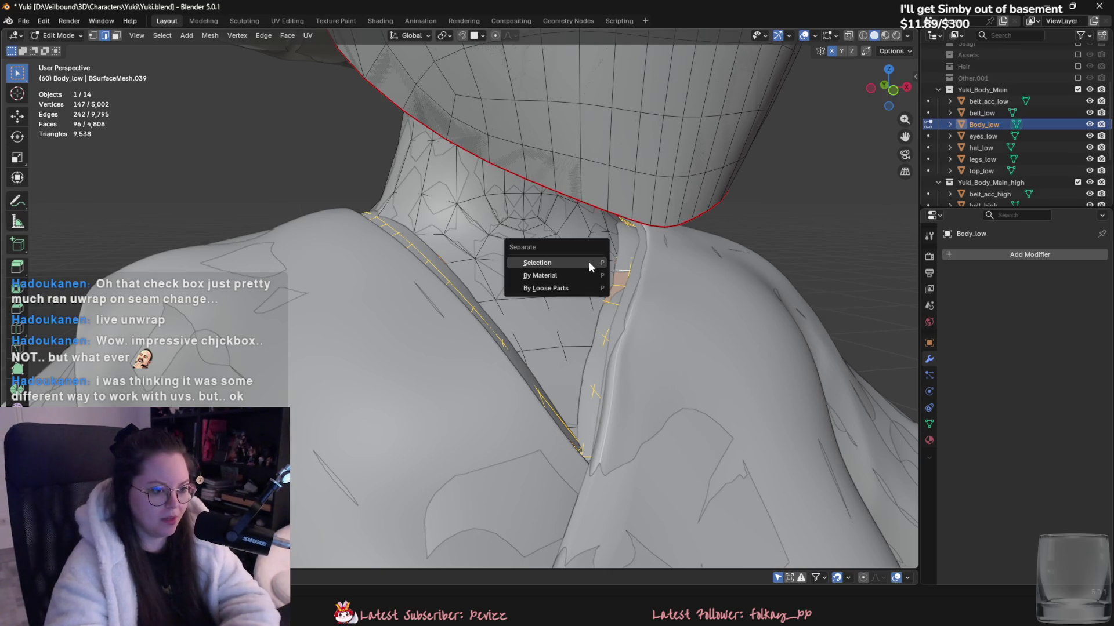
left_click(589, 263)
left_click(983, 138)
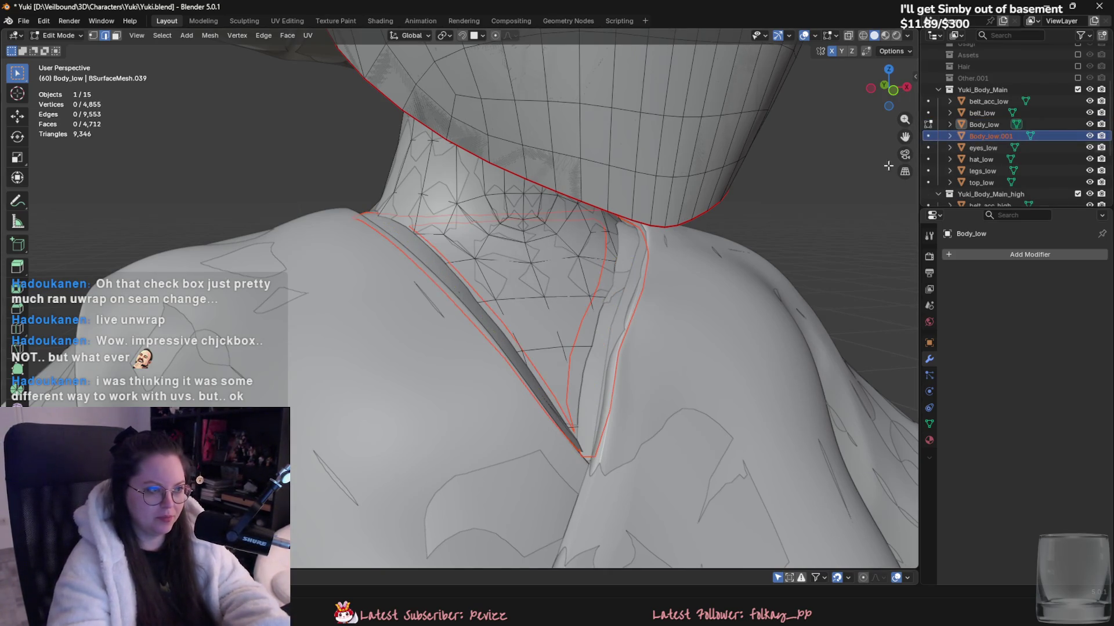
key("Tab")
double_click(991, 136)
type("cloth_lo")
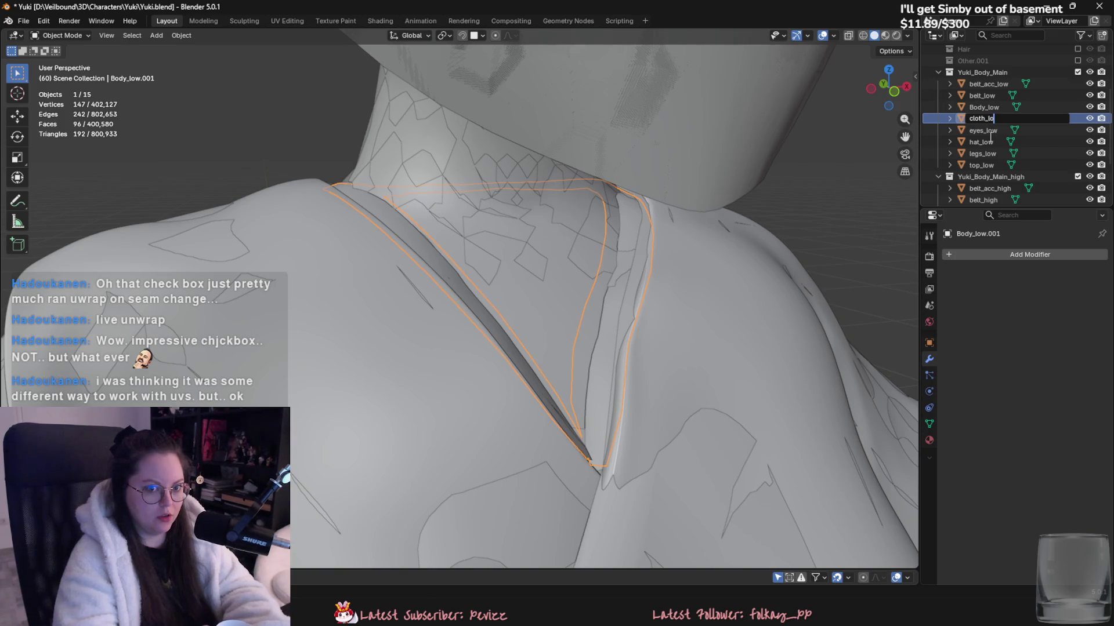
key("Return")
- Separate the collar strap from Body_high as cloth_high, then select all high-poly pieces
left_click(1077, 89)
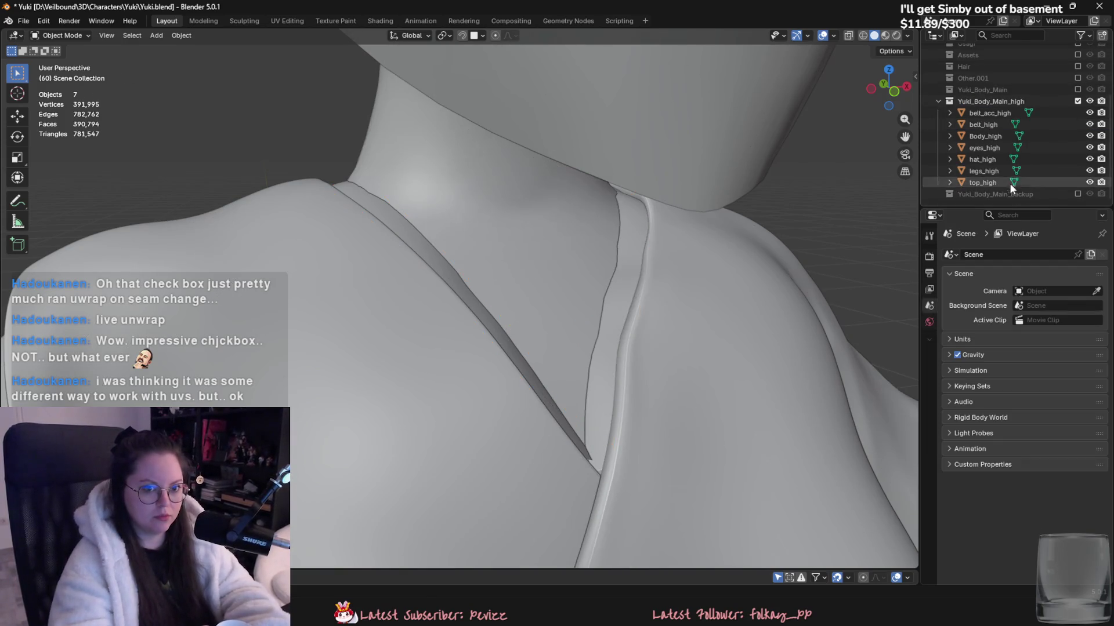
left_click(992, 136)
key("Tab")
key("l")
key("p")
left_click(615, 291)
key("Tab")
double_click(995, 147)
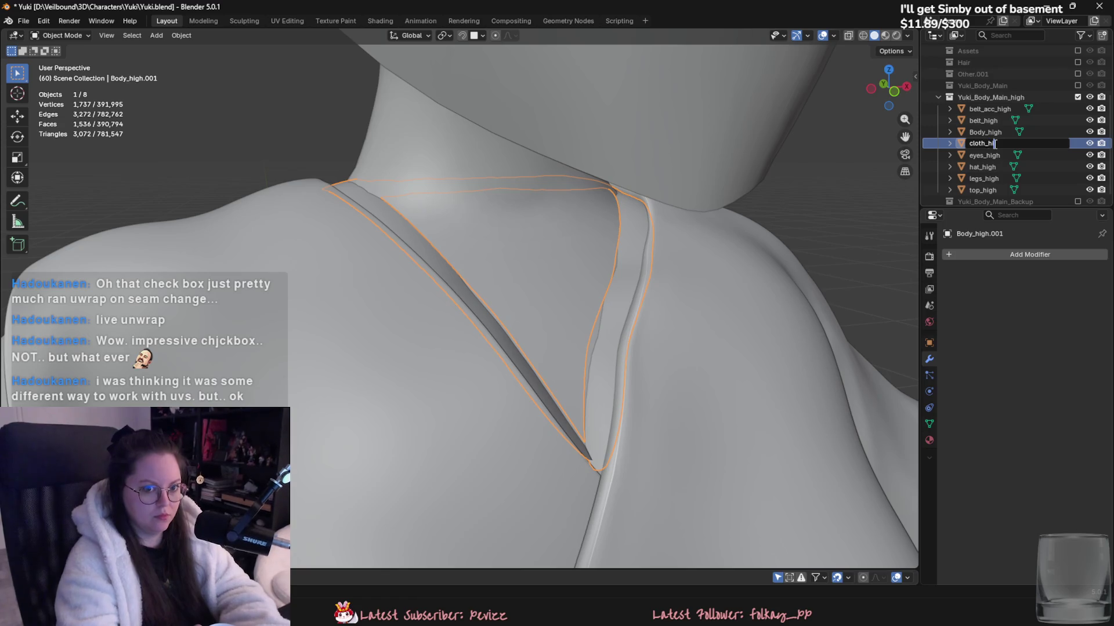
left_click(998, 109)
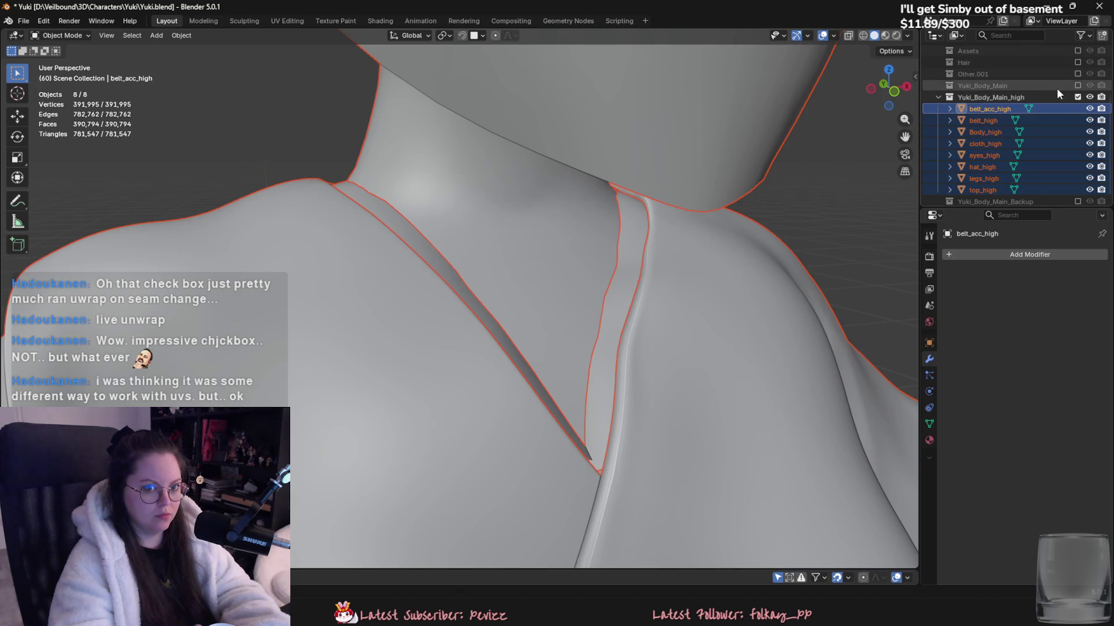
left_click(12, 18)
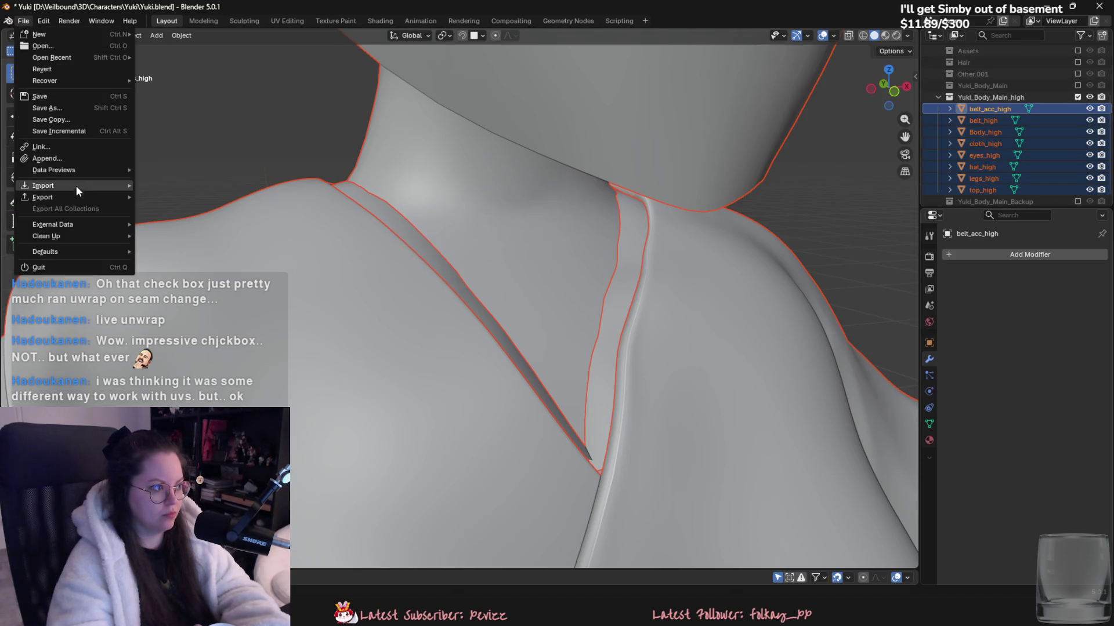
- Export the selected high-poly pieces over Yuki_high.fbx
mouse_move(76, 185)
left_click(182, 265)
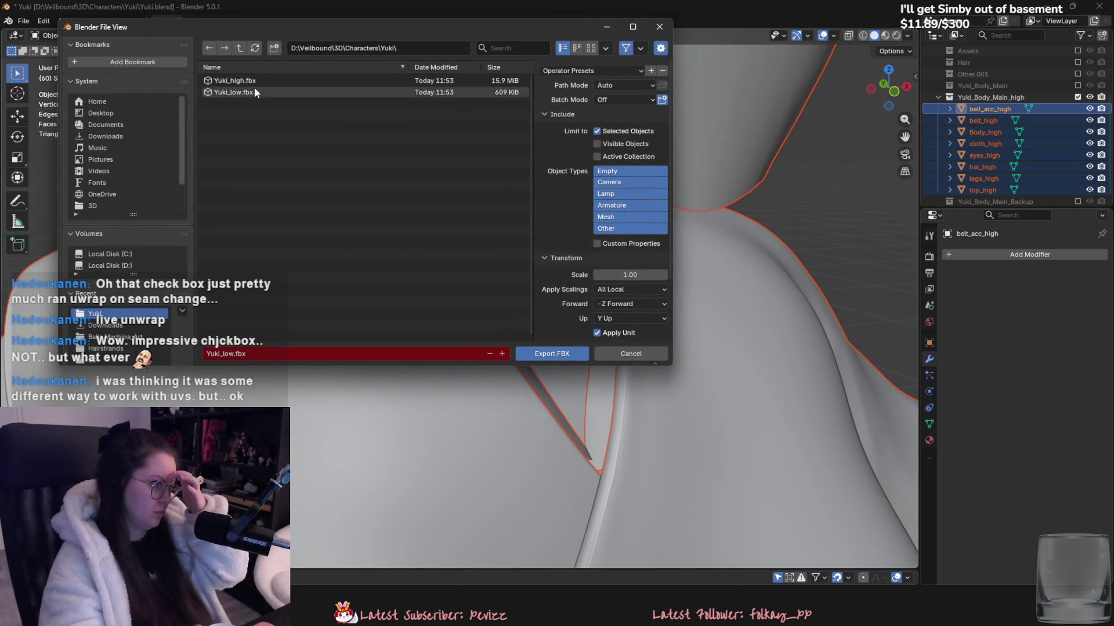
double_click(253, 82)
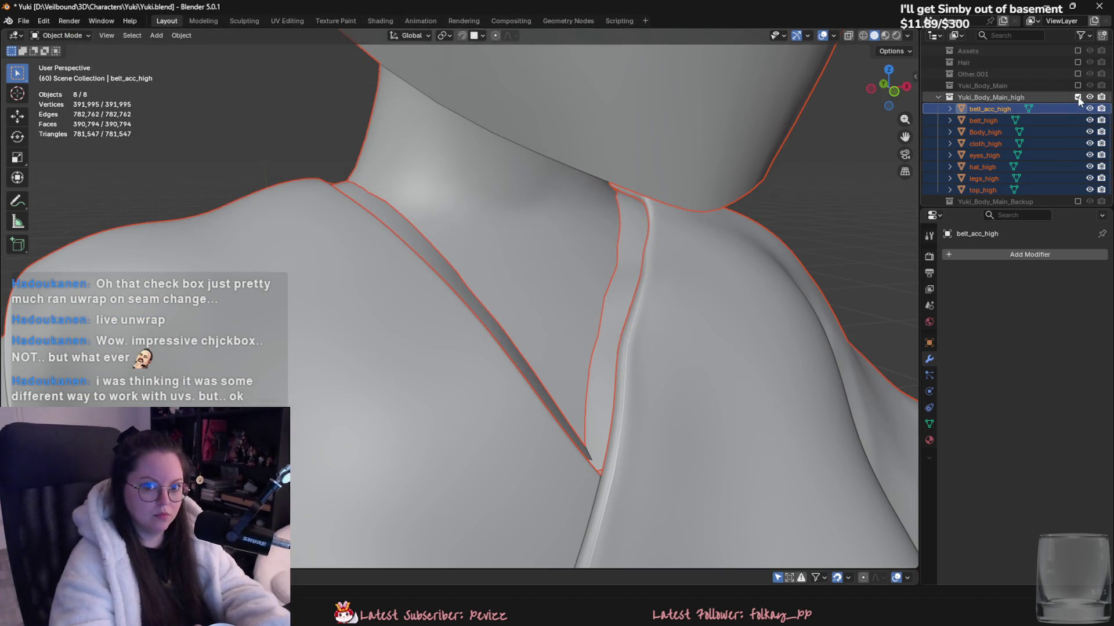
- Export all low-poly pieces over Yuki_low.fbx, then reimport the mesh in Substance Painter
left_click(1077, 97)
left_click(1077, 166)
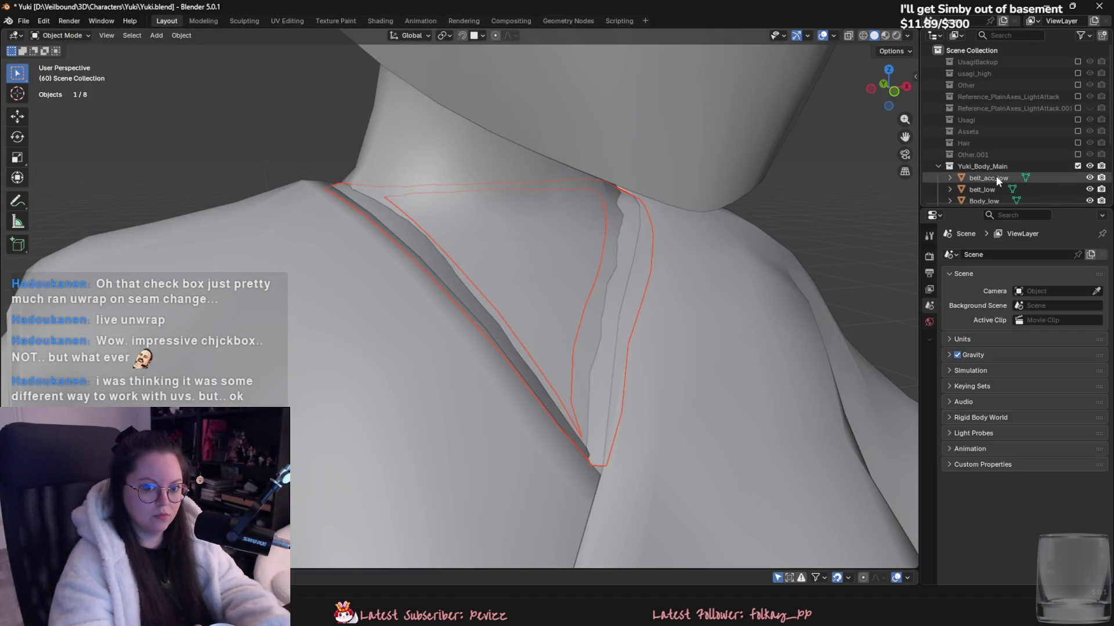
left_click(997, 179)
scroll(997, 174, "down", 5)
left_click(995, 170, "shift")
left_click(24, 21)
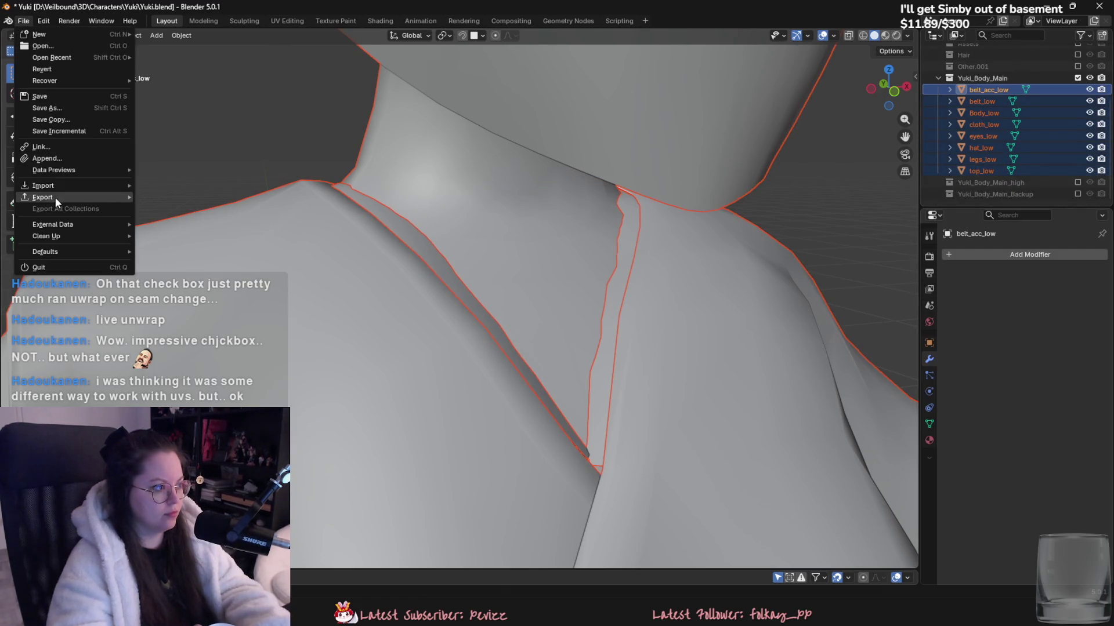
mouse_move(57, 200)
left_click(174, 278)
double_click(281, 93)
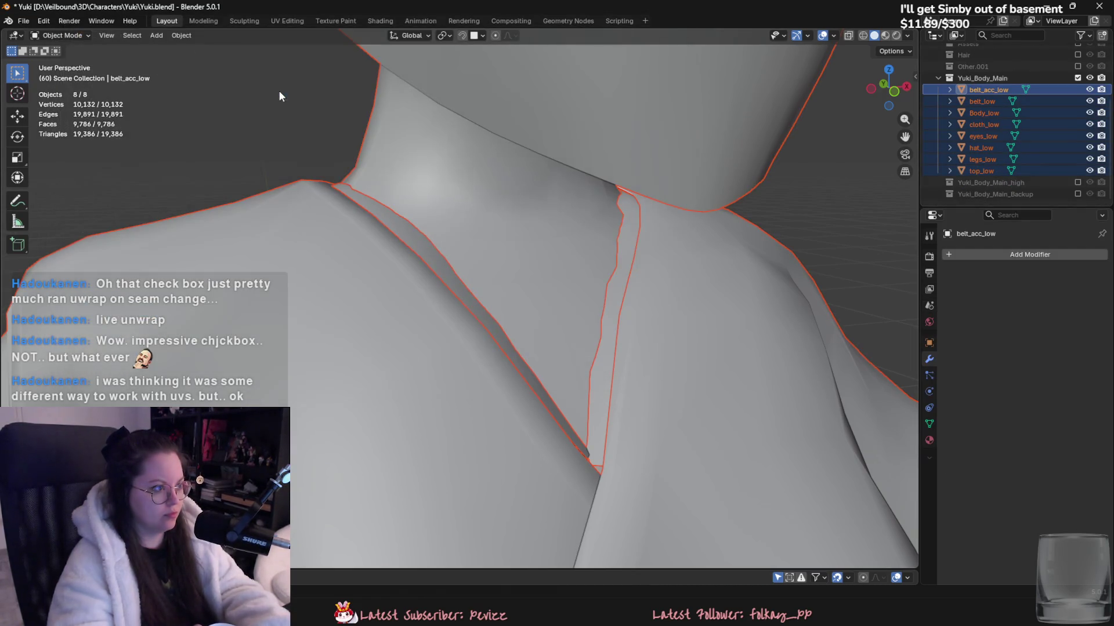
key("alt+Tab")
left_click(33, 22)
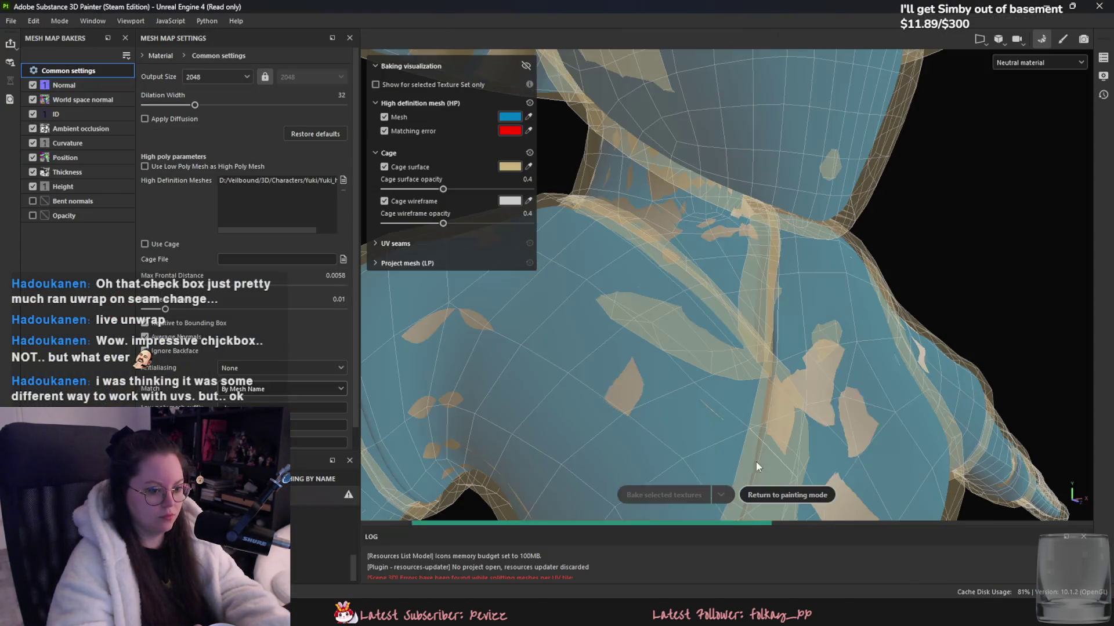
- Bake the mesh maps, inspect the shoulder collar seam, then select cloth_low back in Blender
left_click(720, 495)
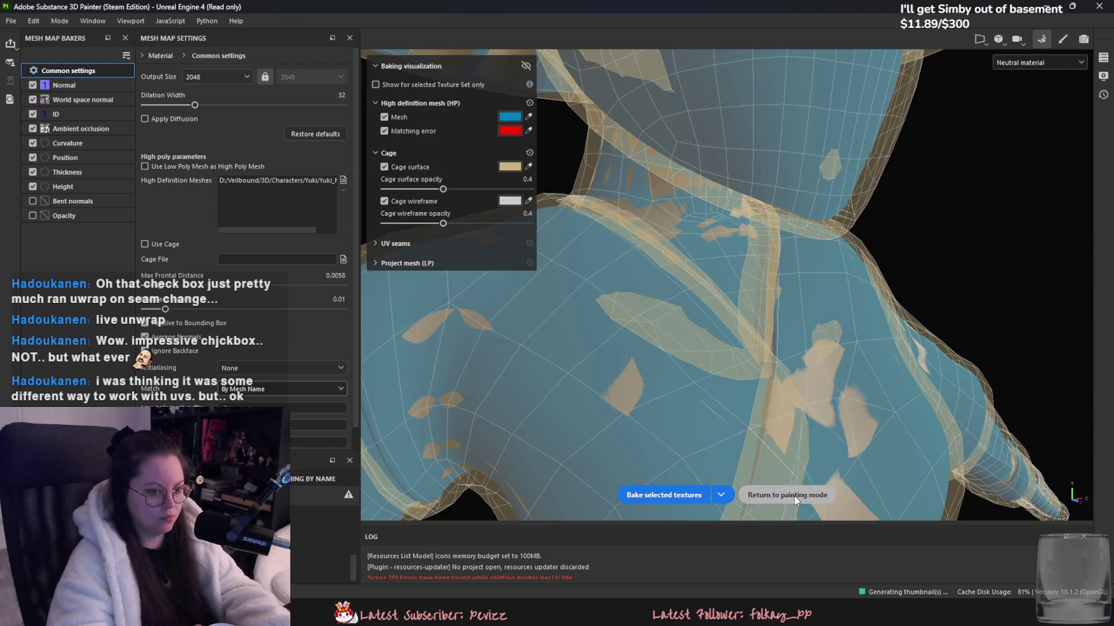
left_click(794, 496)
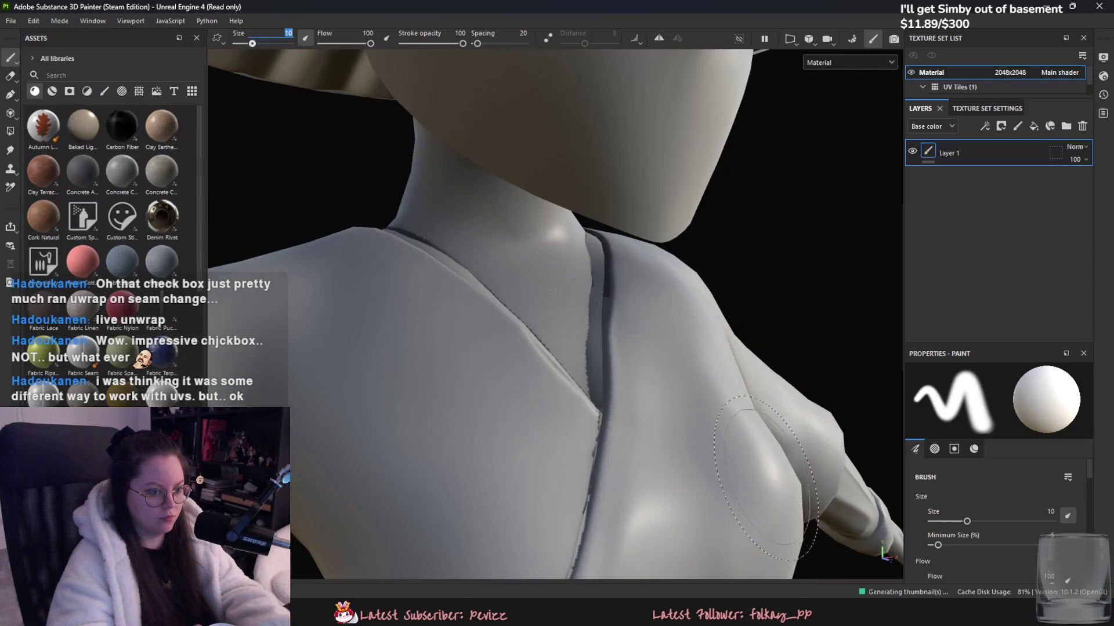
scroll(602, 450, "down", 5)
mouse_move(601, 451)
left_mouse_down("alt")
mouse_move(644, 487)
mouse_move(528, 508)
left_mouse_up("alt")
scroll(643, 487, "up", 5)
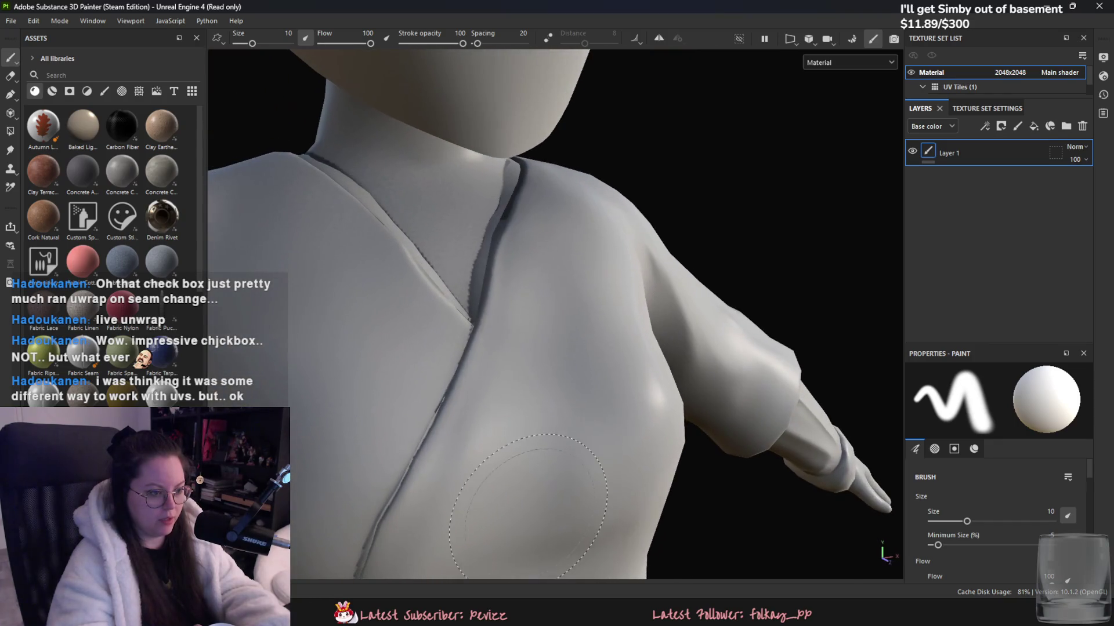
key("alt+Tab")
left_click(607, 389)
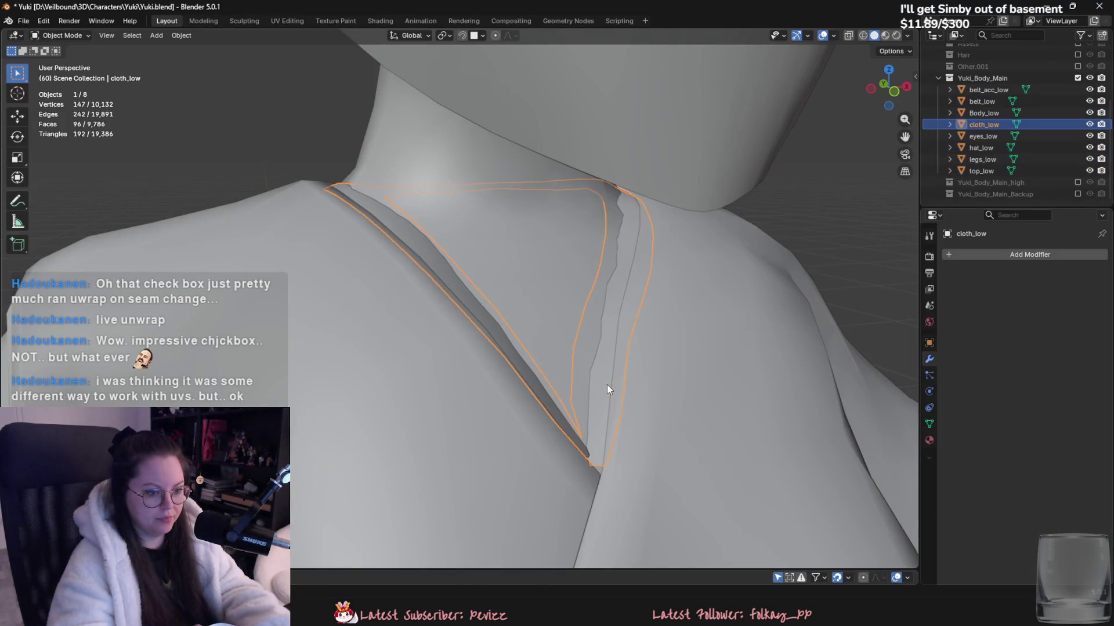
- Enable the high collection and move cloth_low and cloth_high away from the body along Y
left_click(1077, 182)
scroll(1052, 169, "down", 3)
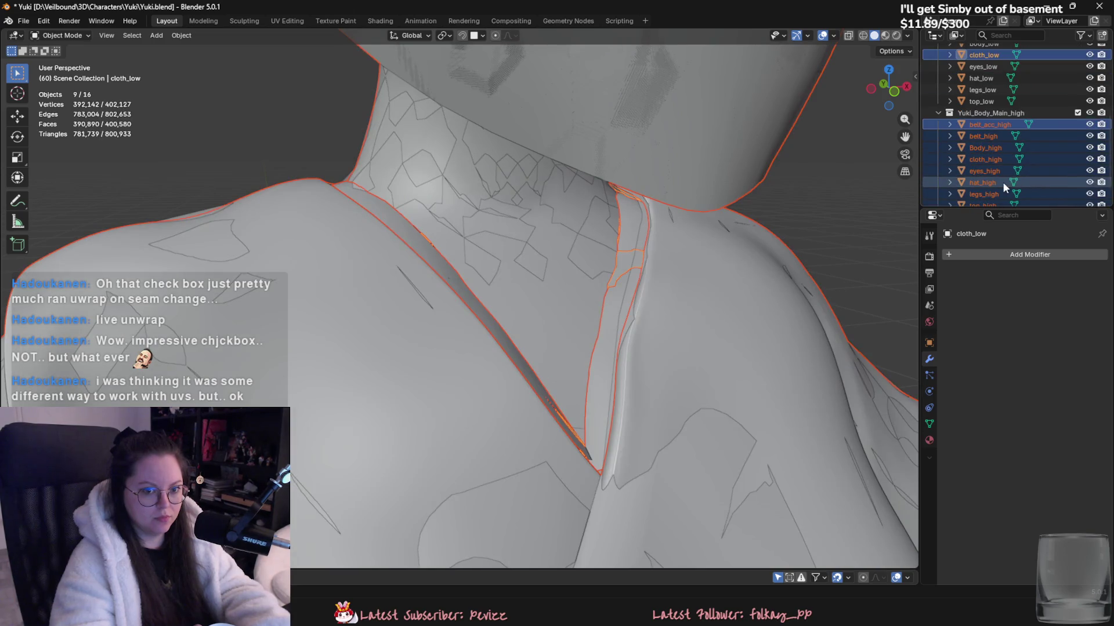
left_click(986, 159)
left_click(983, 56, "ctrl")
scroll(754, 252, "down", 5)
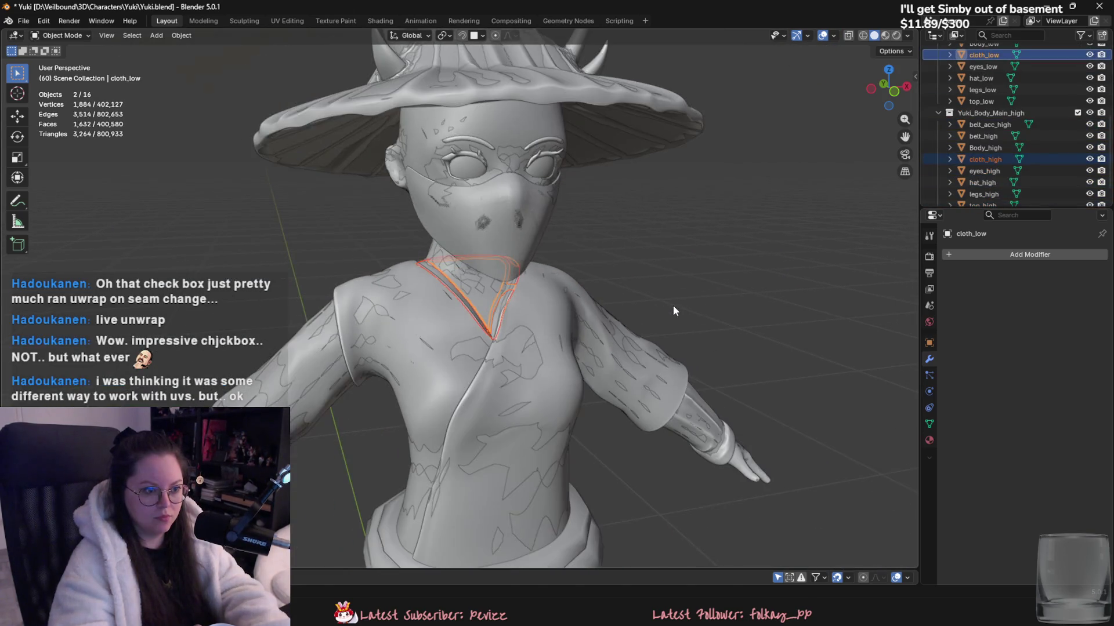
key("g")
key("y")
left_click(754, 307)
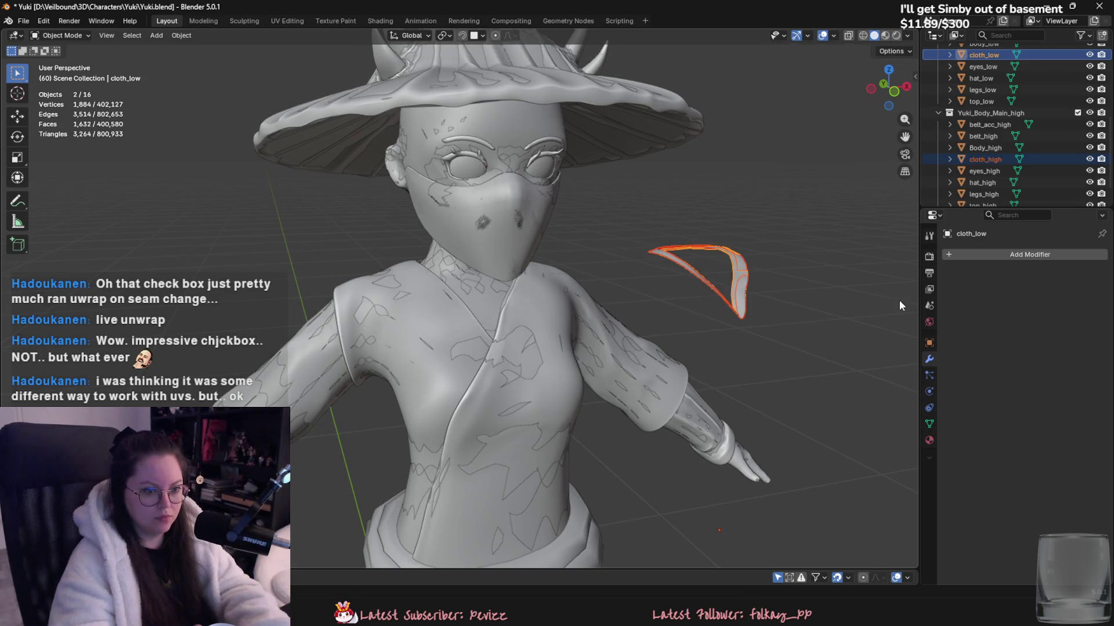
scroll(730, 325, "up", 4)
left_click(731, 332)
left_click(731, 332)
mouse_move(541, 368)
middle_mouse_down()
mouse_move(460, 312)
mouse_move(562, 357)
mouse_move(470, 331)
middle_mouse_up()
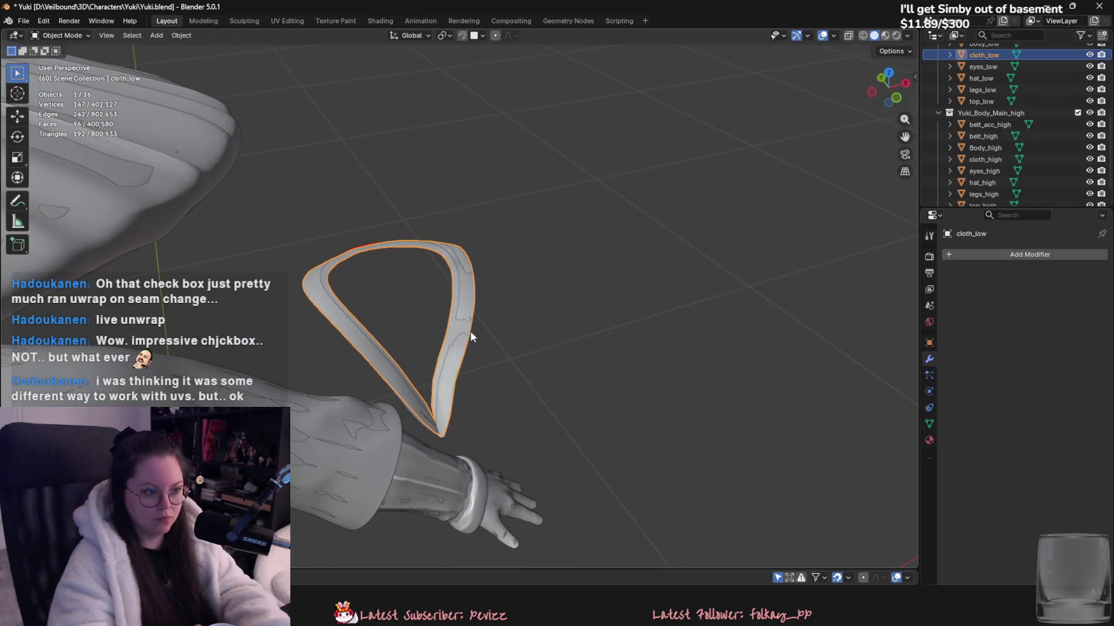
- Export the low meshes, belt_acc_low through top_low, as Yuki_low.fbx
scroll(447, 358, "down", 4)
scroll(997, 116, "up", 3)
left_click(989, 66)
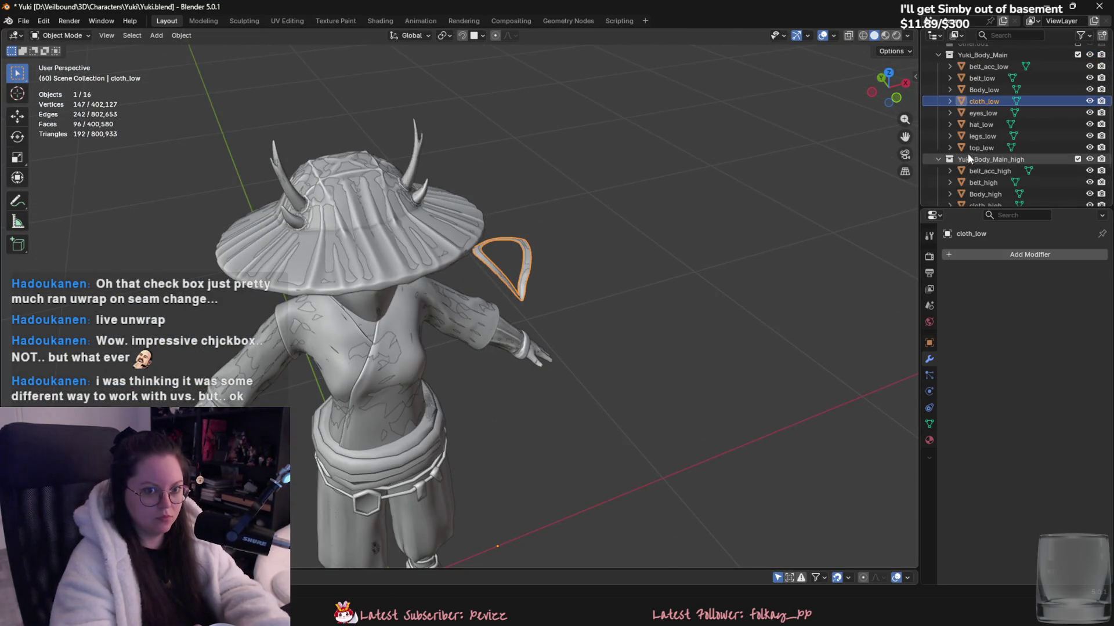
left_click(981, 148, "shift")
left_click(23, 20)
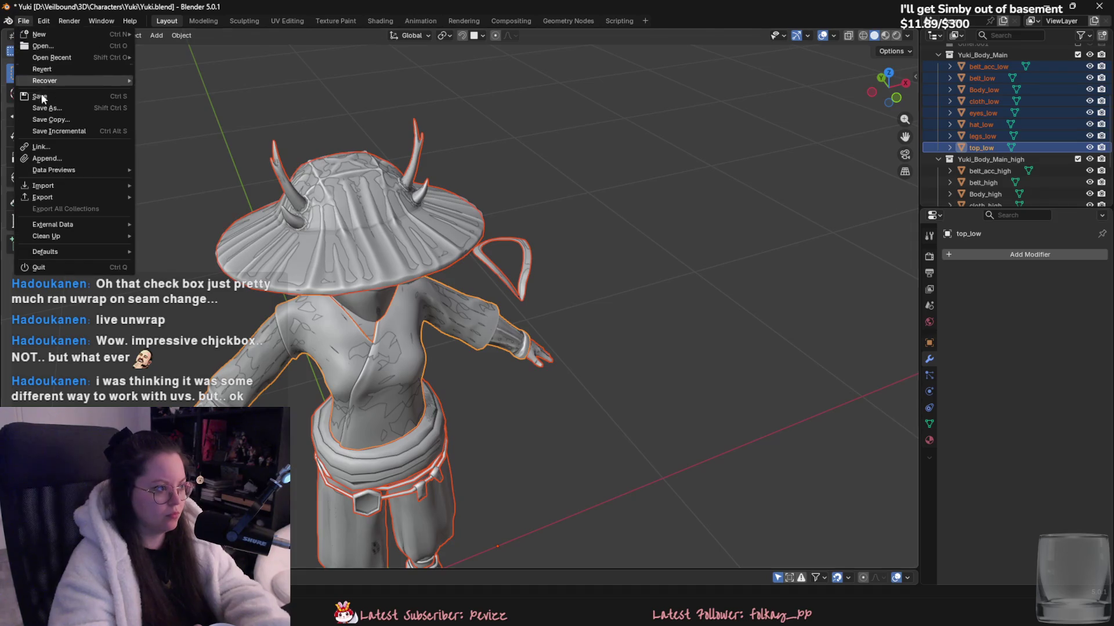
mouse_move(56, 198)
left_click(174, 289)
left_click(552, 353)
- Export the high meshes from belt_acc_high onward as FBX, overwriting the existing high-poly file
left_click(982, 171)
scroll(994, 172, "down", 3)
left_click(993, 182, "shift")
left_click(24, 21)
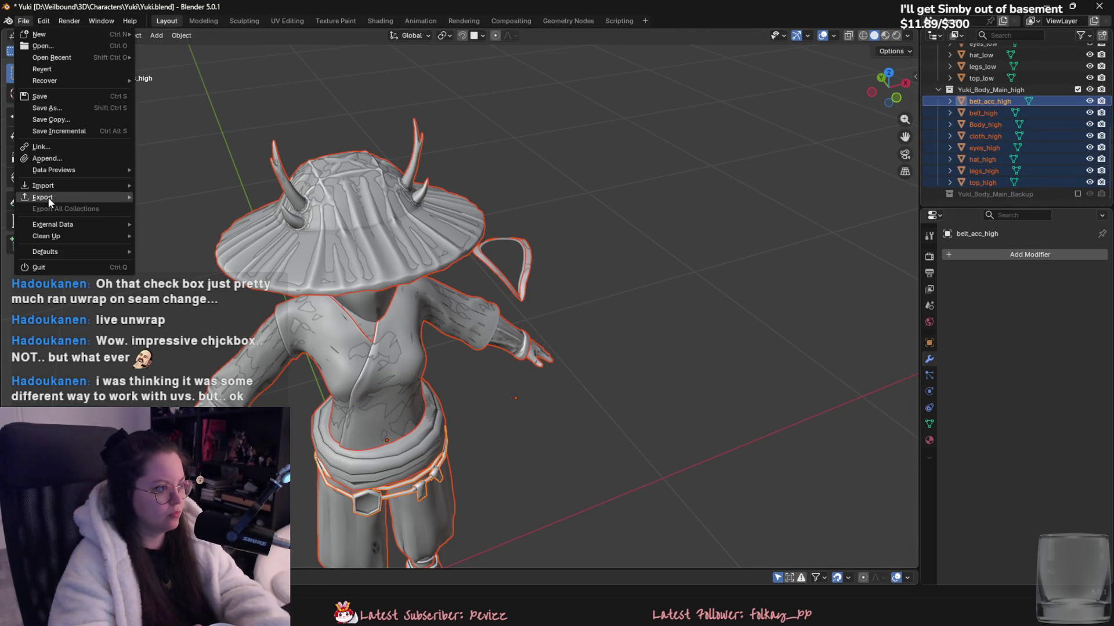
mouse_move(48, 198)
left_click(174, 289)
double_click(264, 81)
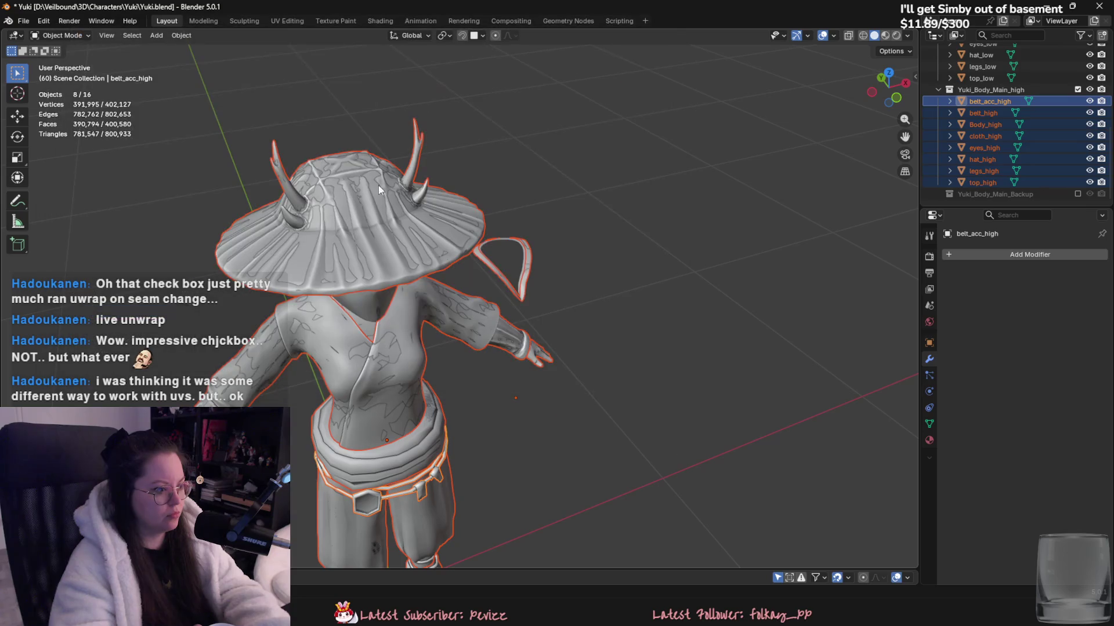
key("alt+Tab")
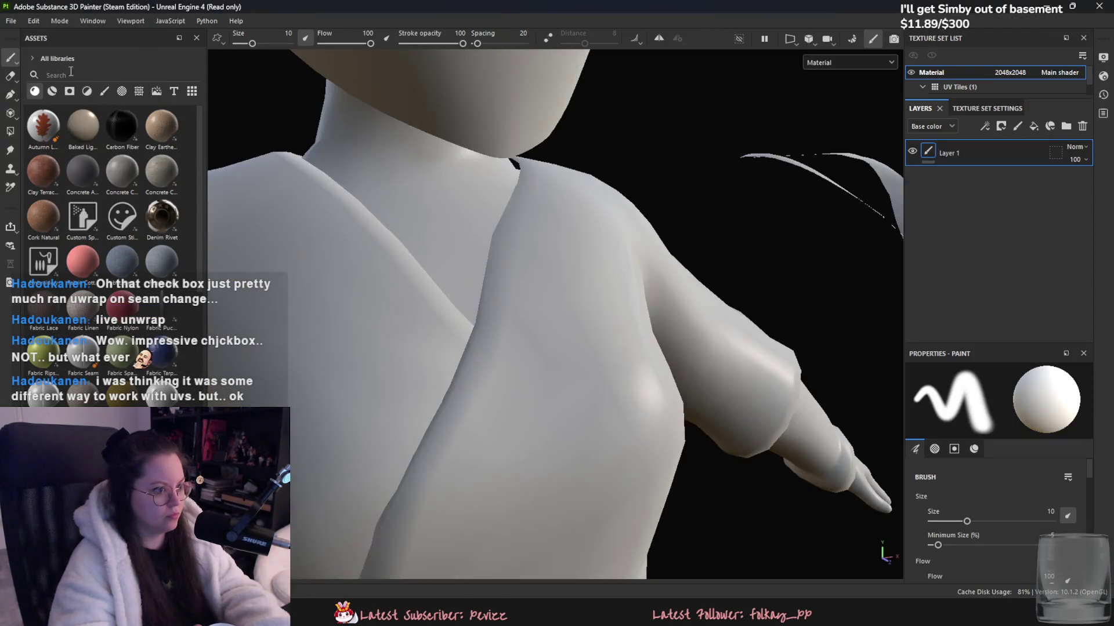
- Rebake the mesh maps with Bake selected textures and return to painting mode
left_click(856, 38)
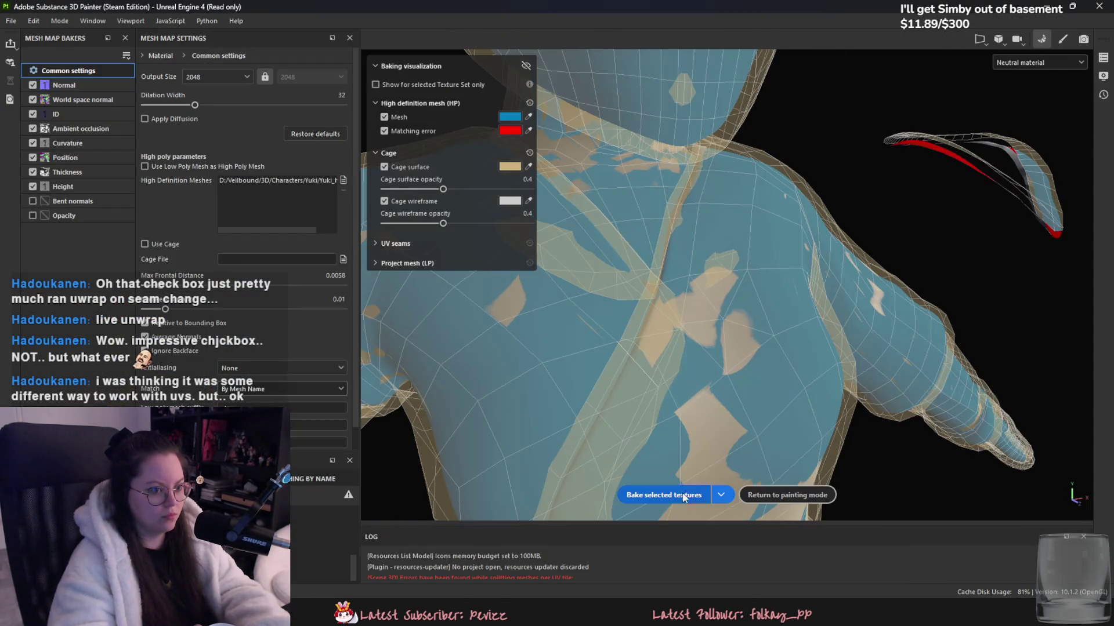
left_click(674, 497)
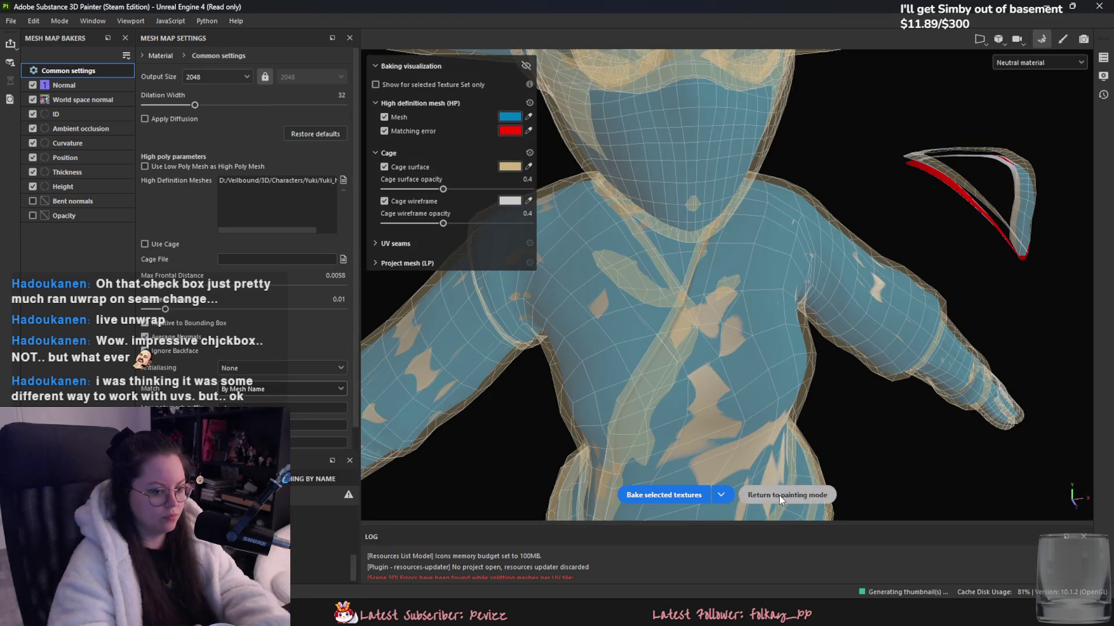
left_click(779, 495)
- Orbit and zoom around the character to inspect the new bake on the torso and masked face
mouse_move(775, 477)
left_mouse_down("alt")
mouse_move(560, 442)
mouse_move(604, 372)
mouse_move(761, 356)
mouse_move(485, 279)
mouse_move(511, 314)
left_mouse_up("alt")
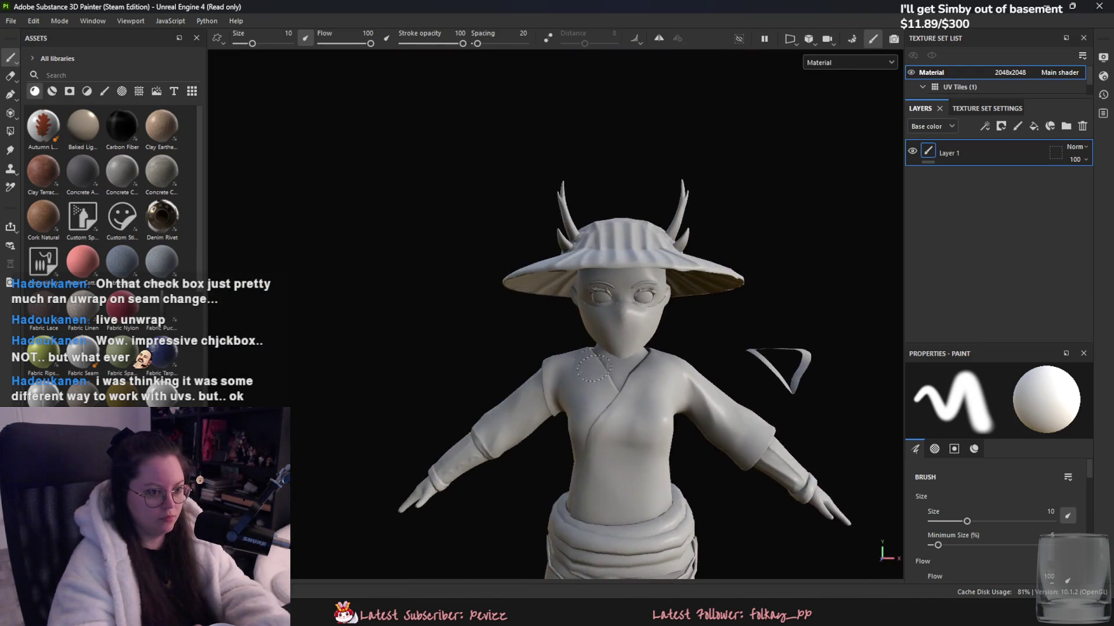
scroll(616, 366, "up", 3)
scroll(616, 366, "up", 3)
mouse_move(616, 365)
left_mouse_down("alt")
mouse_move(433, 388)
mouse_move(780, 381)
mouse_move(725, 394)
mouse_move(738, 433)
mouse_move(726, 442)
left_mouse_up("alt")
scroll(722, 398, "up", 3)
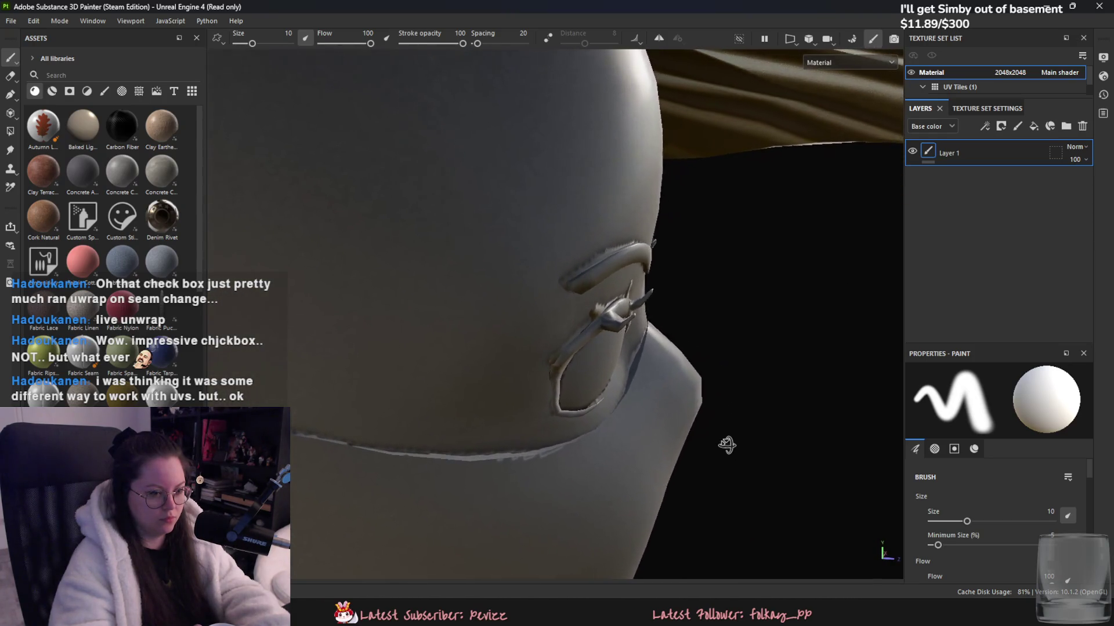
key("alt+Tab")
scroll(312, 190, "up", 5)
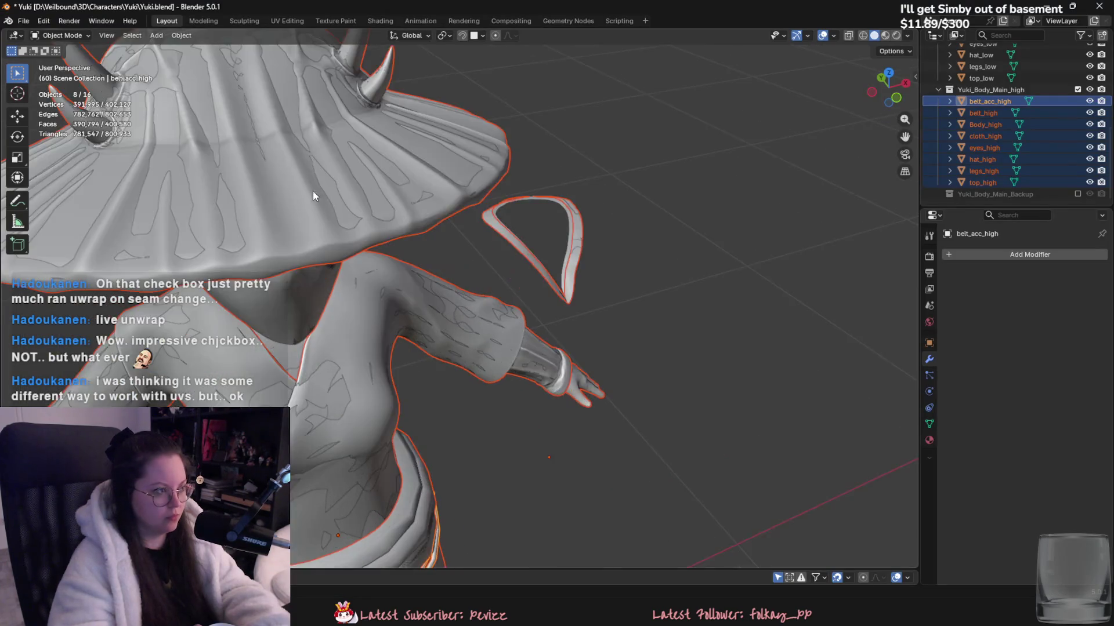
- Separate the eyelash geometry from Body_high into a new object named face_high
middle_click_drag(312, 190, 504, 170)
left_click(524, 210)
scroll(523, 210, "up", 3)
middle_click_drag(574, 162, 554, 232)
left_click(555, 233)
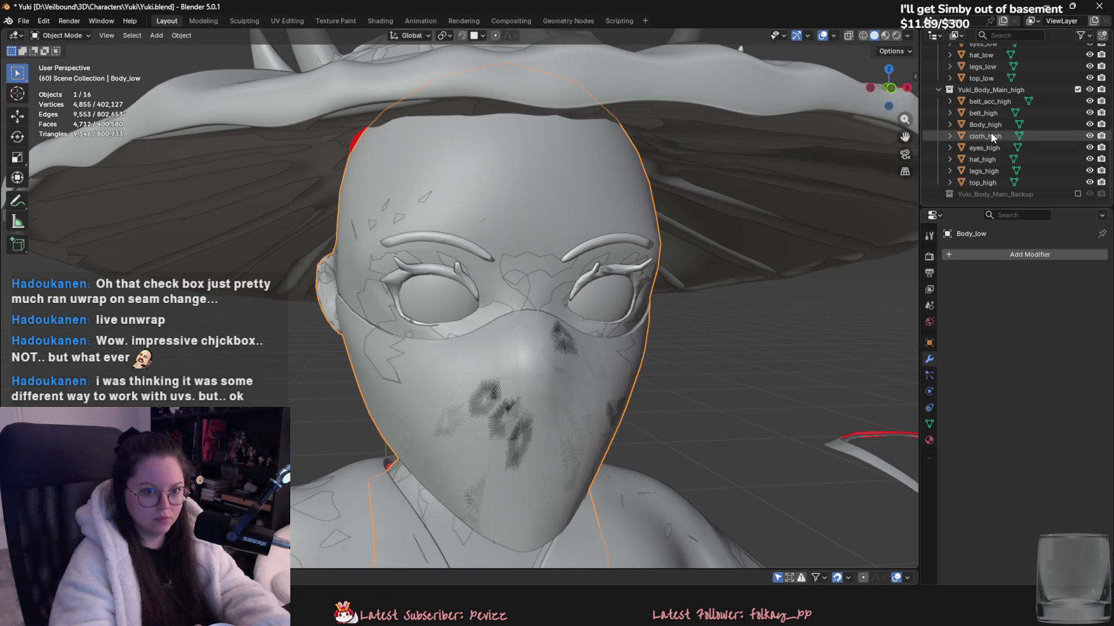
scroll(595, 247, "up", 4)
key("Tab")
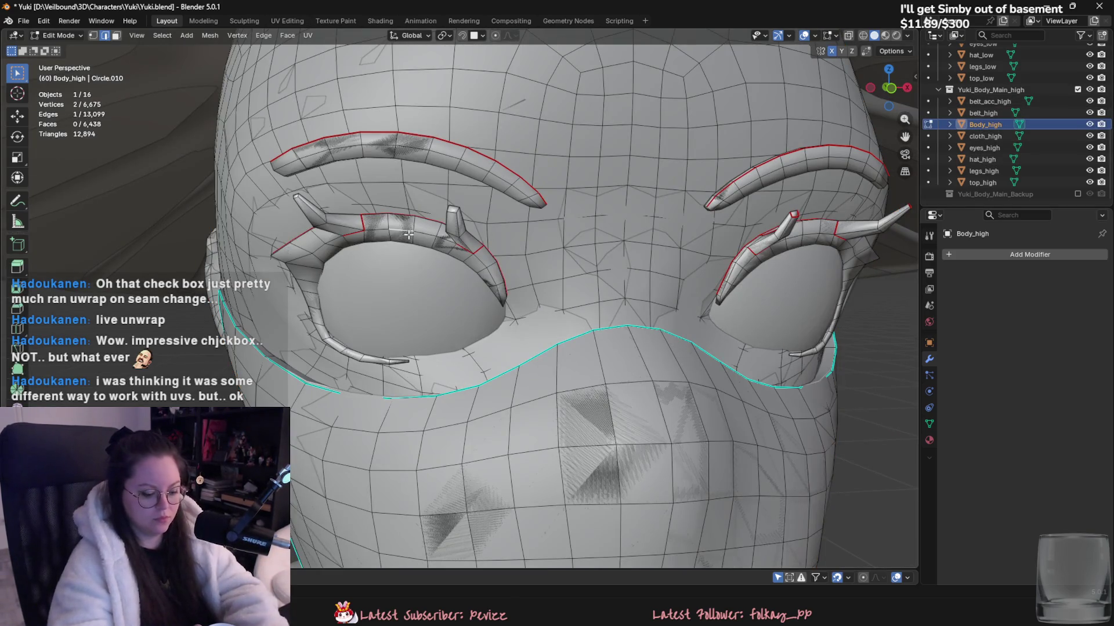
key("l")
key("l")
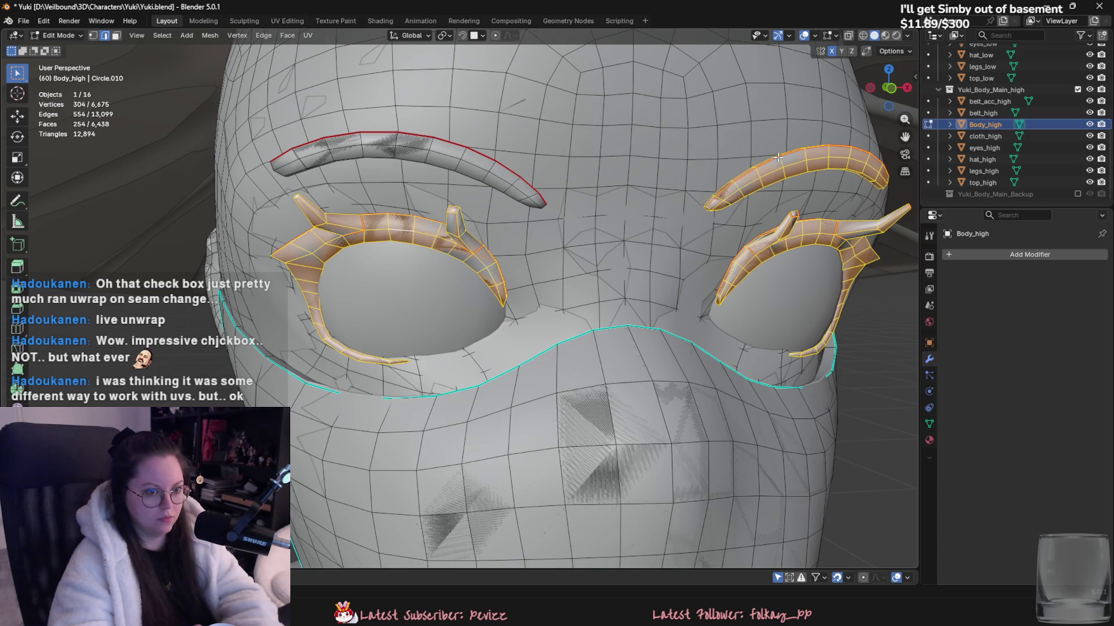
left_click(496, 164)
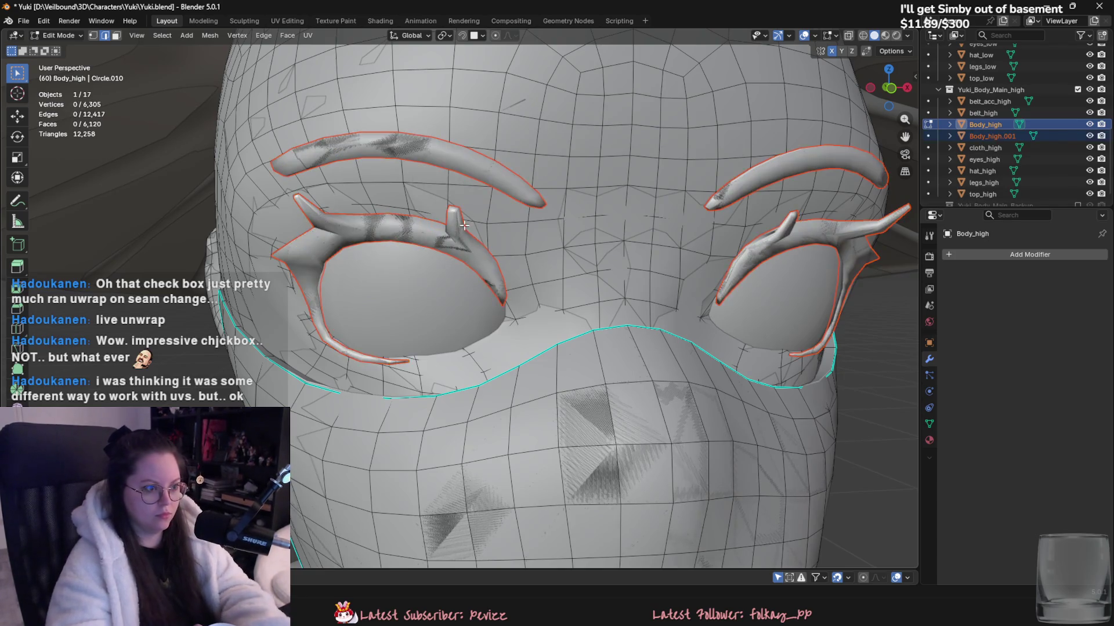
key("Tab")
left_click(456, 236)
double_click(999, 137)
type("face_high")
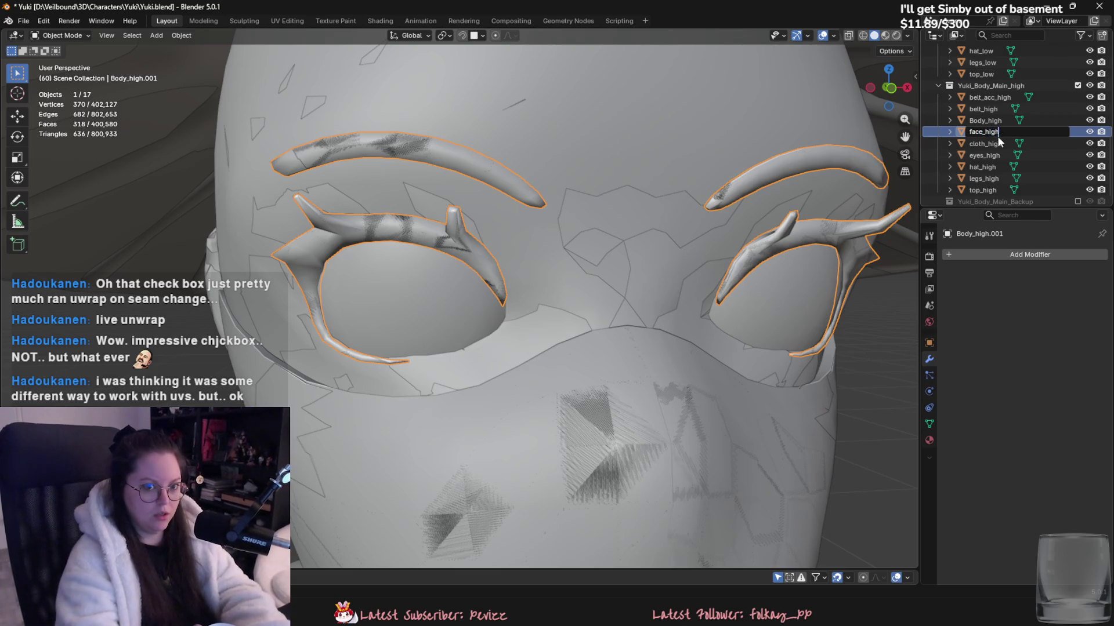
key("Return")
- Separate the eyelash and brow pieces from Body_low into a new object named face_low
left_click(1078, 85)
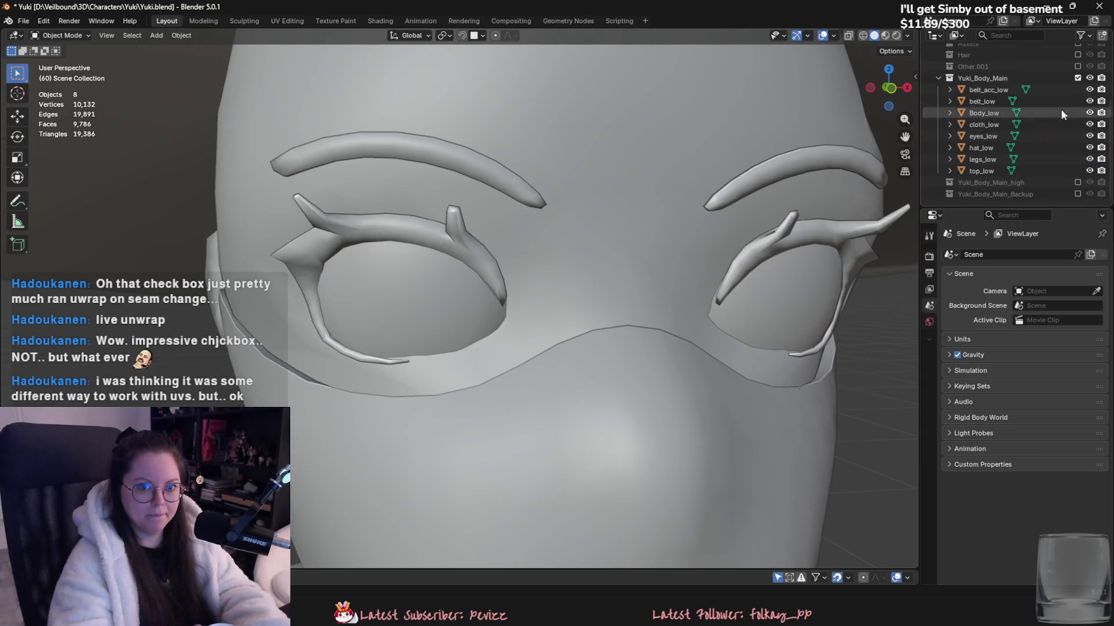
left_click(983, 113)
key("Tab")
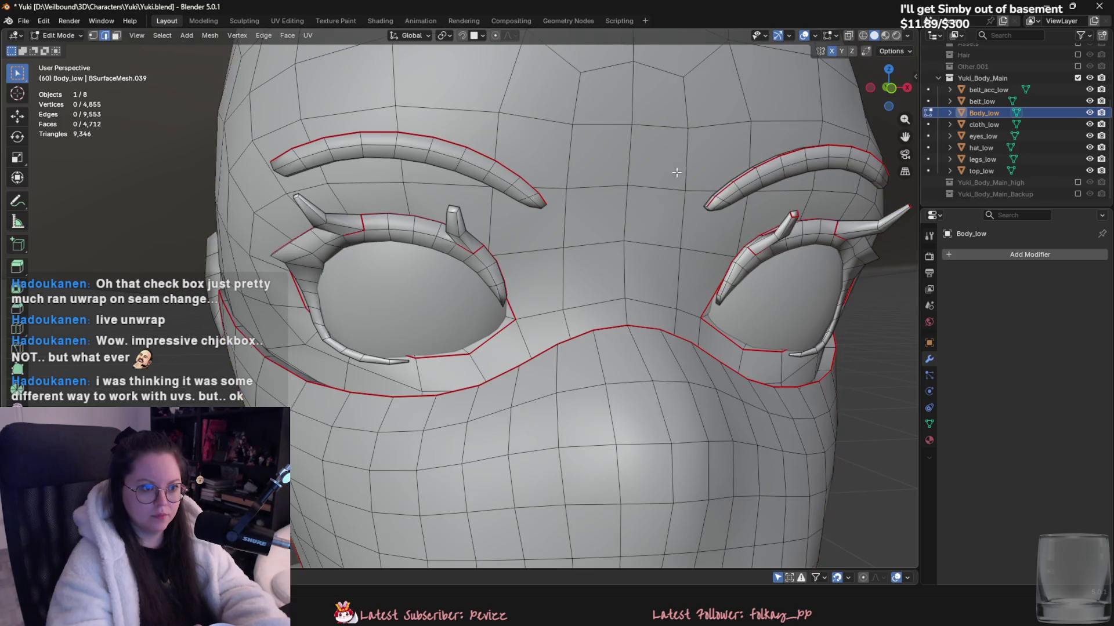
key("l")
key("l")
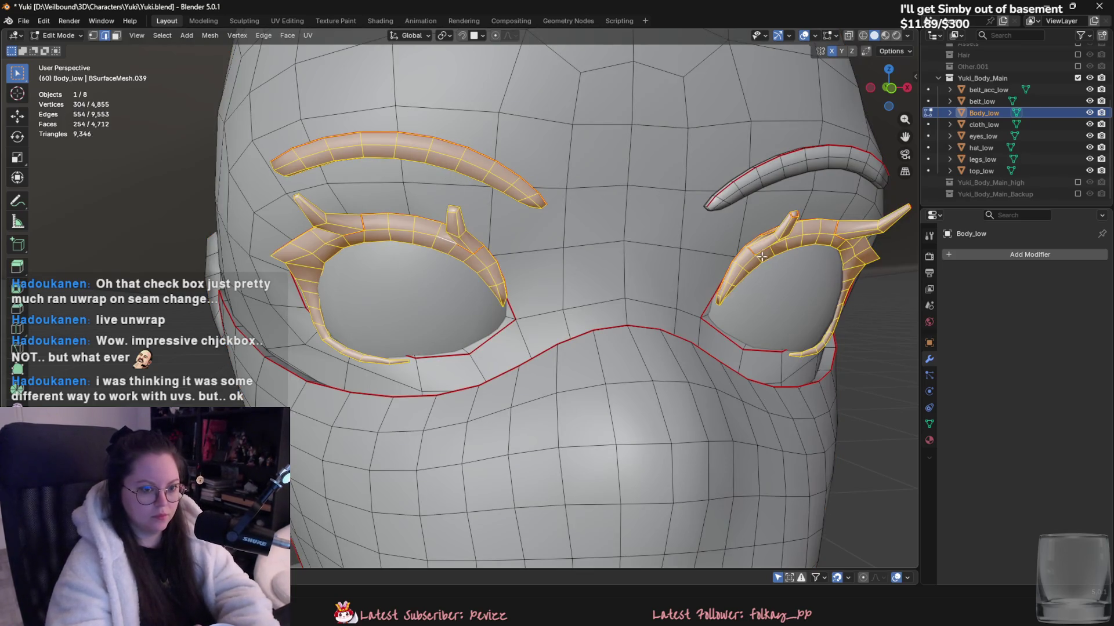
key("p")
left_click(750, 165)
key("Tab")
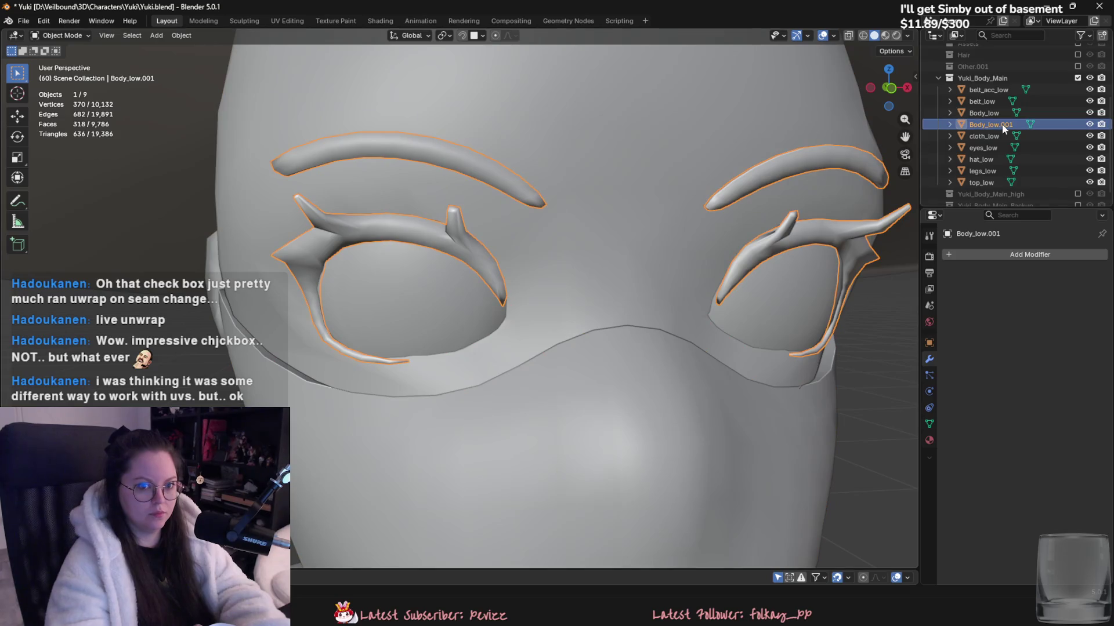
double_click(1001, 120)
type("low")
key("Return")
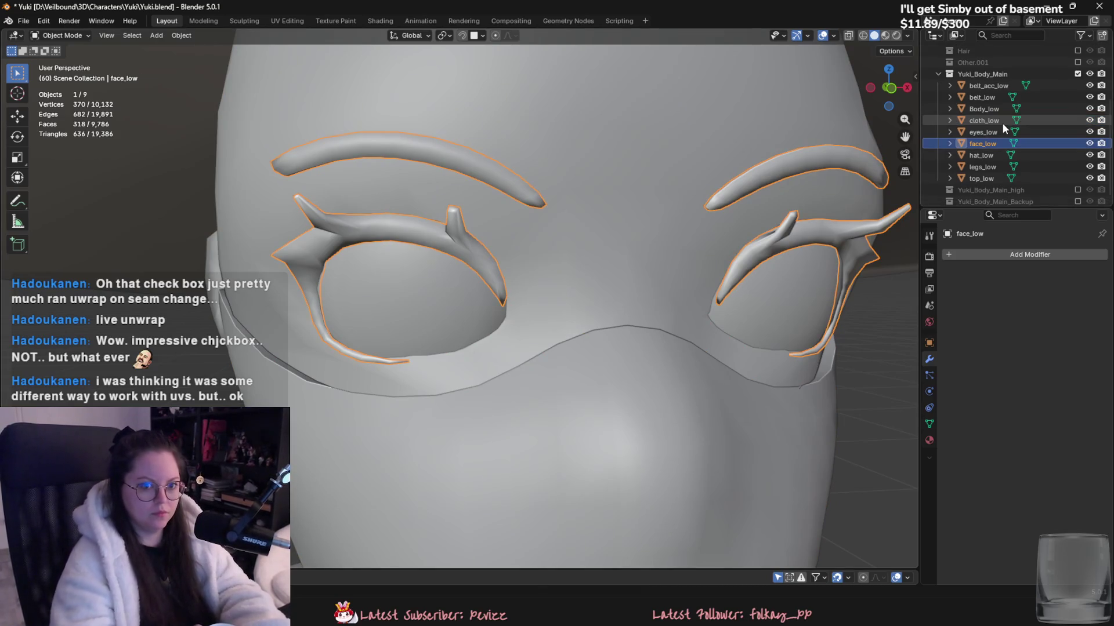
- Export all nine low meshes as FBX, overwriting Yuki_low.fbx
left_click(999, 86)
left_click(983, 179, "shift")
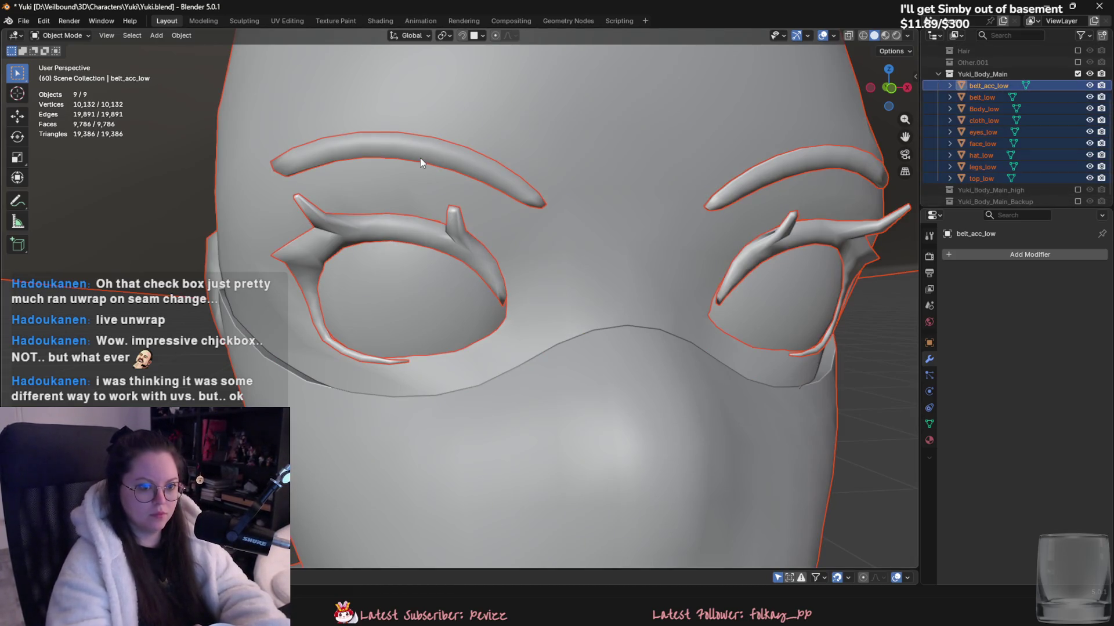
left_click(23, 21)
mouse_move(74, 188)
left_click(174, 282)
left_click(233, 92)
left_click(552, 353)
scroll(979, 181, "down", 1)
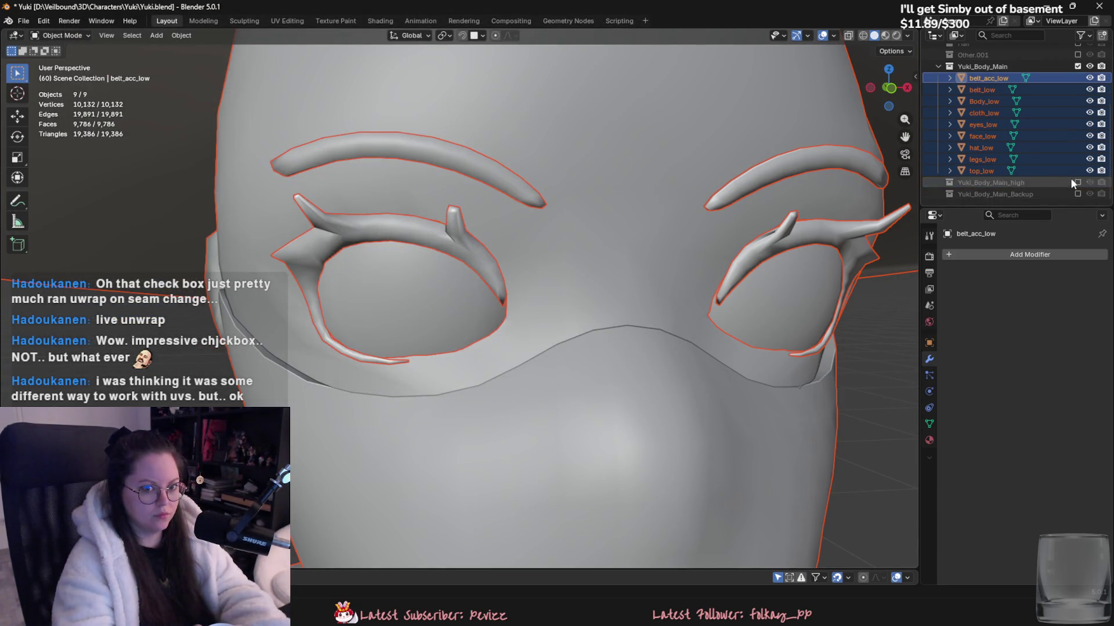
- Swap to the high-poly collection and export its nine objects over Yuki_high.fbx
left_click(1077, 66)
left_click(1077, 170)
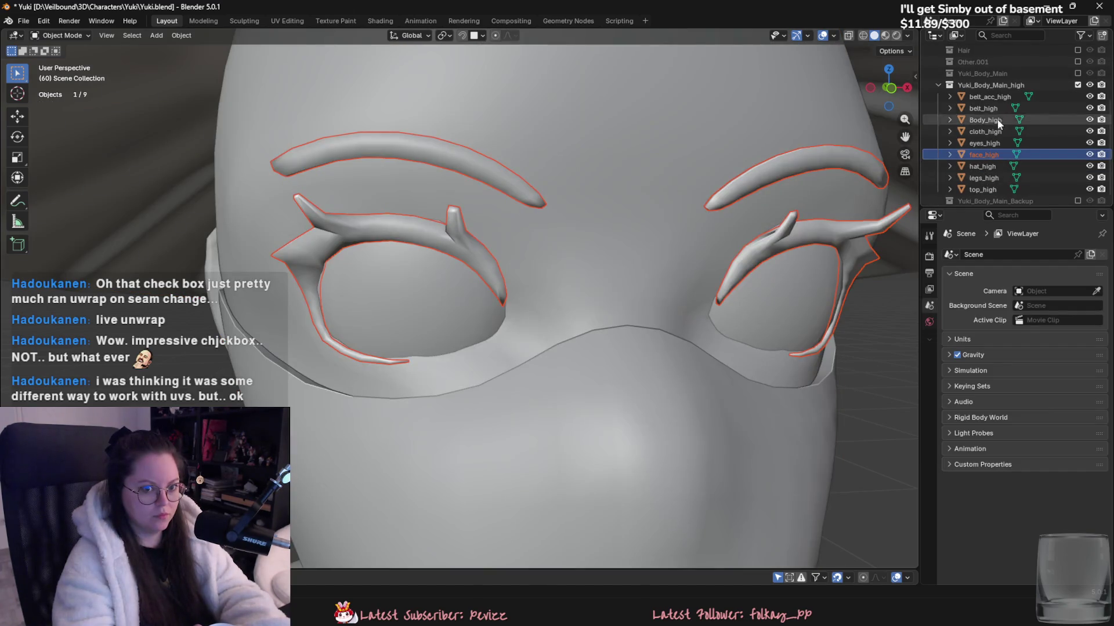
left_click(988, 96)
left_click(990, 187, "shift")
left_click(23, 21)
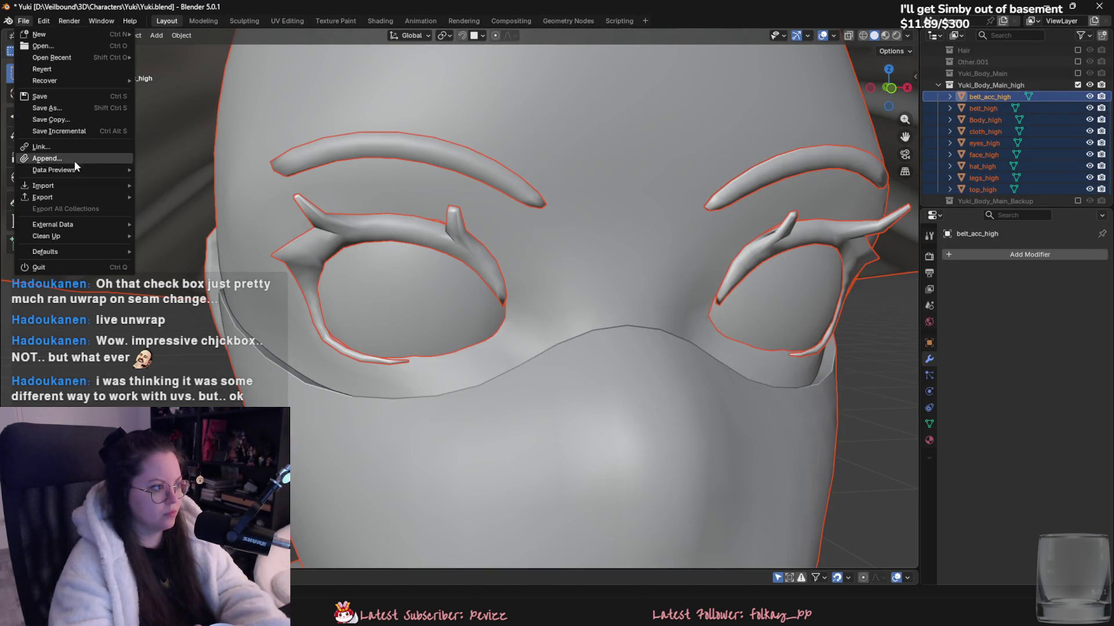
mouse_move(67, 197)
left_click(232, 290)
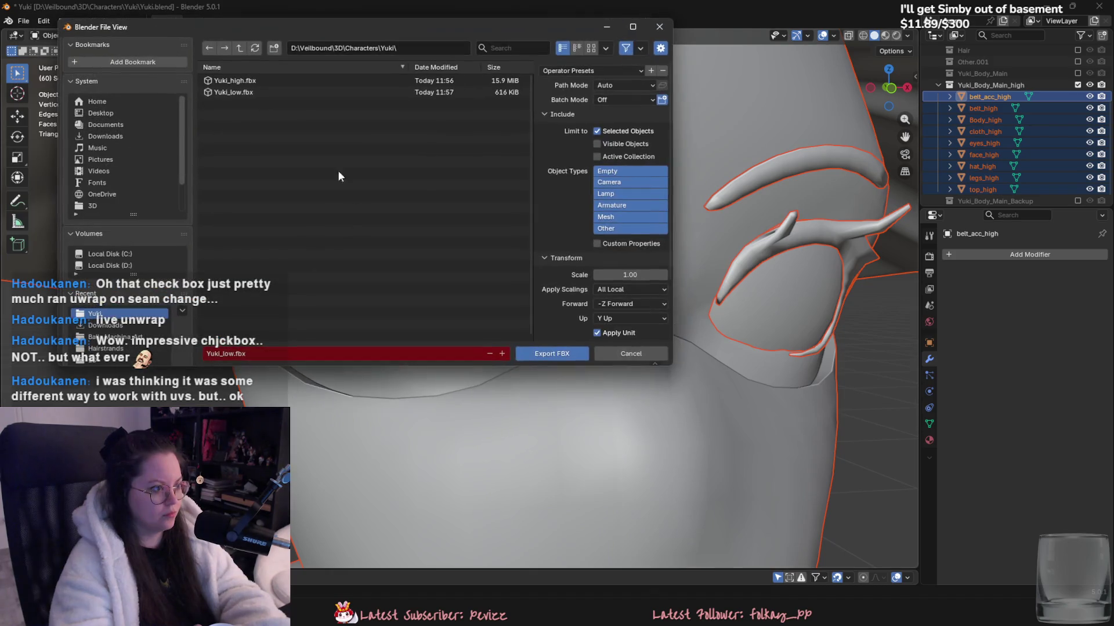
double_click(245, 93)
key("alt+Tab")
left_click(34, 21)
left_click(42, 21)
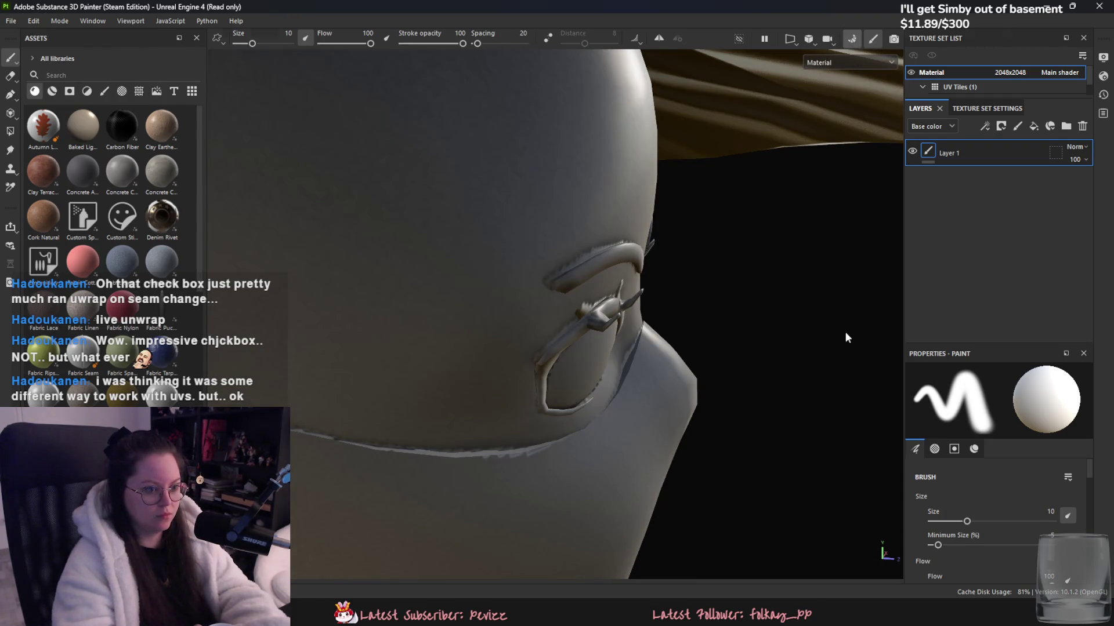
- Run Bake selected textures in baking mode and return to painting mode
key("ctrl+shift+b")
left_click(678, 497)
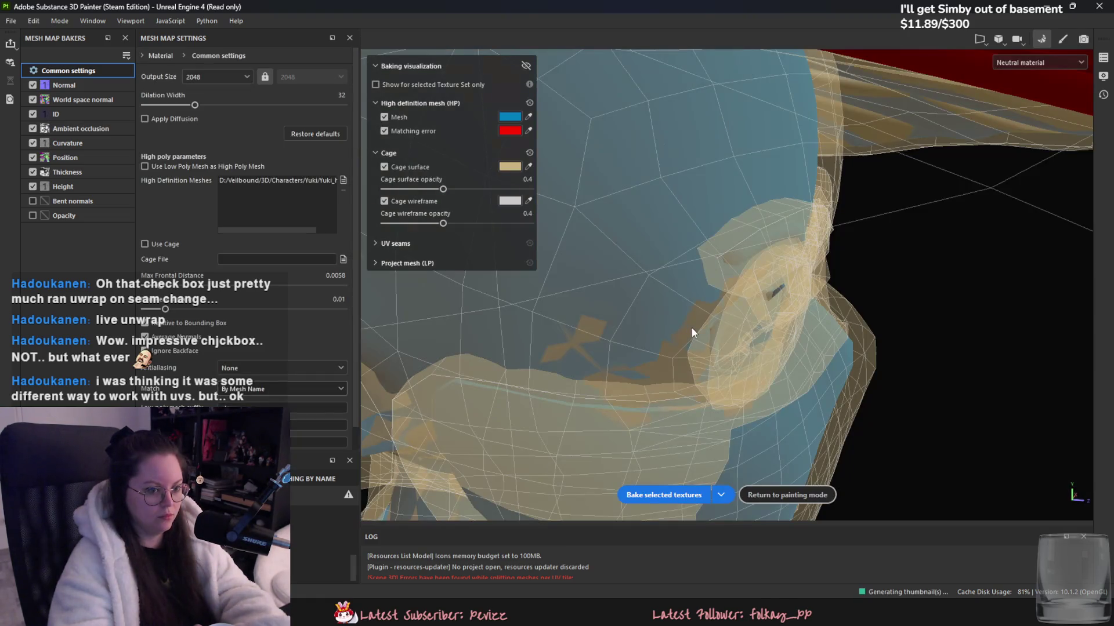
left_click(787, 495)
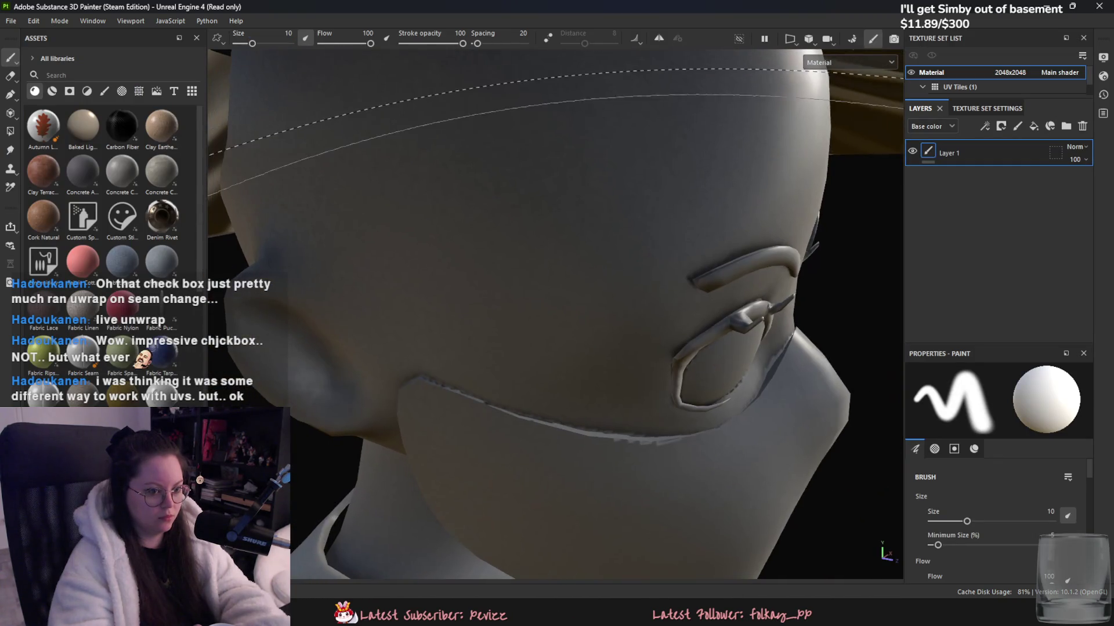
- Orbit and zoom around the masked head to check the new bake
scroll(638, 435, "up", 10)
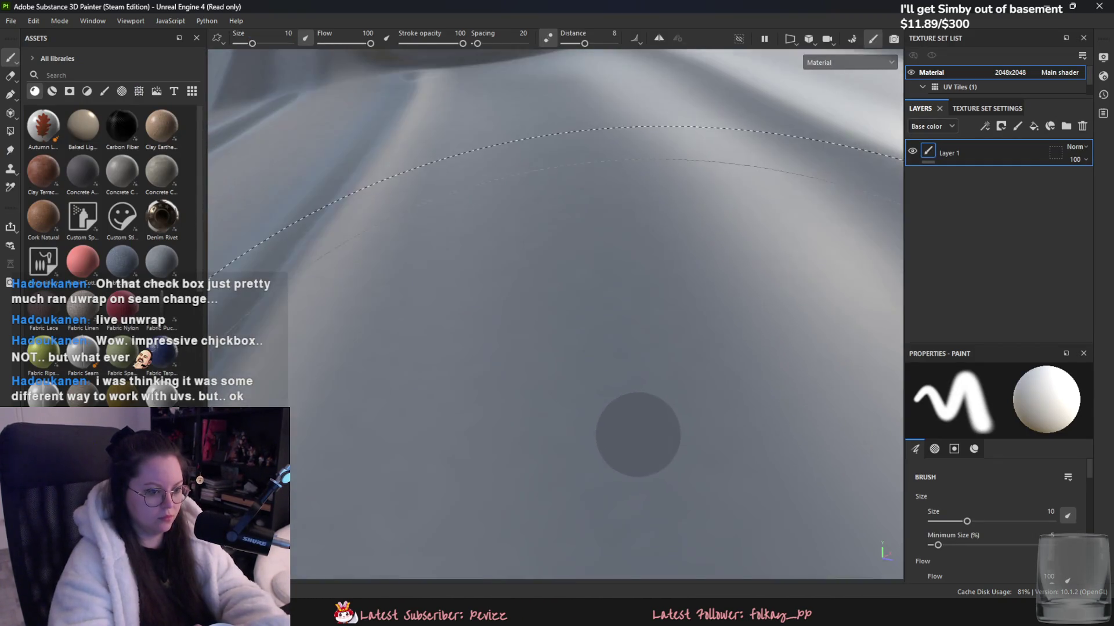
scroll(638, 435, "down", 10)
scroll(737, 522, "up", 8)
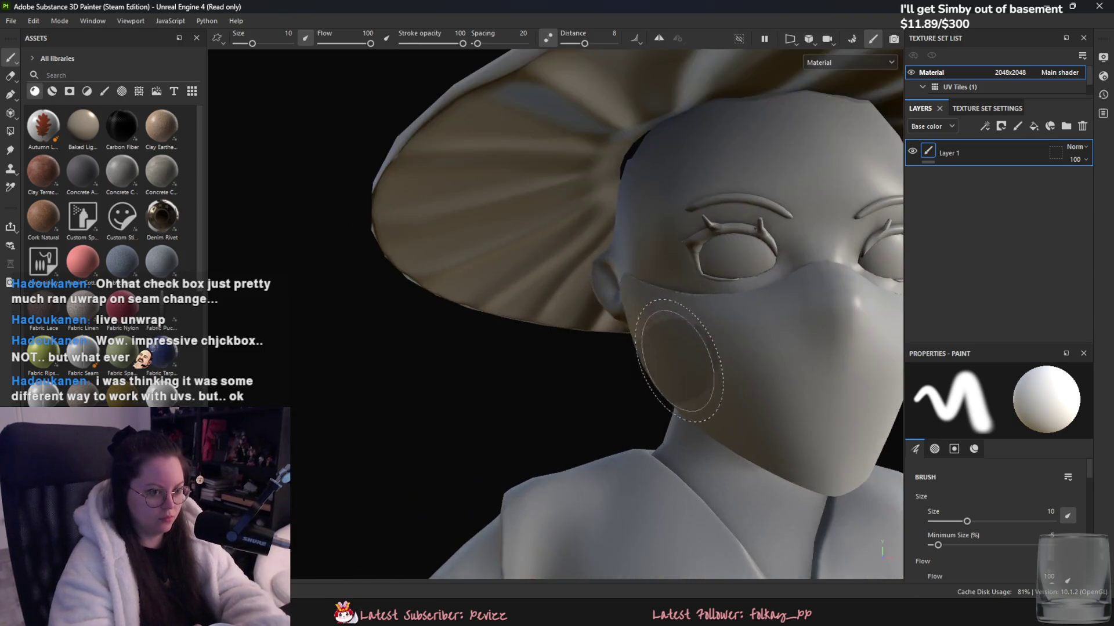
left_click_drag(680, 360, 423, 364, "alt")
mouse_move(478, 348)
left_mouse_down("alt")
mouse_move(583, 339)
mouse_move(654, 315)
mouse_move(668, 483)
left_mouse_up("alt")
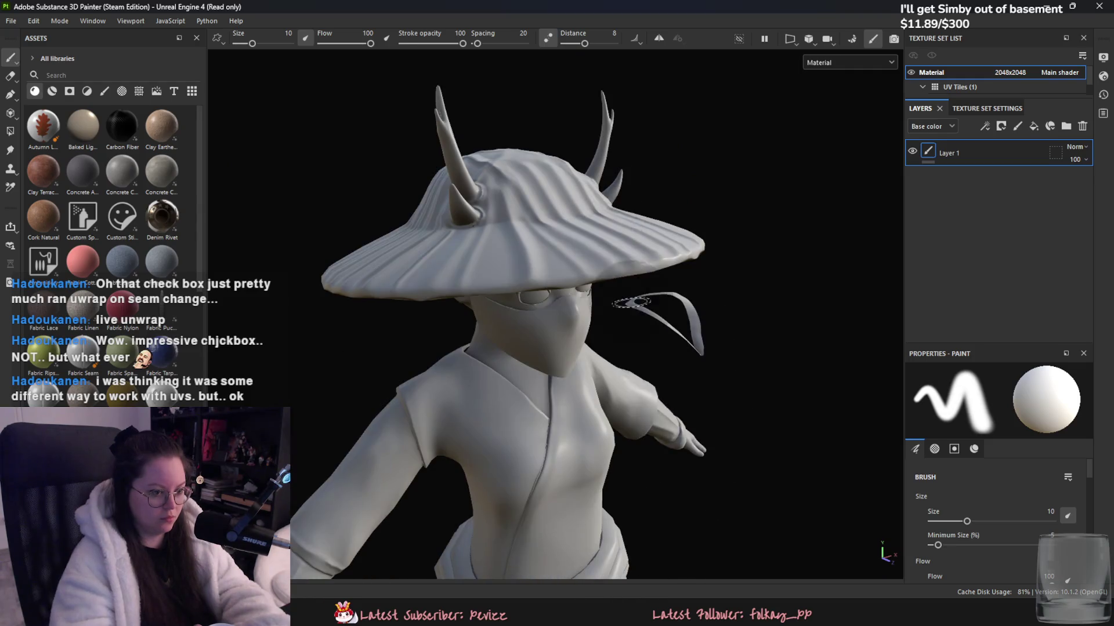
key("alt+Tab")
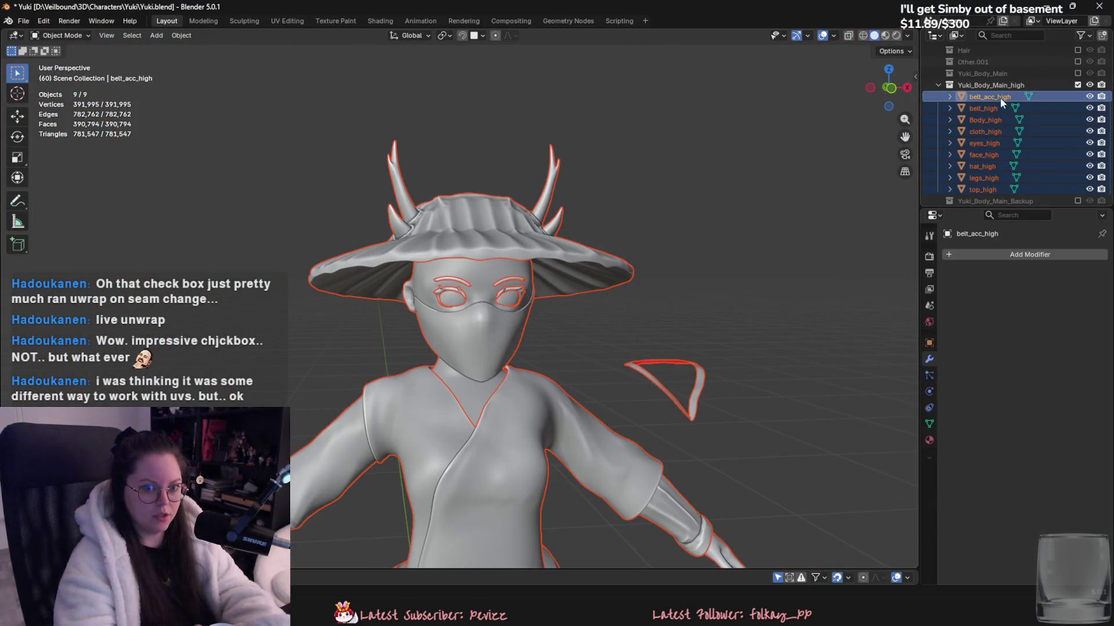
- Show the low-poly collection and select all of top_low's geometry in Edit Mode
left_click(1077, 84)
scroll(1080, 122, "up", 5)
left_click(1077, 166)
scroll(733, 167, "down", 5)
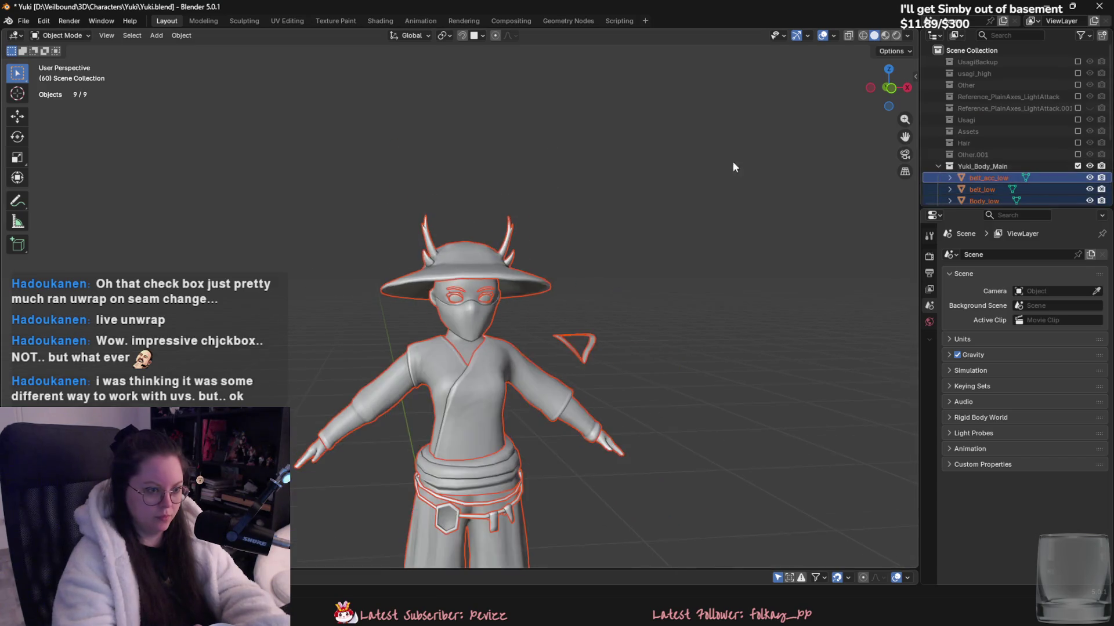
scroll(534, 214, "up", 2)
left_click(518, 260, "shift")
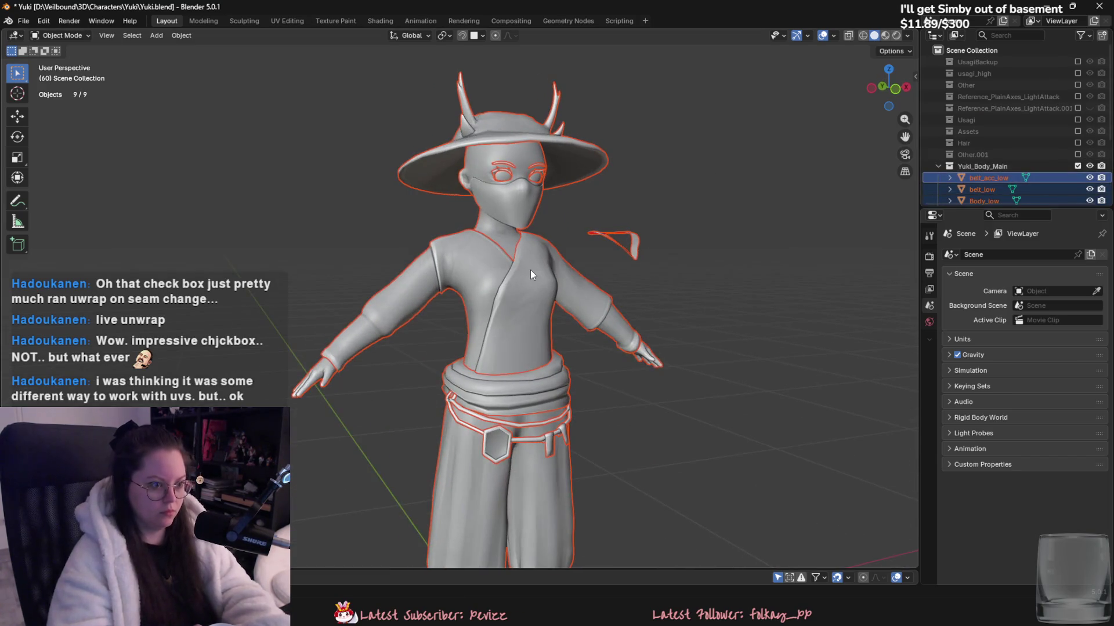
key("Tab")
key("a")
- Mark top_low's edges sharp and apply Shade Smooth to the object
mouse_move(530, 270)
middle_mouse_down()
mouse_move(469, 348)
mouse_move(570, 319)
middle_mouse_up()
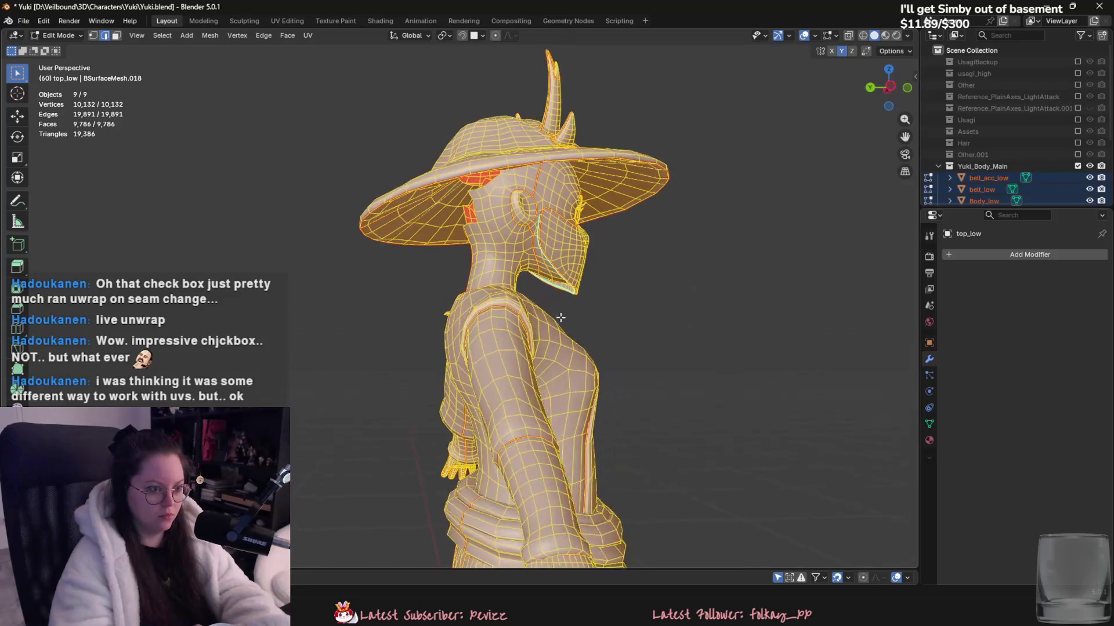
scroll(570, 319, "up", 5)
right_click(571, 318)
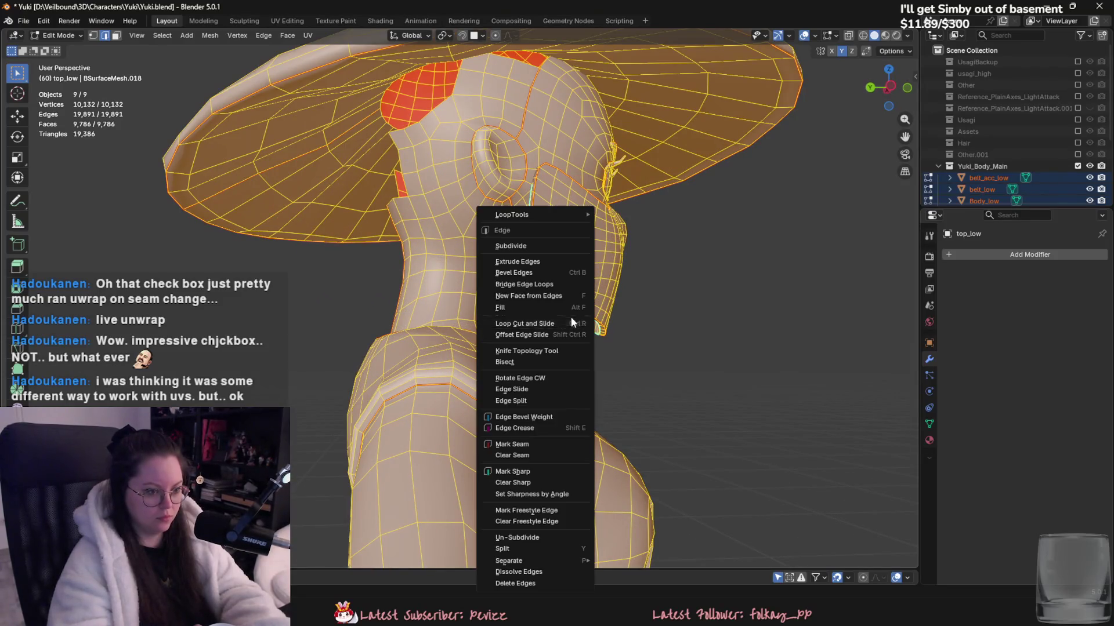
left_click(557, 481)
key("Tab")
right_click(599, 329)
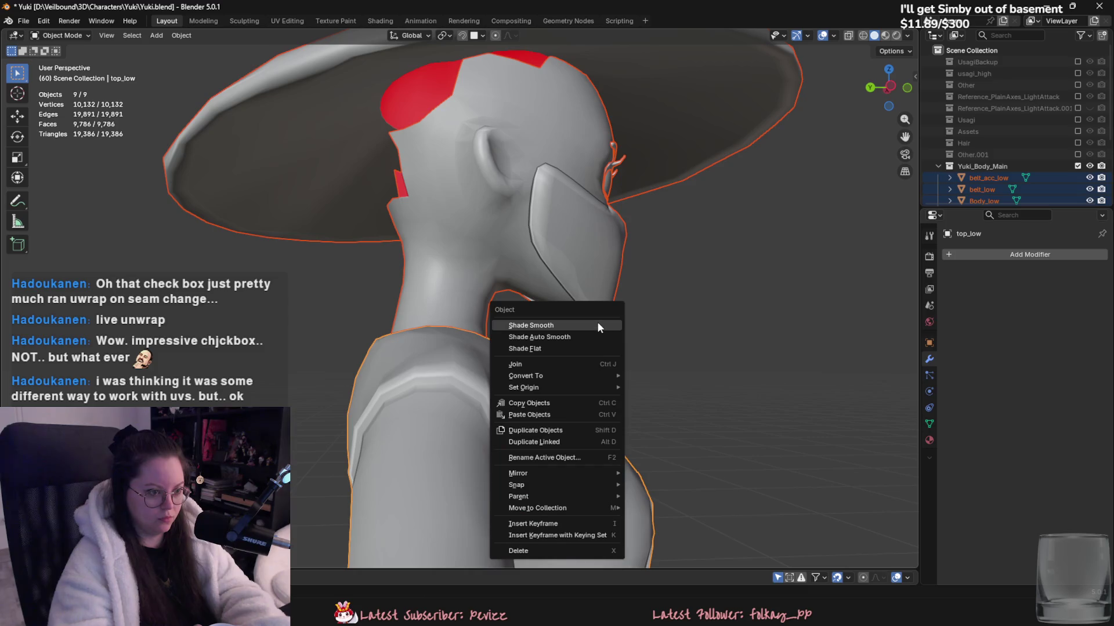
left_click(596, 323)
scroll(599, 332, "down", 4)
middle_click_drag(600, 332, 471, 349)
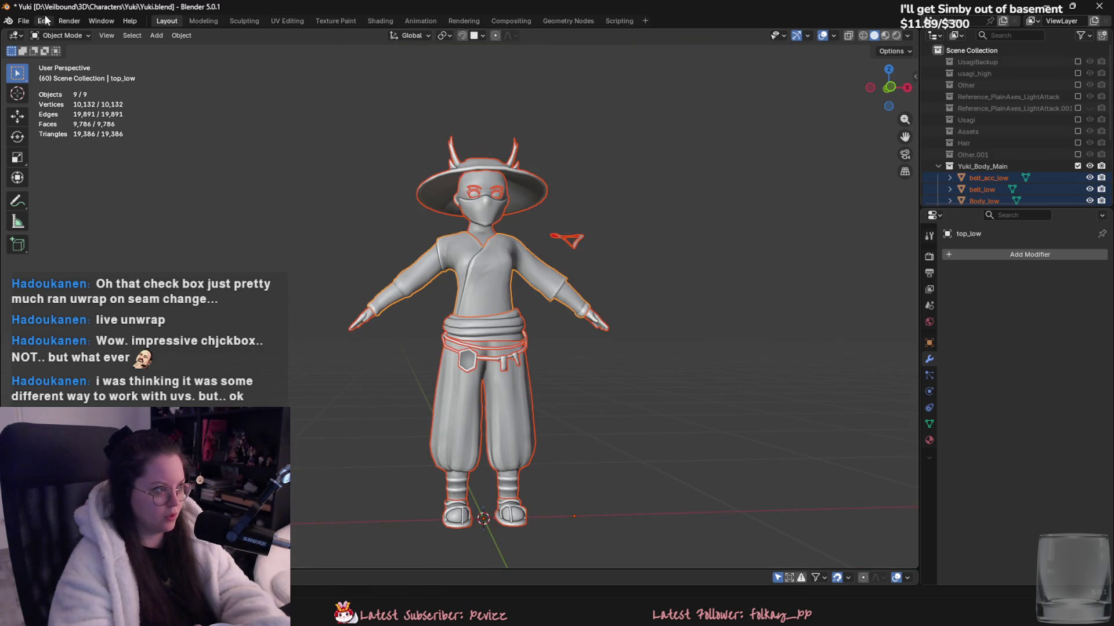
- Export the low-poly model as FBX over Yuki_low.fbx
left_click(23, 21)
mouse_move(53, 197)
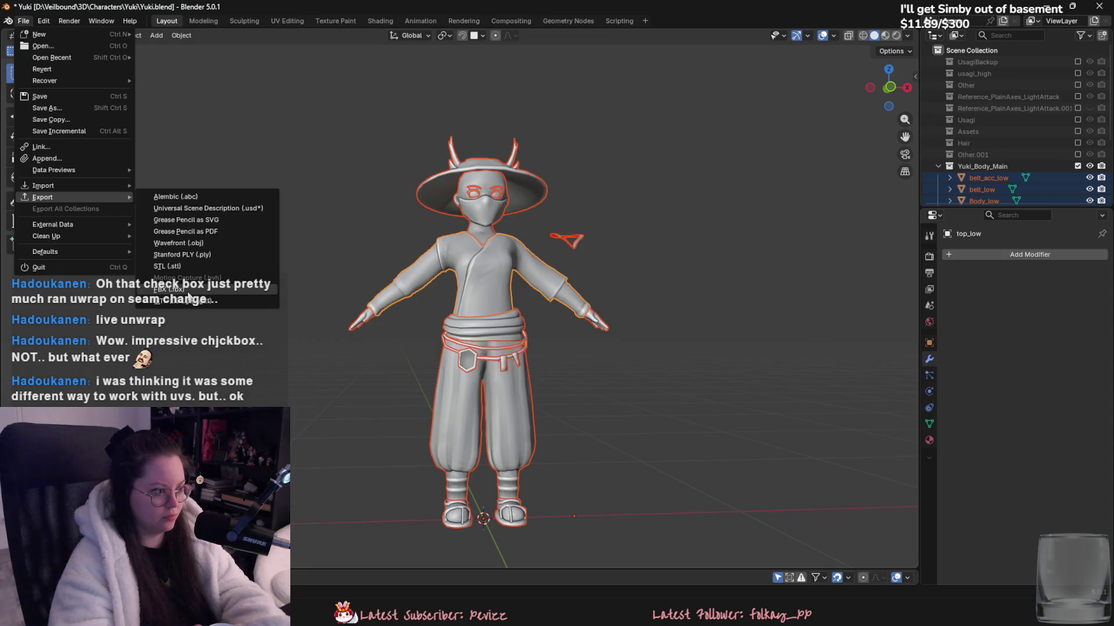
left_click(187, 290)
double_click(296, 92)
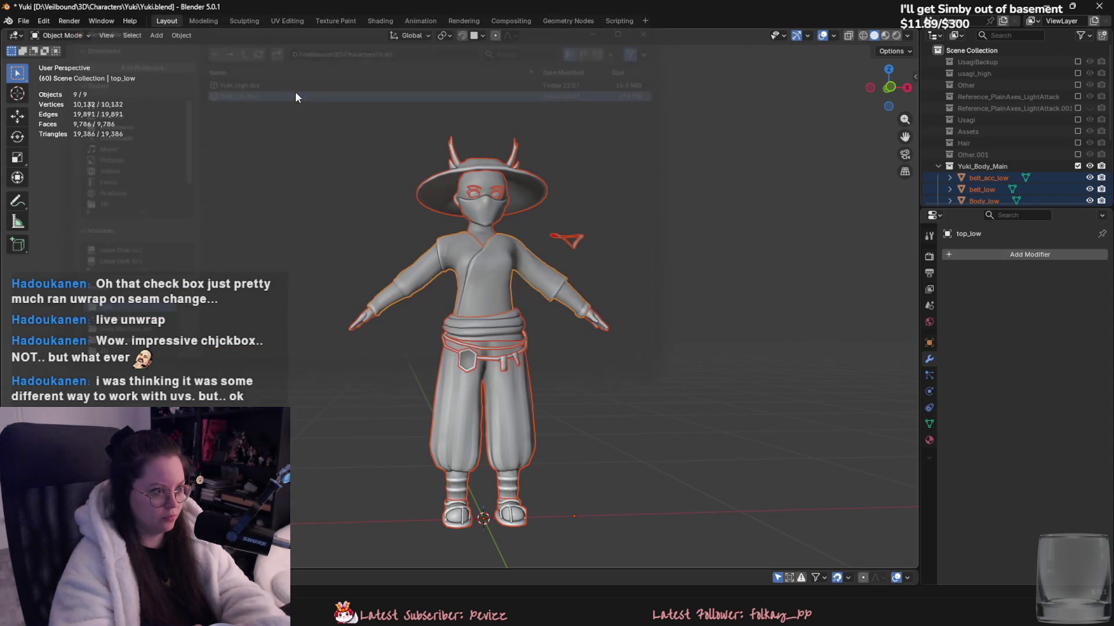
key("alt+Tab")
mouse_move(510, 398)
left_mouse_down("alt")
mouse_move(787, 330)
mouse_move(532, 342)
left_mouse_up("alt")
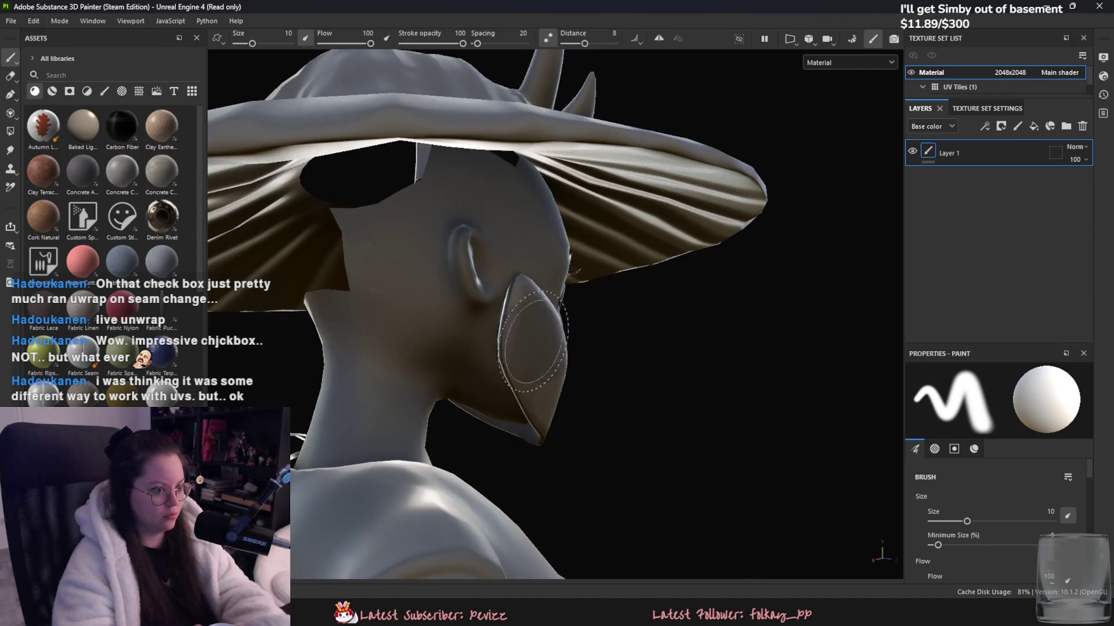
- Rebake the mesh maps with Bake selected textures and return to painting mode
scroll(532, 342, "up", 2)
key("ctrl+shift+b")
left_click(664, 495)
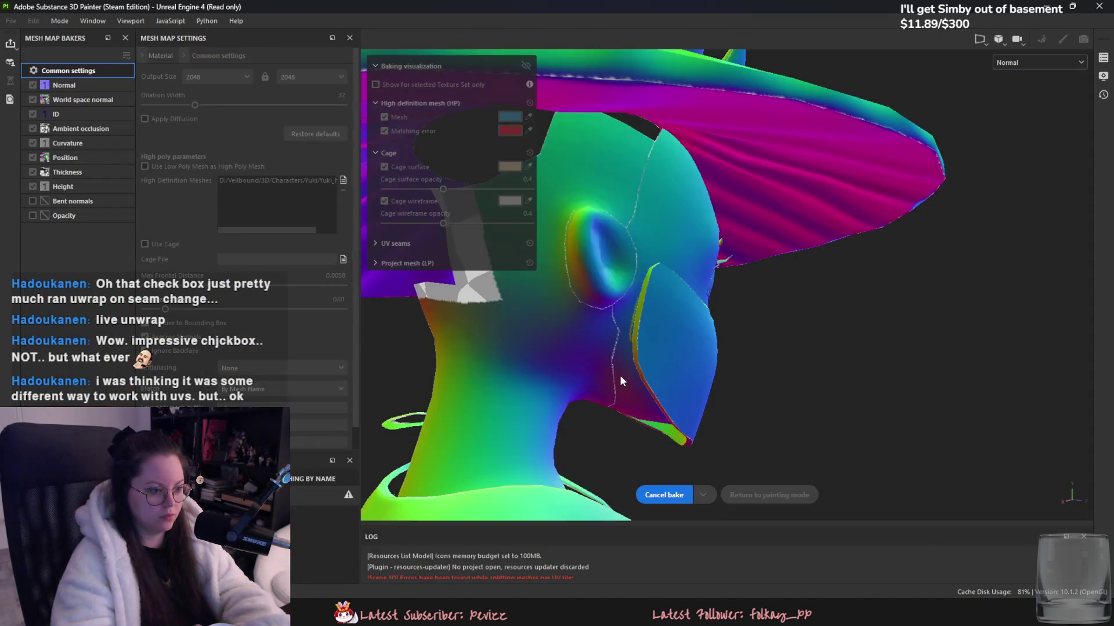
left_click_drag(620, 381, 689, 377, "alt")
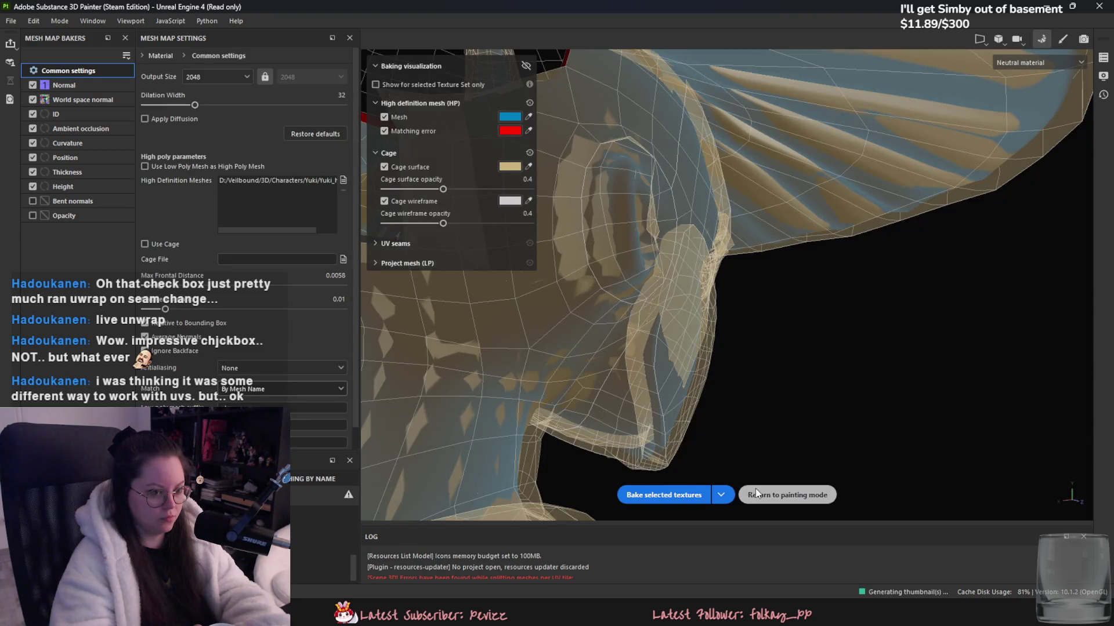
left_click(755, 493)
- Orbit around the head and chest to check the smoother shading
left_click_drag(721, 497, 290, 469, "alt")
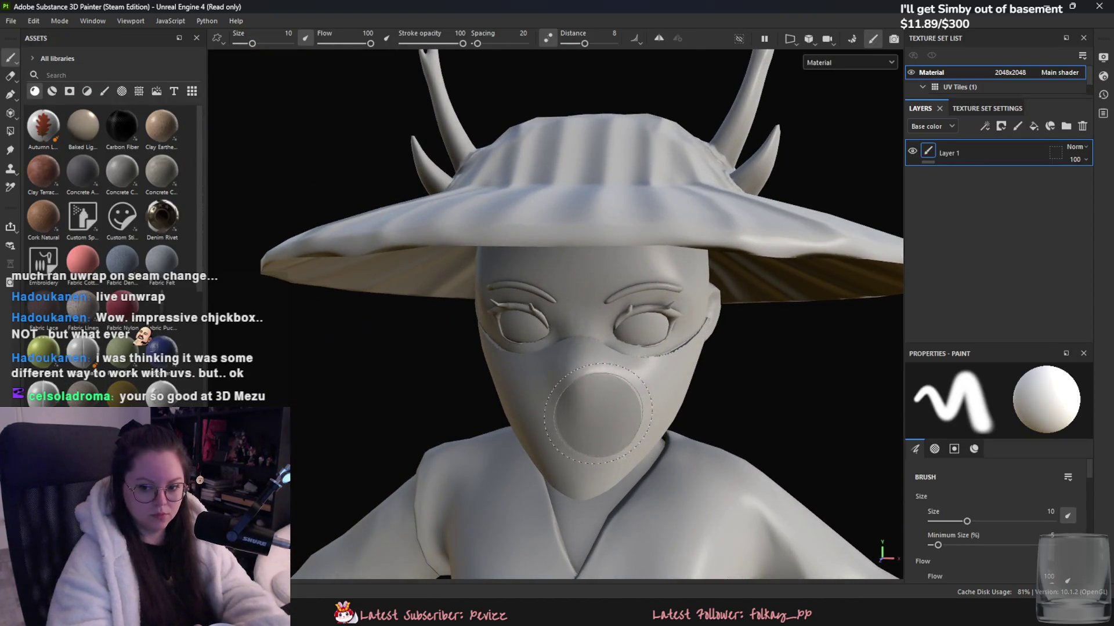
scroll(615, 455, "down", 2)
scroll(615, 456, "down", 3)
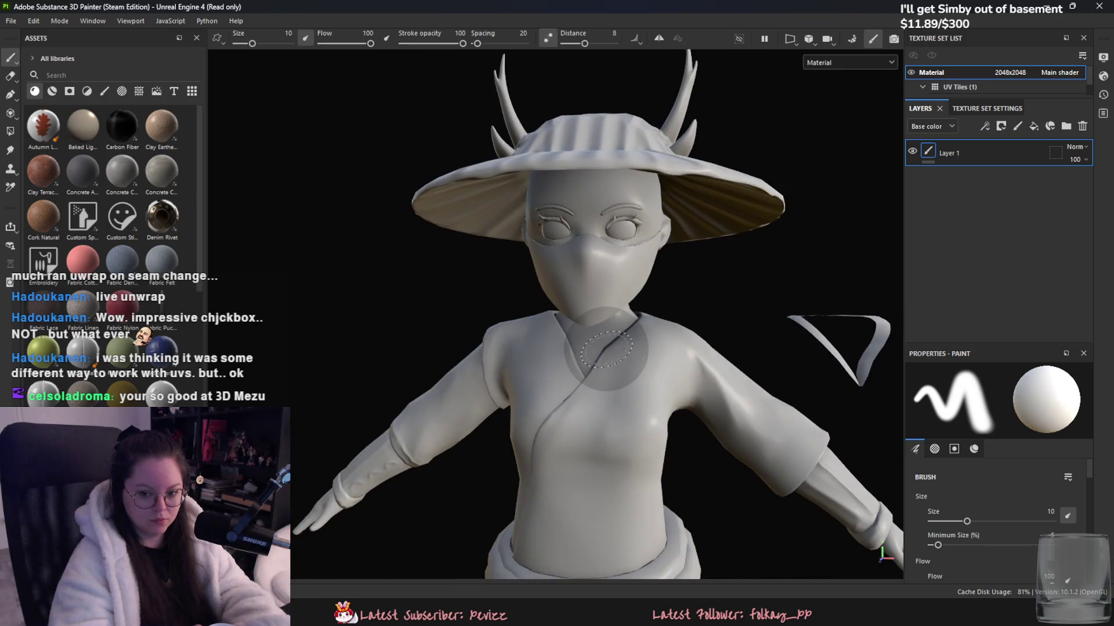
left_click_drag(606, 351, 656, 347, "alt")
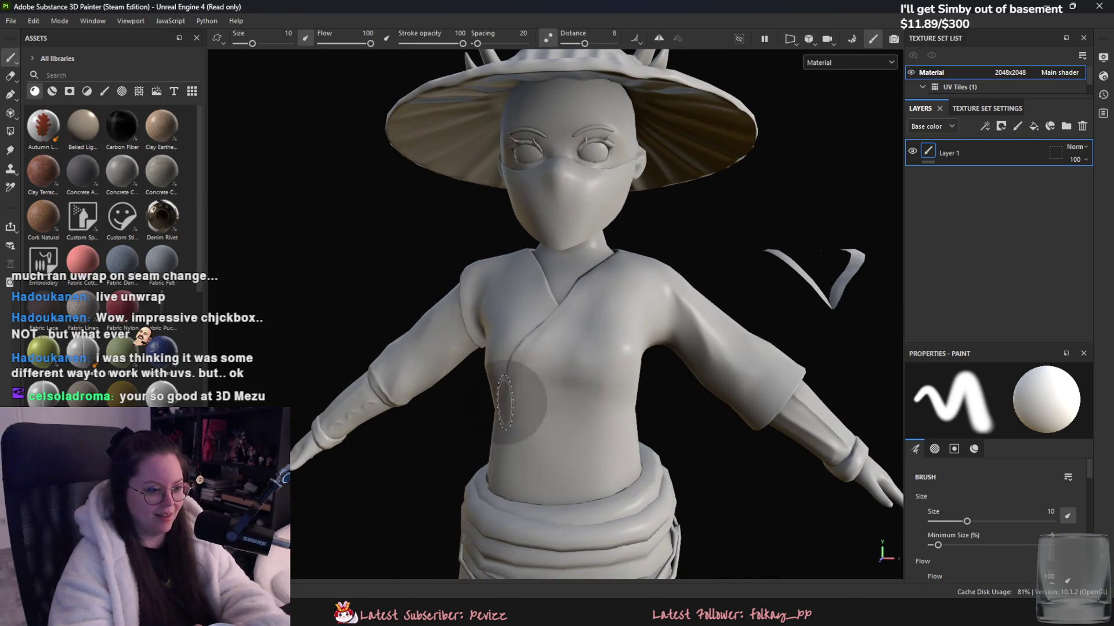
scroll(656, 346, "up", 2)
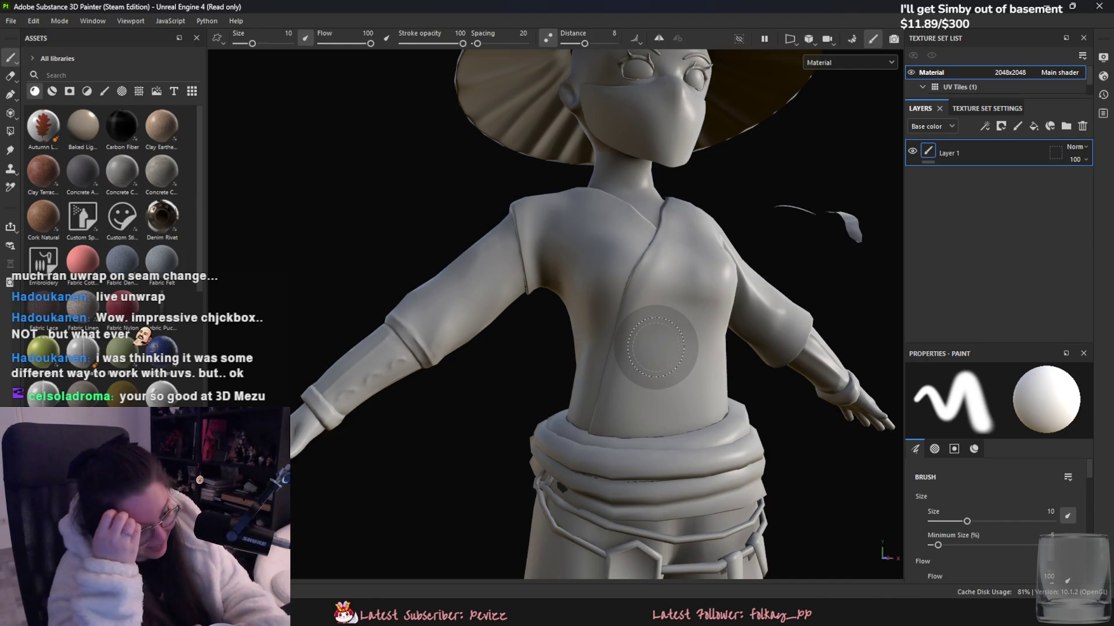
key("alt+Tab")
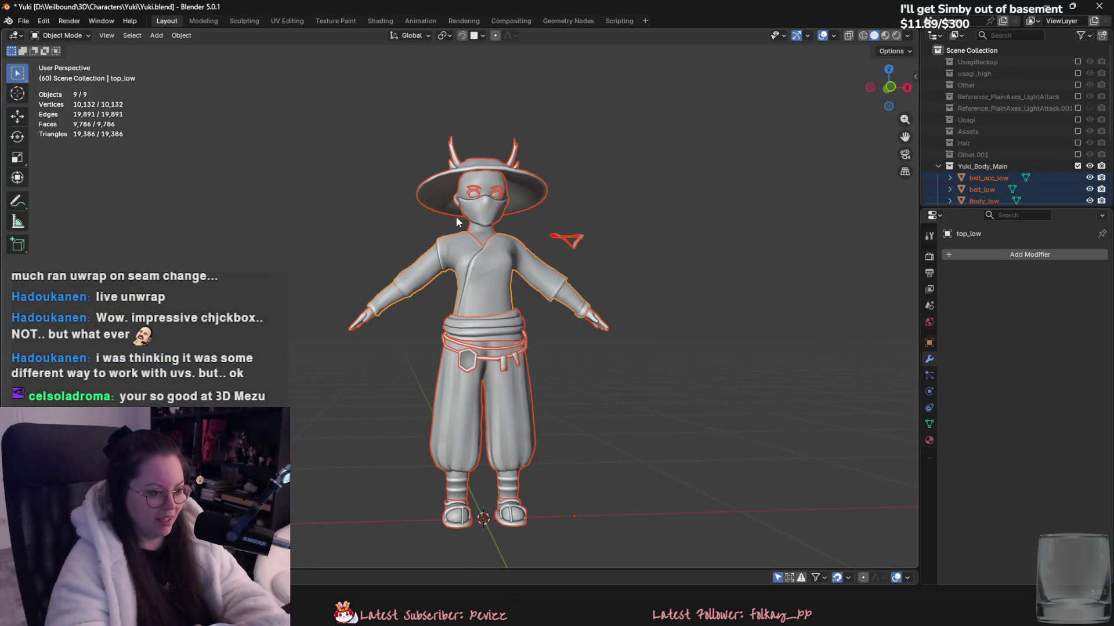
- Select the waist belt and the belt accessory on the low-poly body
middle_click_drag(456, 217, 577, 331)
scroll(545, 290, "up", 3)
left_click(543, 291)
scroll(536, 288, "up", 3)
left_click(523, 290)
mouse_move(523, 290)
middle_mouse_down()
mouse_move(493, 283)
mouse_move(468, 296)
middle_mouse_up()
scroll(490, 328, "down", 2)
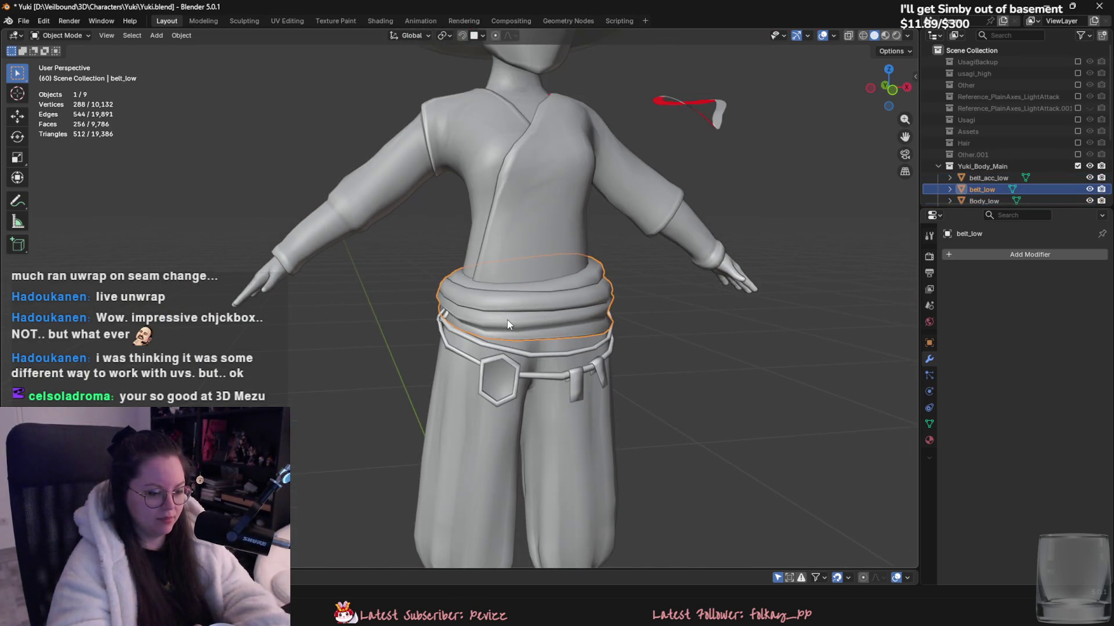
left_click(538, 359, "shift")
scroll(579, 342, "down", 4)
scroll(540, 371, "up", 2)
scroll(1044, 180, "down", 1)
- Unhide the high-poly objects and add both high-poly belt pieces to the selection
key("alt+h")
scroll(1039, 164, "down", 3)
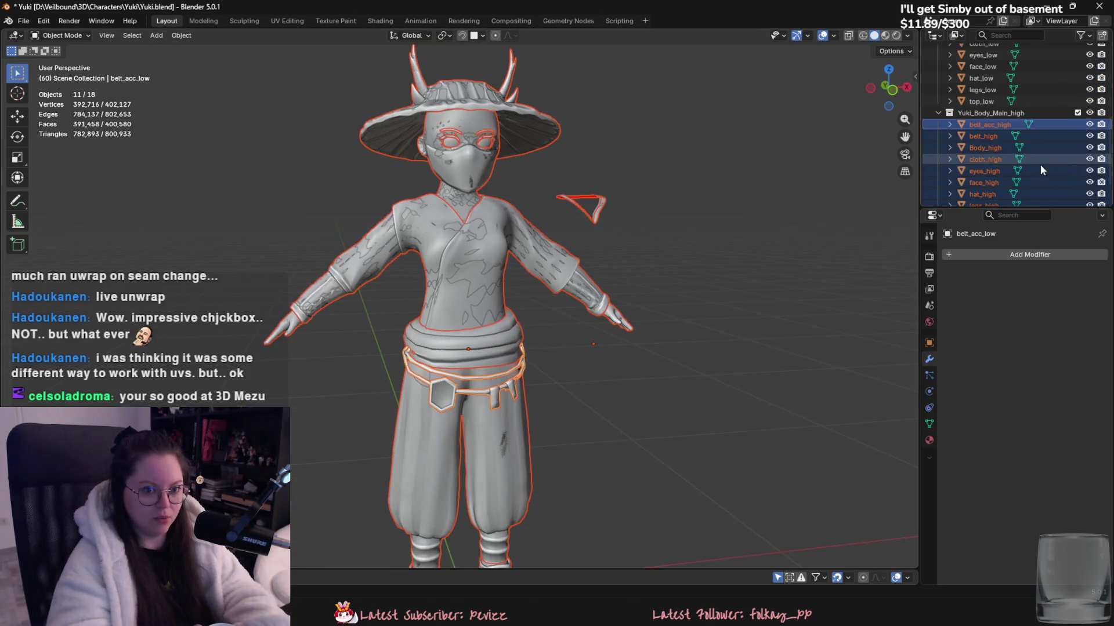
left_click(987, 89)
left_click(987, 77, "ctrl")
left_click(988, 195, "ctrl")
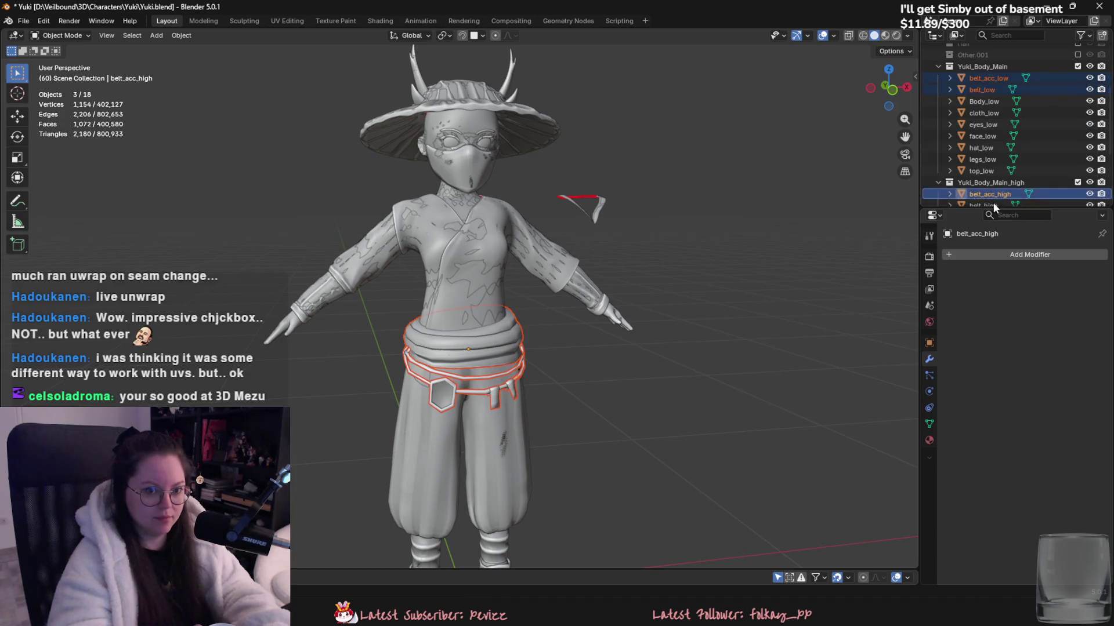
left_click(993, 204, "ctrl")
scroll(639, 244, "down", 1)
- Move the selected belt pieces off the body to the character's right
key("g")
left_click(810, 341)
scroll(810, 341, "up", 1)
middle_click_drag(810, 341, 767, 316)
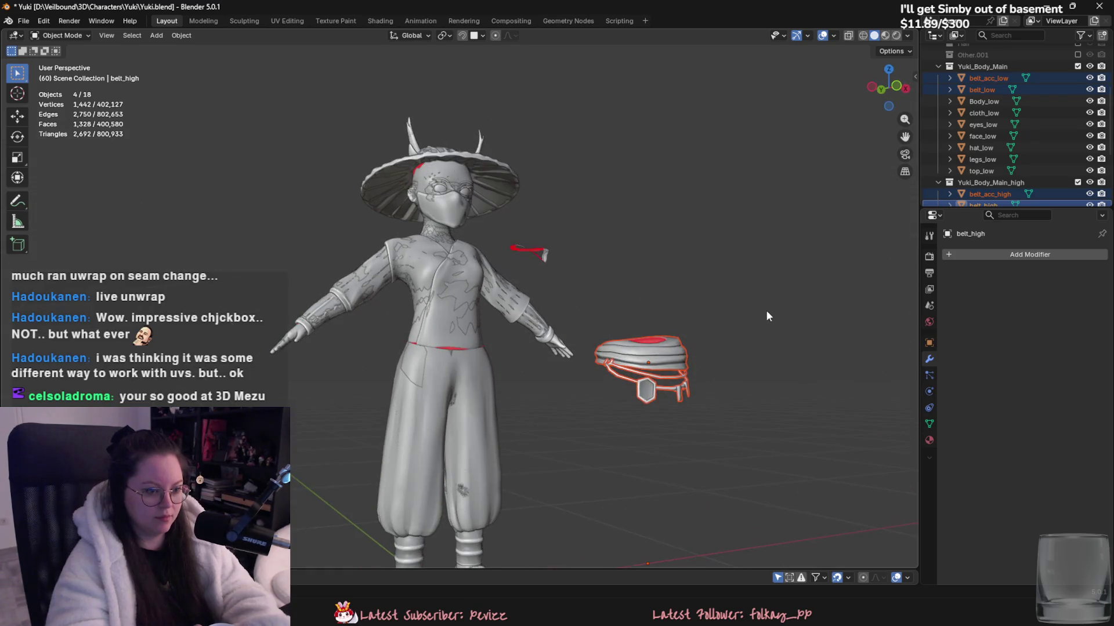
scroll(527, 232, "down", 2)
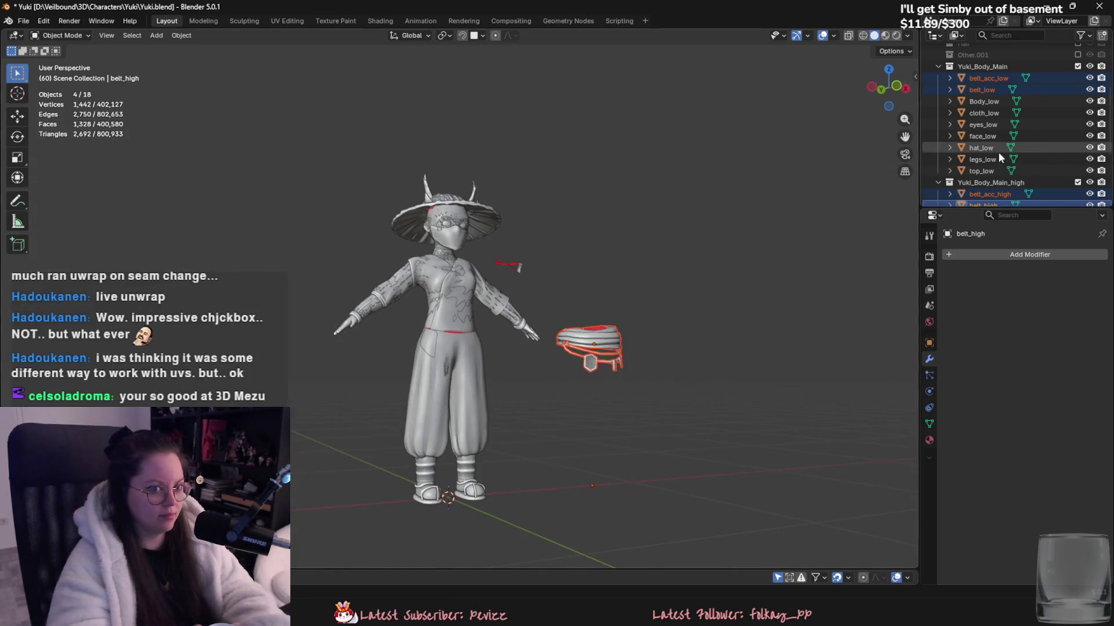
- Export the nine low-poly objects as Yuki_low.fbx
left_click(994, 82)
left_click(951, 169, "shift")
left_click(23, 20)
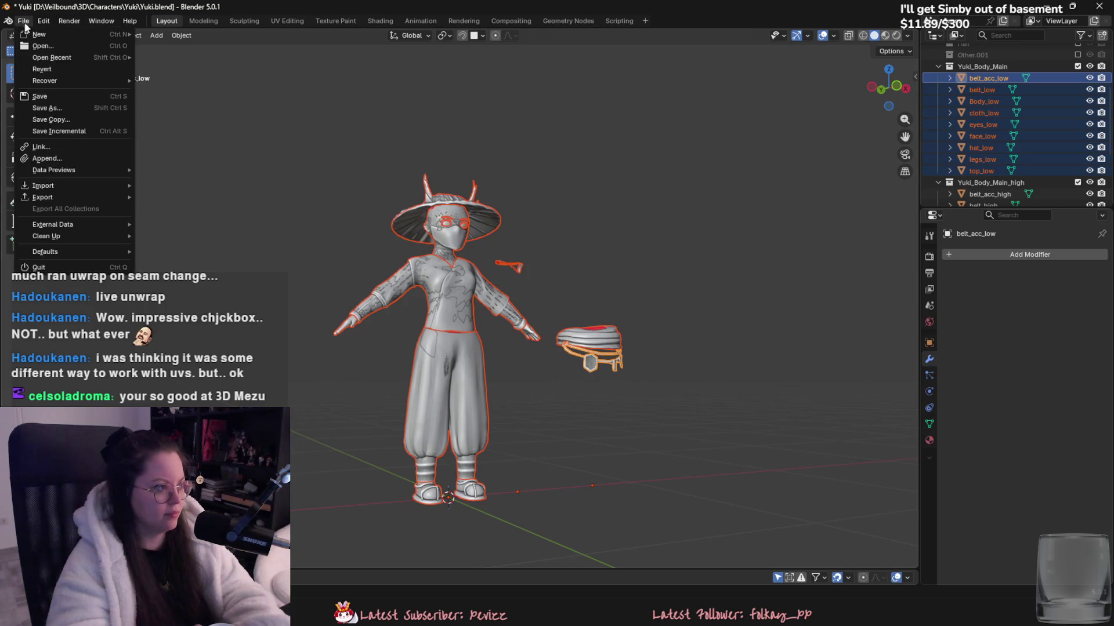
mouse_move(47, 198)
left_click(198, 289)
left_click(534, 354)
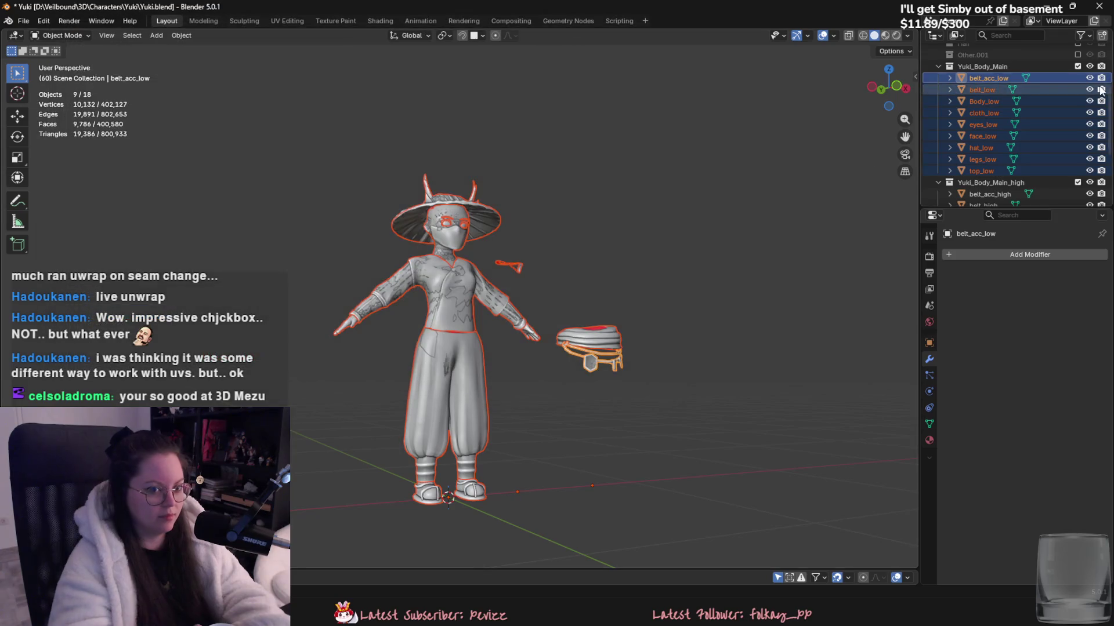
scroll(1013, 133, "down", 5)
- Export the high-poly objects as FBX, overwriting Yuki_high.fbx
left_click(989, 89)
left_click(982, 182, "shift")
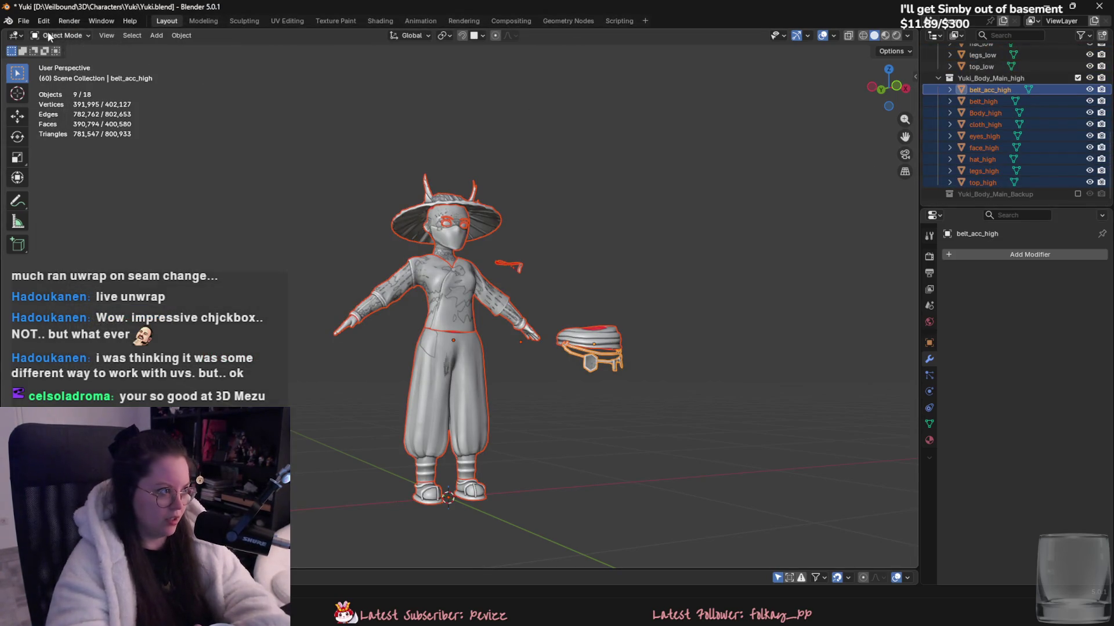
left_click(23, 21)
mouse_move(67, 196)
left_click(191, 290)
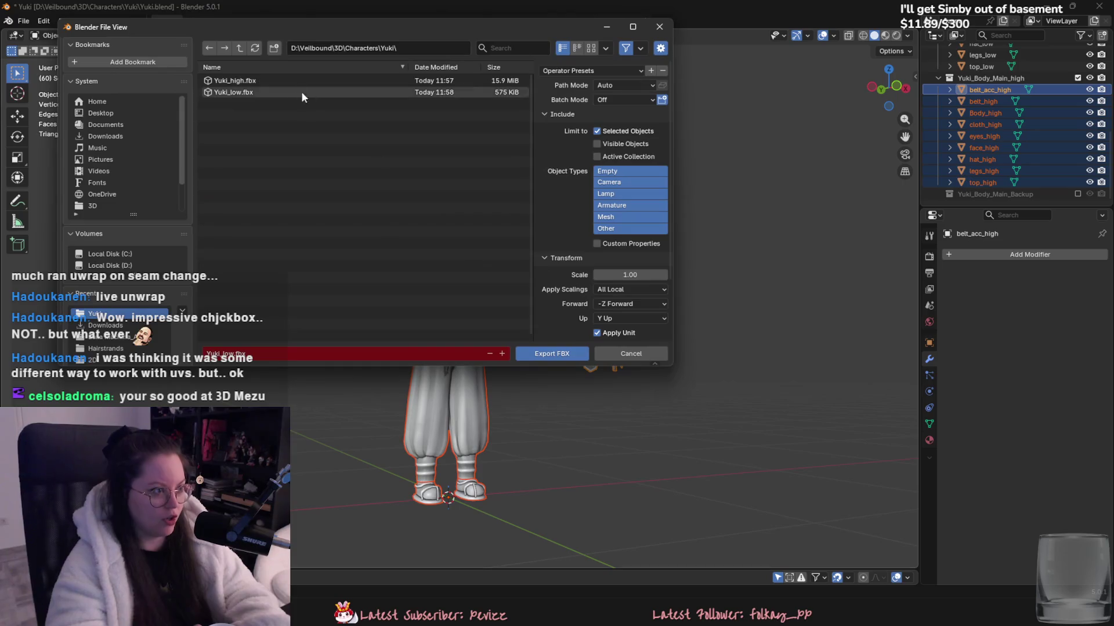
double_click(284, 82)
key("alt+Tab")
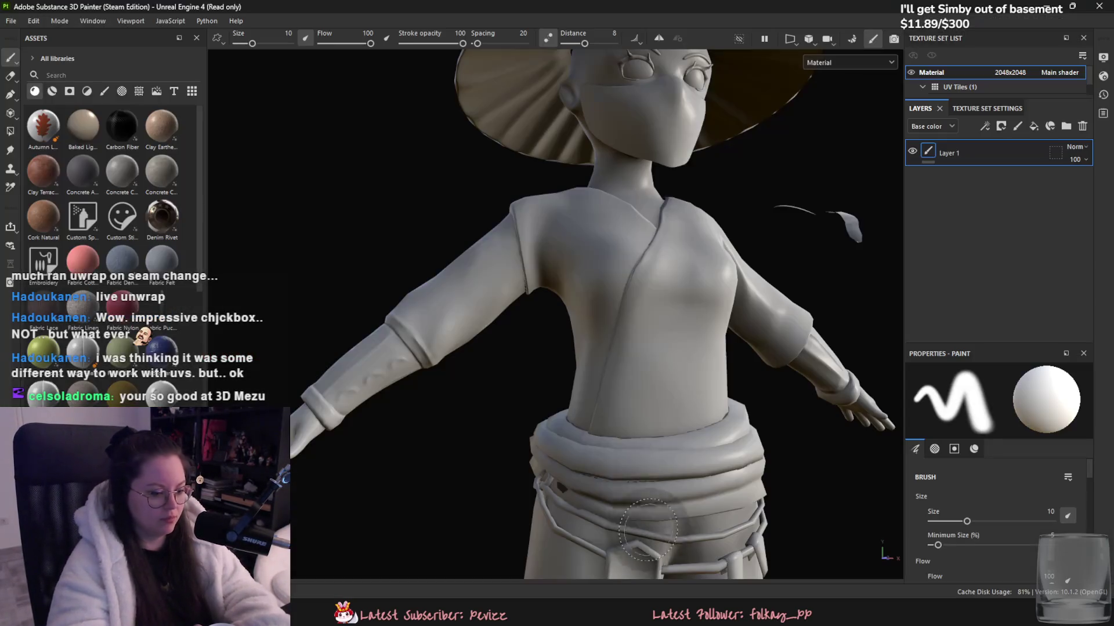
- Rebake the mesh maps for the updated Yuki model and return to painting mode
left_click(23, 19)
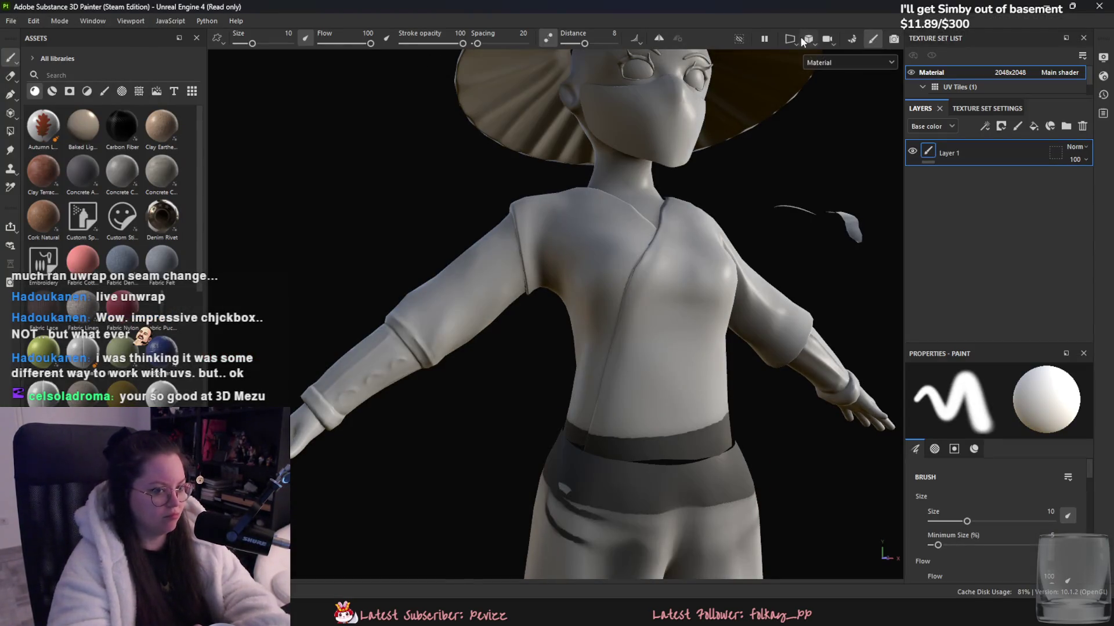
left_click(852, 43)
left_click(664, 495)
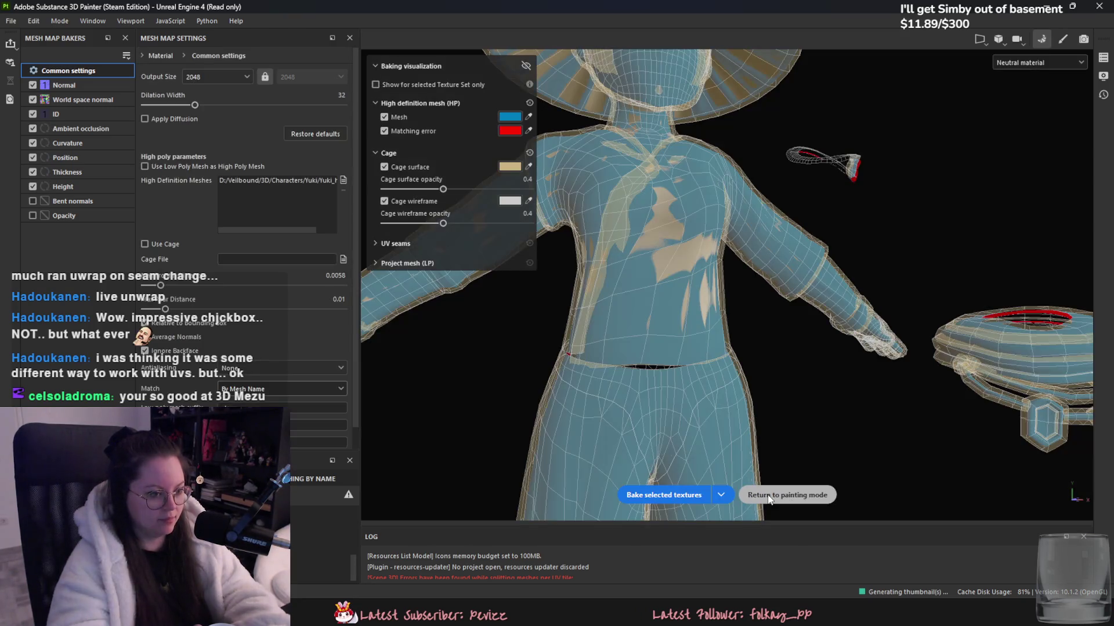
left_click(768, 494)
- Inspect the rebaked character from the front, then add a fill layer above Layer 1
mouse_move(667, 417)
left_mouse_down("alt")
mouse_move(587, 428)
mouse_move(609, 313)
mouse_move(689, 411)
left_mouse_up("alt")
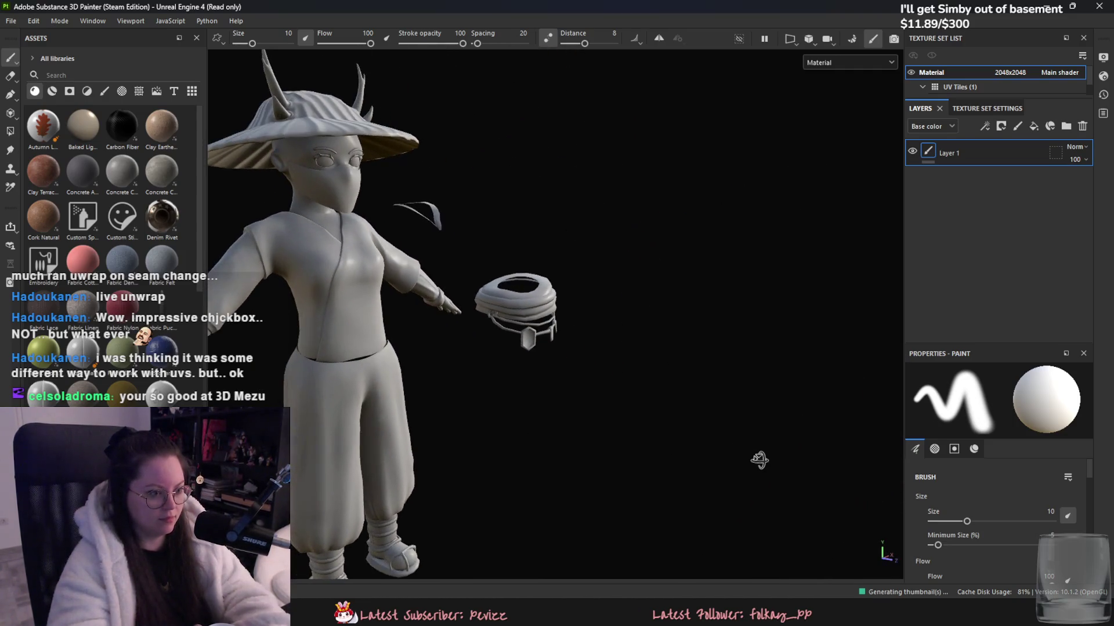
middle_click_drag(689, 412, 788, 427, "alt")
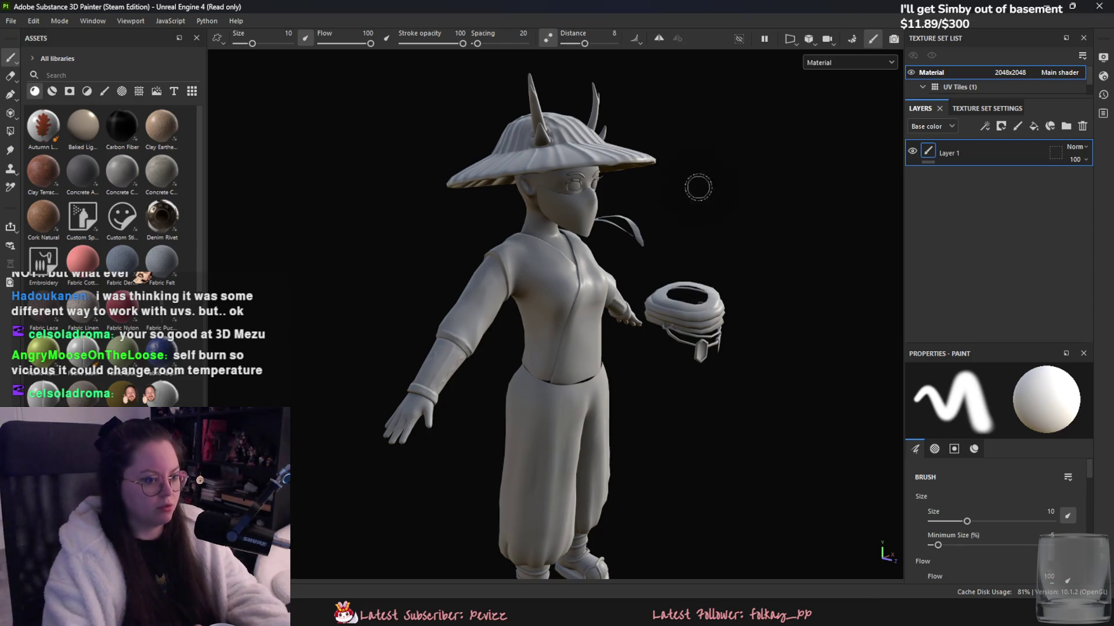
scroll(713, 268, "up", 1)
scroll(701, 324, "up", 2)
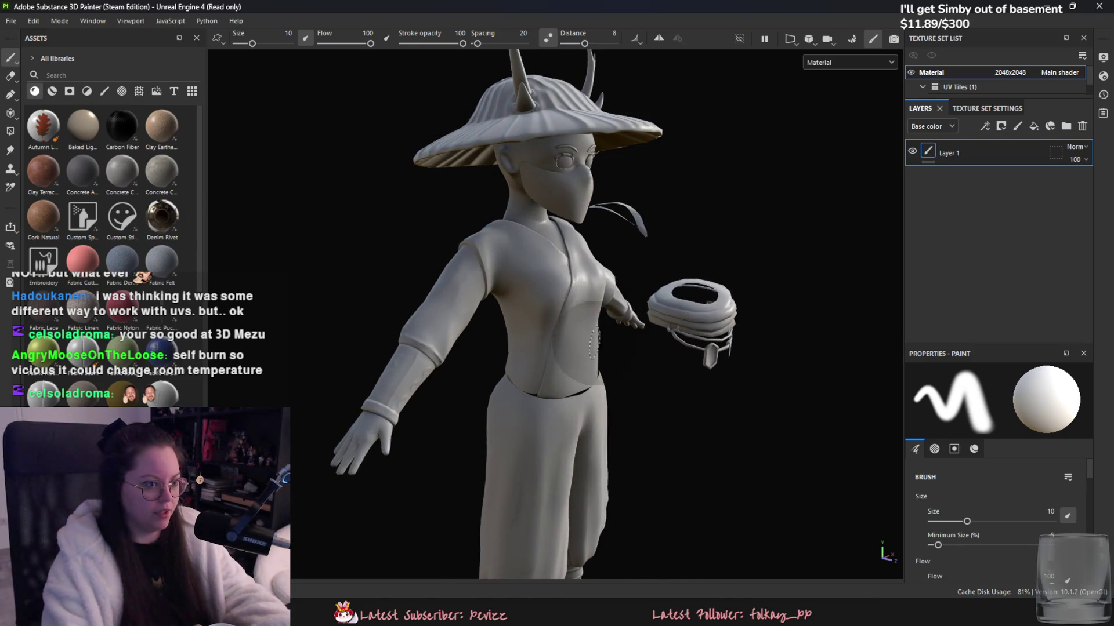
scroll(685, 421, "up", 2)
left_click_drag(685, 421, 621, 309, "alt")
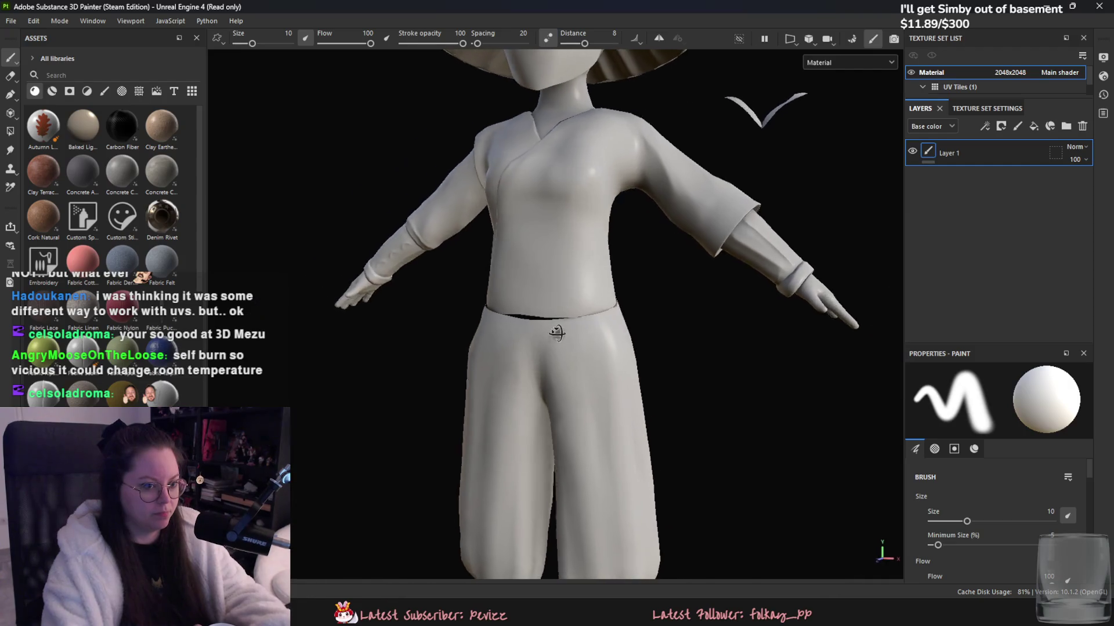
left_click(1033, 126)
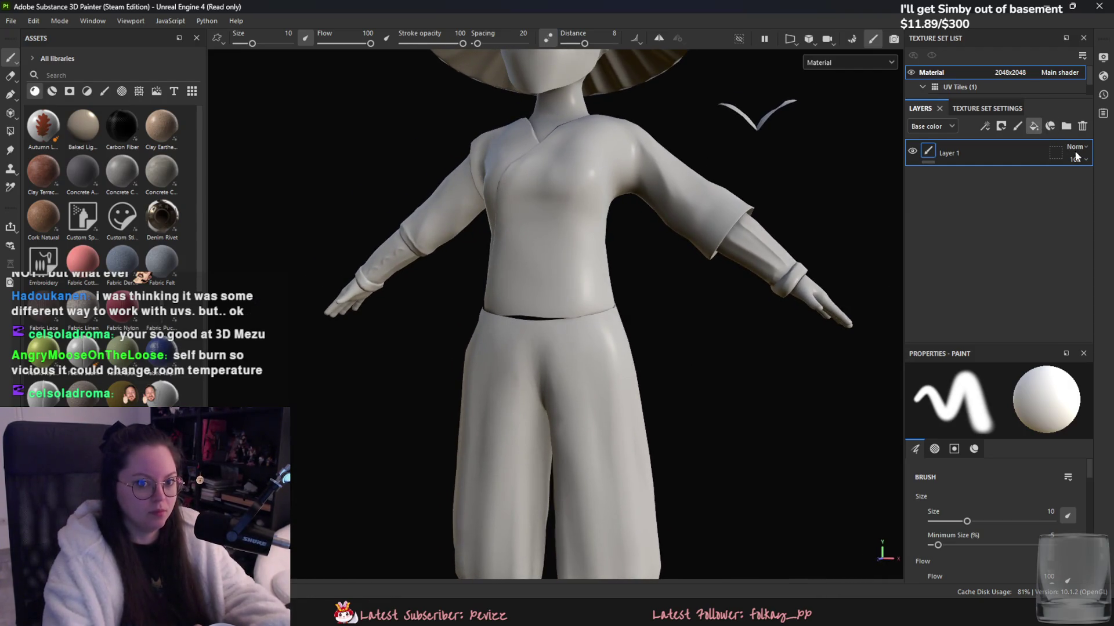
- Position the concept art reference sheet beside the model for comparison, then return to Blender
scroll(980, 75, "down", 1)
scroll(980, 74, "up", 1)
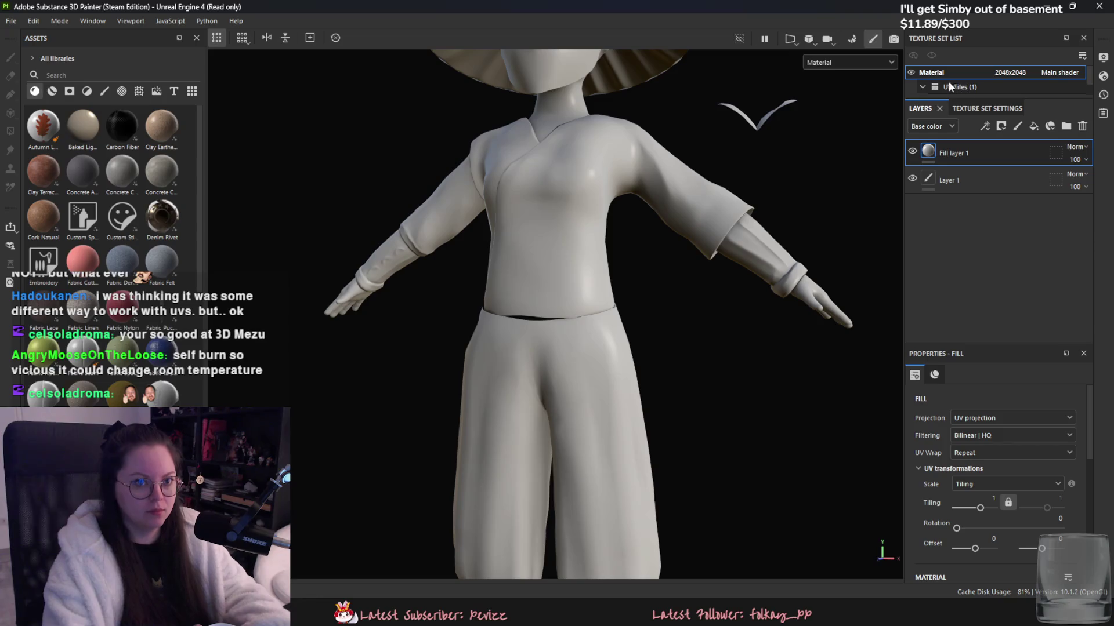
scroll(541, 287, "down", 2)
scroll(541, 287, "up", 2)
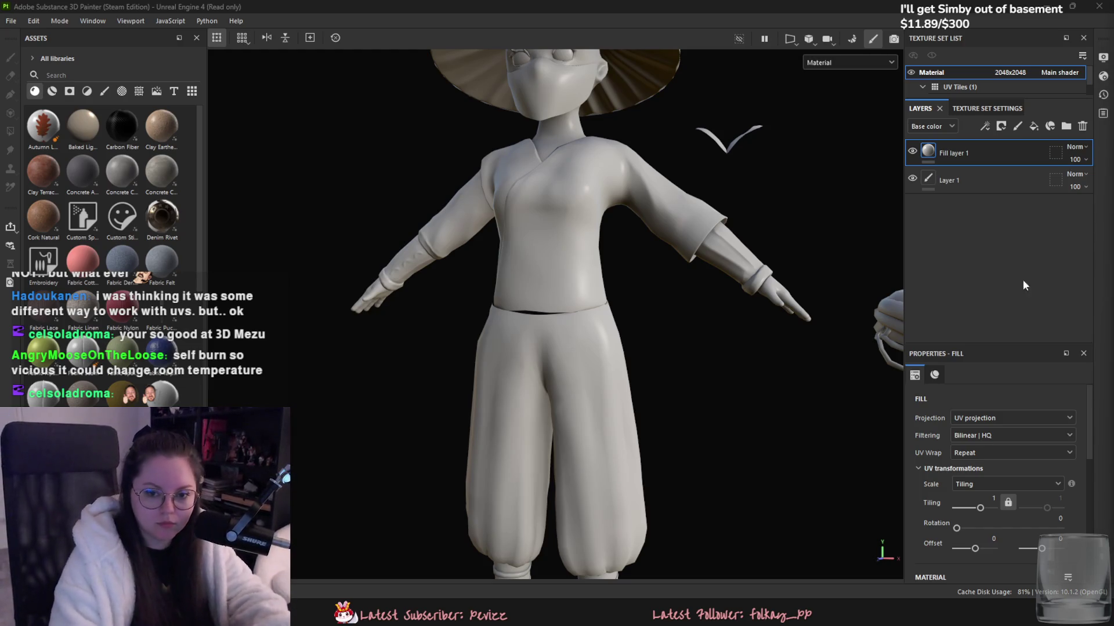
key("alt+Tab")
scroll(825, 438, "down", 4)
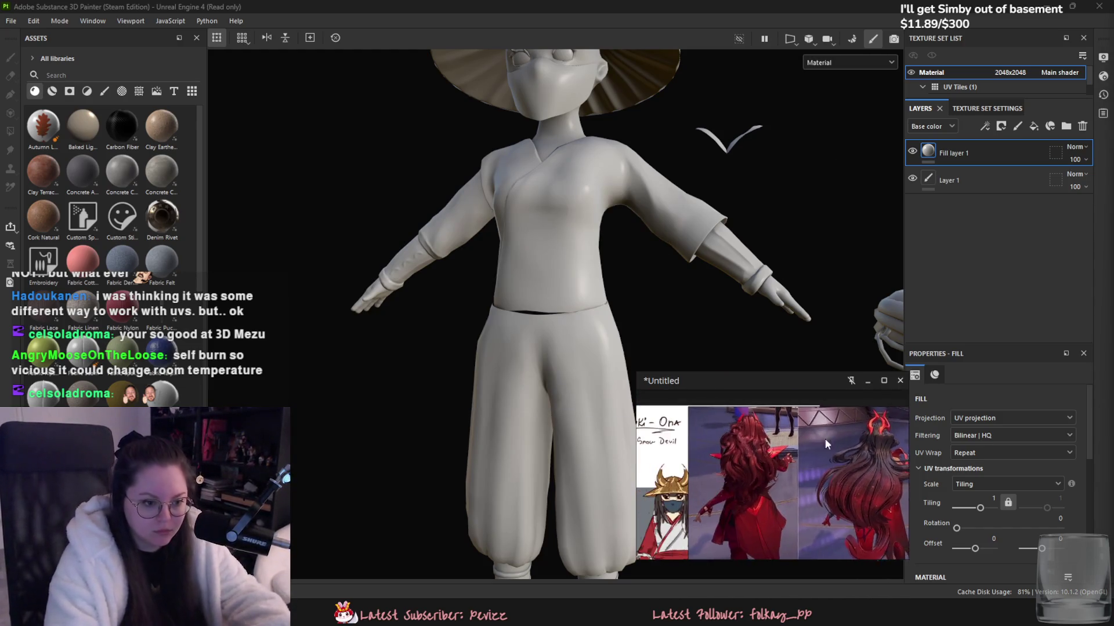
scroll(755, 415, "up", 3)
scroll(755, 416, "up", 2)
mouse_move(755, 416)
left_mouse_down()
mouse_move(755, 384)
mouse_move(854, 212)
left_mouse_up()
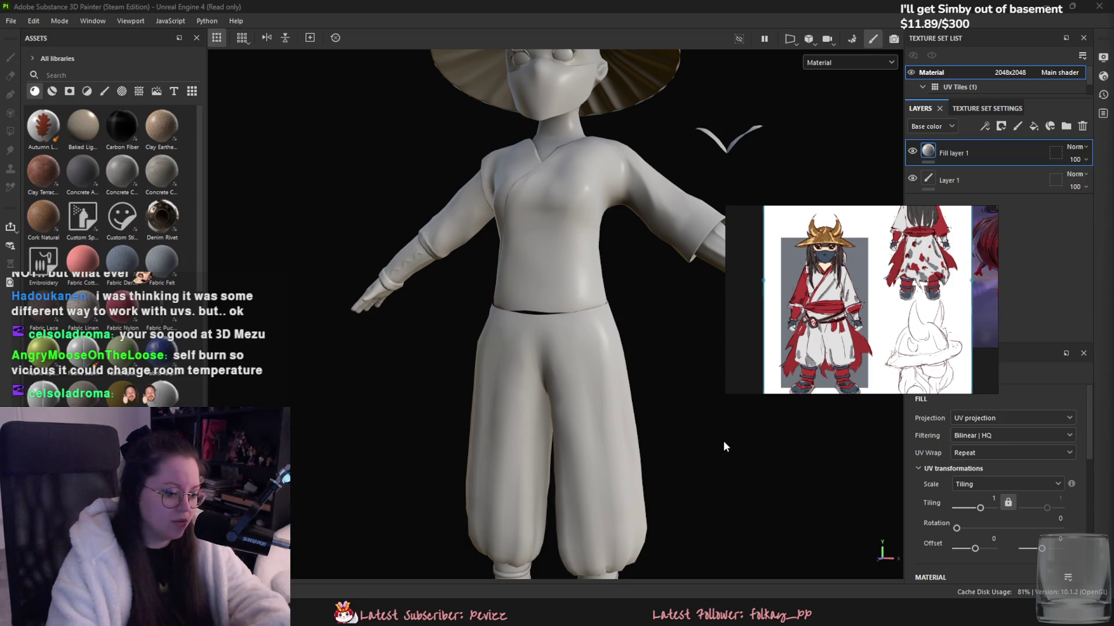
key("alt+Tab")
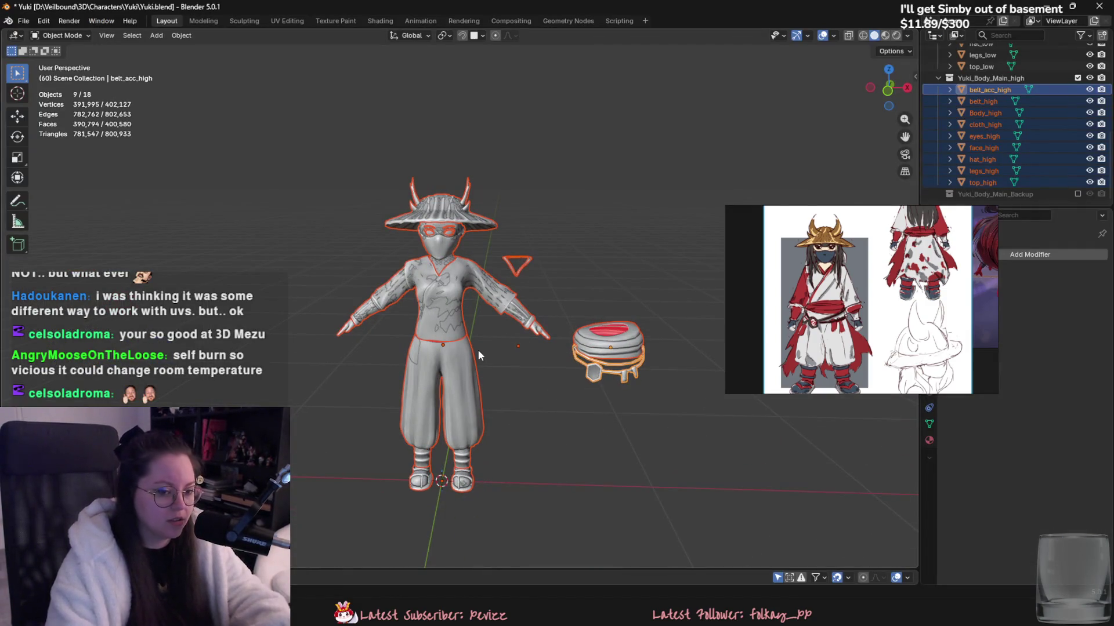
- Inspect the character from several angles, deselect everything and hide the high-poly Yuki collection
scroll(792, 361, "up", 2)
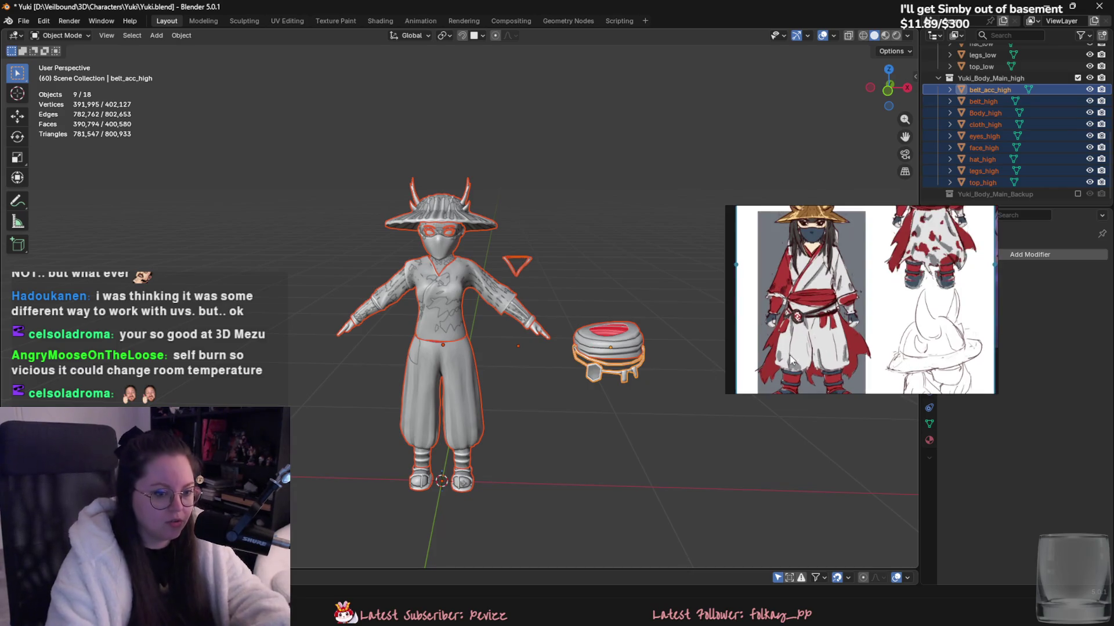
scroll(792, 361, "down", 2)
mouse_move(457, 363)
middle_mouse_down()
mouse_move(318, 427)
mouse_move(429, 410)
middle_mouse_up()
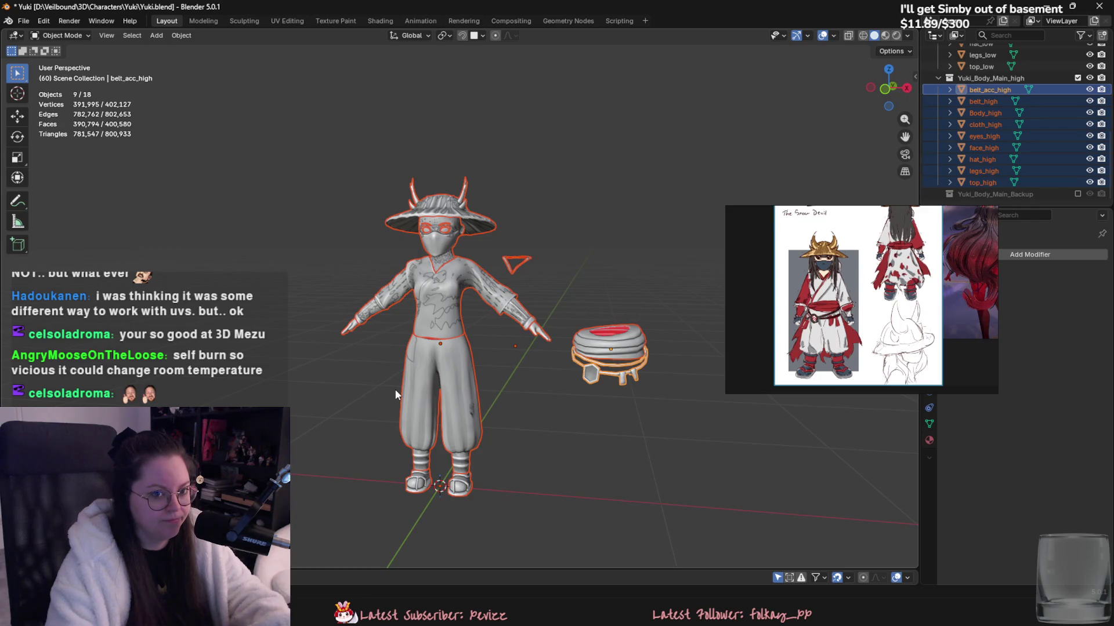
mouse_move(396, 395)
middle_mouse_down()
mouse_move(596, 418)
mouse_move(445, 395)
middle_mouse_up()
middle_click_drag(377, 374, 529, 449)
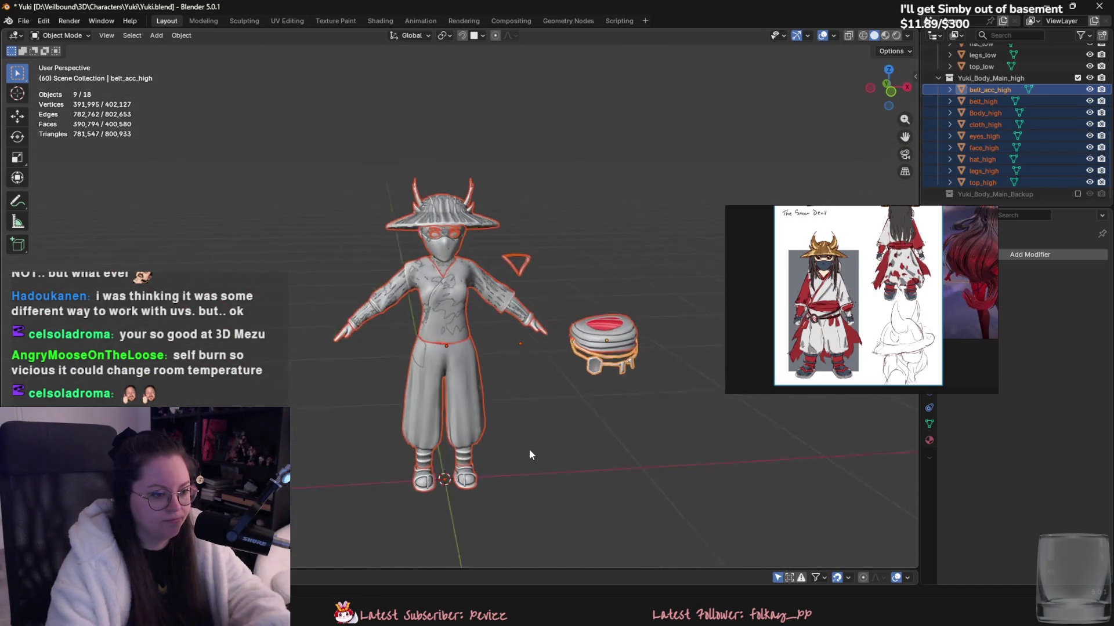
scroll(528, 449, "up", 3)
scroll(648, 348, "down", 5)
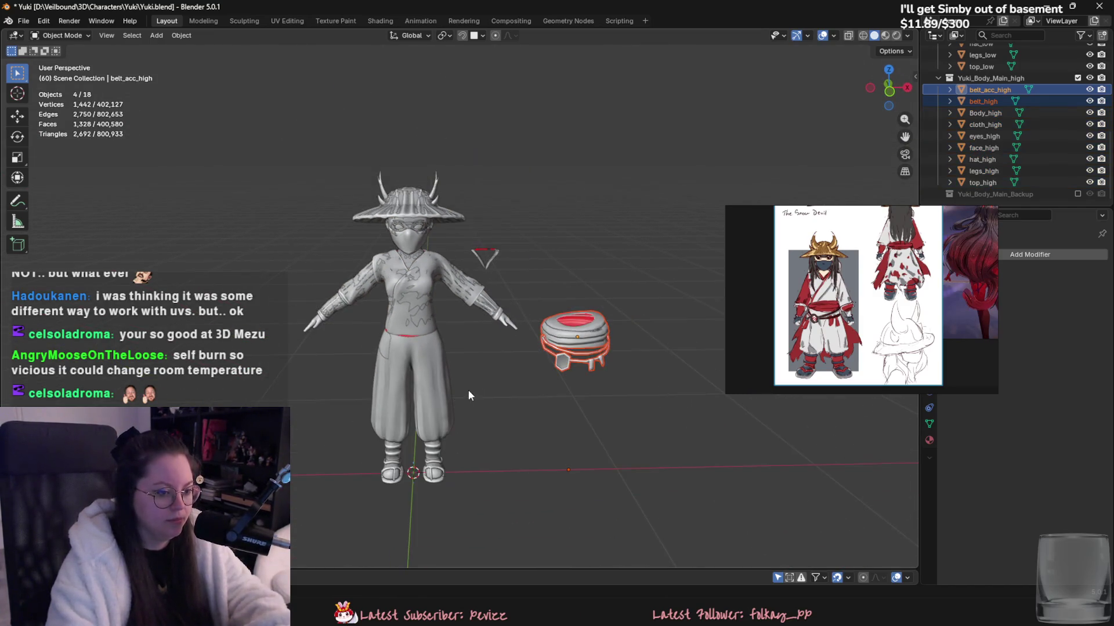
key("alt+a")
middle_click_drag(468, 390, 493, 364)
scroll(624, 349, "up", 4)
left_click(1077, 78)
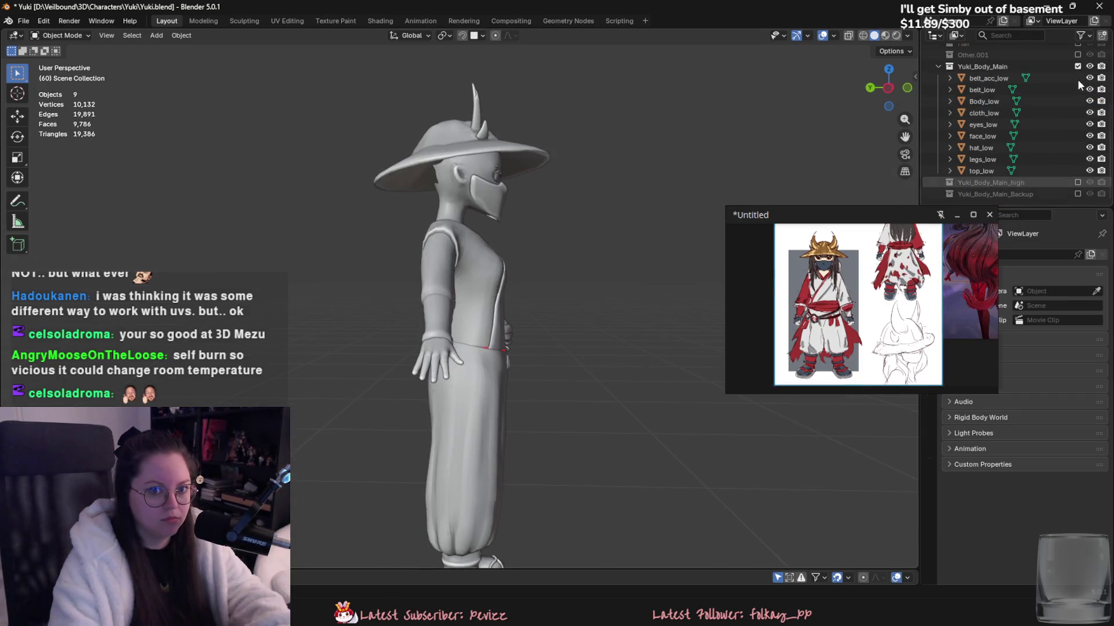
- Save Yuki.blend and bring up the Add > Mesh menu
middle_click_drag(719, 174, 576, 179)
middle_click_drag(167, 66, 259, 89)
key("ctrl+s")
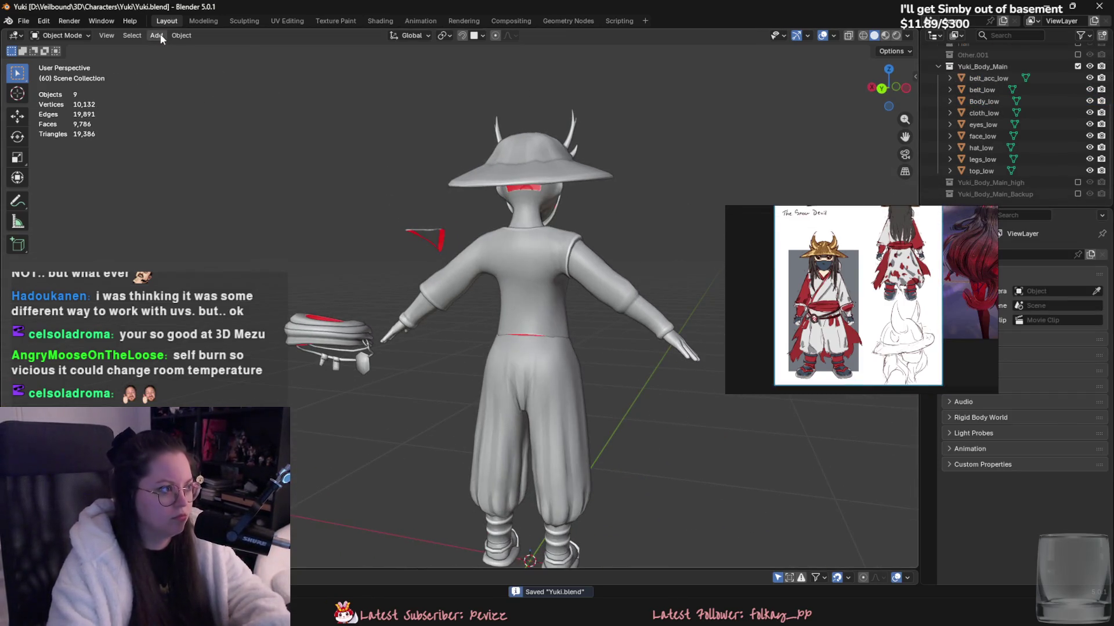
left_click(156, 35)
mouse_move(232, 49)
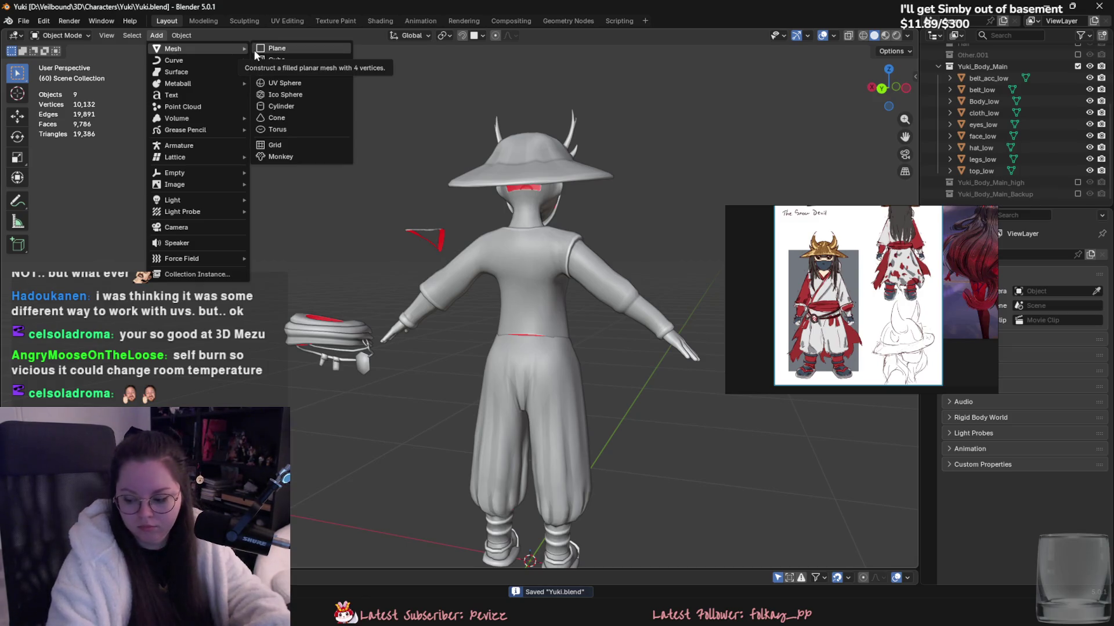
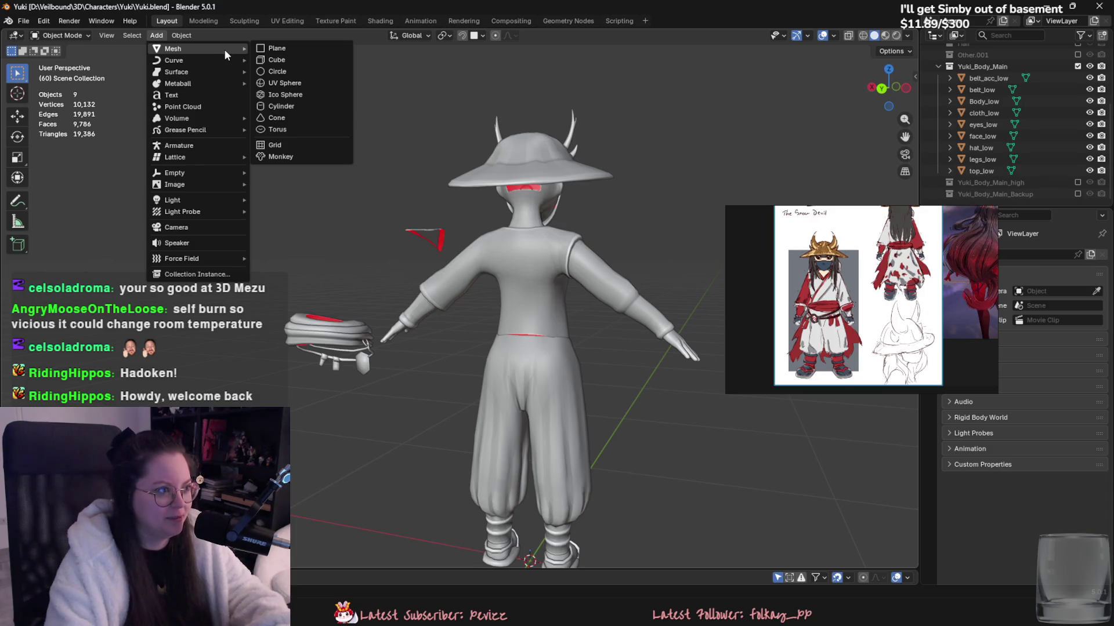
- Add a plane and rotate it 90° about X so it stands upright
left_click(279, 49)
scroll(427, 295, "down", 2)
middle_click_drag(428, 295, 478, 321)
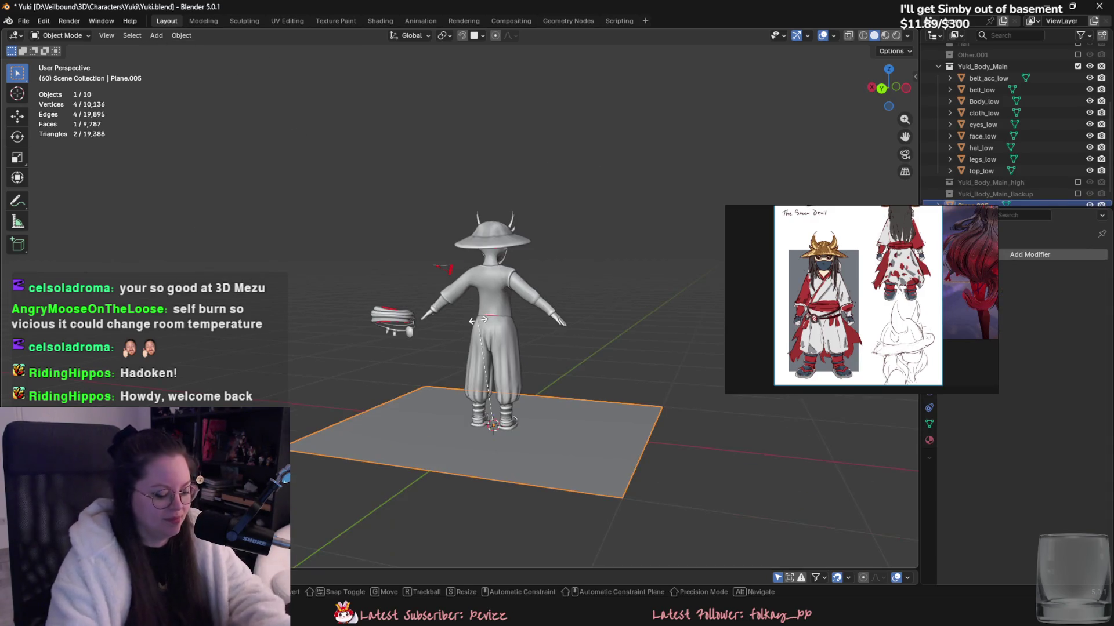
key("r")
key("x")
key("9")
key("0")
key("Return")
key("r")
key("z")
key("9")
key("0")
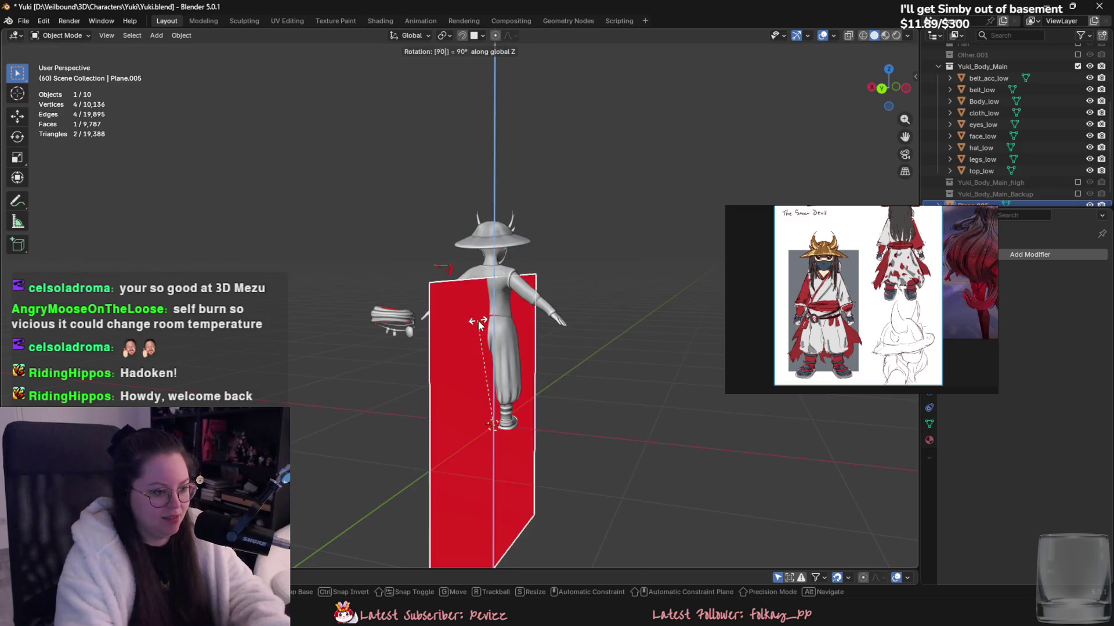
key("Escape")
- Move the reference image aside, then scale the plane down and place it at hip height
left_click(833, 35)
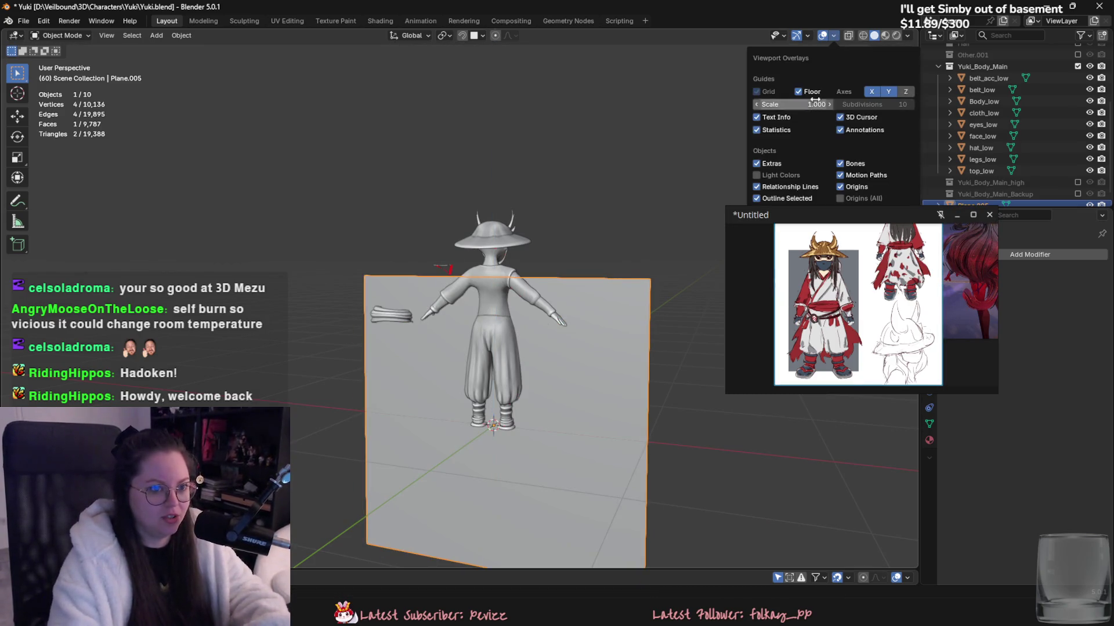
left_click_drag(794, 212, 788, 246)
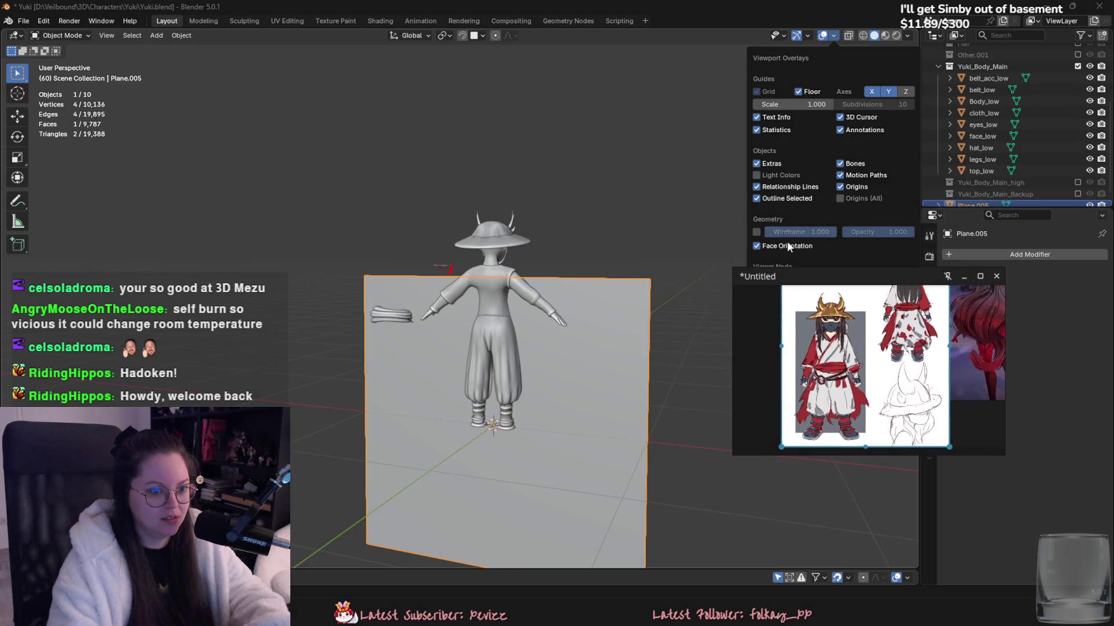
key("s")
left_click(511, 398)
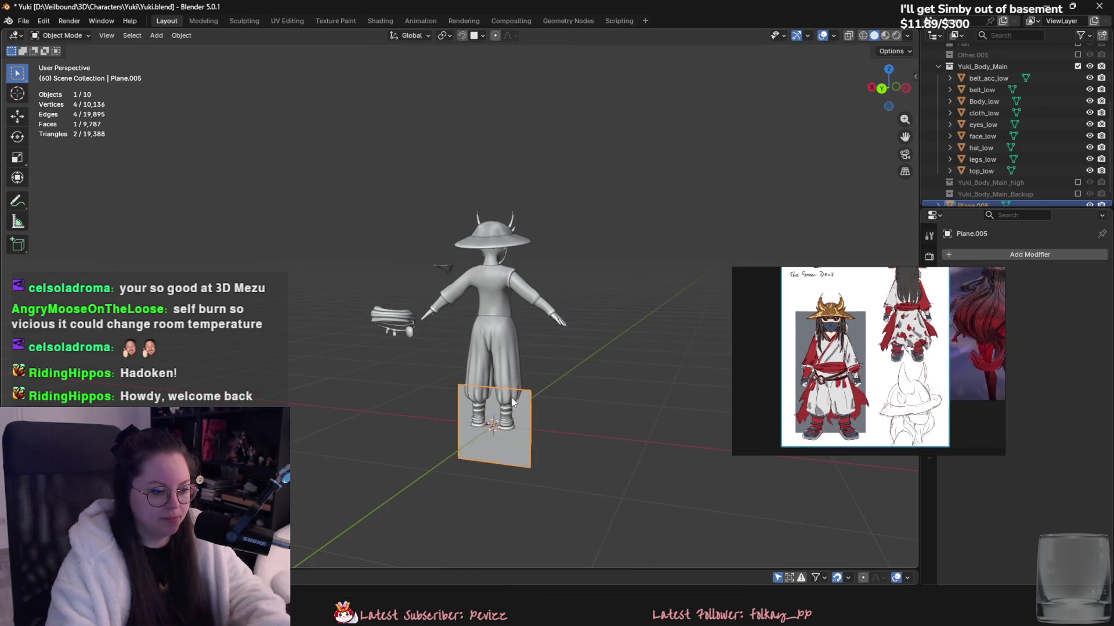
scroll(510, 398, "up", 2)
key("g")
left_click(524, 341)
- Enter Edit Mode on the plane and select its top edge
middle_click_drag(524, 341, 629, 328)
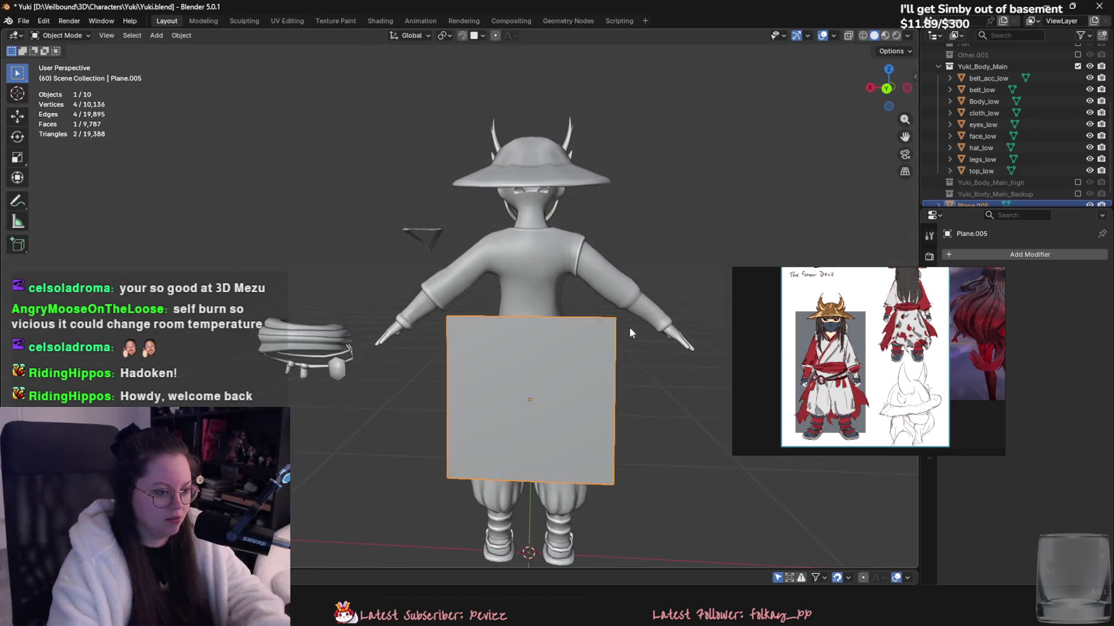
scroll(629, 327, "up", 3)
key("Tab")
left_click(655, 302)
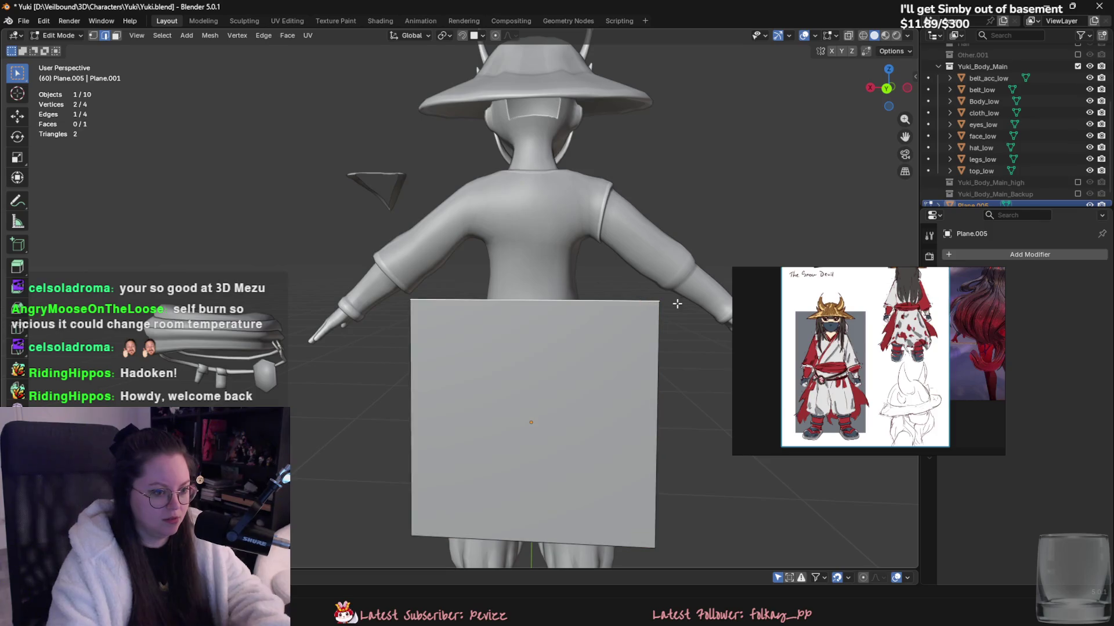
- Narrow the panel's top edge and push it back along Y
key("s")
left_click(580, 314)
mouse_move(580, 314)
middle_mouse_down()
mouse_move(647, 323)
mouse_move(654, 308)
mouse_move(467, 412)
mouse_move(590, 405)
middle_mouse_up()
key("g")
key("y")
left_click(617, 314)
- Add three evenly spaced horizontal loop cuts across the panel
key("ctrl+r")
scroll(467, 411, "up", 2)
left_click(467, 412)
right_click(466, 412)
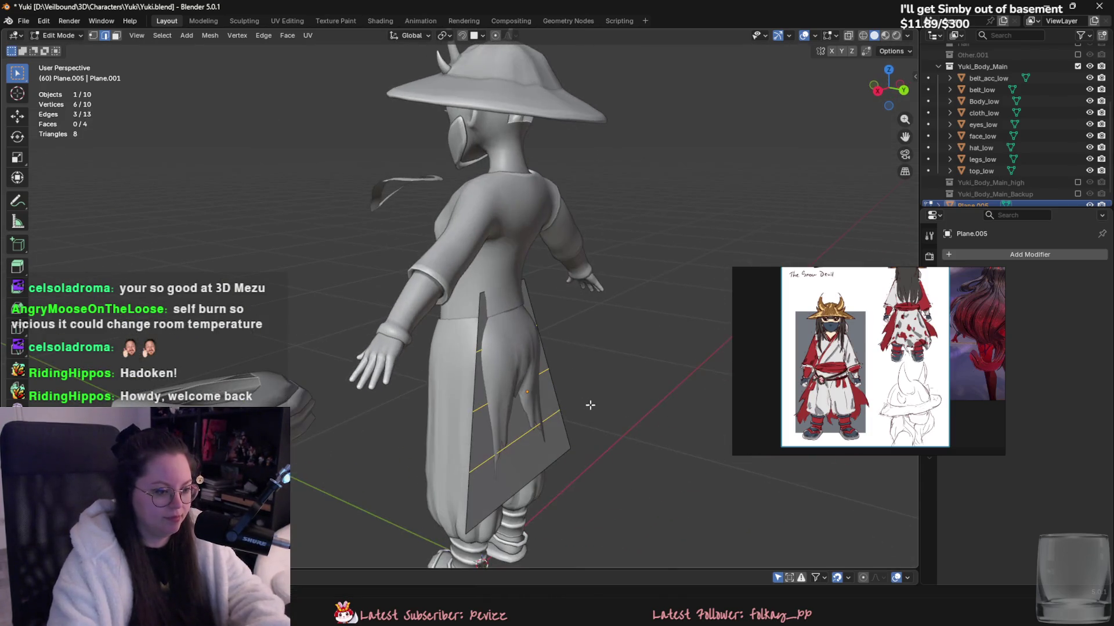
- Turn on proportional editing and move the cut lines along Y and Z to curve the panel around the hips
key("g")
key("o")
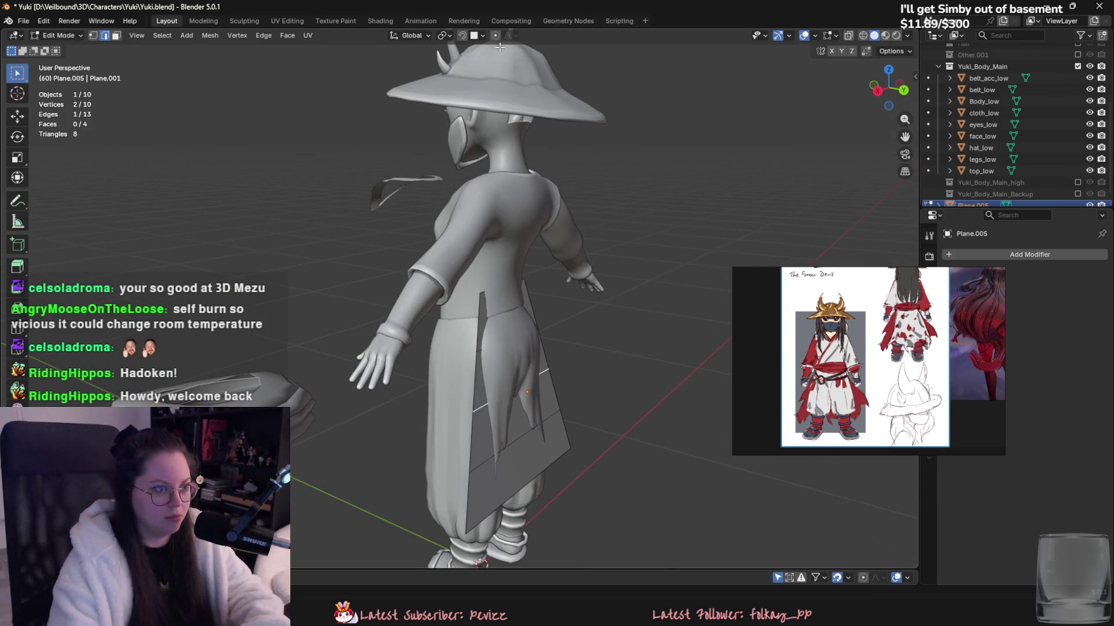
key("y")
scroll(580, 406, "up", 10)
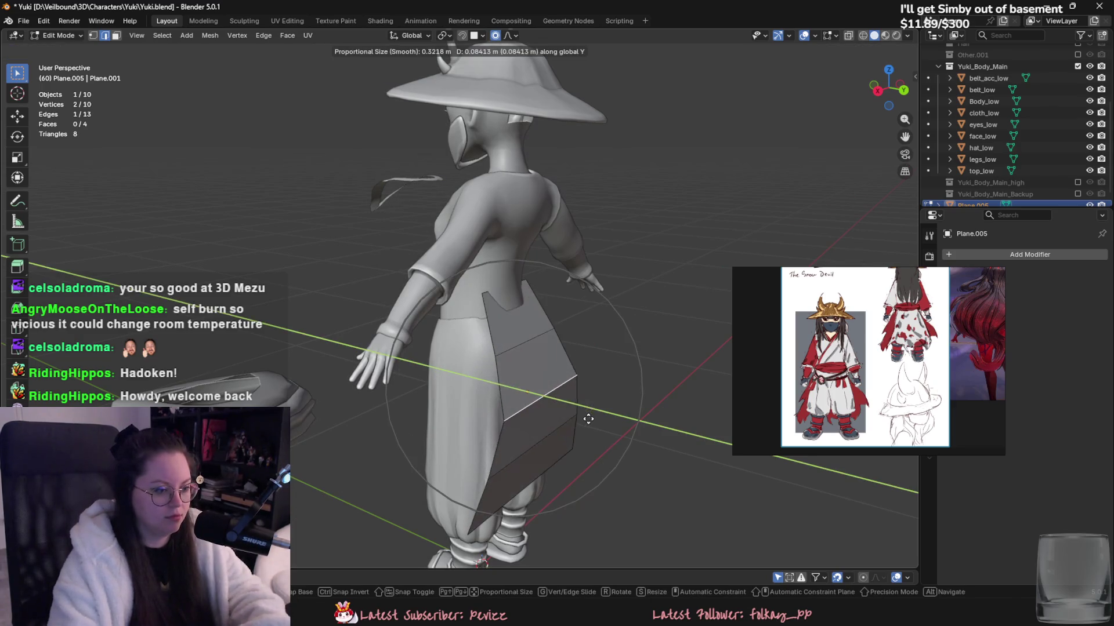
key("z")
mouse_move(576, 434)
middle_mouse_down("alt")
mouse_move(532, 320)
mouse_move(572, 336)
mouse_move(532, 343)
middle_mouse_up("alt")
left_click(532, 320)
key("g")
key("y")
left_click(573, 338)
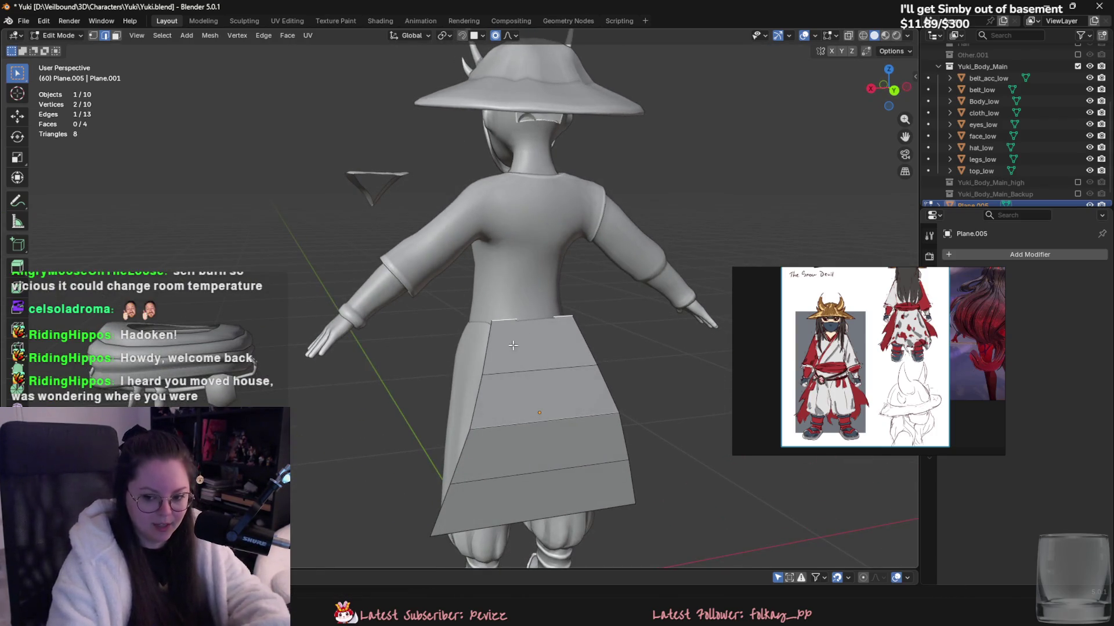
- Adjust the selected edge and save Yuki.blend
scroll(485, 326, "up", 2)
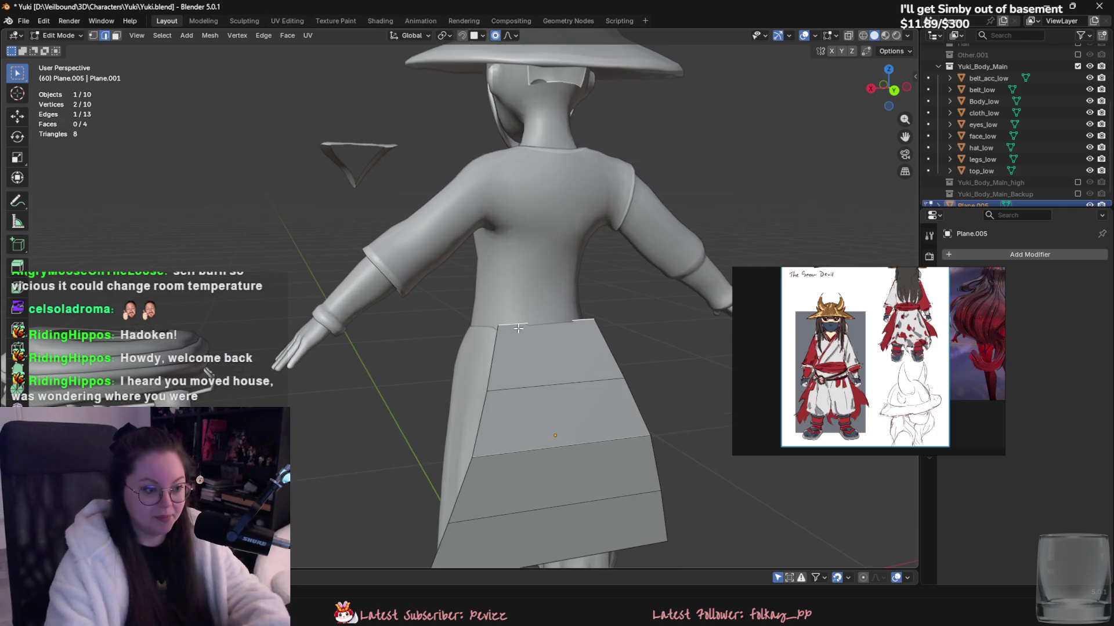
key("g")
left_click(594, 325)
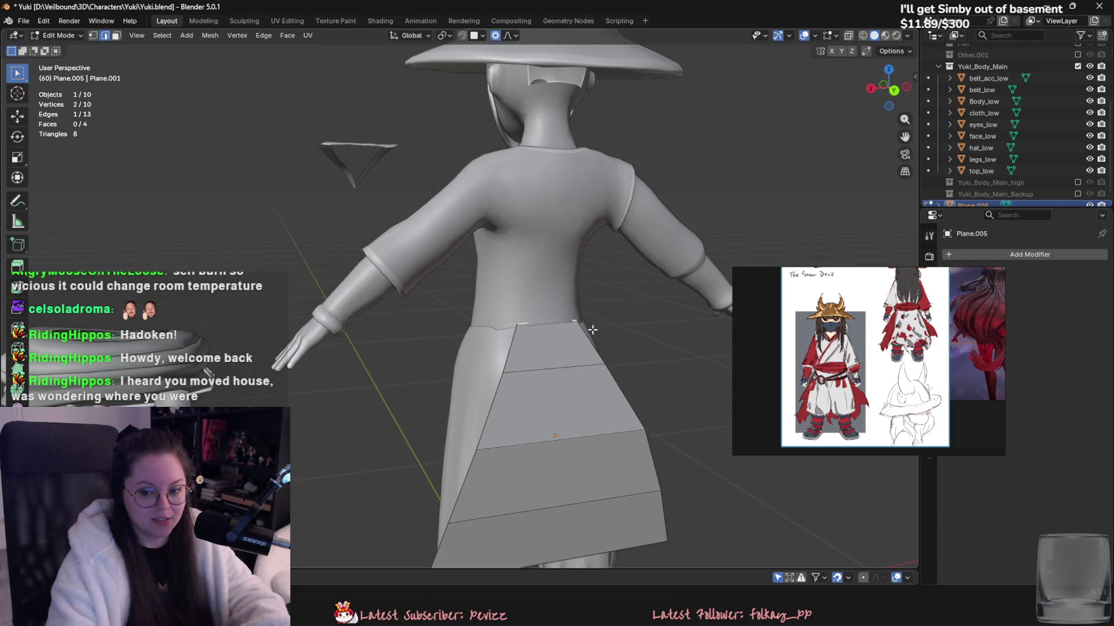
key("ctrl+s")
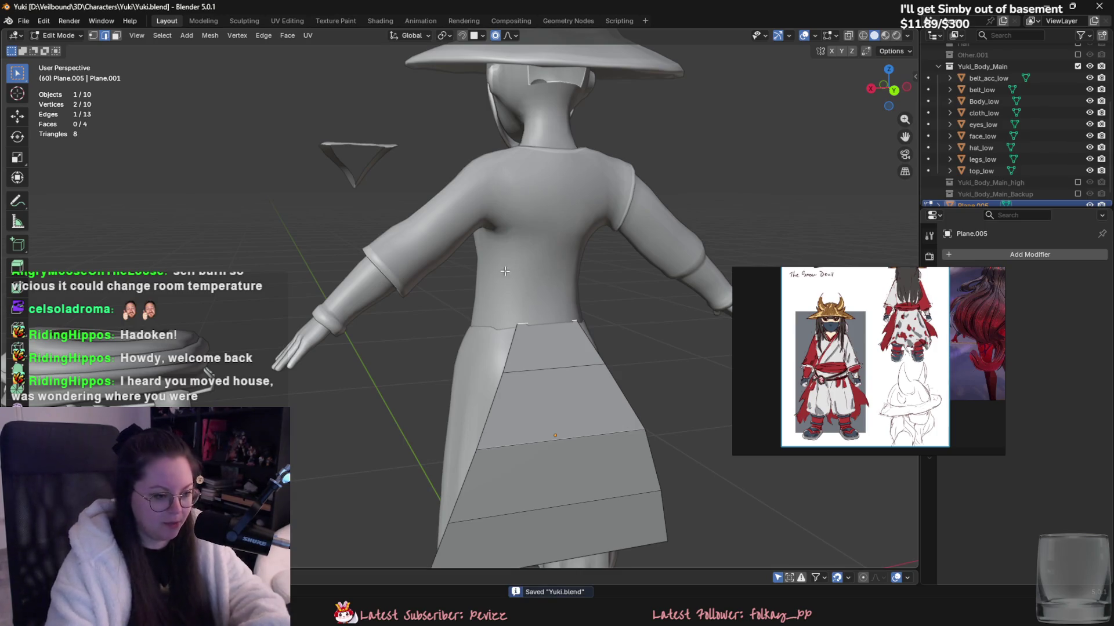
- Nudge the skirt edge slightly front-to-back to refine the hip curve
middle_click_drag(505, 271, 490, 294)
key("g")
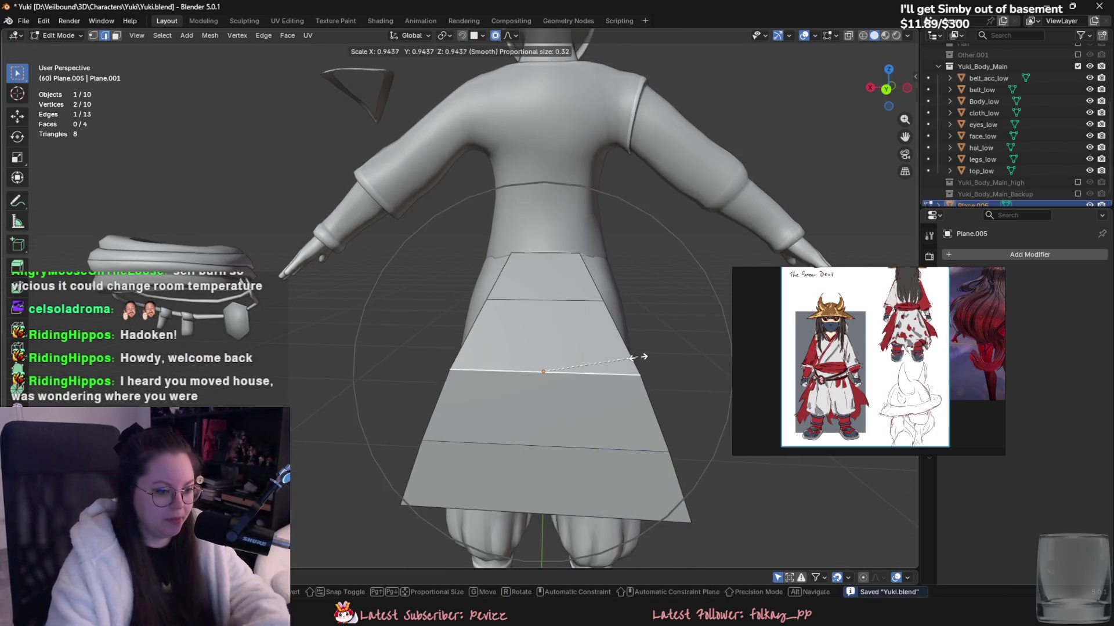
left_click(633, 354)
middle_click_drag(632, 354, 671, 380)
key("g")
key("y")
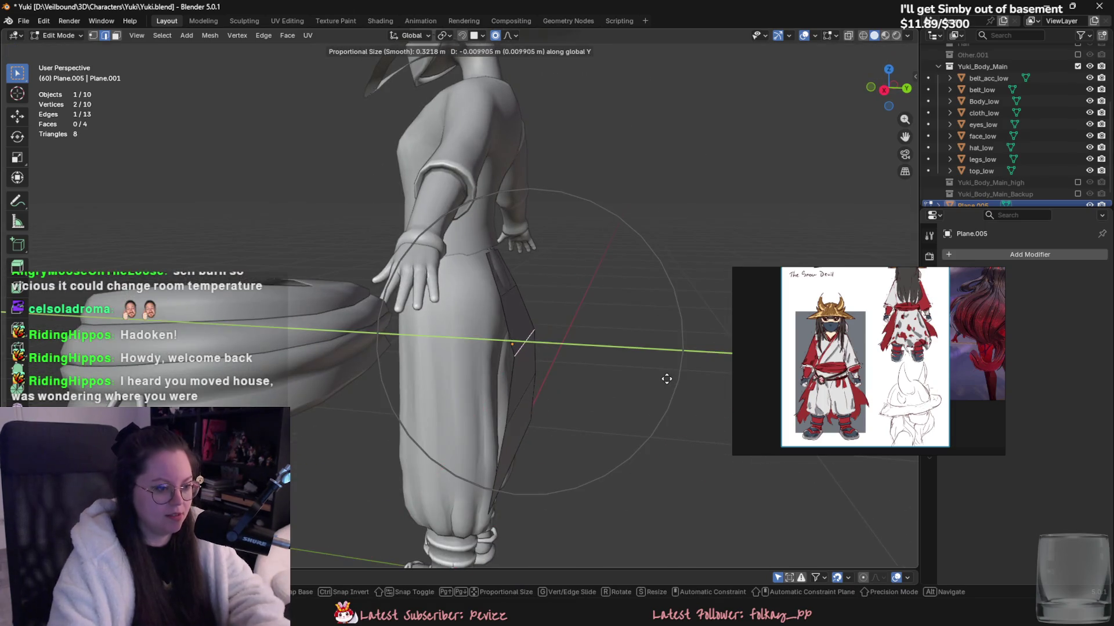
left_click(665, 378)
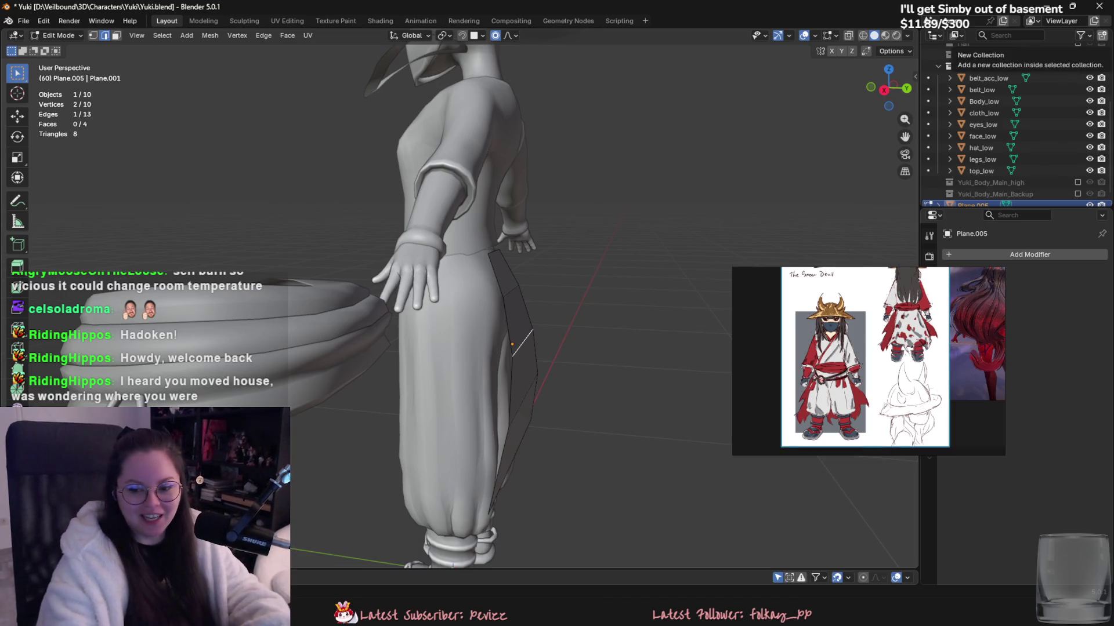
- Shift the selected side vertices along Y with soft falloff so the panel hugs the hip and thigh
mouse_move(618, 353)
middle_mouse_down()
mouse_move(502, 353)
mouse_move(530, 340)
middle_mouse_up()
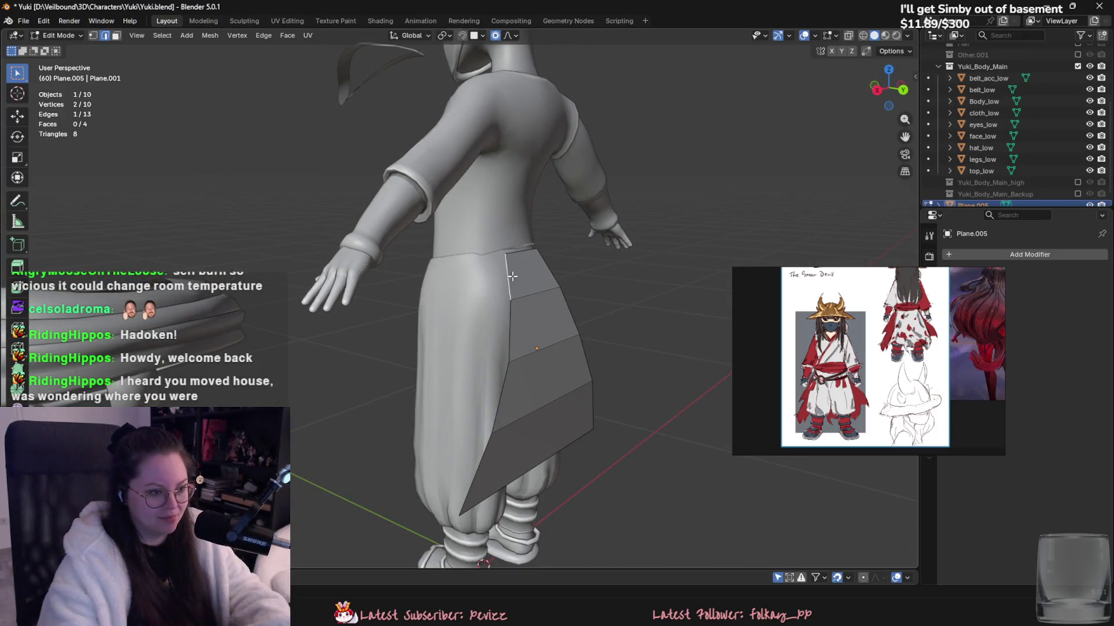
middle_click_drag(524, 258, 567, 331)
key("g")
key("y")
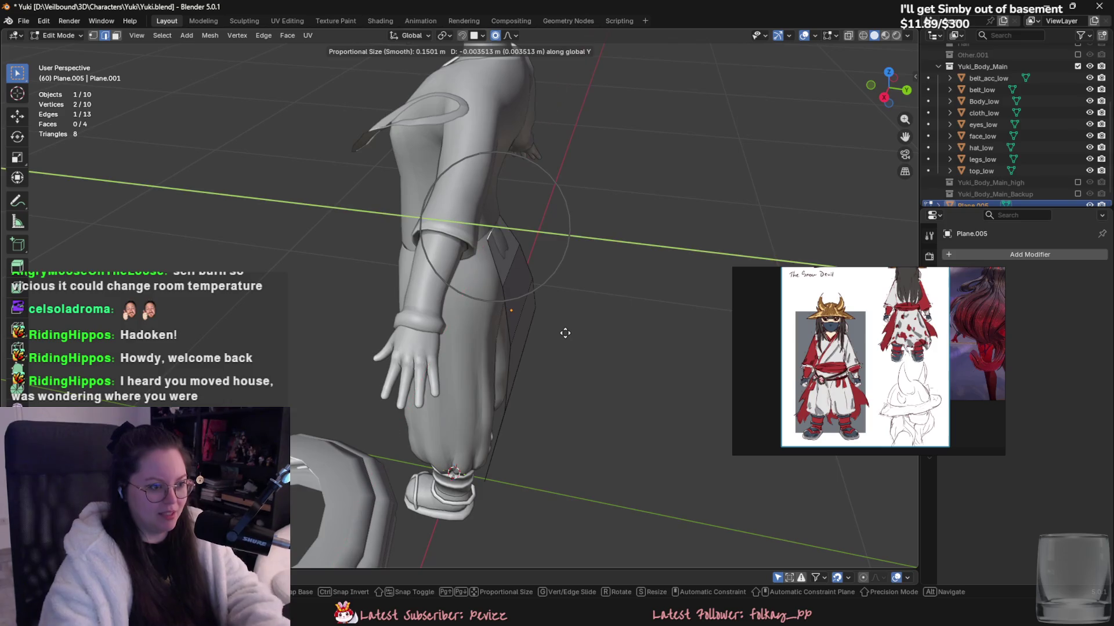
left_click(567, 330)
middle_click_drag(567, 329, 648, 292)
key("g")
left_click(609, 313)
key("g")
key("y")
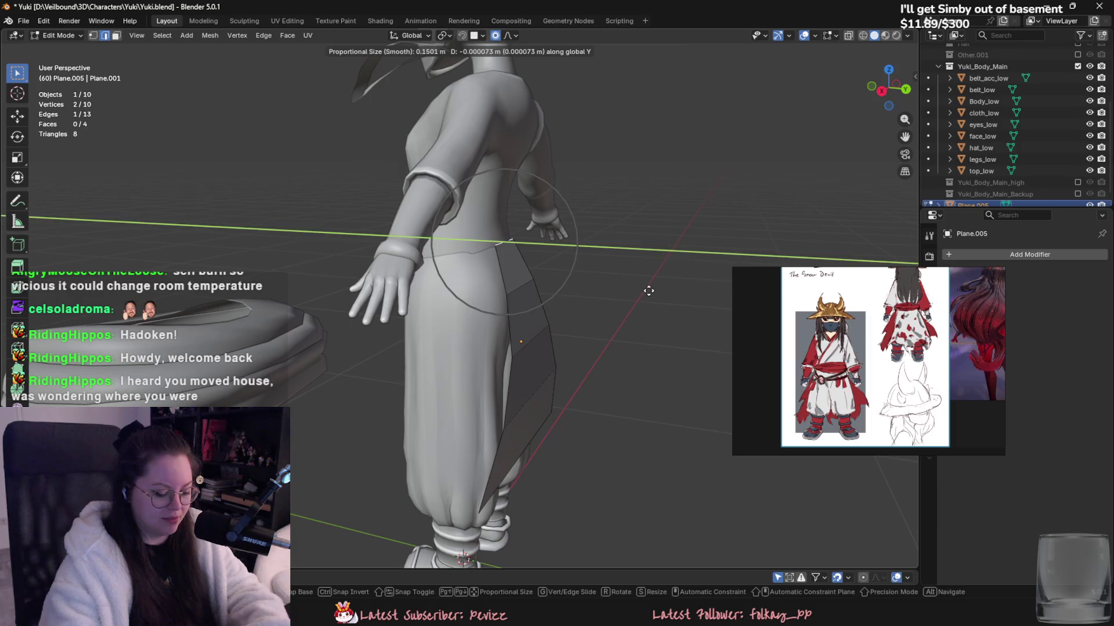
left_click(648, 290)
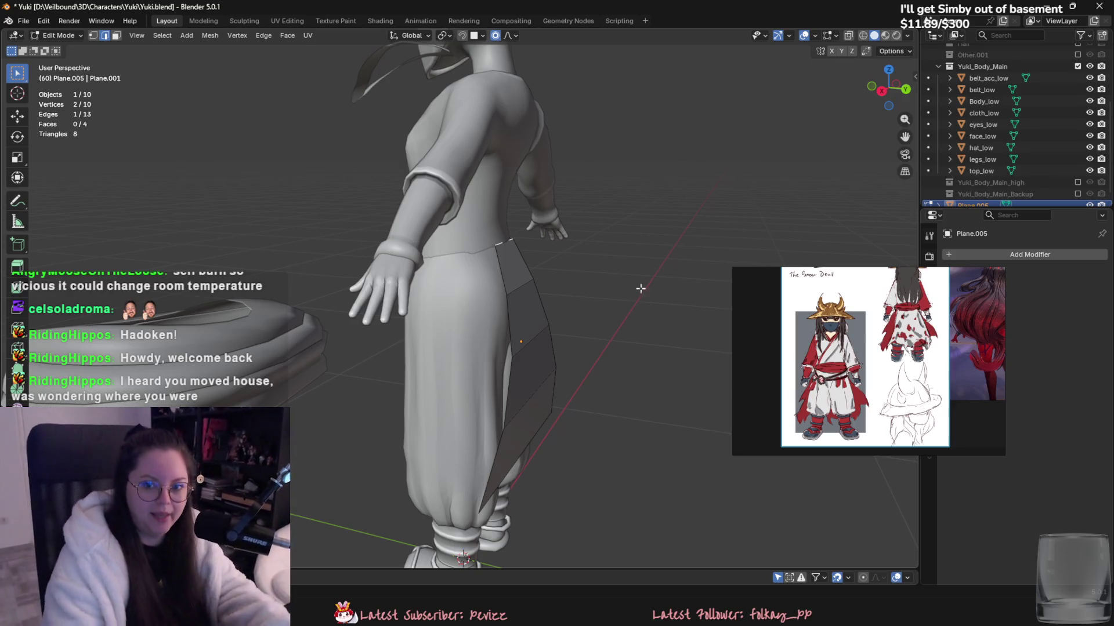
middle_click_drag(655, 264, 397, 505)
- In vertex select mode, widen the skirt's bottom edge along X
key("1")
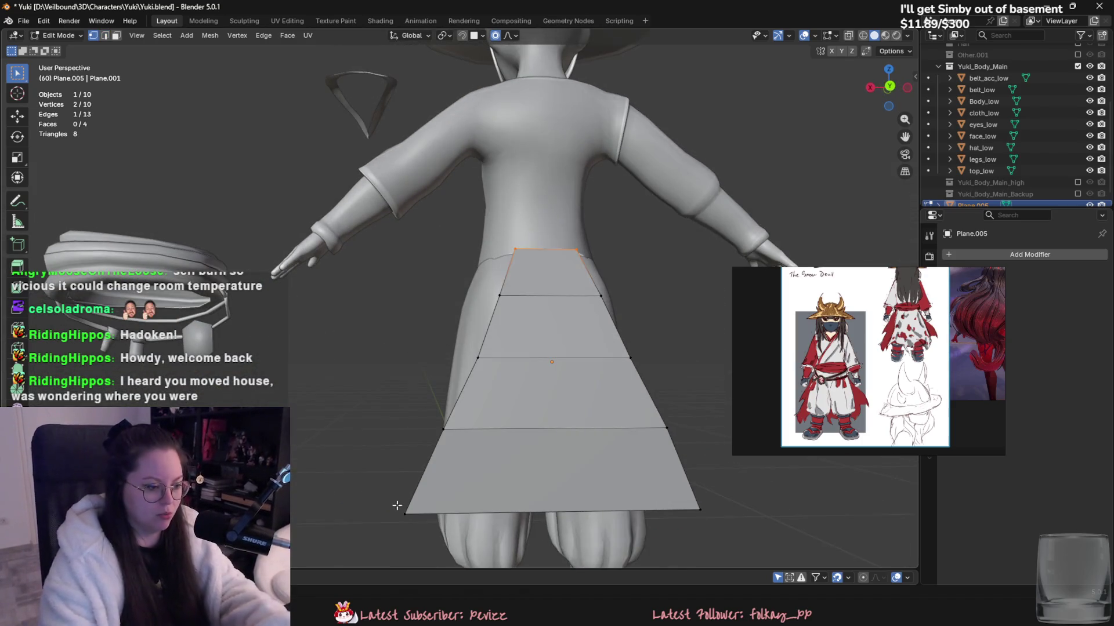
key("s")
key("x")
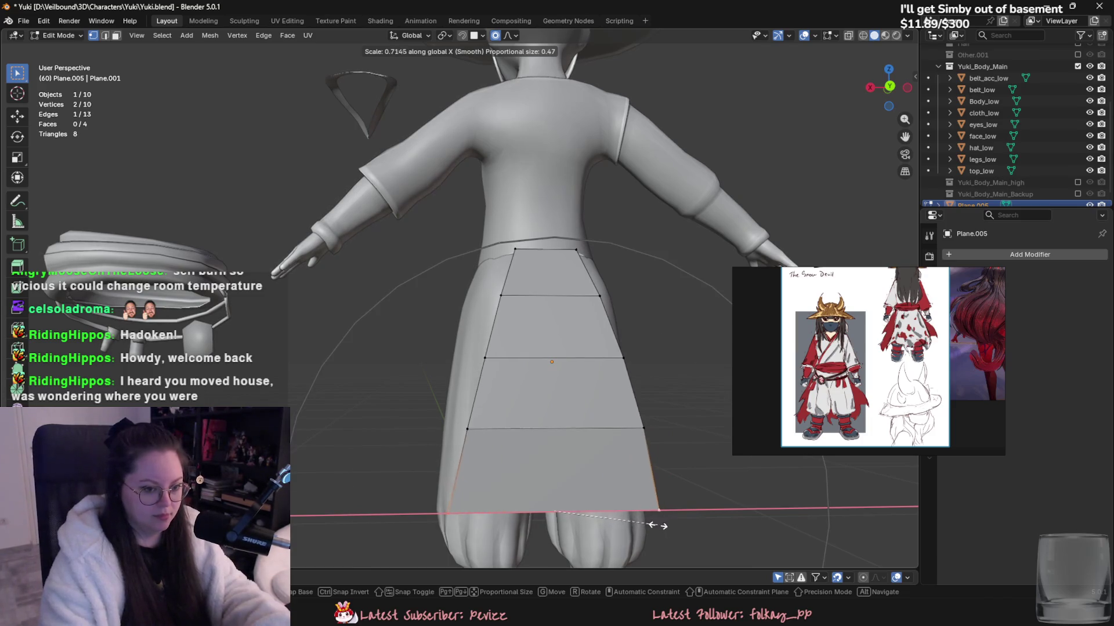
left_click_drag(603, 520, 662, 523)
middle_click_drag(663, 522, 641, 442, "shift")
left_click(865, 357)
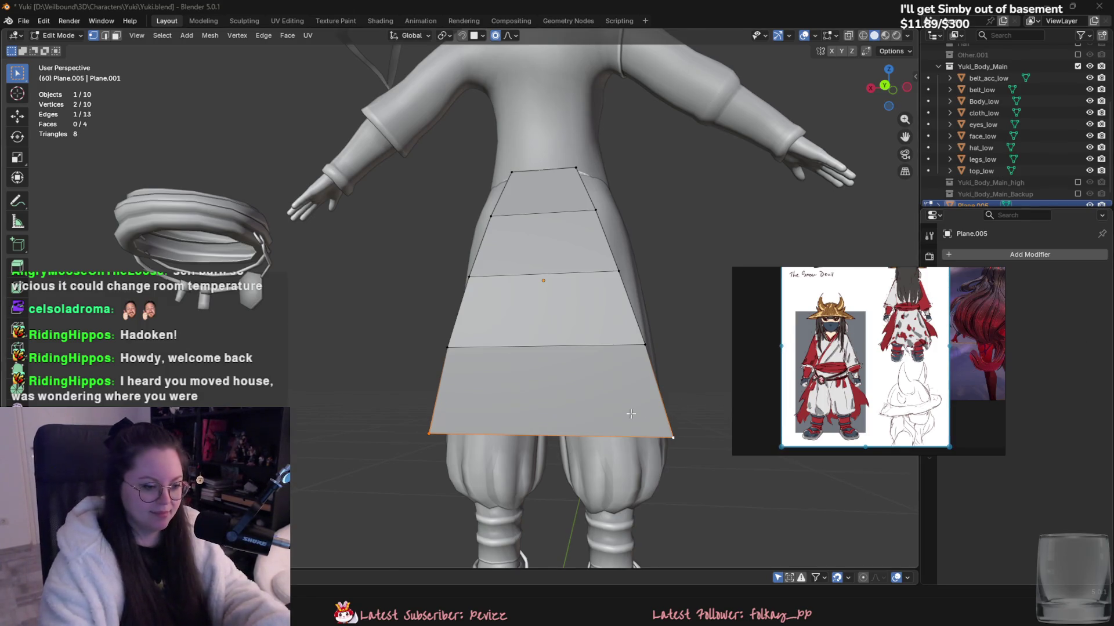
middle_click_drag(545, 359, 548, 386)
- Add a vertical loop cut and pull the hem's bottom-middle vertex down along Z
key("ctrl+r")
left_click(550, 385)
left_click(562, 397)
key("g")
key("z")
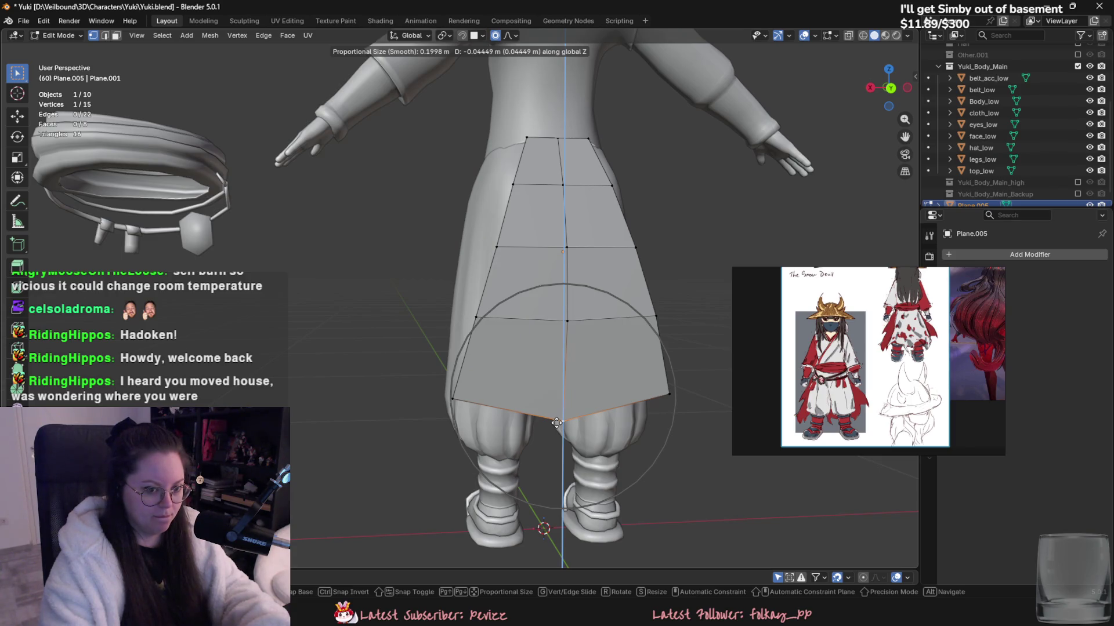
left_click(556, 423)
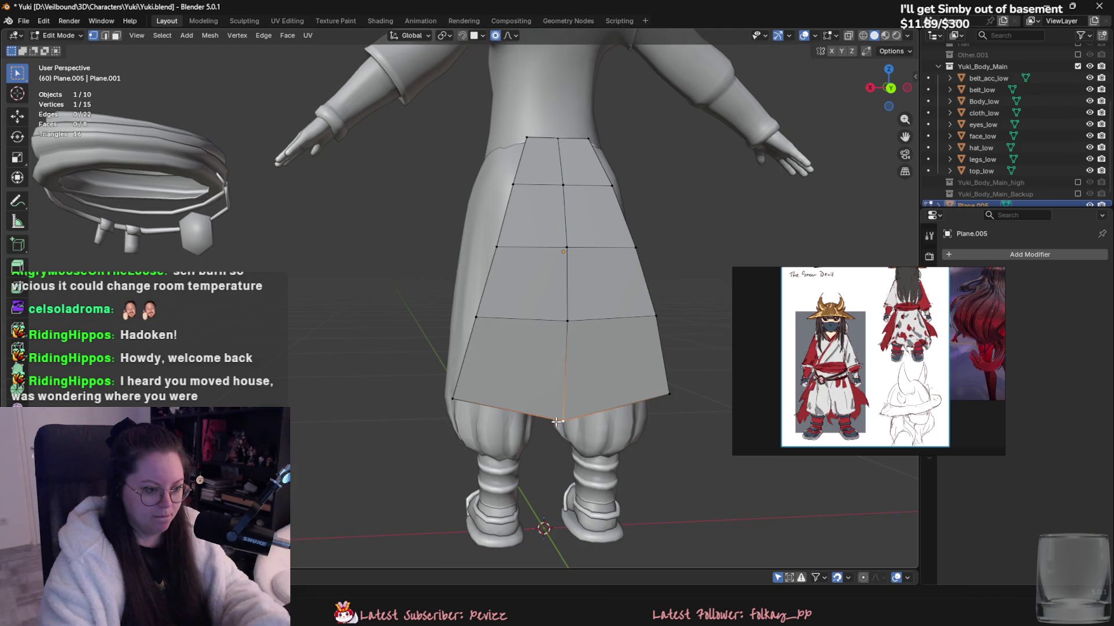
- Inspect the skirt from an angle, return to Object Mode and save the blend file
middle_click_drag(556, 423, 506, 436)
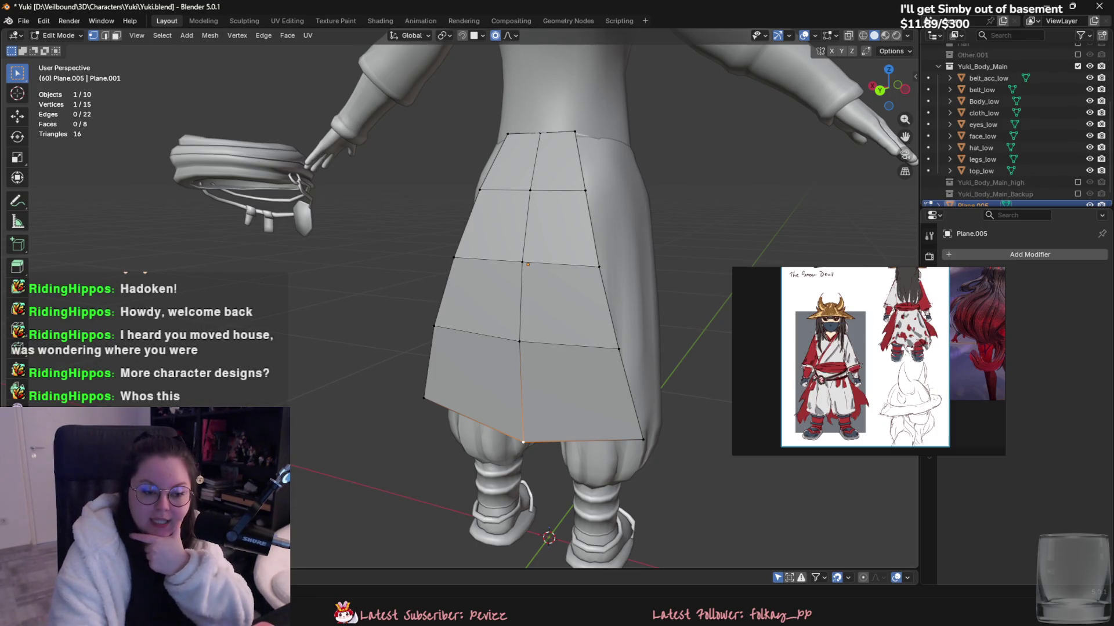
scroll(936, 384, "up", 2)
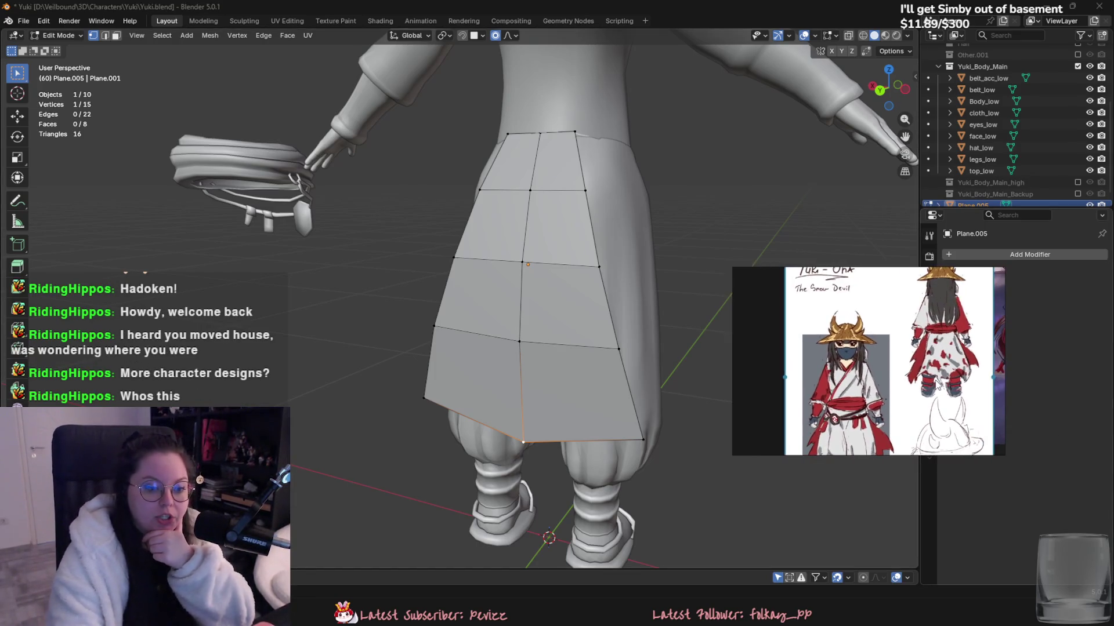
scroll(936, 385, "down", 2)
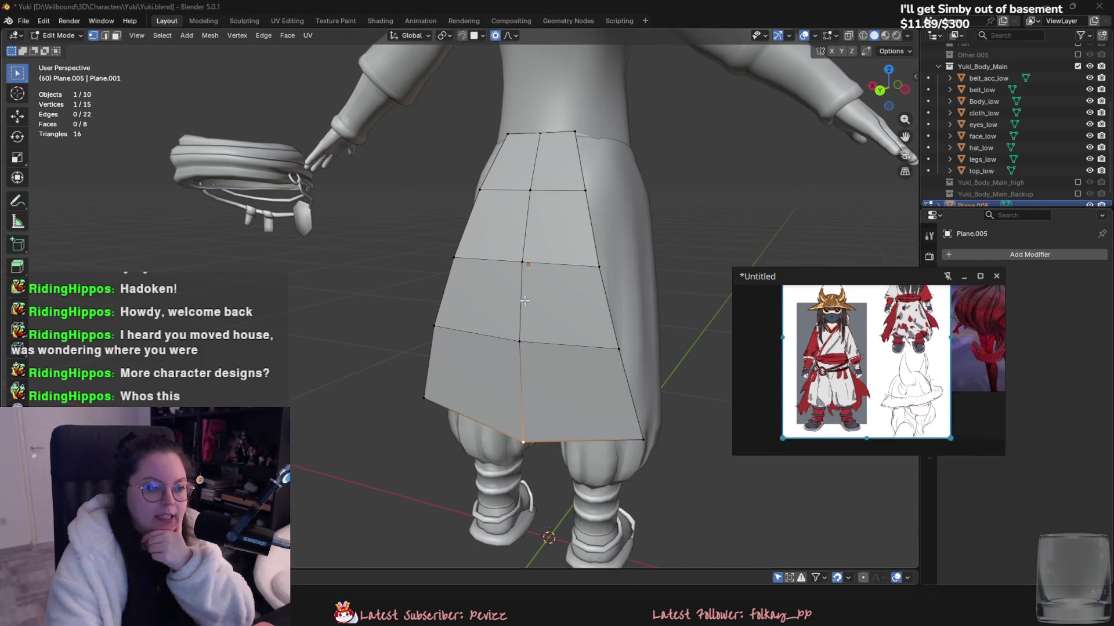
scroll(534, 300, "down", 6)
middle_click_drag(557, 301, 686, 305)
key("Tab")
key("ctrl+s")
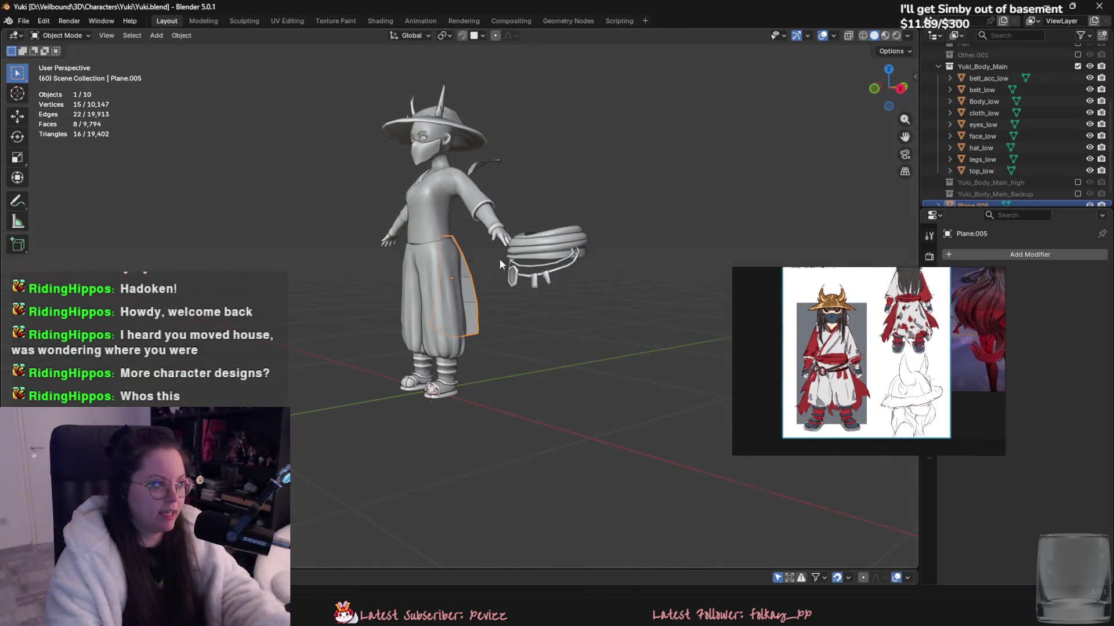
- Show Hair, switch to Material Preview, swap Yuki_Body_Main for Yuki_Body_Main_high, then hide Hair again
middle_click_drag(514, 264, 505, 263)
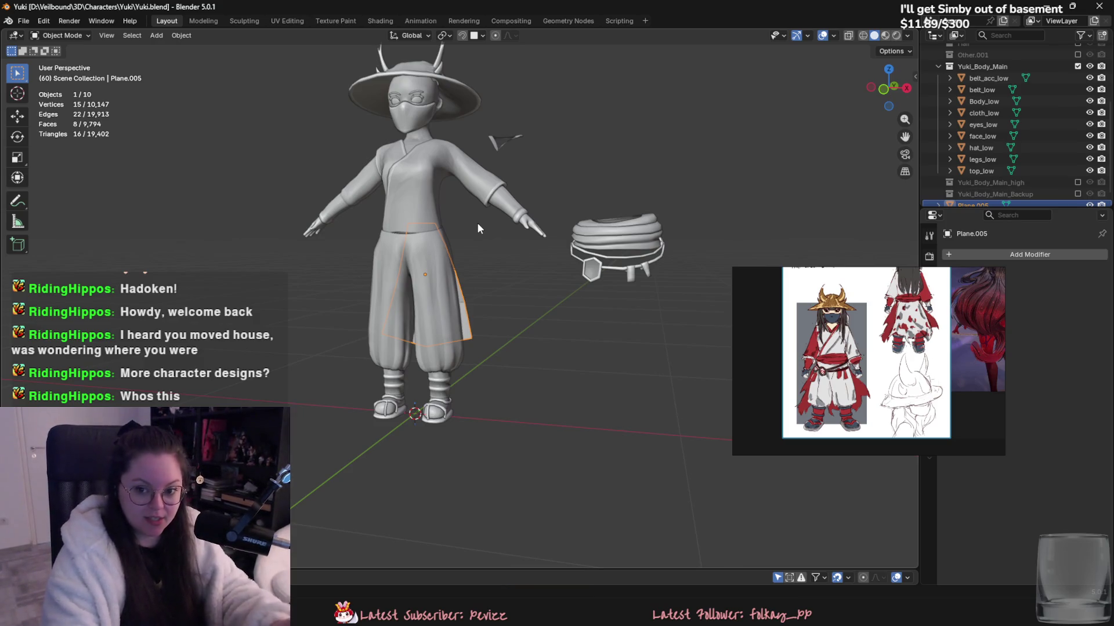
middle_click_drag(409, 273, 456, 334)
scroll(1049, 117, "up", 2)
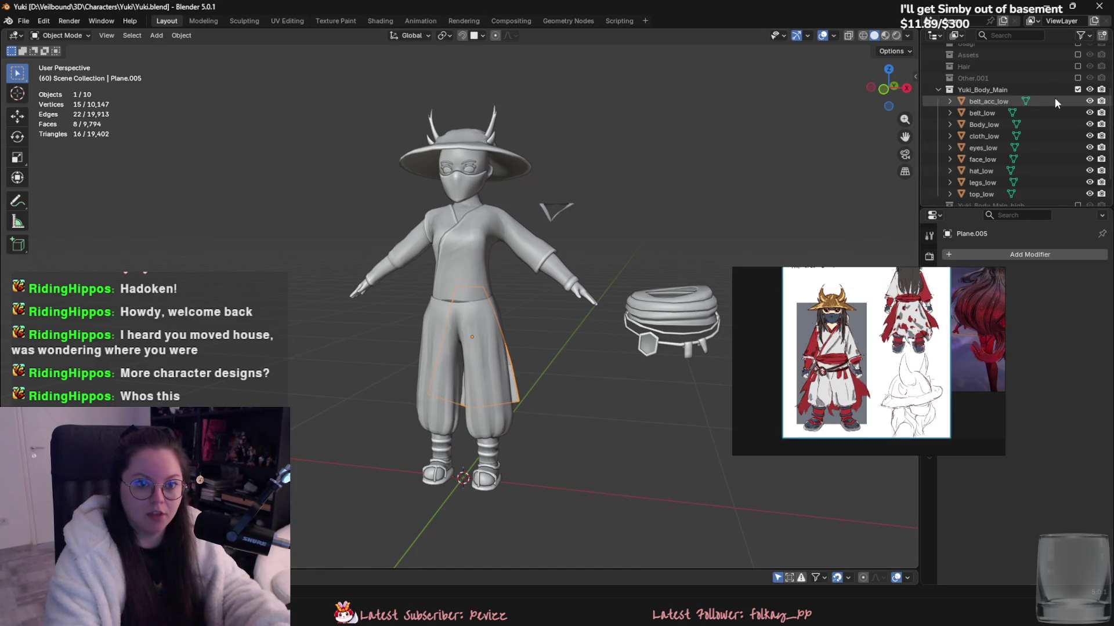
left_click(1077, 66)
middle_click_drag(632, 174, 635, 210)
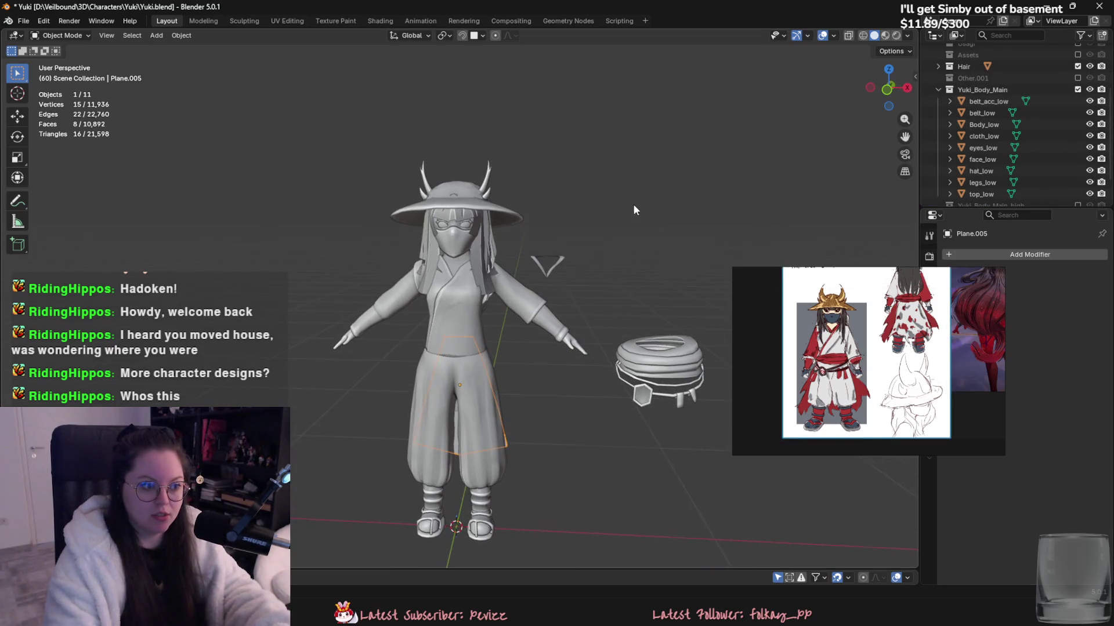
left_click(884, 35)
left_click(461, 309)
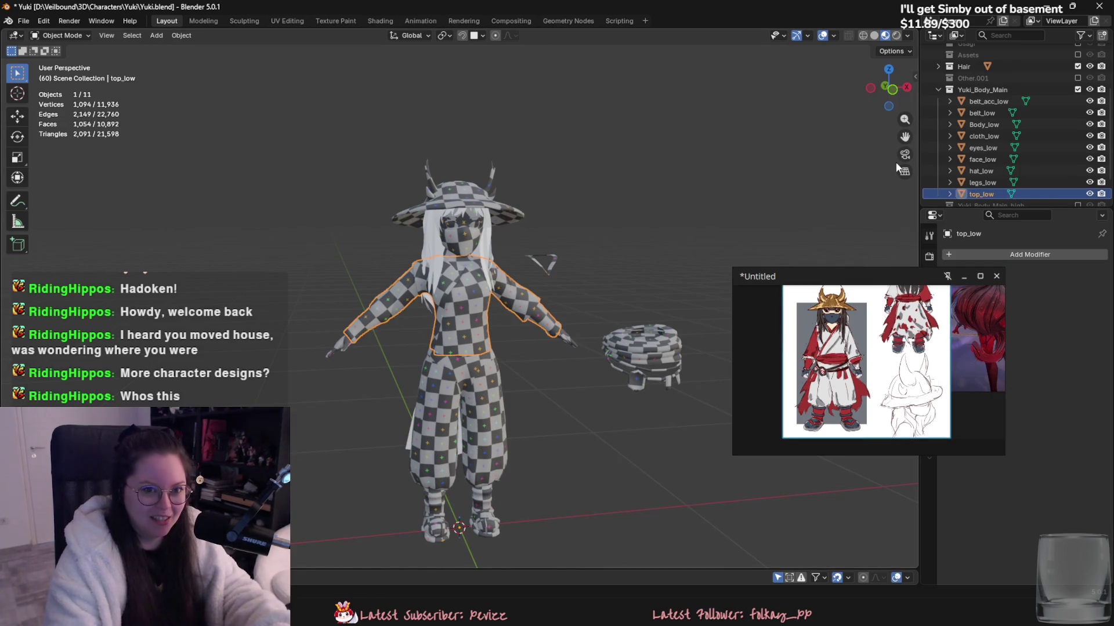
left_click(1078, 90)
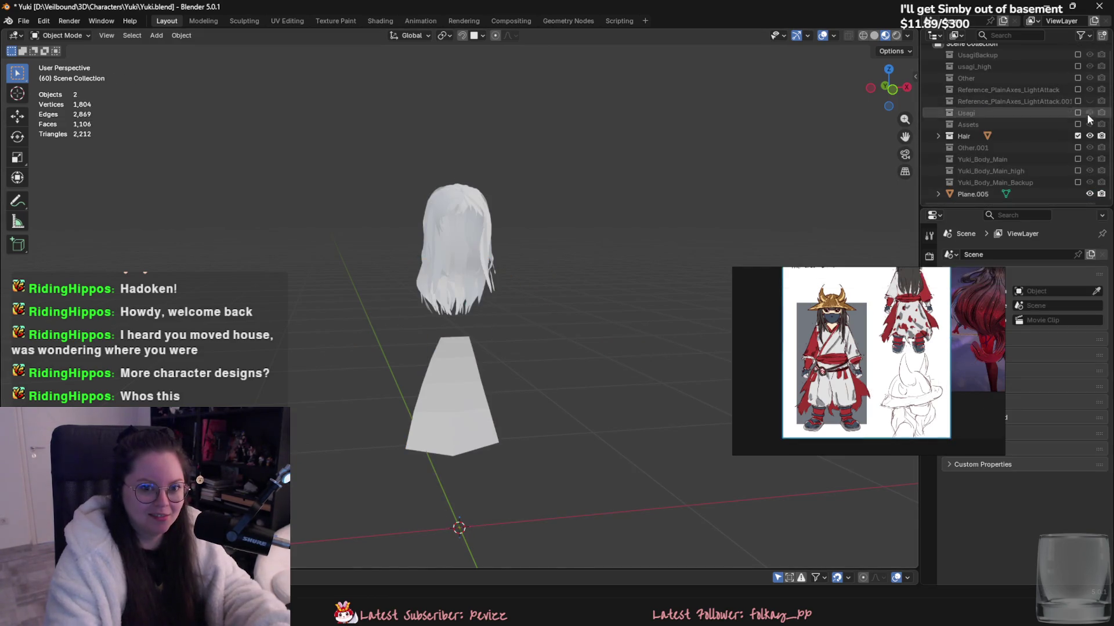
left_click(1078, 171)
left_click(479, 430)
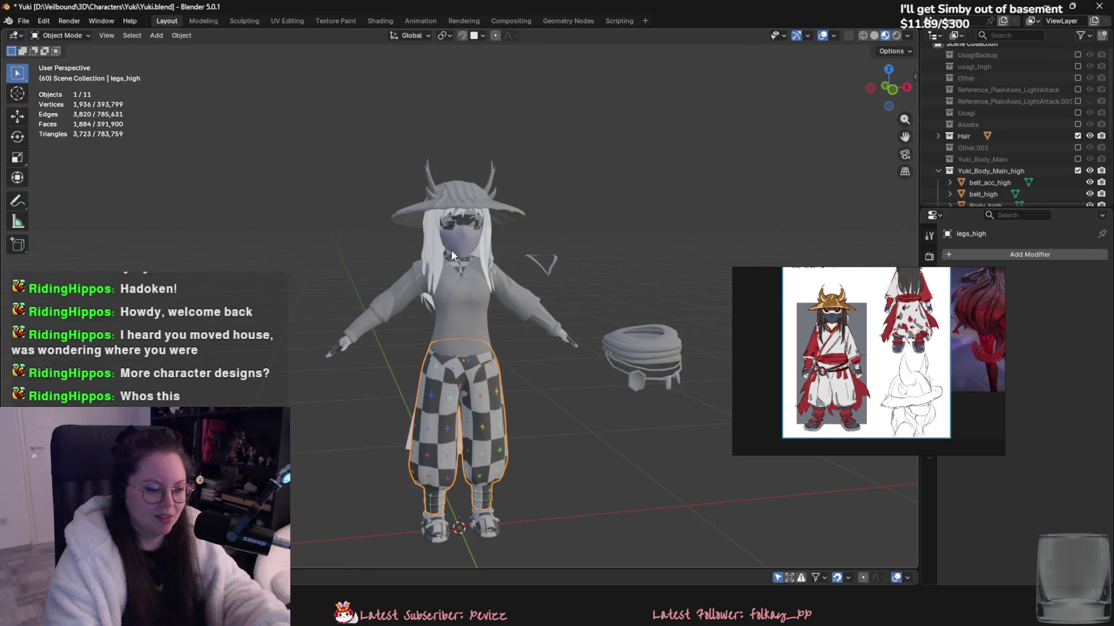
left_click(1078, 136)
- Select all the body meshes and remove all materials from the body
left_click_drag(386, 155, 522, 545)
key("a")
left_click(929, 440)
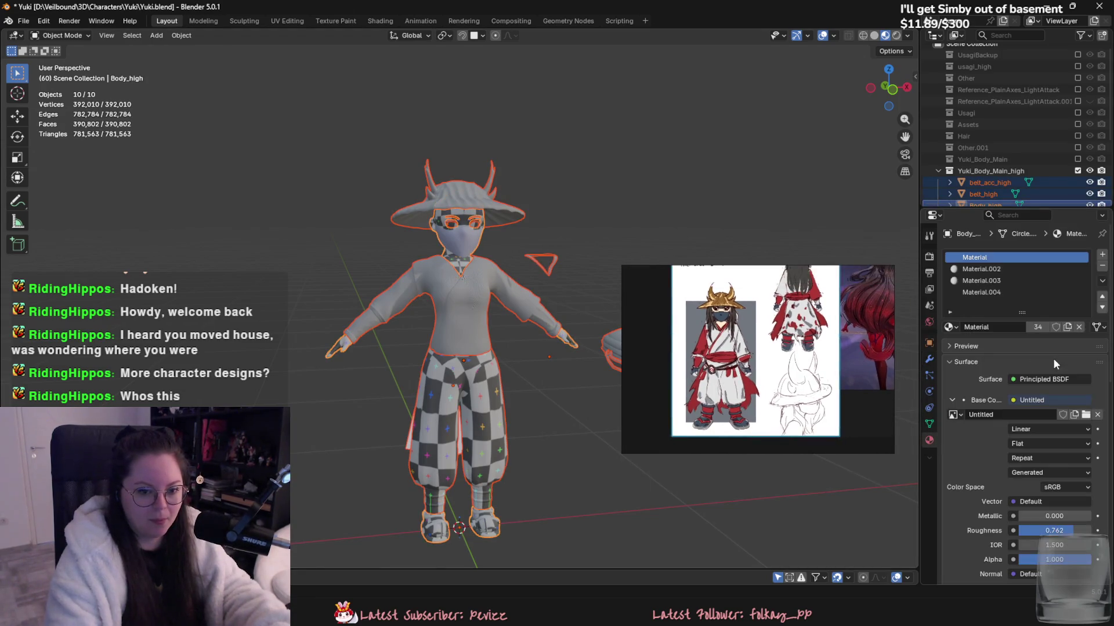
left_click(1102, 282)
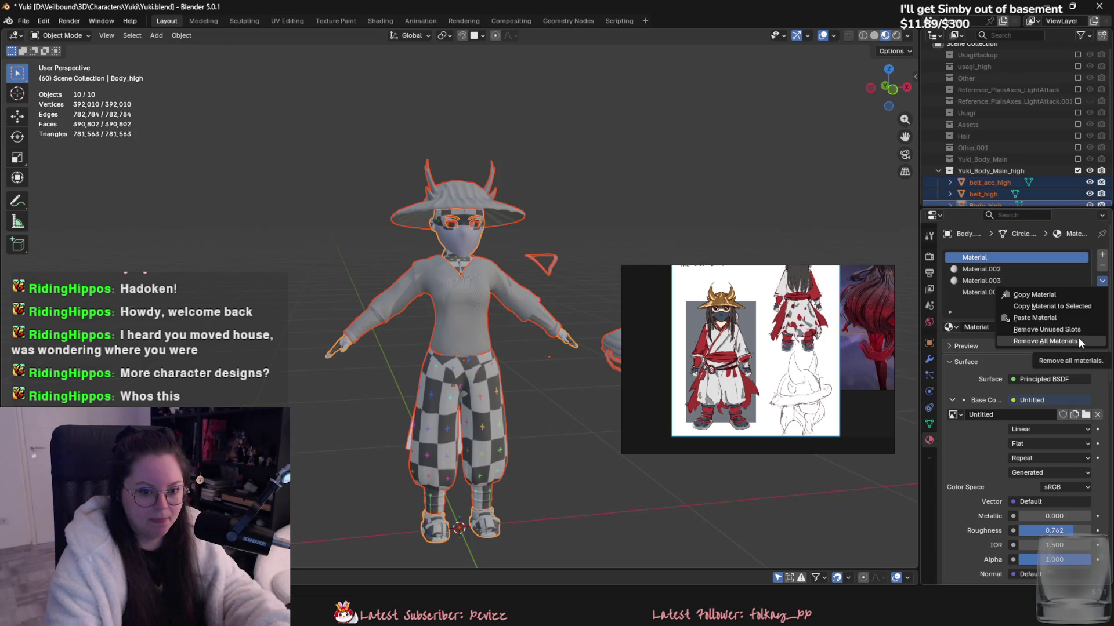
left_click(1077, 340)
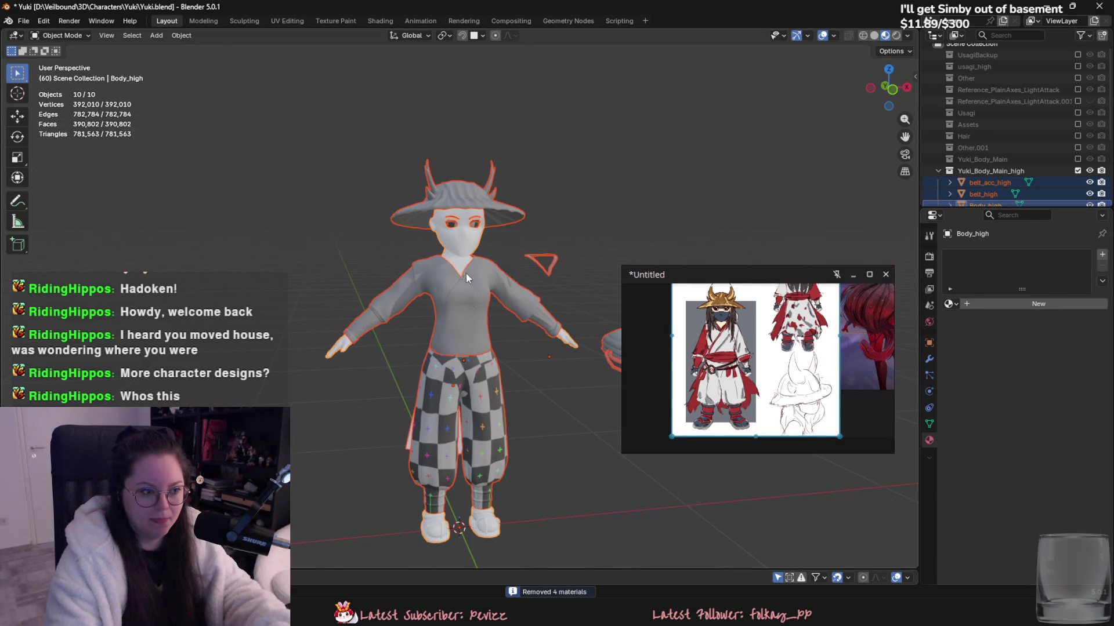
- Remove all materials from the top_high shirt and the legs
left_click(479, 308)
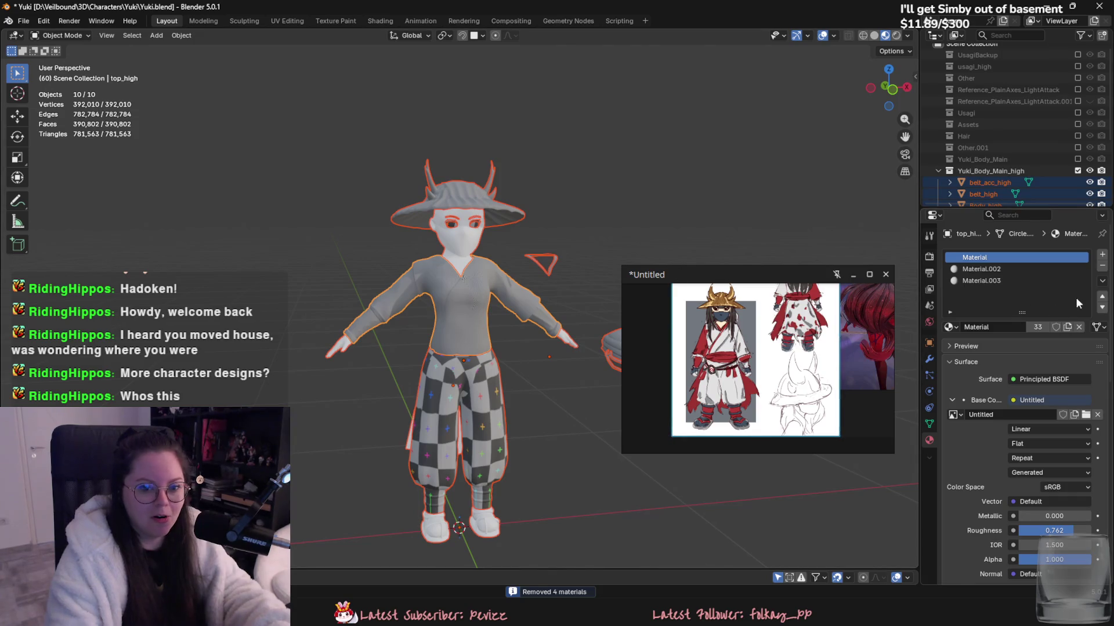
left_click(1102, 281)
left_click(1072, 341)
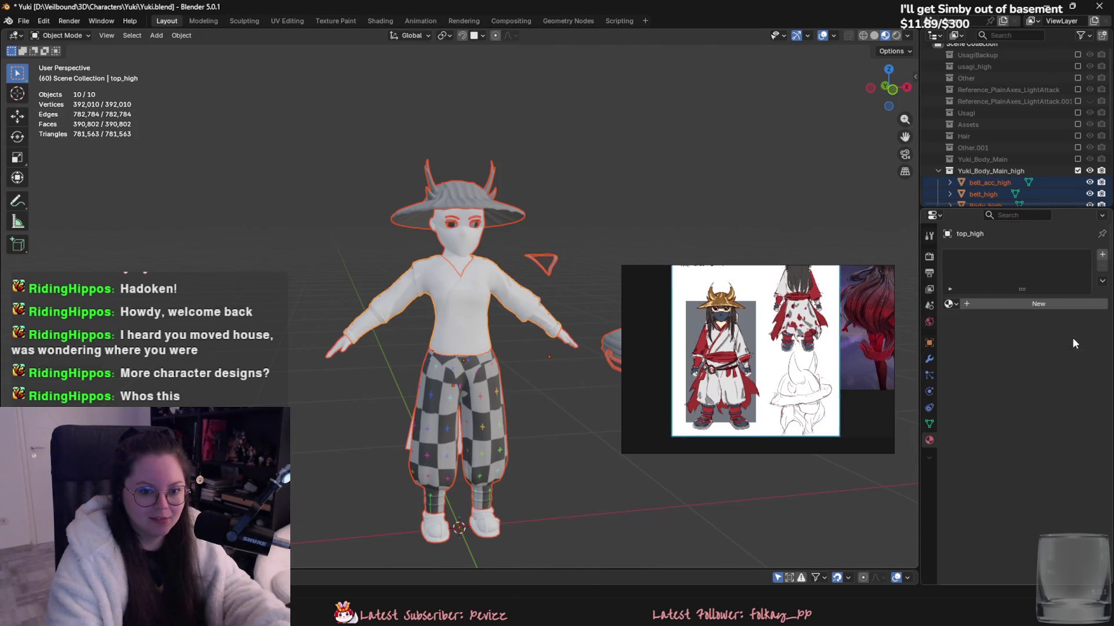
left_click(1102, 281)
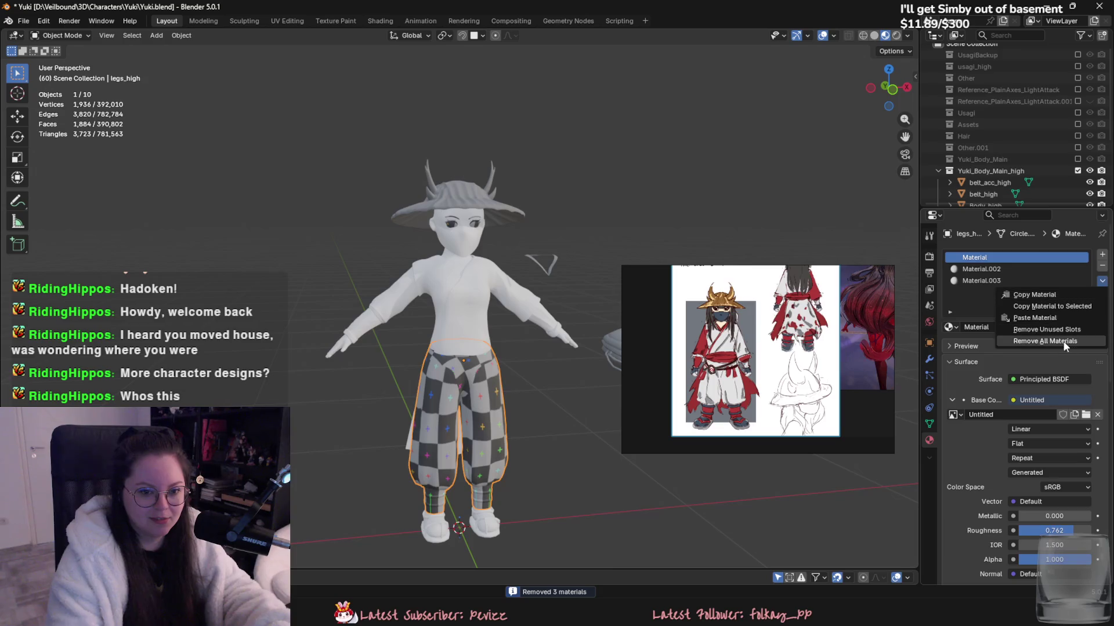
left_click(1071, 341)
scroll(507, 462, "down", 2)
- Remove all materials from hat_high and the four from face_high
left_click(493, 238)
left_click(1102, 282)
left_click(1072, 341)
scroll(538, 262, "up", 2)
left_click(452, 220)
left_click(1102, 281)
left_click(1072, 341)
scroll(609, 348, "down", 2)
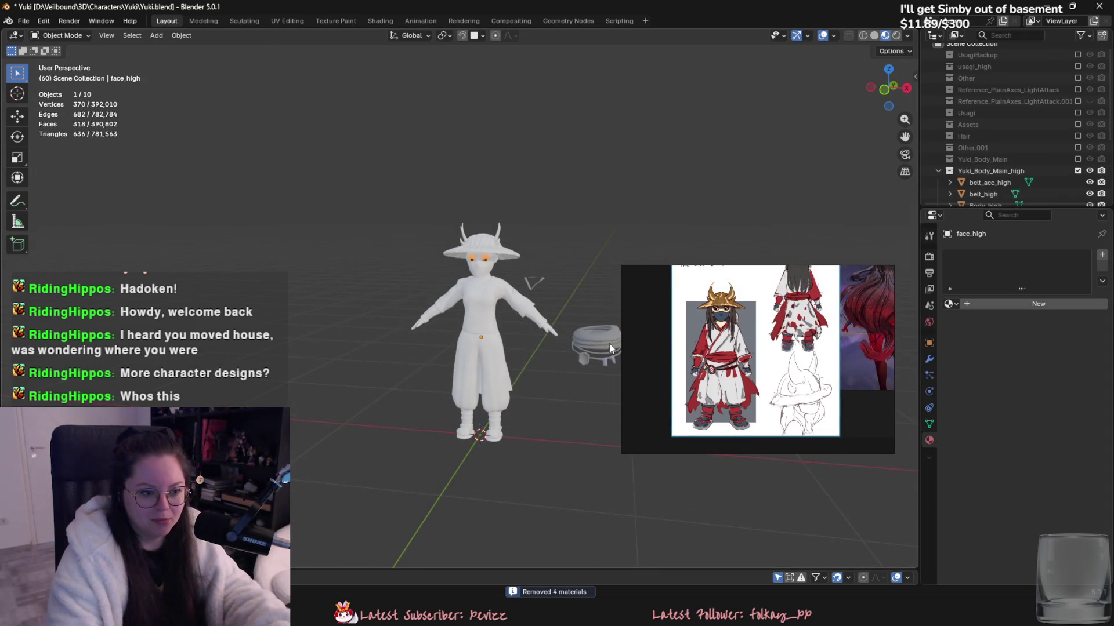
- Show the Hair collection again and remove the eyes_high mesh's material
middle_click_drag(609, 345, 791, 257)
left_click(1077, 136)
scroll(788, 92, "up", 2)
middle_click_drag(752, 166, 604, 224)
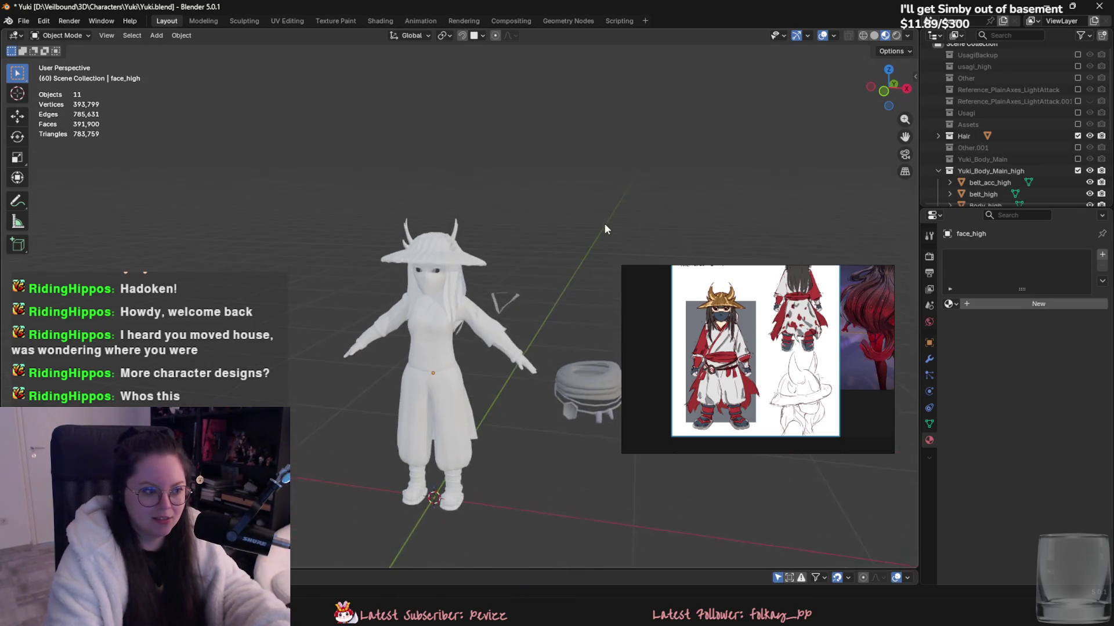
scroll(637, 218, "up", 3)
scroll(510, 161, "up", 2)
left_click(503, 166)
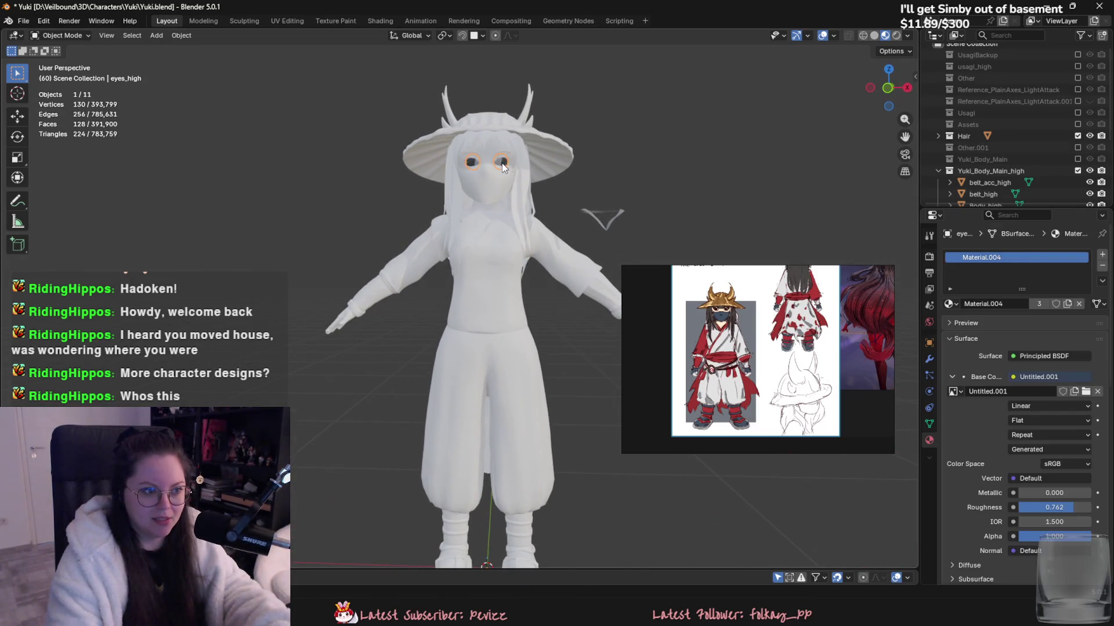
left_click(1102, 280)
left_click(1015, 341)
- Check the stripped model from the side and front in plain Solid shading
mouse_move(711, 249)
middle_mouse_down()
mouse_move(676, 241)
mouse_move(803, 242)
mouse_move(457, 261)
middle_mouse_up()
scroll(457, 261, "down", 3)
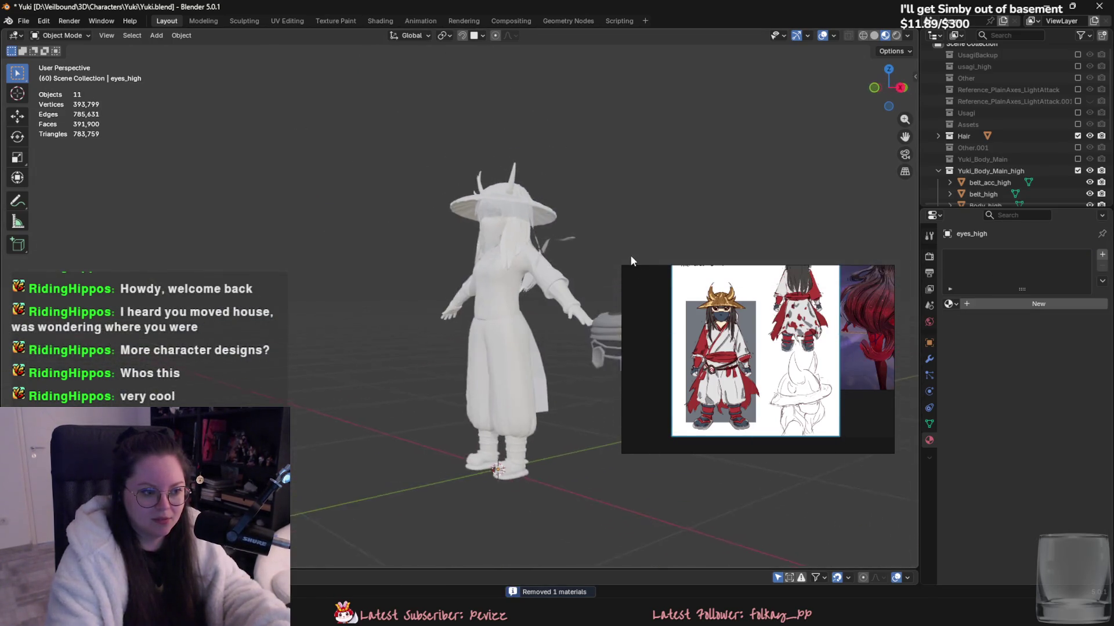
middle_click_drag(629, 256, 706, 264)
scroll(499, 274, "up", 2)
scroll(465, 280, "up", 2)
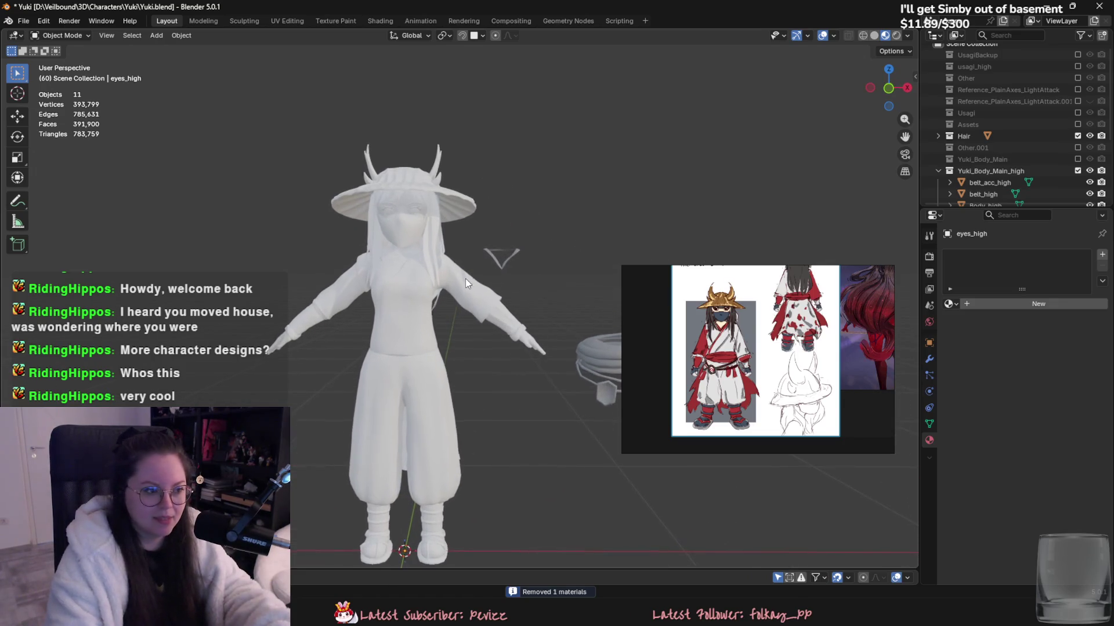
left_click(874, 36)
middle_click_drag(516, 231, 469, 234)
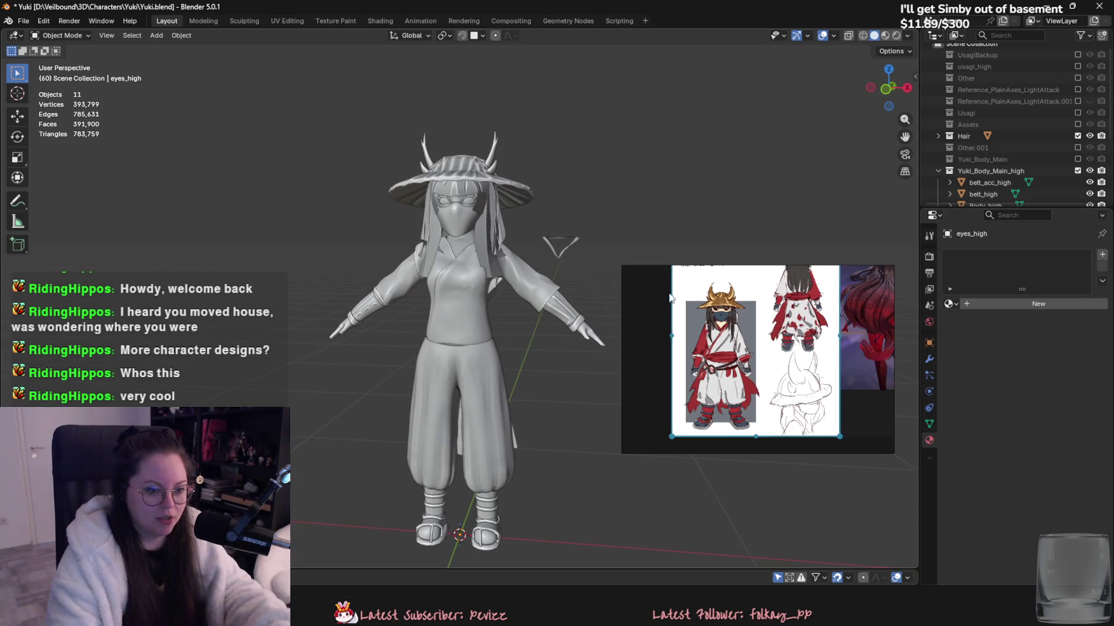
scroll(713, 383, "up", 2)
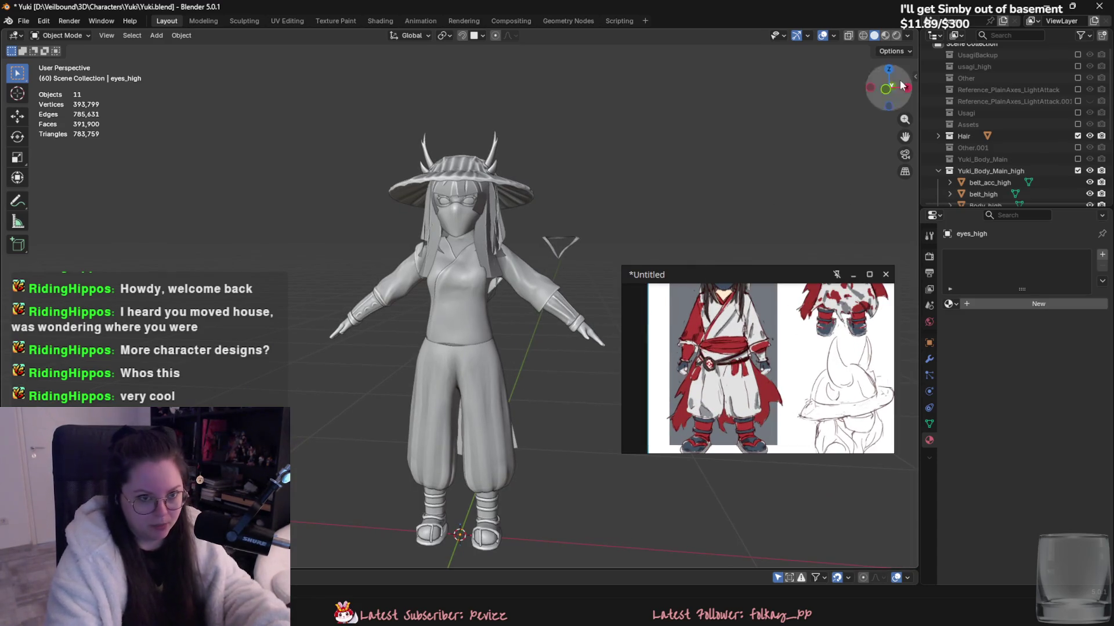
- Return to Material Preview and swap Yuki_Body_Main_high back for the low-poly Yuki_Body_Main
left_click(886, 36)
left_click(1077, 171)
left_click(1077, 159)
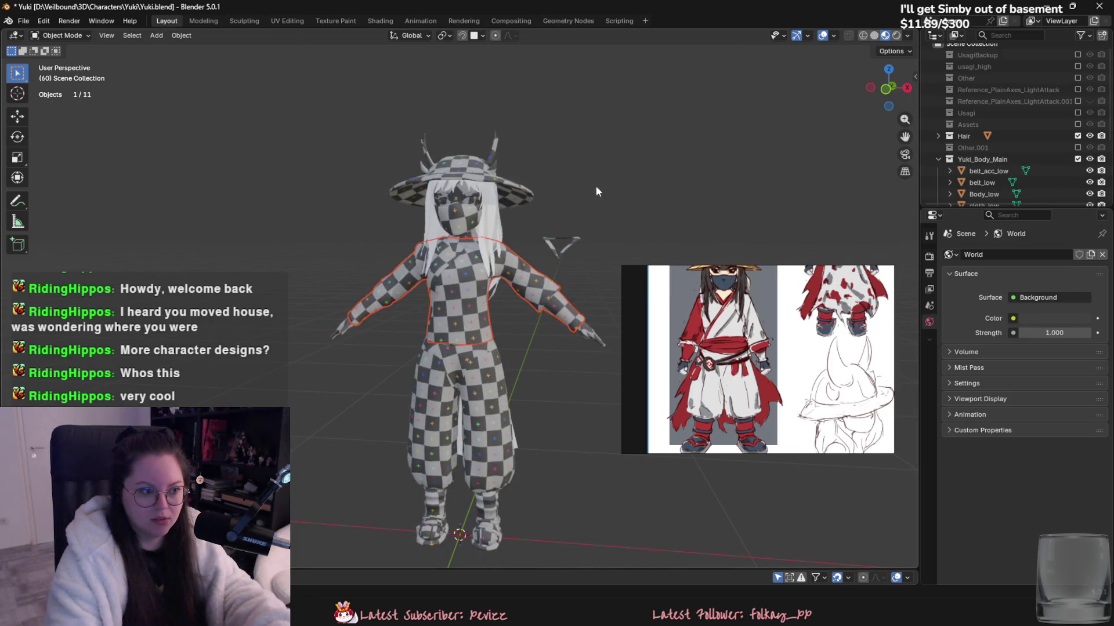
- Orbit around the checker-textured character, selecting the Hair and Plane.005 skirt panel, then clear the selection
left_click(422, 229)
middle_click_drag(423, 230, 567, 218)
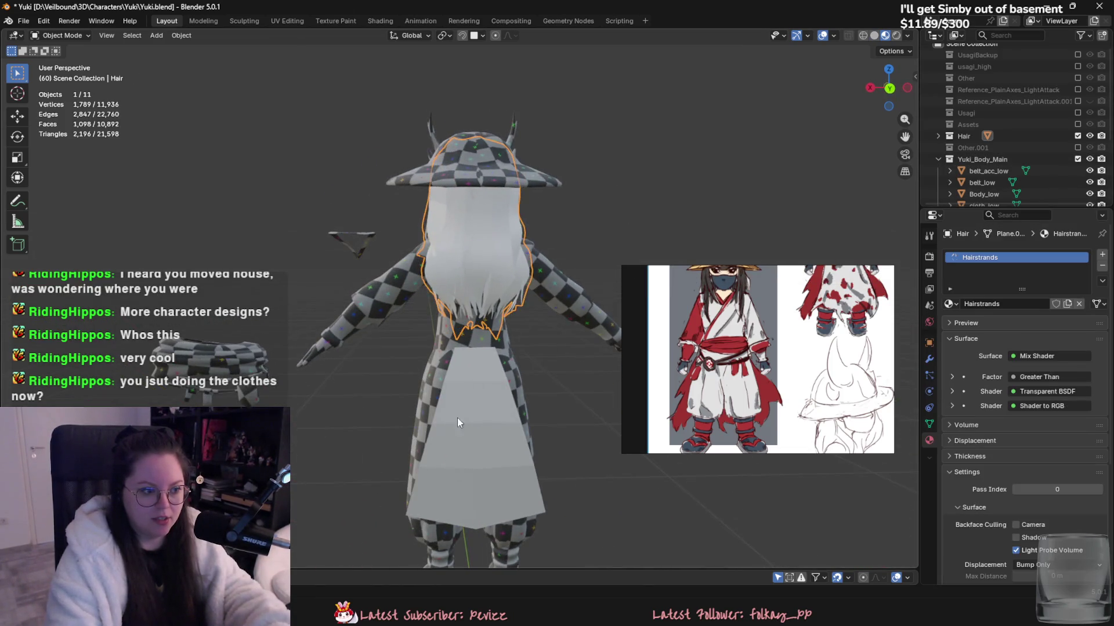
left_click(470, 409)
mouse_move(482, 320)
middle_mouse_down()
mouse_move(504, 301)
mouse_move(333, 291)
mouse_move(349, 346)
mouse_move(639, 300)
mouse_move(610, 346)
mouse_move(485, 333)
mouse_move(618, 319)
middle_mouse_up()
left_click(504, 300)
scroll(504, 300, "up", 2)
key("alt+a")
- Inspect the back of the hair up close, then switch over to Substance 3D Painter
scroll(443, 336, "up", 3)
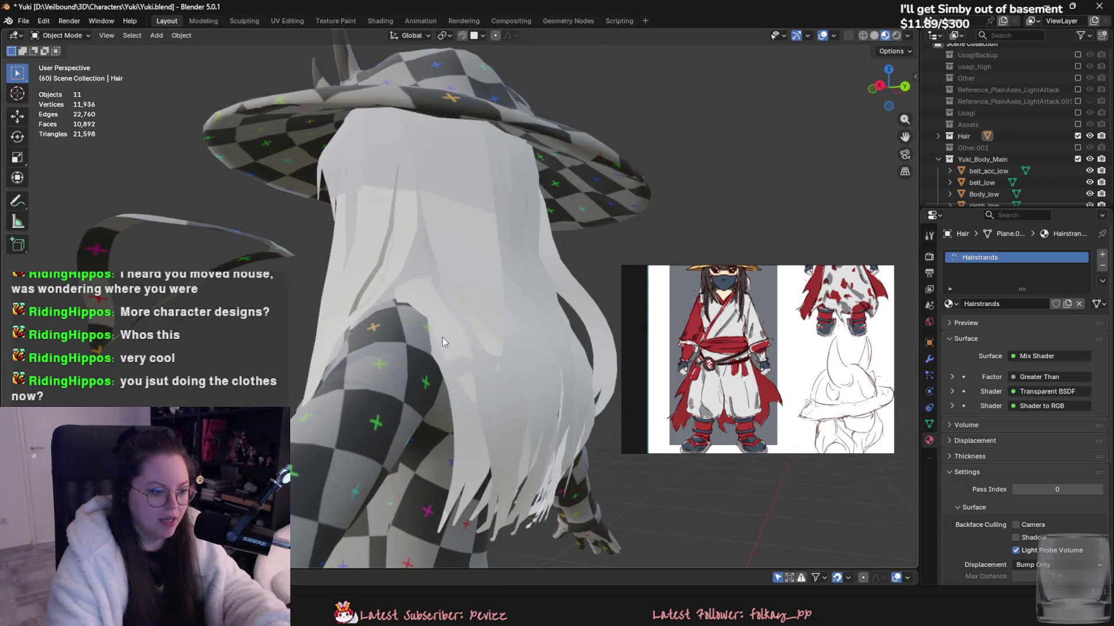
mouse_move(443, 336)
middle_mouse_down()
mouse_move(378, 296)
mouse_move(287, 319)
mouse_move(431, 318)
mouse_move(383, 297)
middle_mouse_up()
scroll(377, 297, "down", 3)
scroll(431, 318, "down", 2)
scroll(416, 253, "down", 2)
scroll(530, 236, "down", 2)
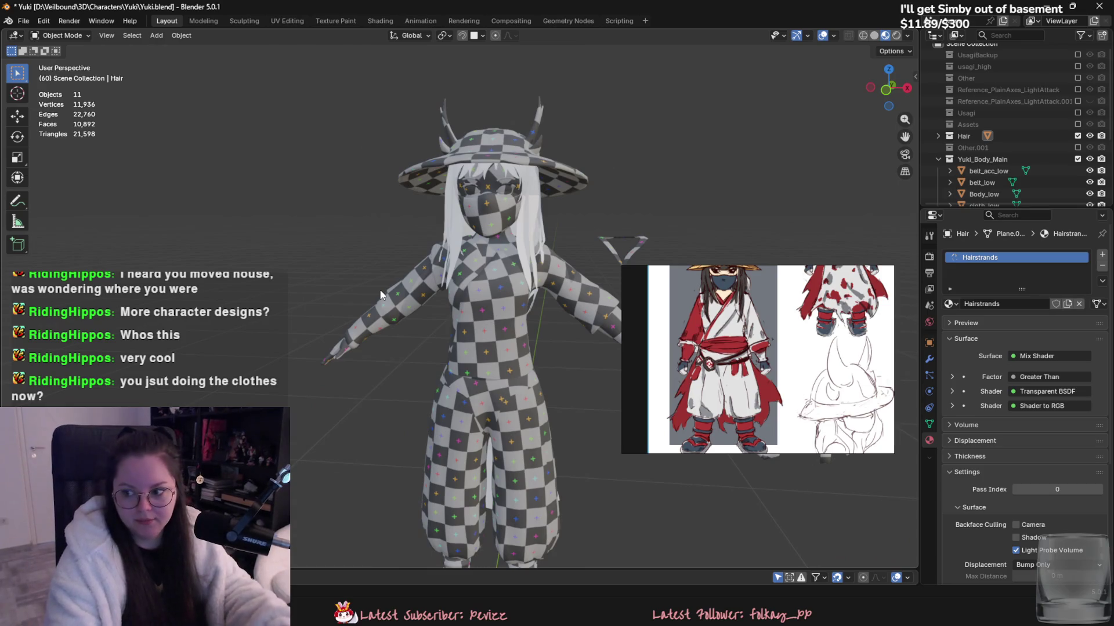
scroll(355, 251, "down", 3)
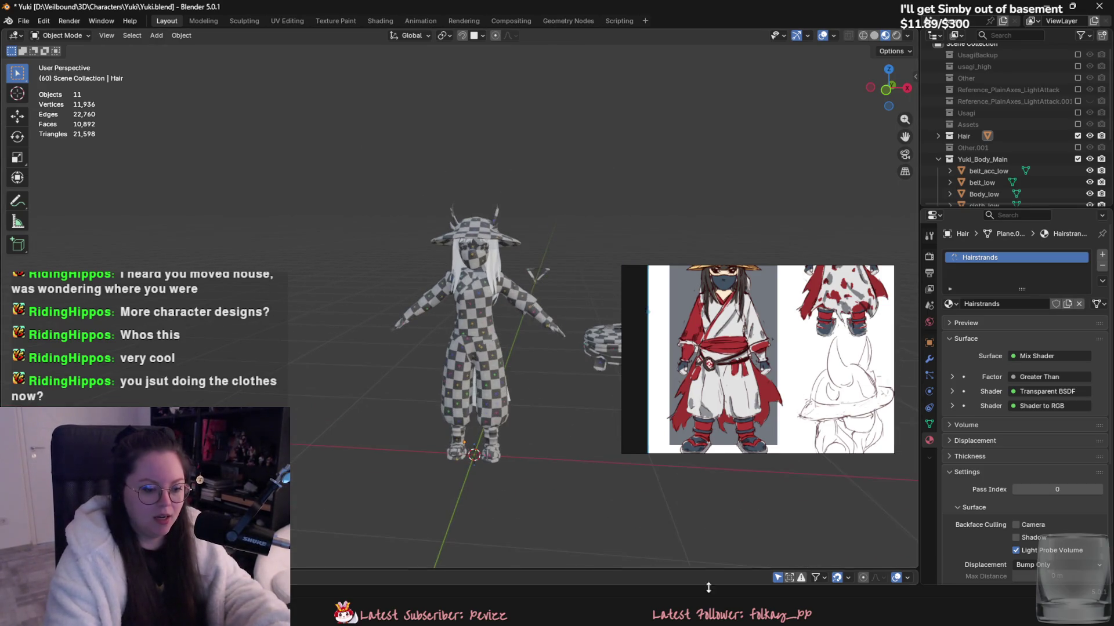
key("alt+Tab")
scroll(439, 244, "down", 5)
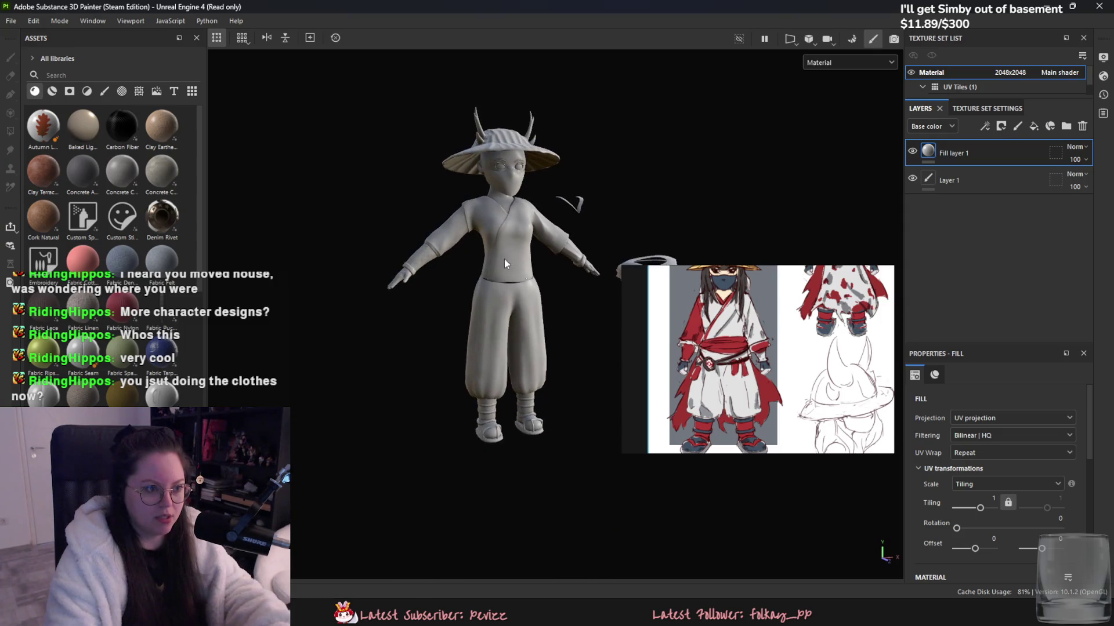
- Turn the Painter model to three-quarter view, then return to Blender and select Plane.005 from behind
mouse_move(455, 266)
left_mouse_down("alt")
mouse_move(427, 346)
mouse_move(267, 326)
mouse_move(485, 348)
left_mouse_up("alt")
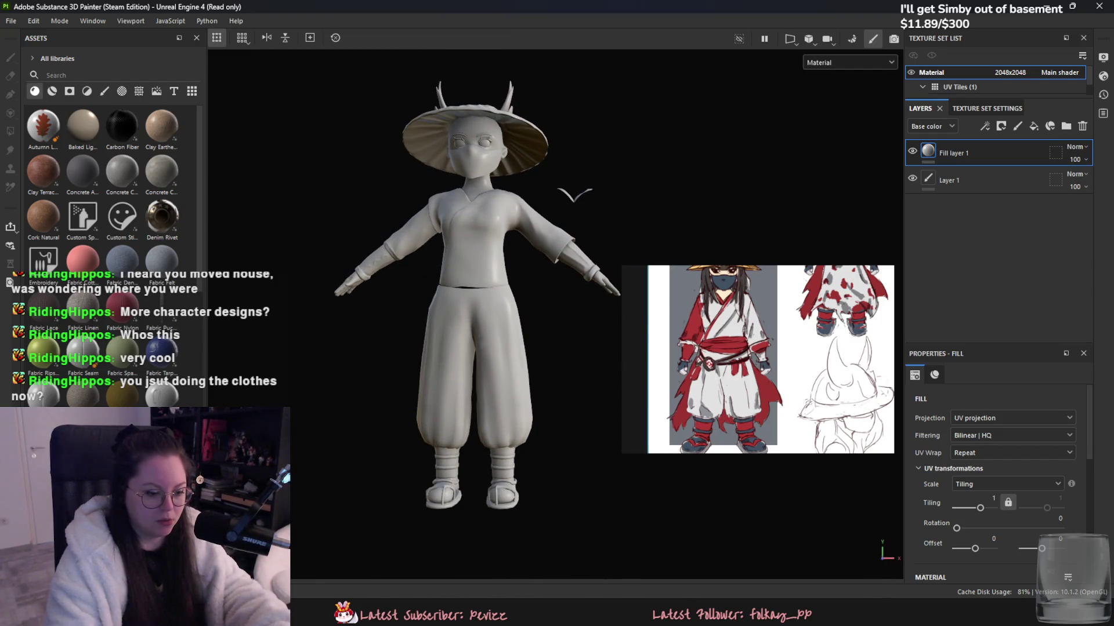
key("alt+Tab")
middle_click_drag(580, 290, 524, 309)
left_click(413, 386)
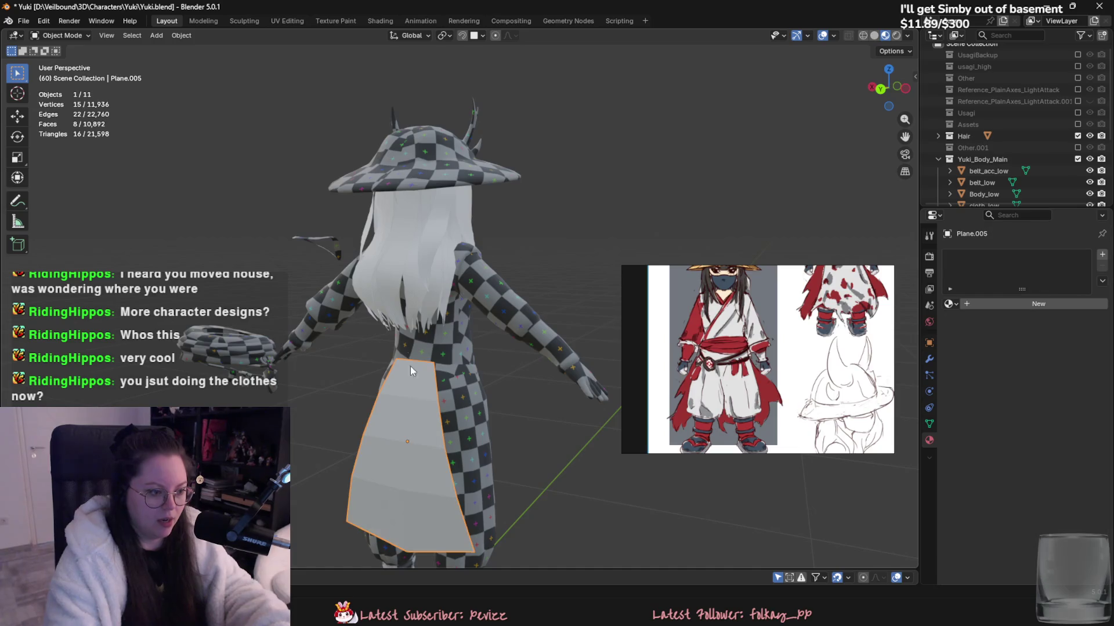
- Save Yuki.blend and apply Shade Smooth to the Plane.005 apron panel
mouse_move(266, 135)
middle_mouse_down()
mouse_move(309, 109)
mouse_move(363, 177)
middle_mouse_up()
mouse_move(412, 387)
middle_mouse_down()
mouse_move(513, 297)
mouse_move(550, 294)
mouse_move(536, 333)
middle_mouse_up()
key("ctrl+s")
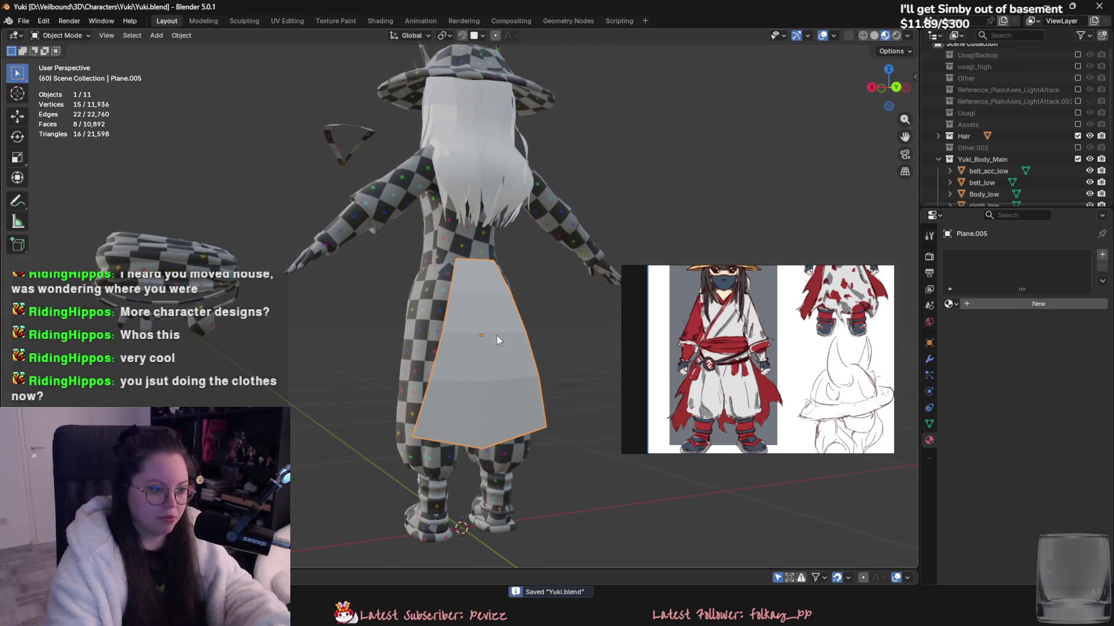
right_click(496, 336)
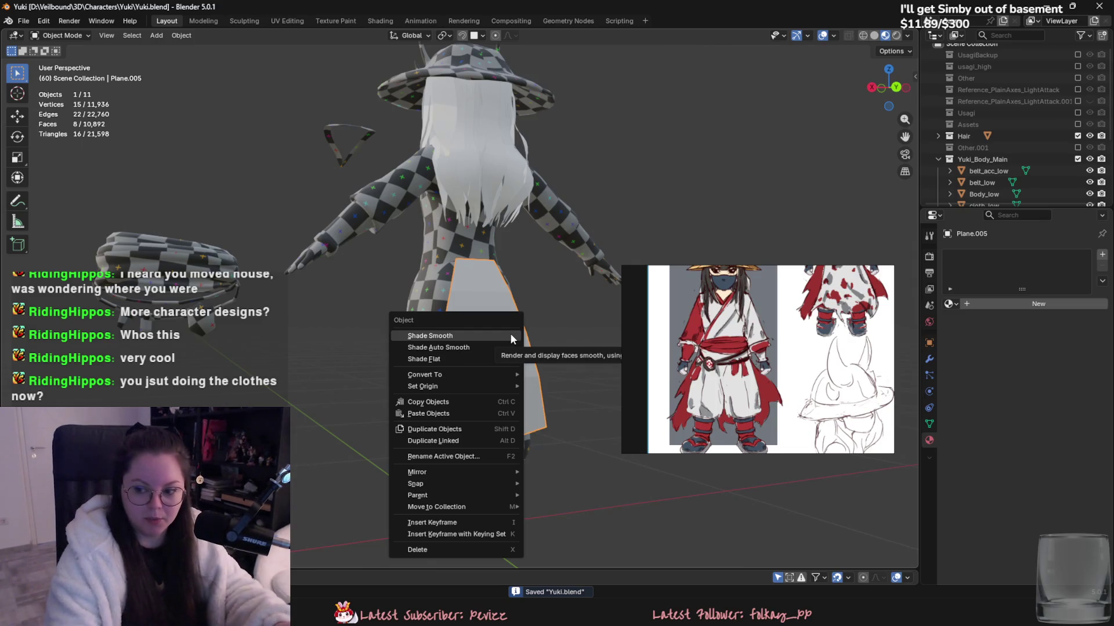
left_click(511, 339)
middle_click_drag(489, 325, 414, 341)
scroll(414, 341, "up", 2)
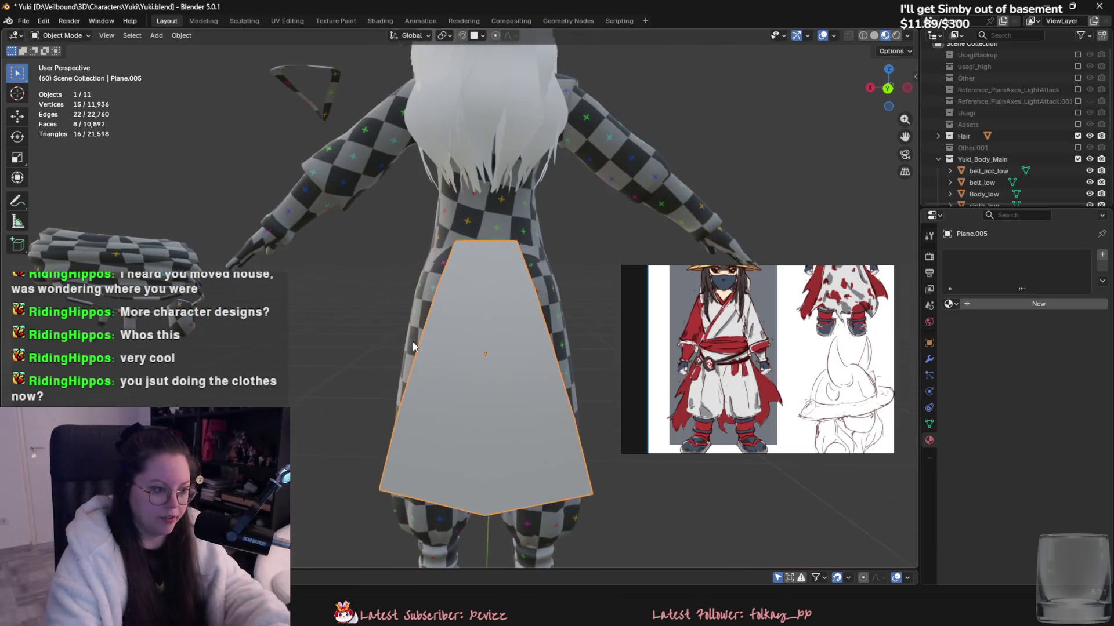
key("Tab")
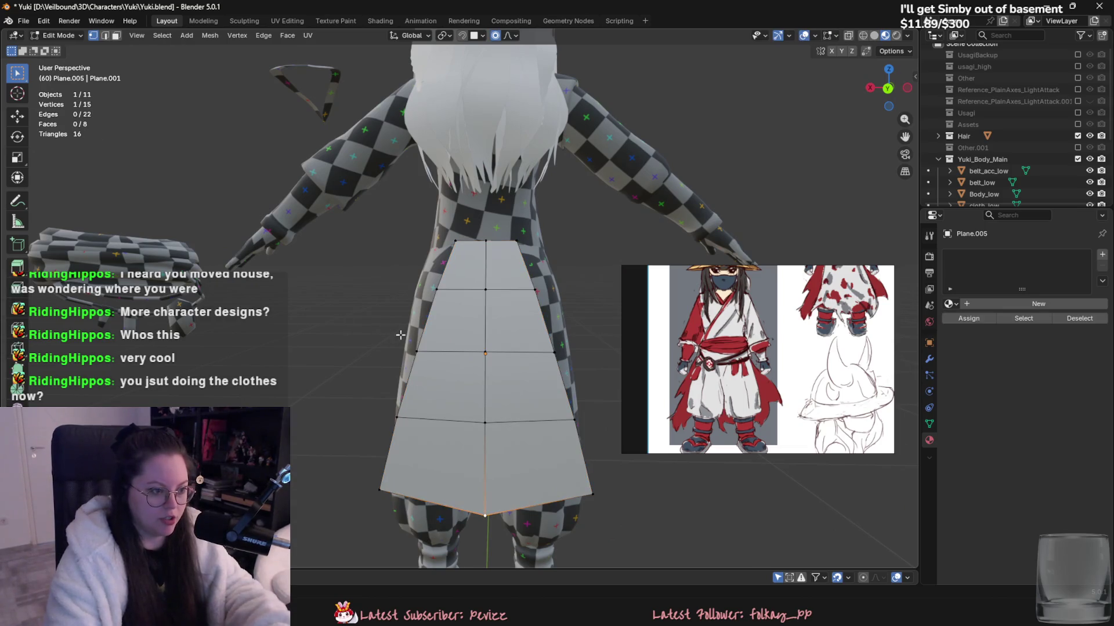
key("Tab")
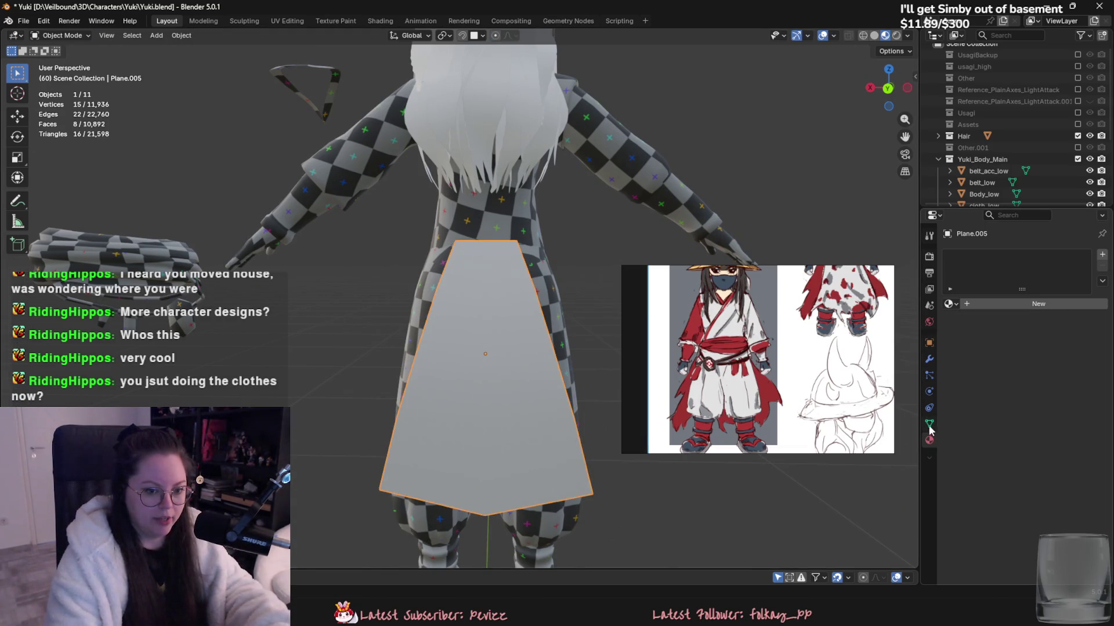
- Add a Subdivision Surface modifier to the apron in the Modifier properties
left_click(929, 360)
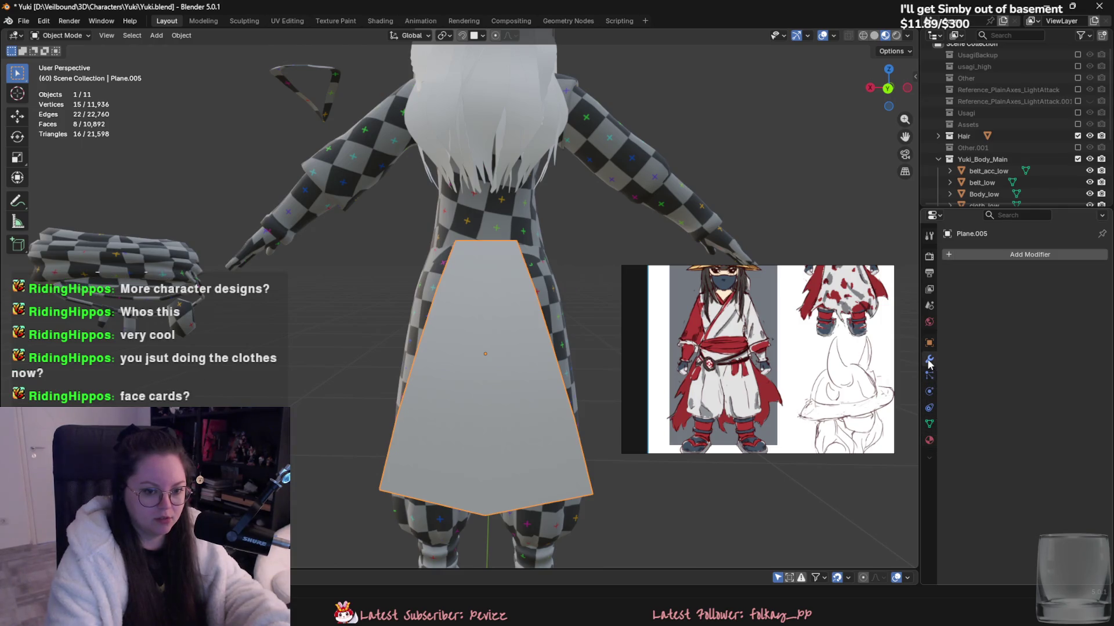
left_click(972, 250)
mouse_move(969, 277)
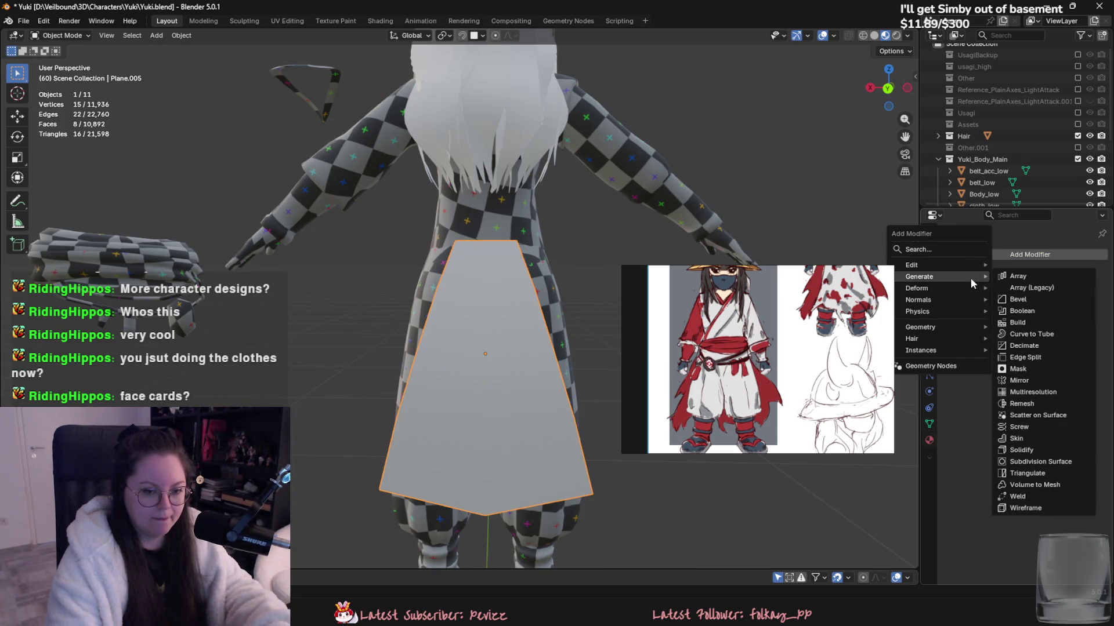
left_click(1051, 463)
- Extrude the apron's bottom edge into new faces and add a loop cut across it
key("Tab")
middle_click_drag(461, 318, 455, 257)
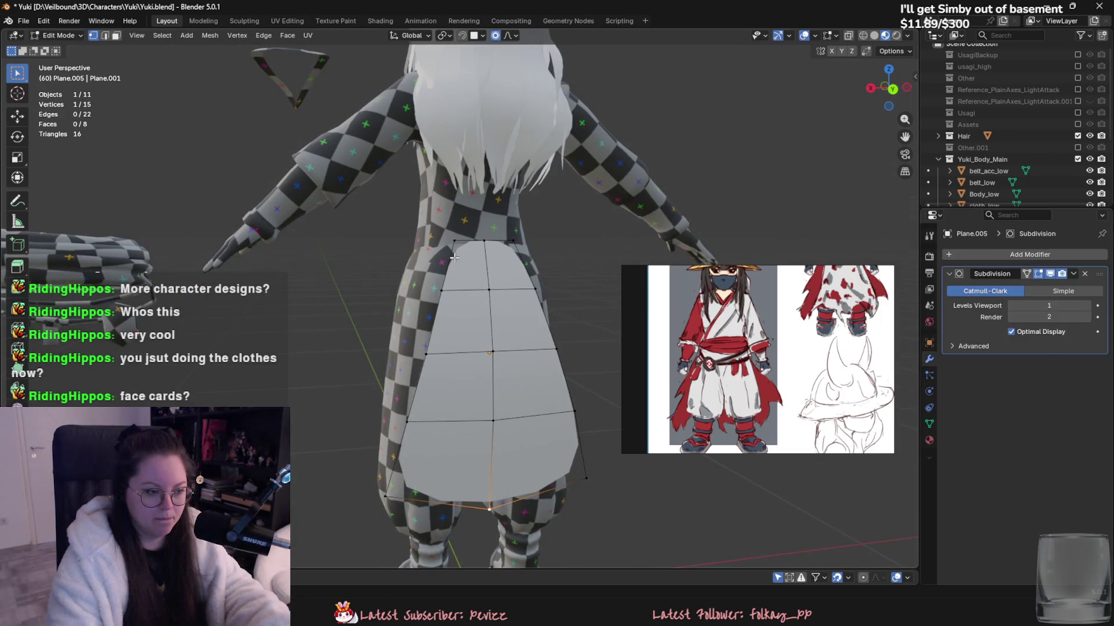
key("e")
left_click(400, 409)
mouse_move(401, 409)
middle_mouse_down()
mouse_move(511, 408)
mouse_move(577, 391)
mouse_move(436, 270)
mouse_move(405, 291)
mouse_move(564, 273)
mouse_move(540, 288)
middle_mouse_up()
key("ctrl+r")
left_click(436, 270)
left_click(436, 270)
- Reposition the new edge and apron-top vertices with proportional editing to wrap the body
key("g")
left_click(405, 291)
key("g")
left_click(579, 267)
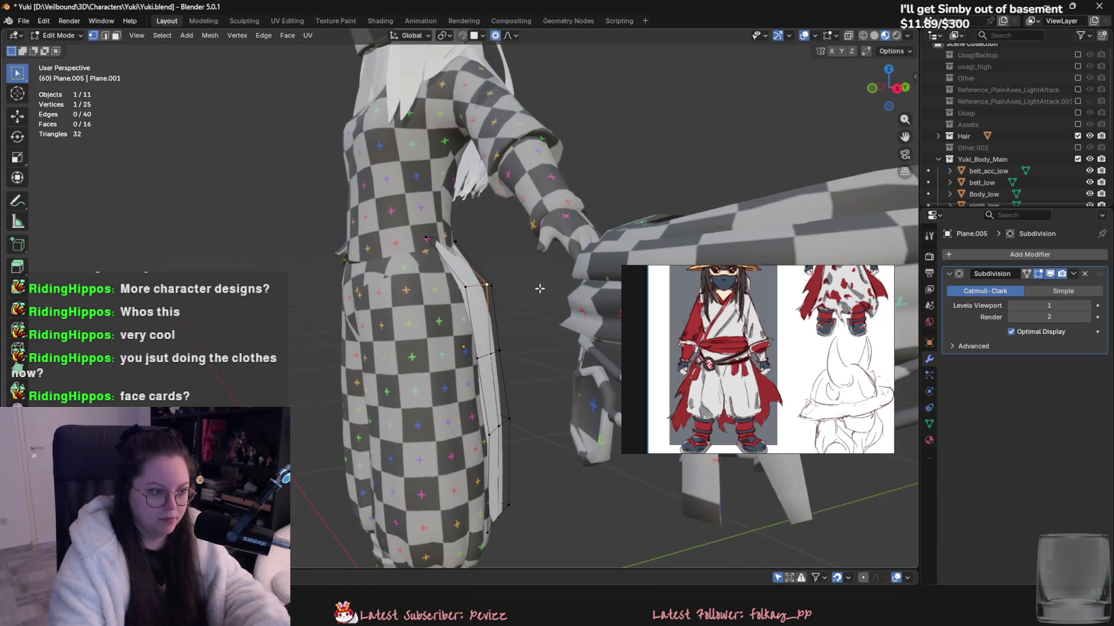
key("g")
left_click(451, 243)
key("g")
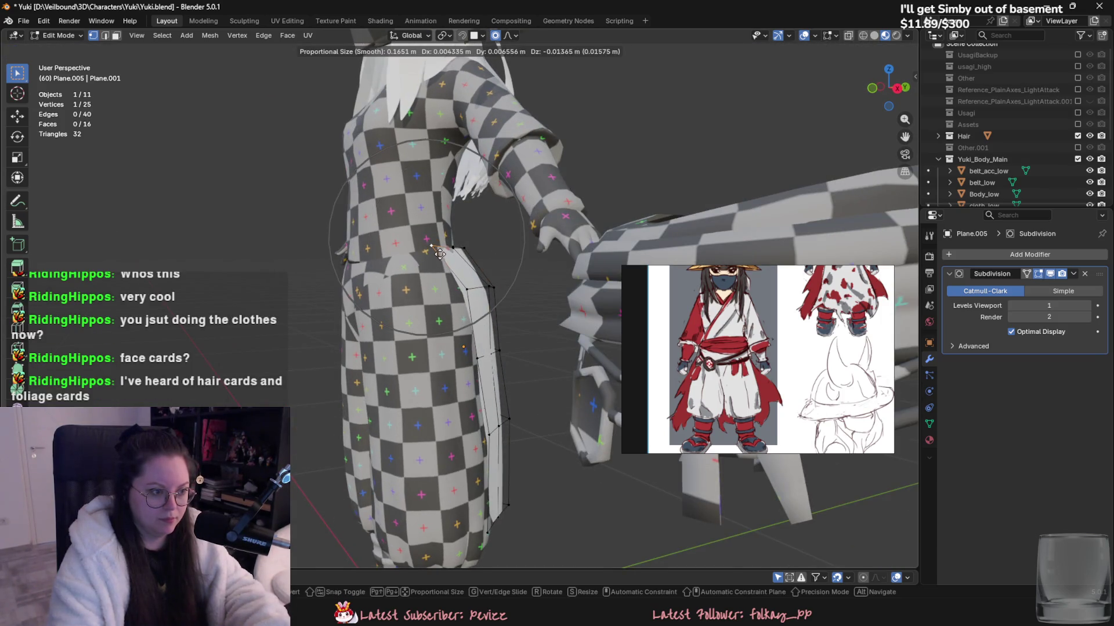
left_click(445, 260)
middle_click_drag(444, 259, 450, 260)
key("g")
left_click(453, 259)
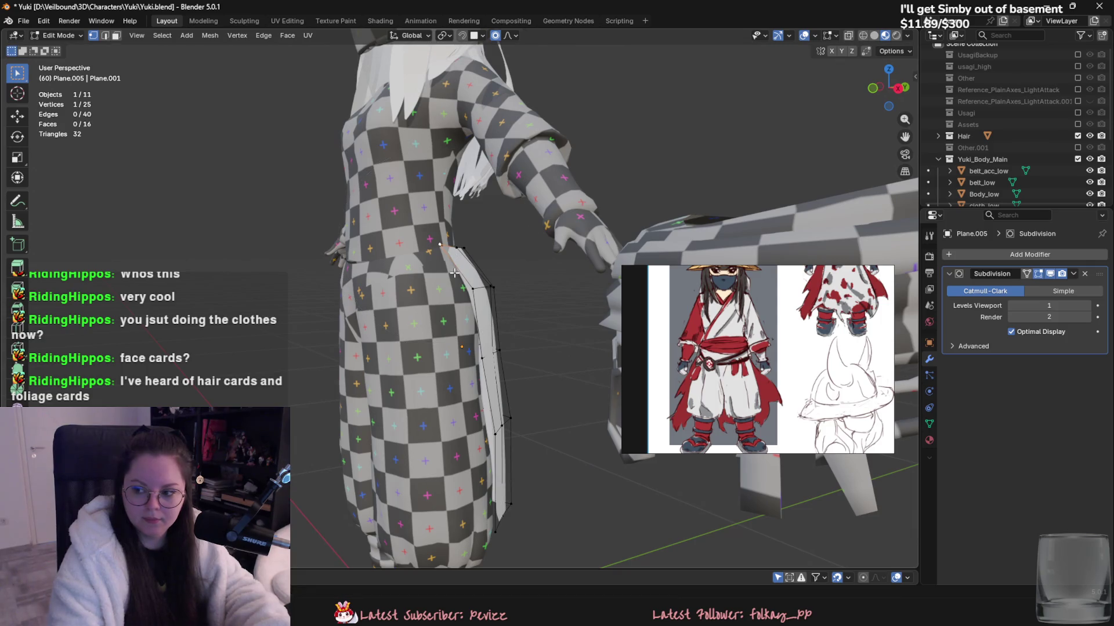
- Shift the lower and upper apron vertices right so the hem flares, then save Yuki.blend
middle_click_drag(433, 268, 449, 323)
left_click(400, 496)
key("g")
left_click(418, 503)
left_click(421, 423)
key("g")
left_click(430, 442)
key("g")
left_click(431, 442)
left_click(452, 290)
key("g")
left_click(460, 291)
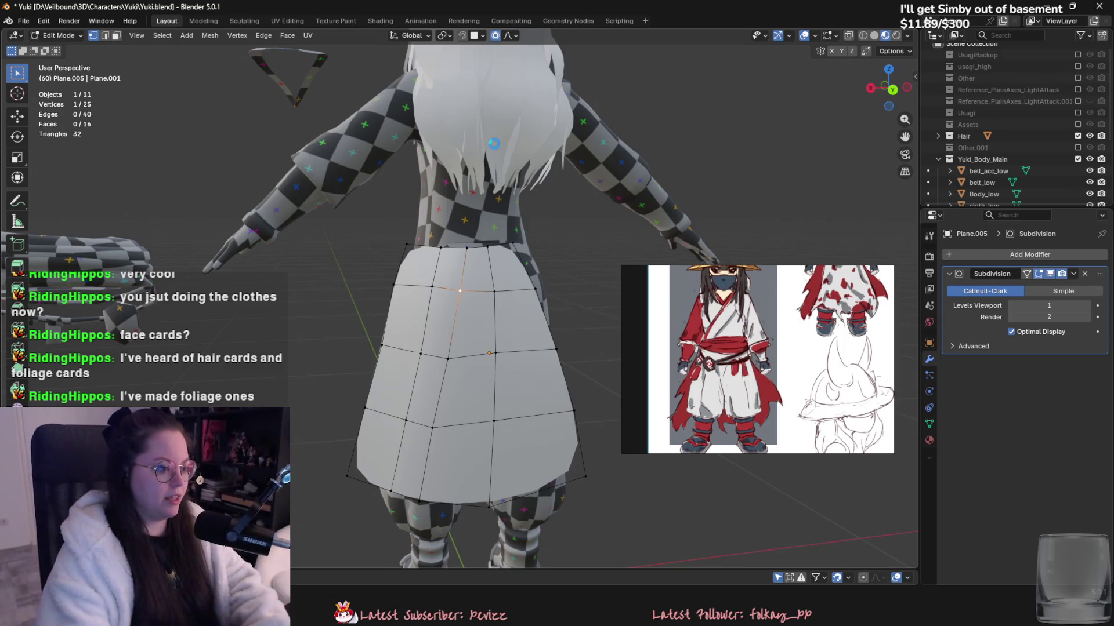
key("ctrl+s")
key("ctrl+Page_Up")
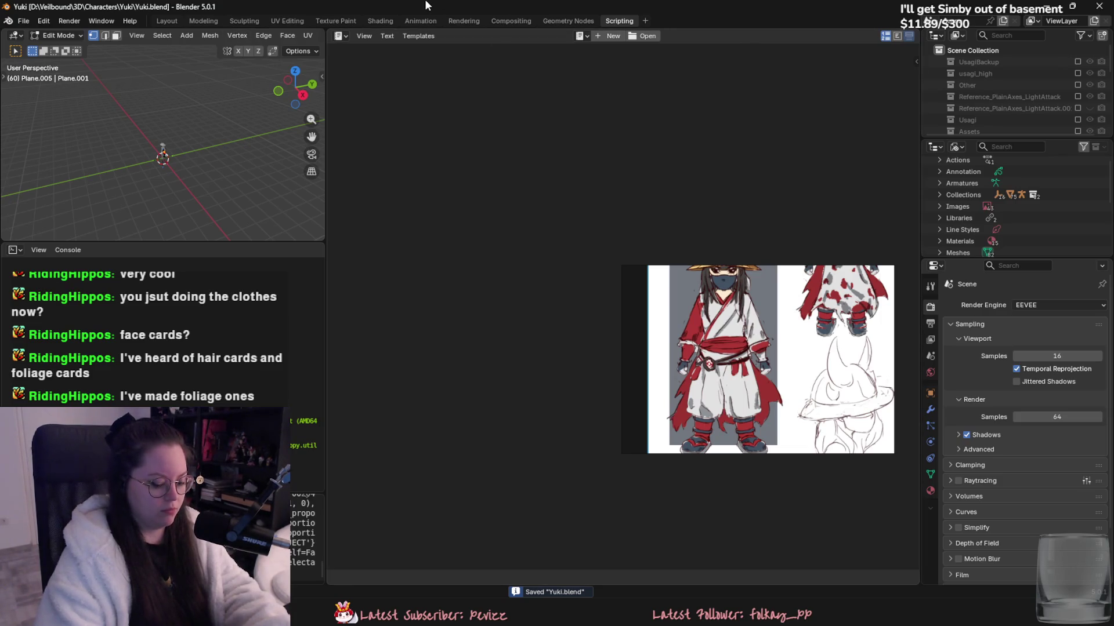
- Bring up the Hairstrands.blend file via the File menu
left_click(163, 20)
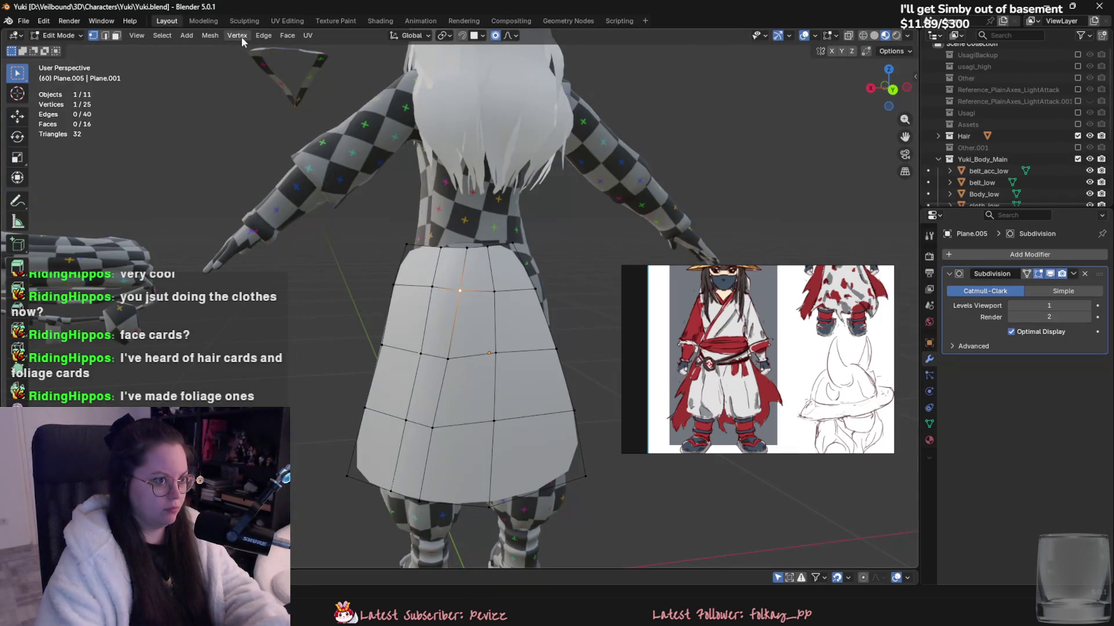
left_click(23, 21)
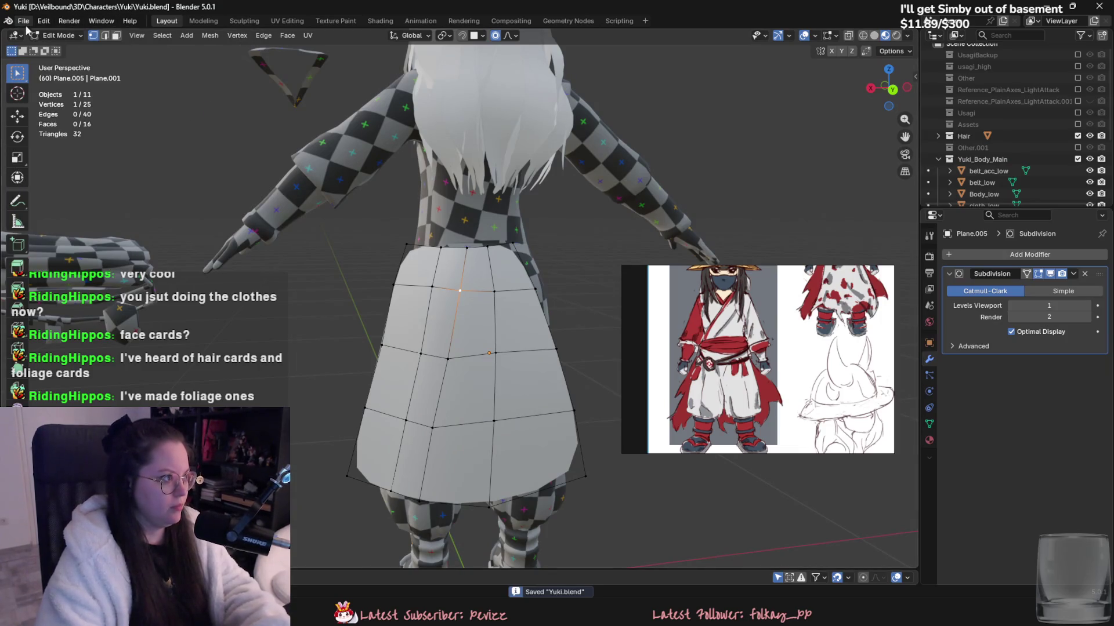
left_click(24, 22)
mouse_move(43, 186)
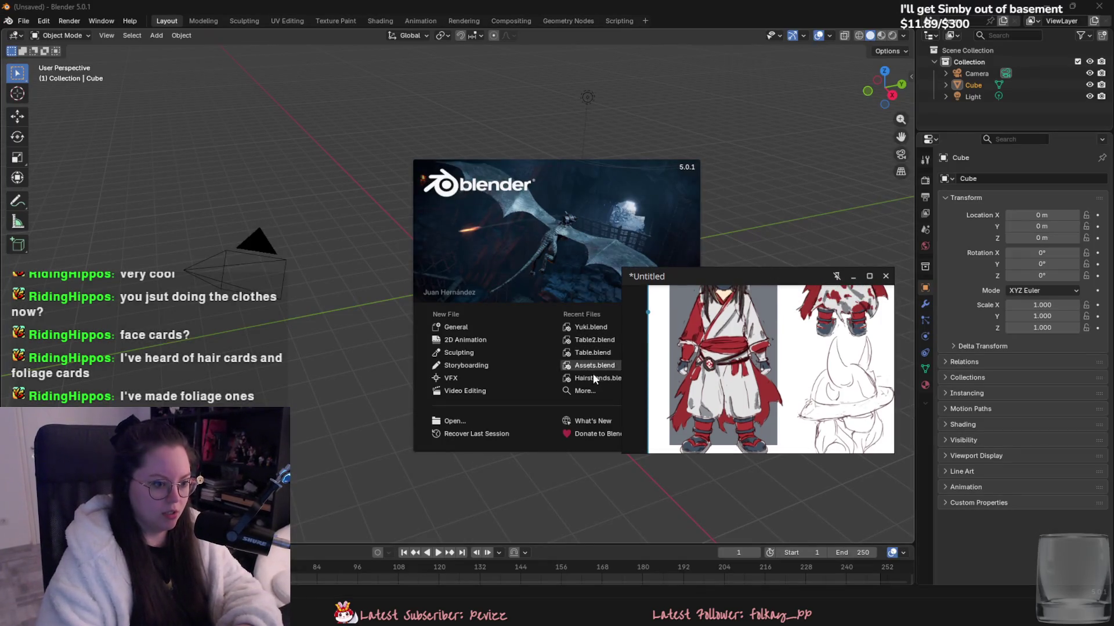
left_click(595, 379)
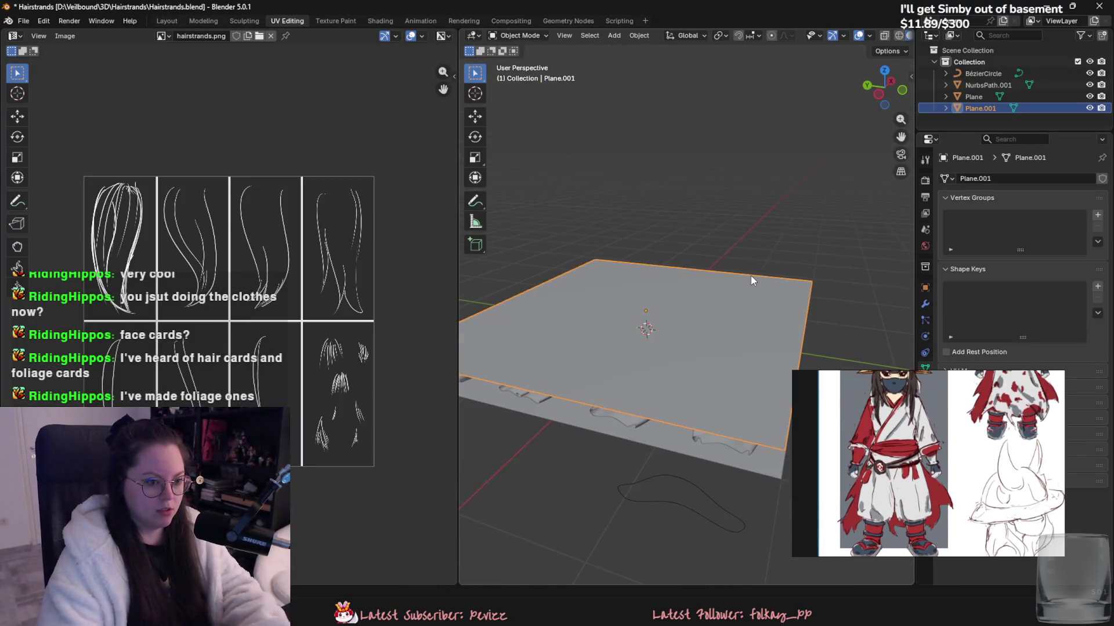
- Hide Plane.001 and inspect the NurbsPath.001 strand cards and the Plane's mesh in Edit Mode
key("h")
middle_click_drag(781, 289, 592, 324)
left_click(538, 281)
middle_click_drag(538, 281, 610, 284)
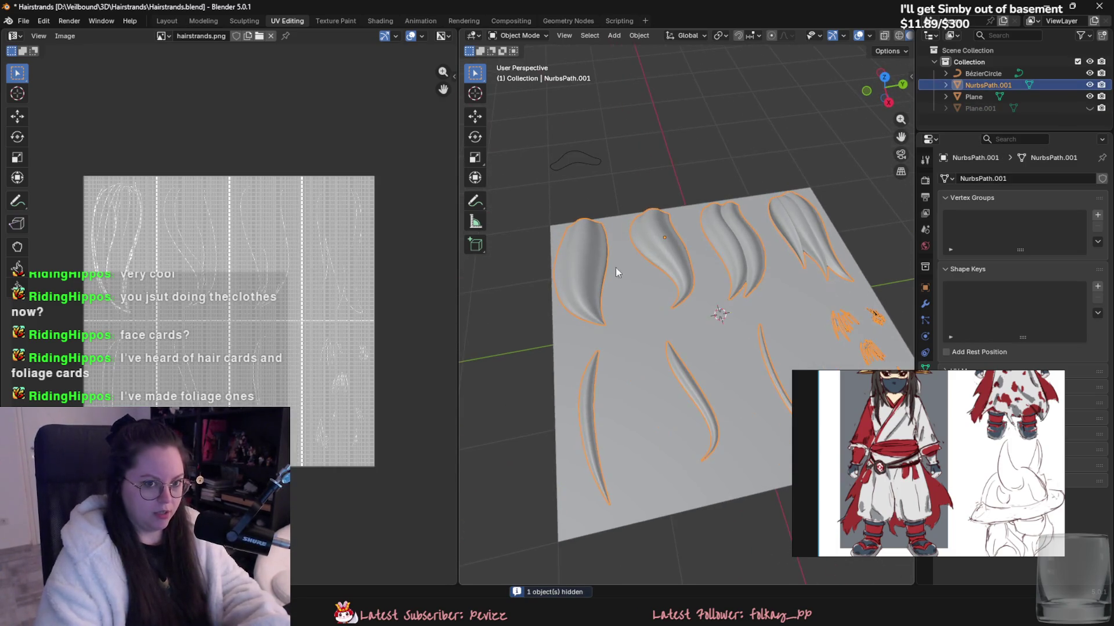
left_click(621, 338)
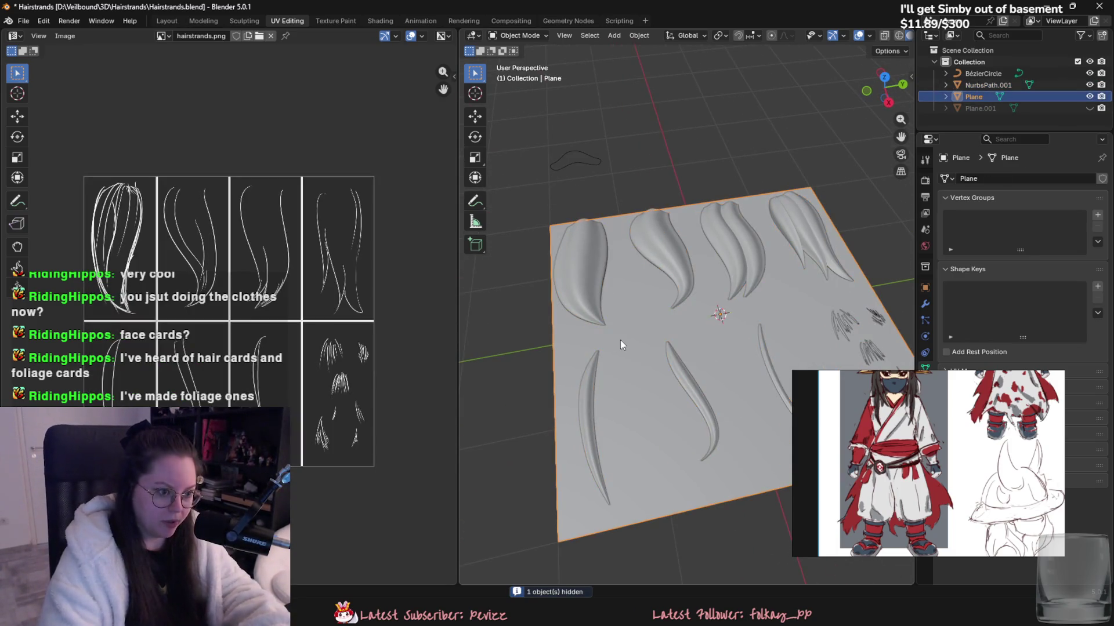
middle_click_drag(593, 337, 557, 325)
key("Tab")
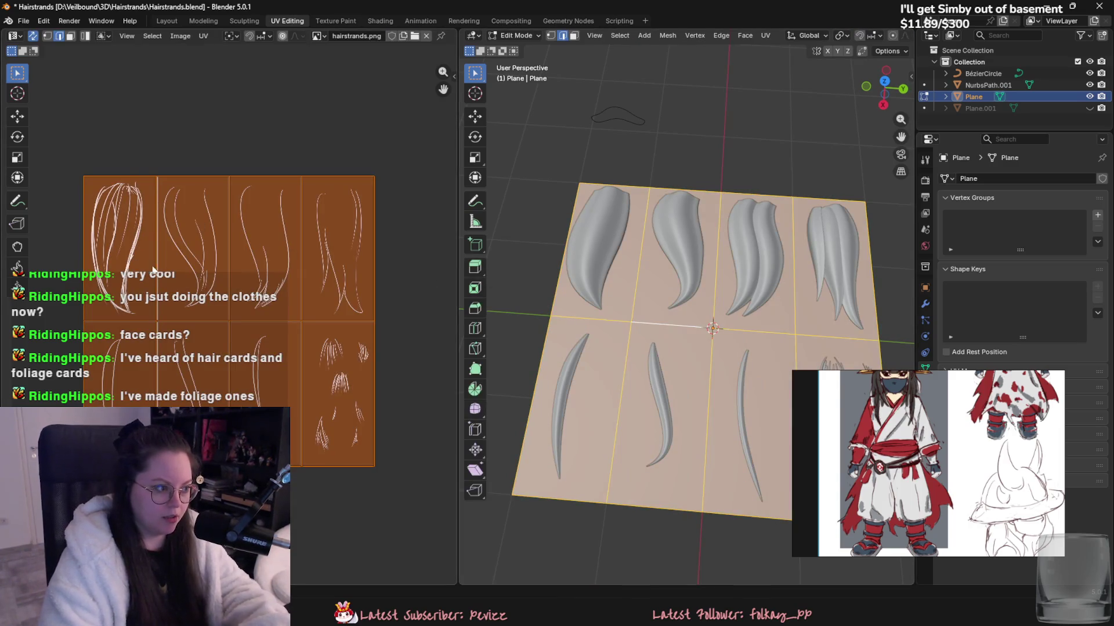
key("Tab")
- View the strand shapes and Plane from above, then return to the Yuki file in Object Mode
middle_click_drag(700, 322, 720, 303)
left_click(599, 272)
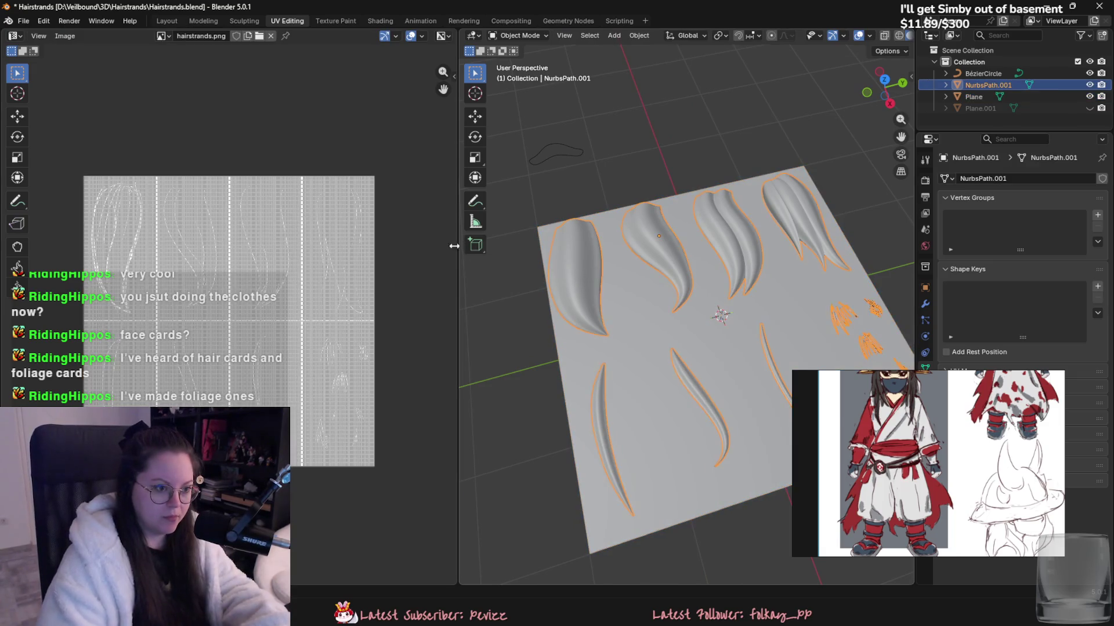
left_click(653, 325)
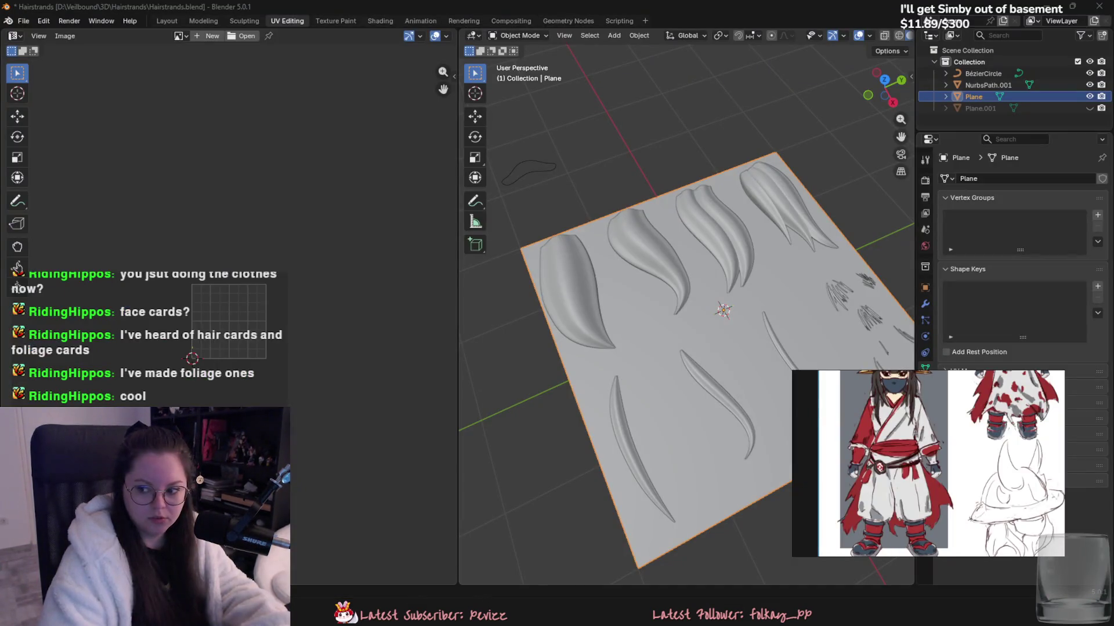
mouse_move(597, 342)
middle_mouse_down()
mouse_move(735, 326)
mouse_move(677, 275)
middle_mouse_up()
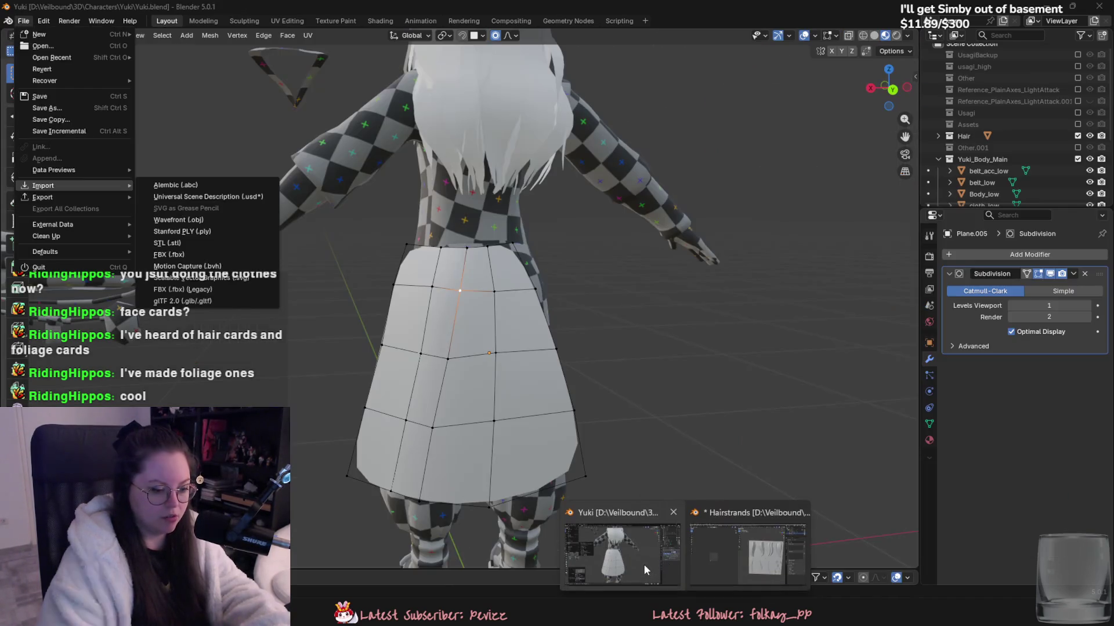
left_click(644, 565)
key("Tab")
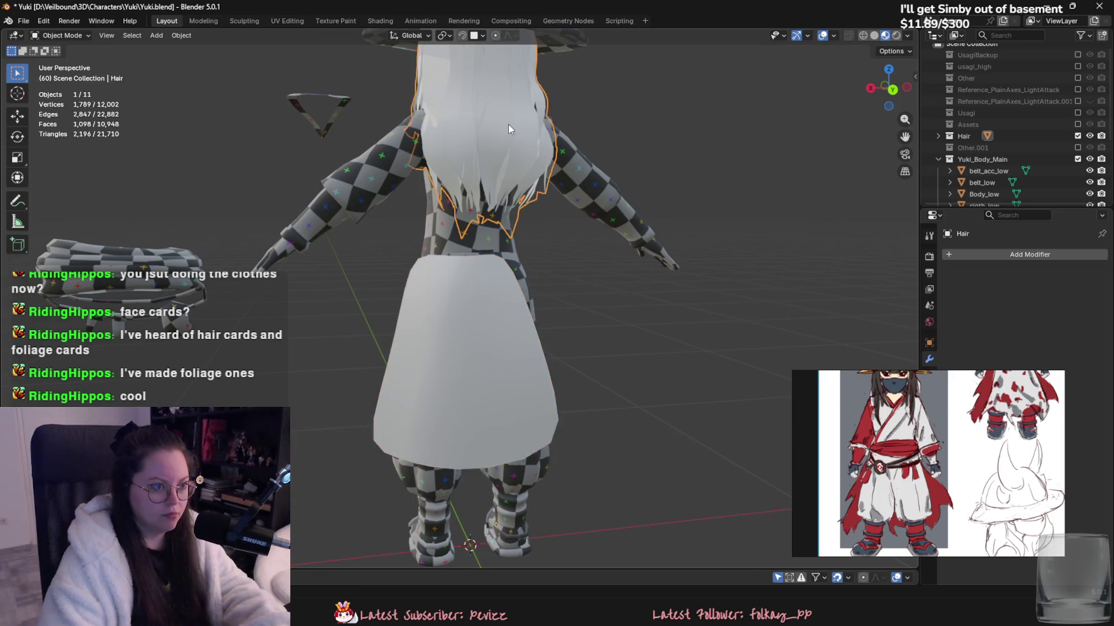
- Frame the Hair object and load Hairstrands_low_Material_BaseColor.1001.png in the UV Editing workspace
left_click(508, 125)
key("KP_Decimal")
left_click(286, 20)
left_click(316, 36)
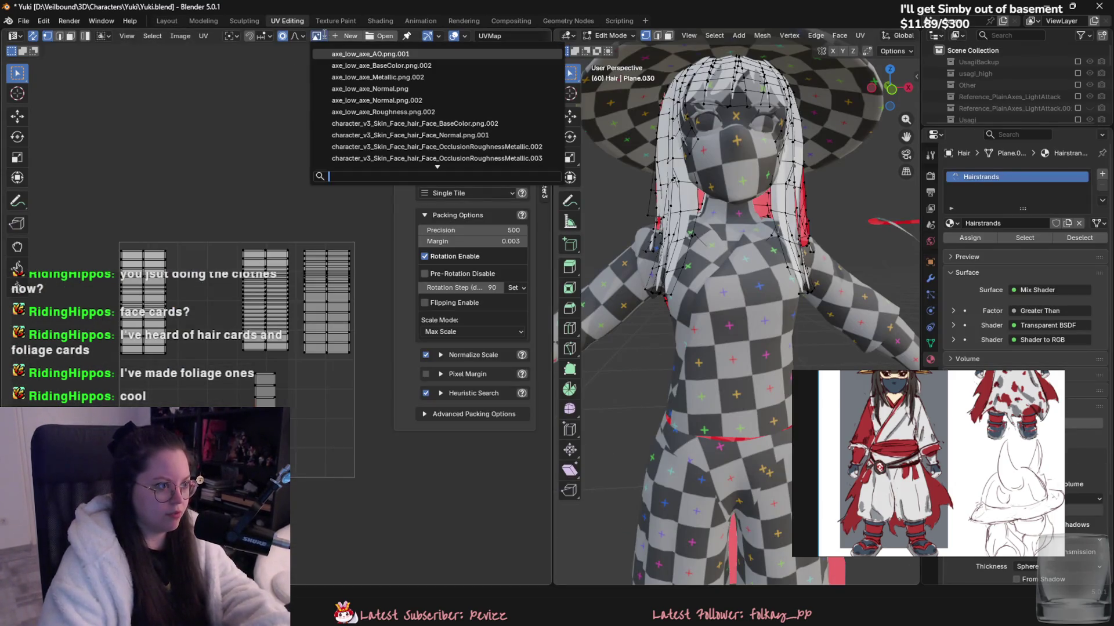
scroll(378, 168, "up", 5)
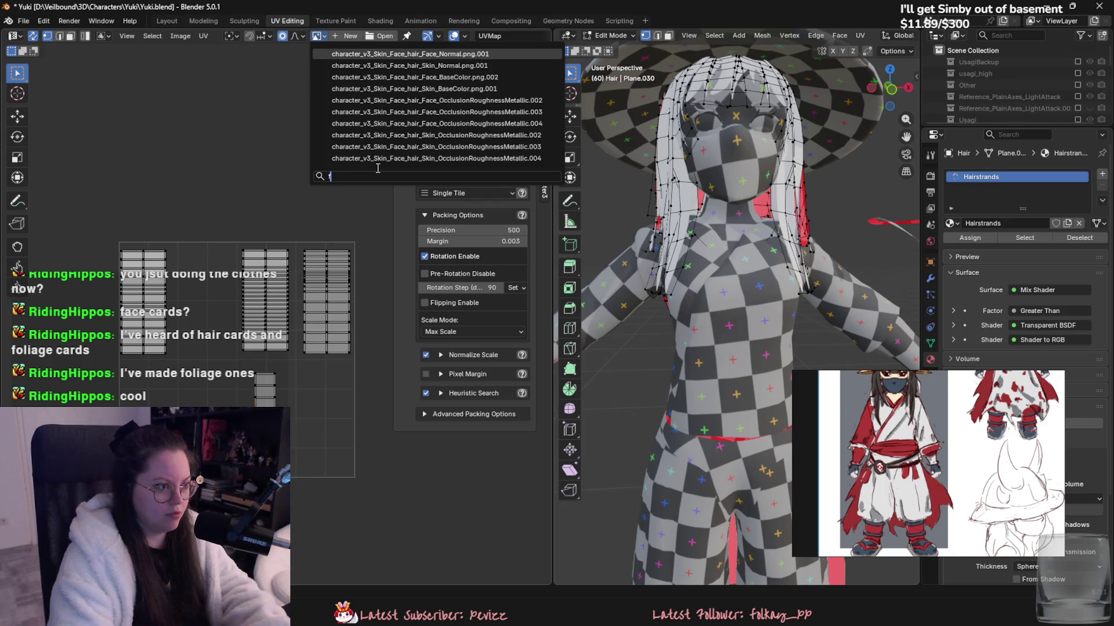
type("hair")
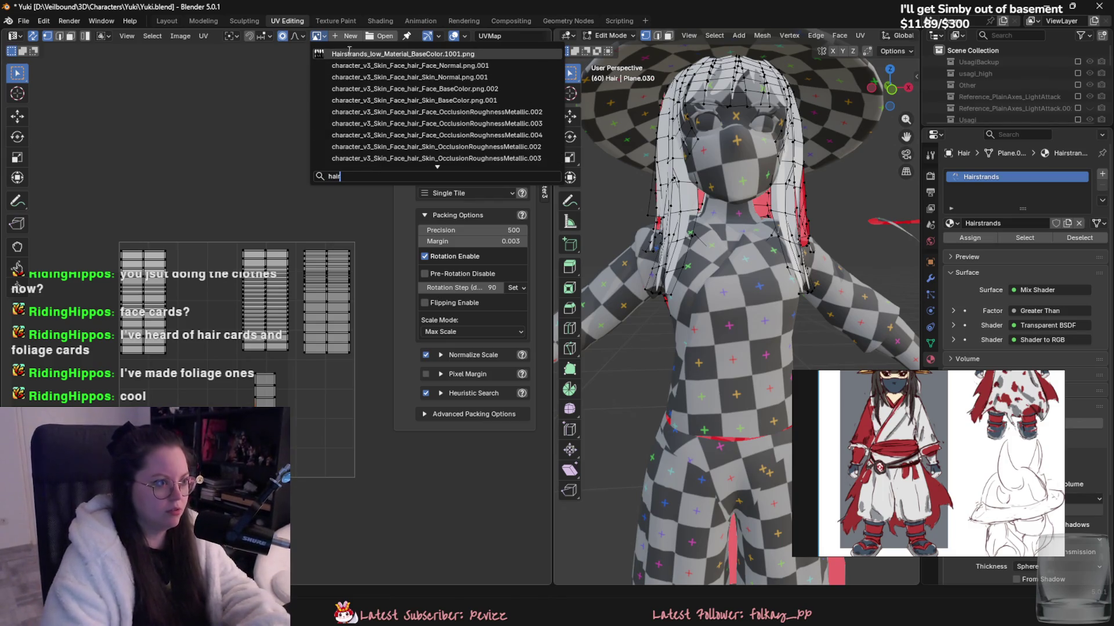
key("Return")
- Check the top_low and Hair objects, then return to Layout with a front view of the character
key("Tab")
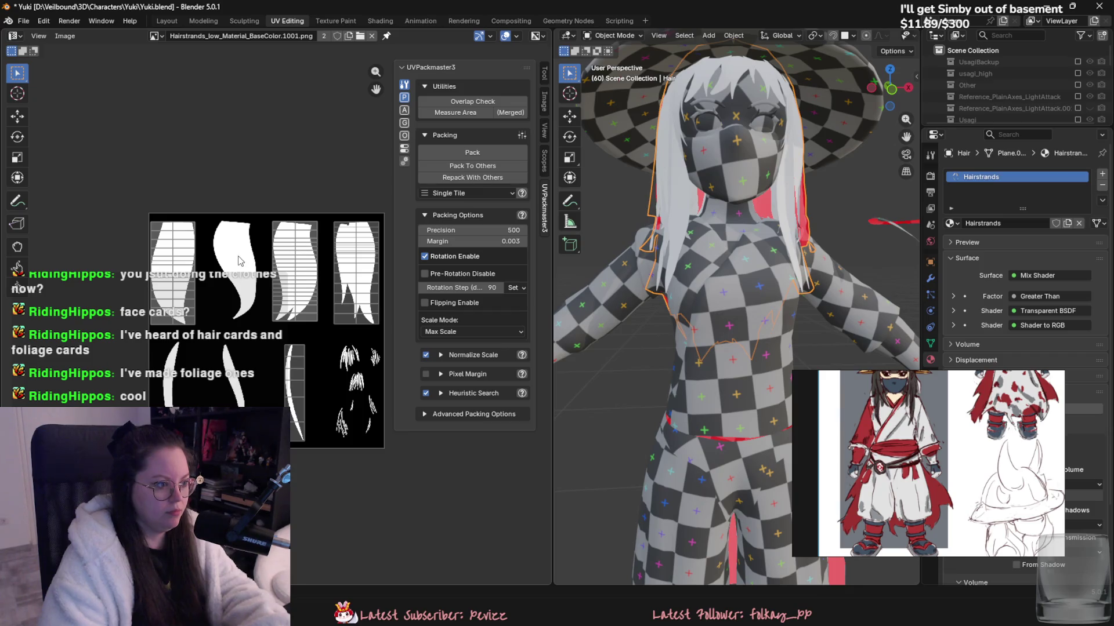
scroll(350, 161, "up", 2)
left_click(702, 327)
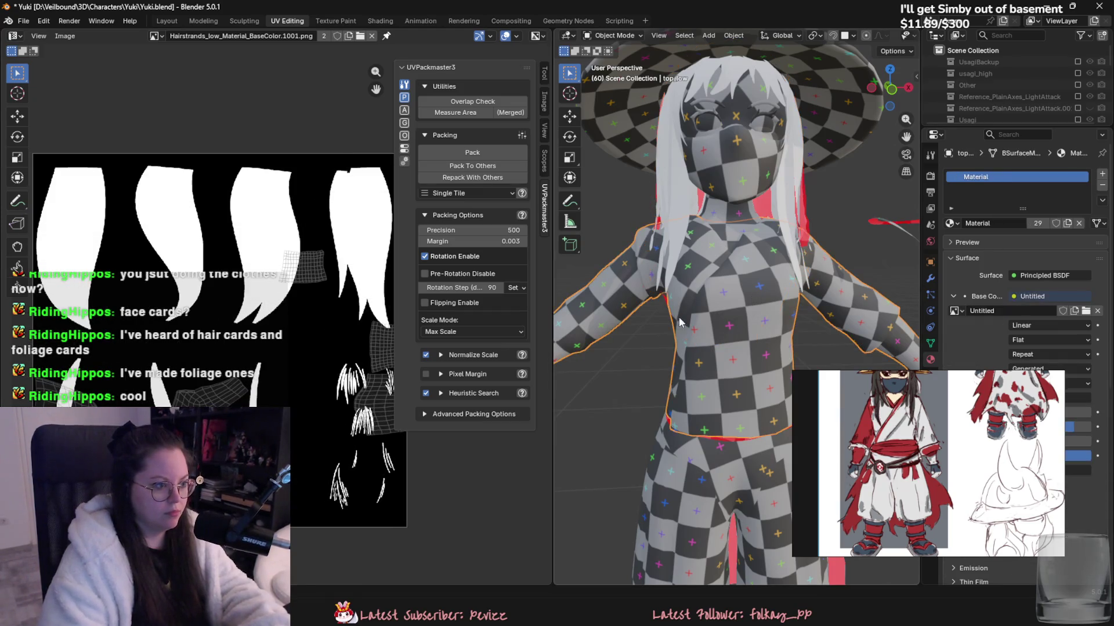
scroll(179, 225, "down", 2)
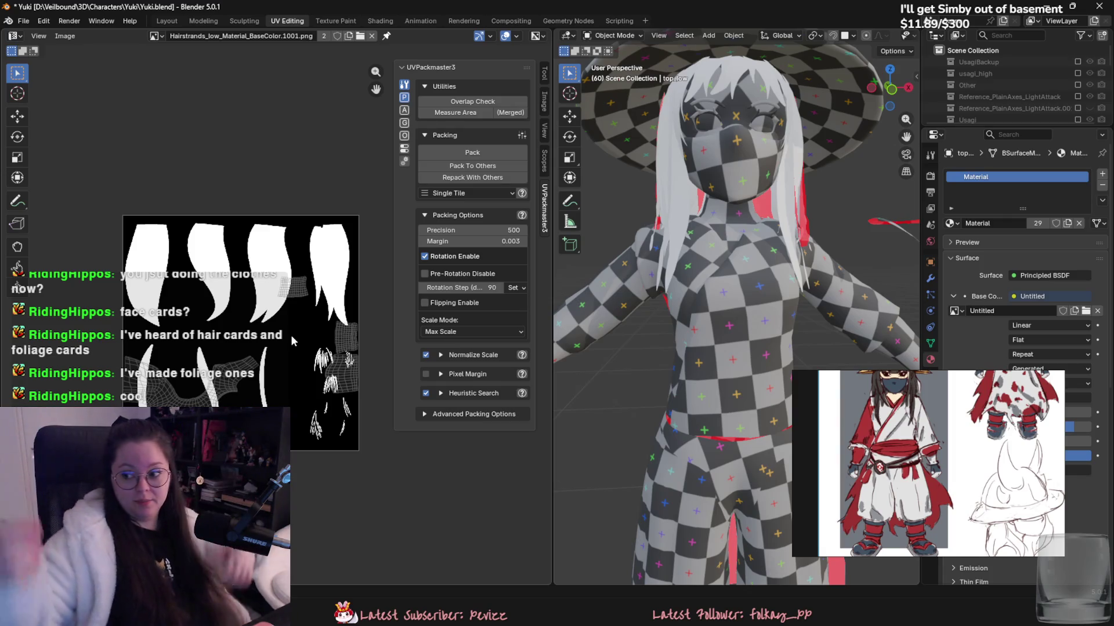
left_click(291, 336)
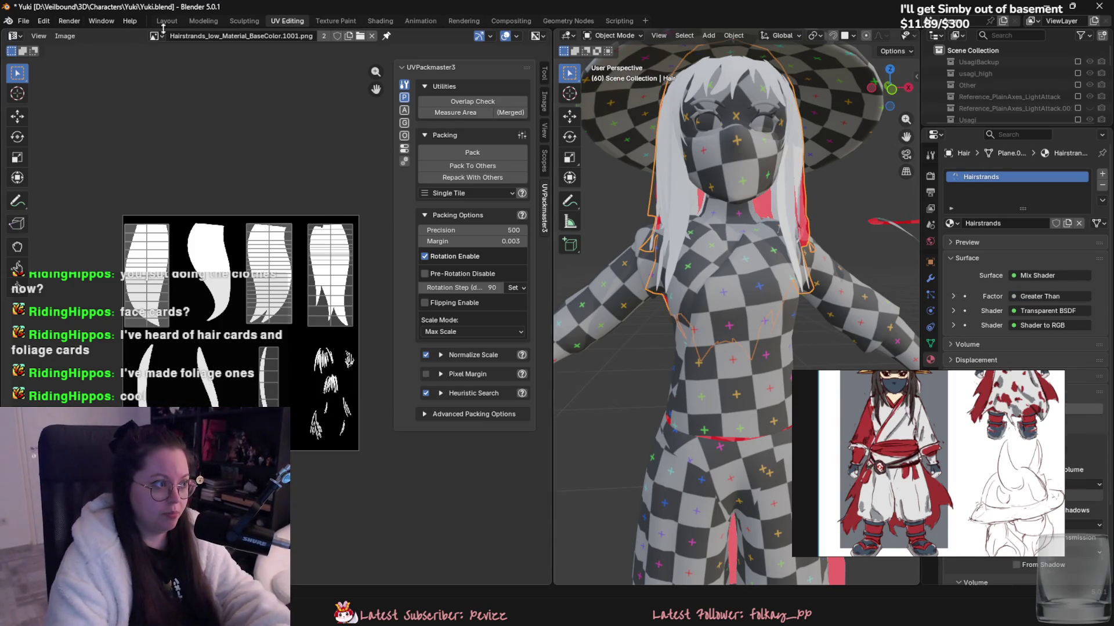
left_click(165, 21)
middle_click_drag(424, 260, 674, 253)
mouse_move(75, 136)
middle_mouse_down()
mouse_move(574, 246)
mouse_move(691, 258)
mouse_move(581, 266)
mouse_move(548, 326)
mouse_move(734, 335)
middle_mouse_up()
key("Tab")
key("Tab")
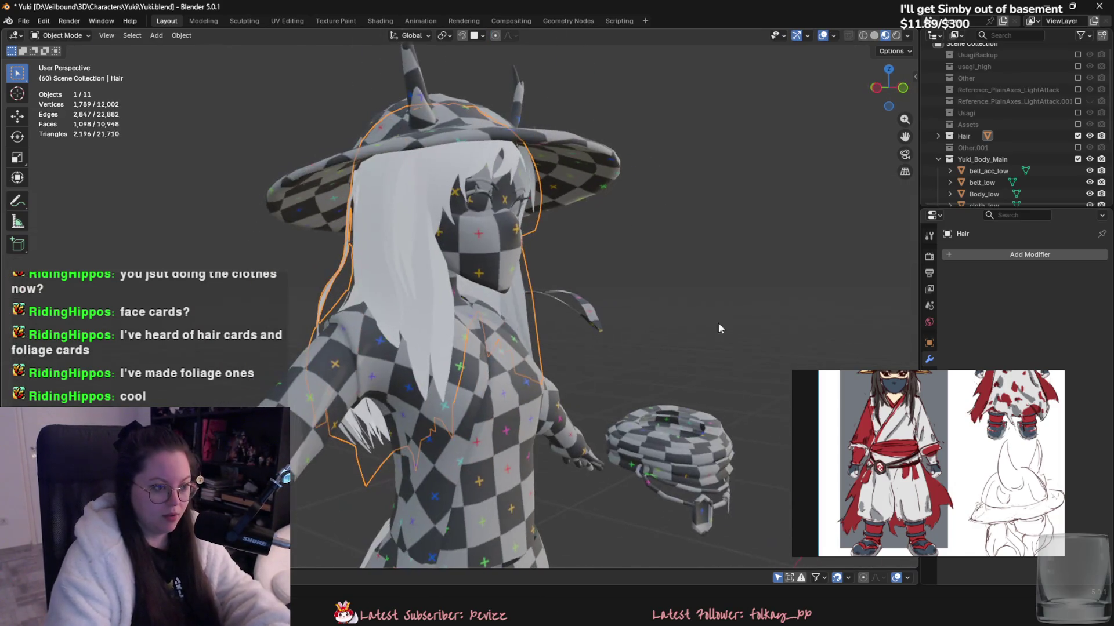
middle_click_drag(463, 213, 415, 236)
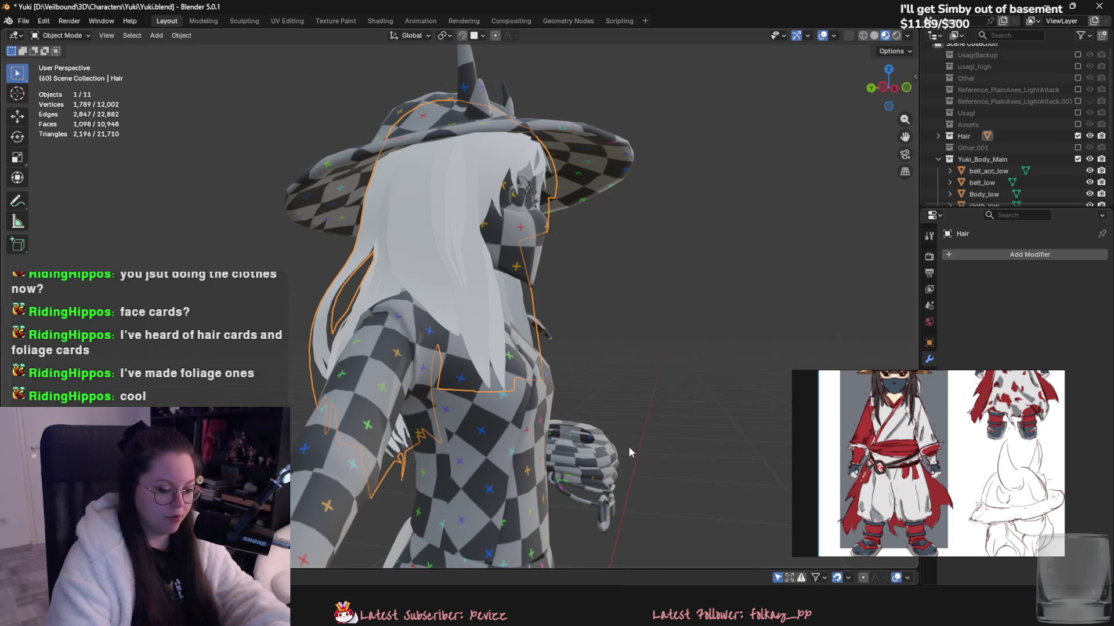
middle_click_drag(583, 421, 593, 326)
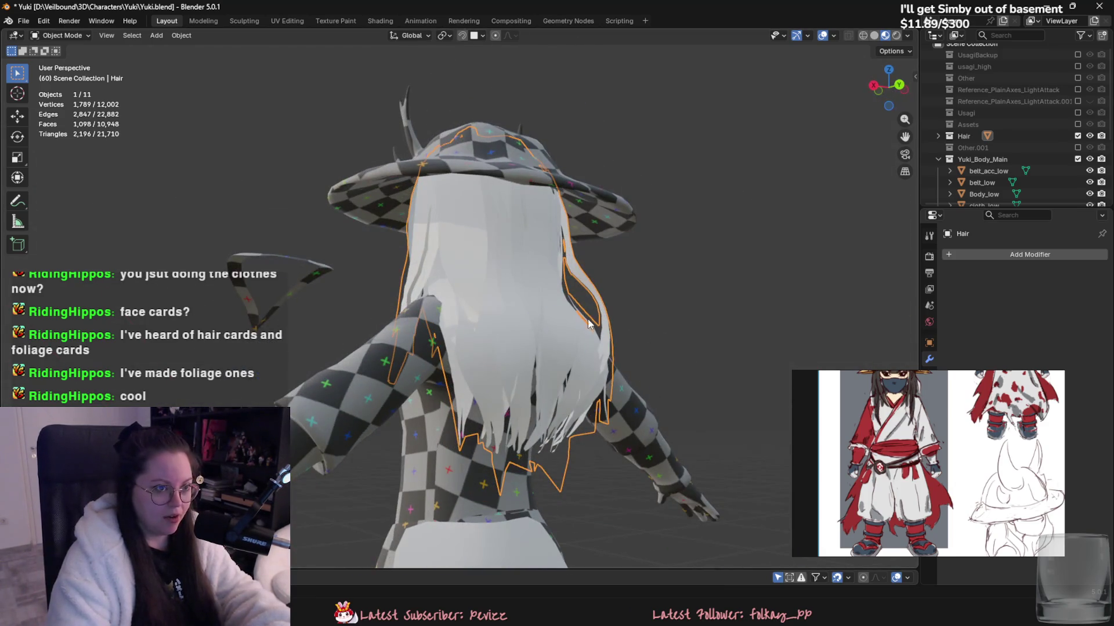
middle_click_drag(506, 289, 726, 267)
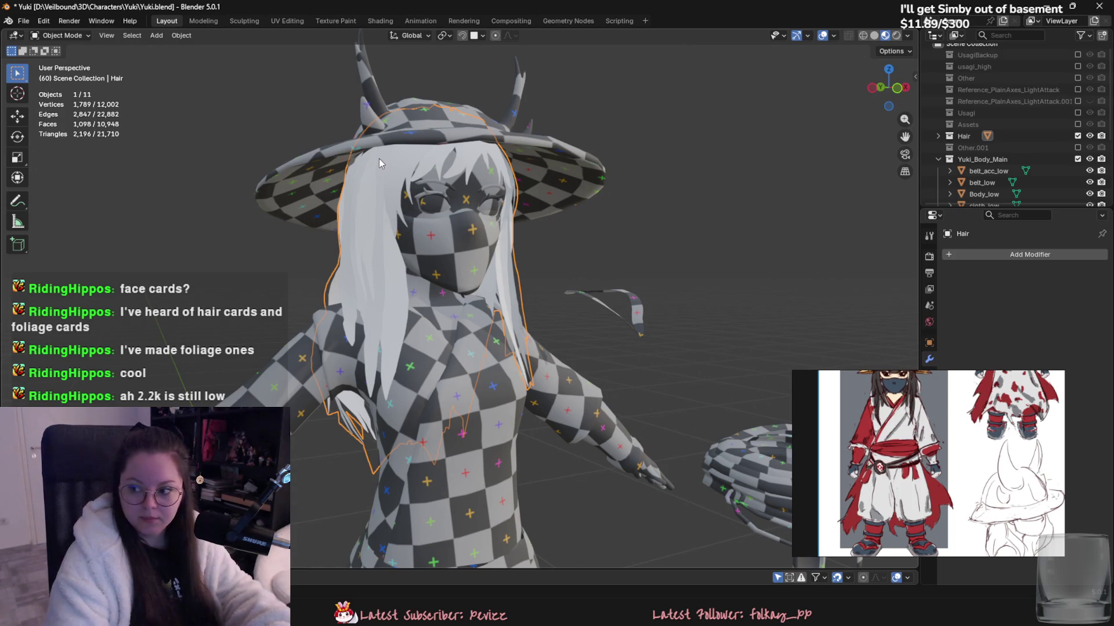
mouse_move(439, 260)
middle_mouse_down()
mouse_move(609, 264)
mouse_move(593, 212)
mouse_move(469, 273)
middle_mouse_up()
key("Tab")
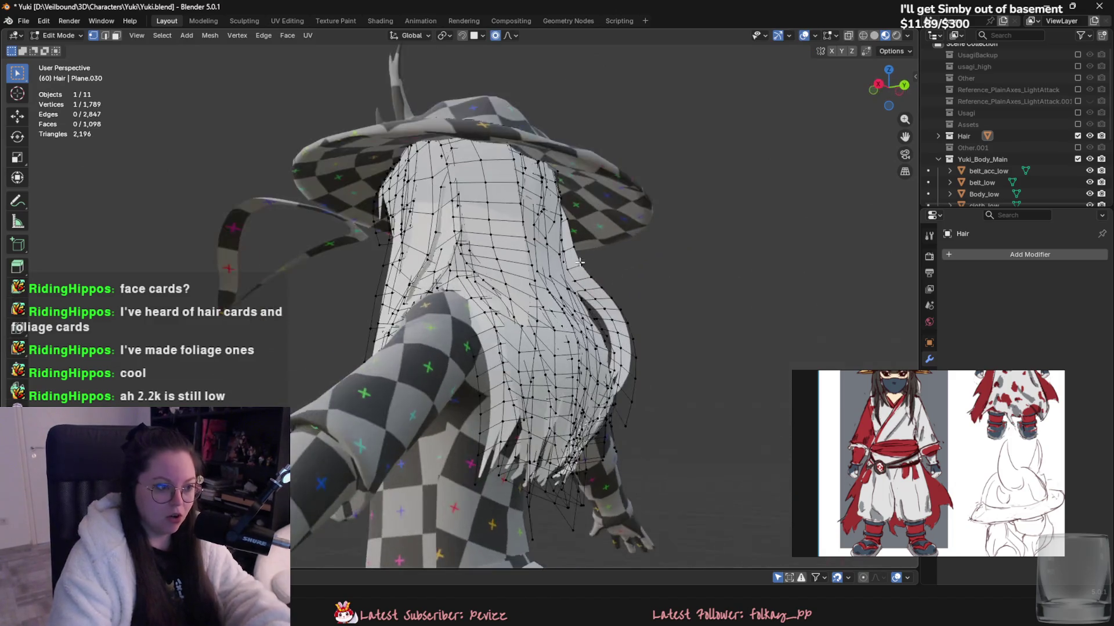
left_click(469, 268)
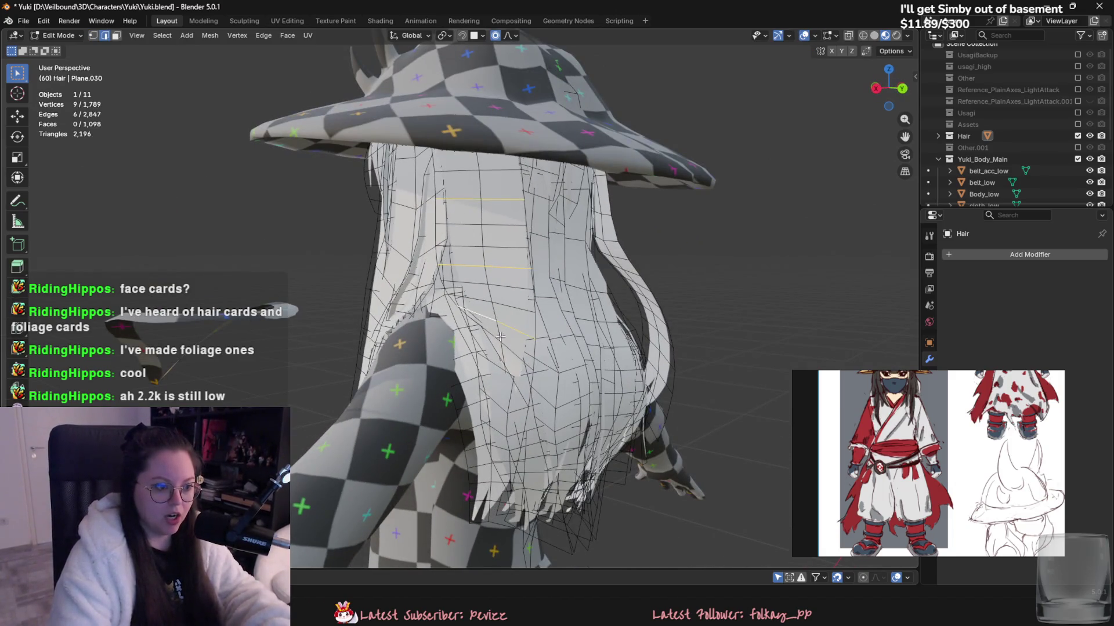
middle_click_drag(493, 331, 443, 343)
middle_click_drag(501, 318, 541, 350)
key("Tab")
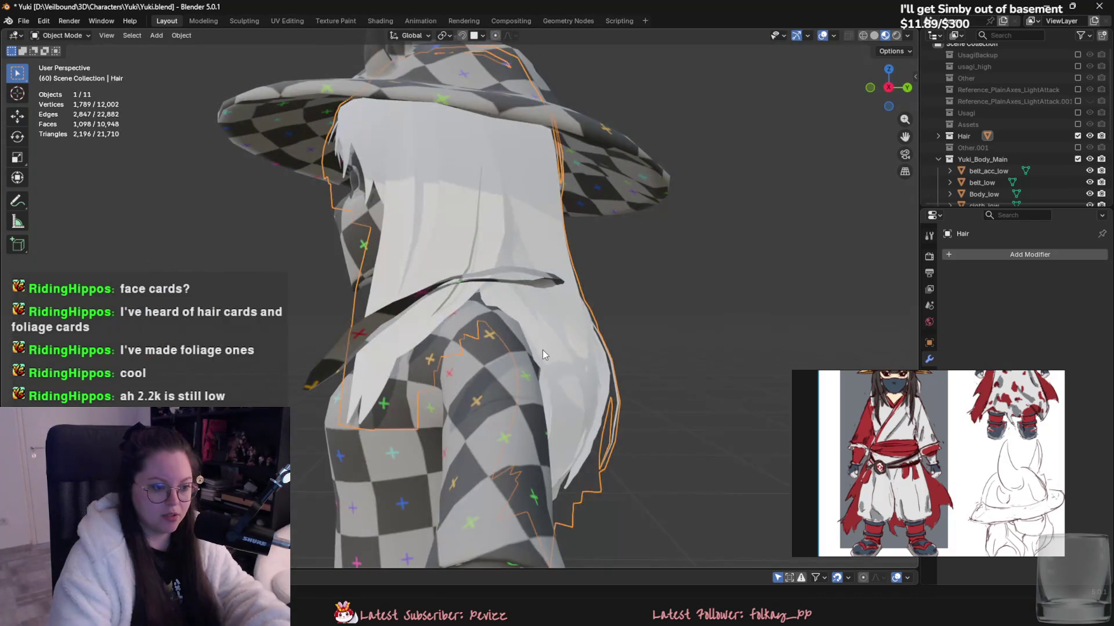
middle_click_drag(461, 298, 627, 336)
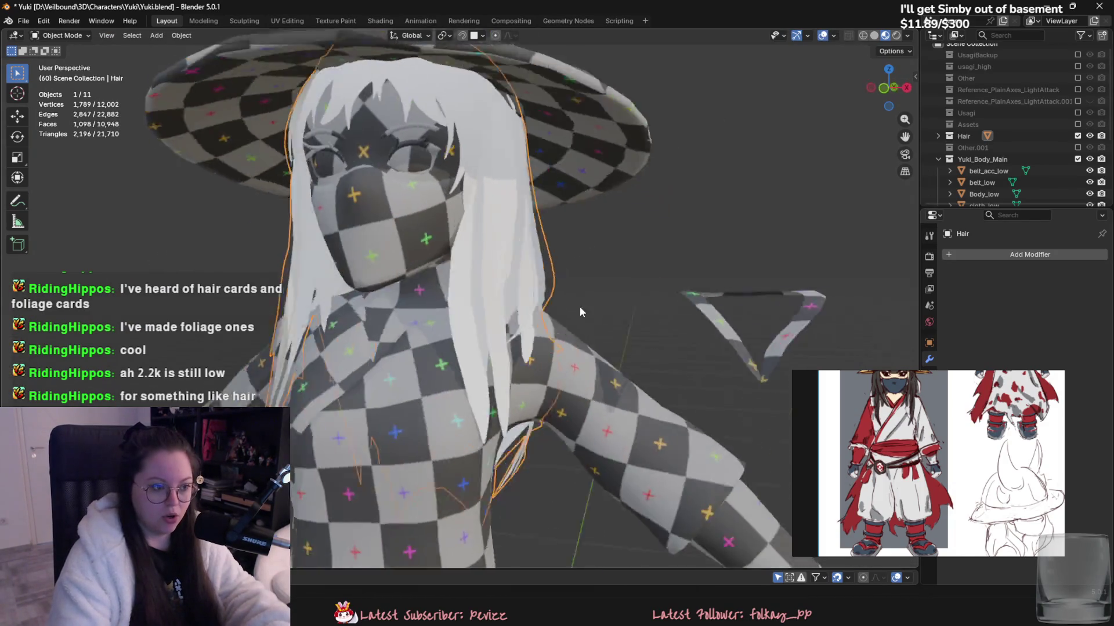
left_click(527, 169, "shift")
key("h")
mouse_move(528, 168)
middle_mouse_down()
mouse_move(425, 419)
mouse_move(377, 252)
mouse_move(468, 267)
mouse_move(569, 364)
mouse_move(583, 313)
mouse_move(549, 291)
mouse_move(539, 371)
mouse_move(517, 277)
mouse_move(451, 359)
mouse_move(507, 396)
mouse_move(609, 332)
mouse_move(587, 378)
mouse_move(635, 374)
mouse_move(465, 308)
mouse_move(624, 351)
middle_mouse_up()
key("Tab")
key("Tab")
key("Tab")
scroll(425, 333, "down", 3)
key("Tab")
key("alt+h")
key("g")
key("y")
right_click(637, 374)
left_click(465, 308)
scroll(479, 312, "up", 3)
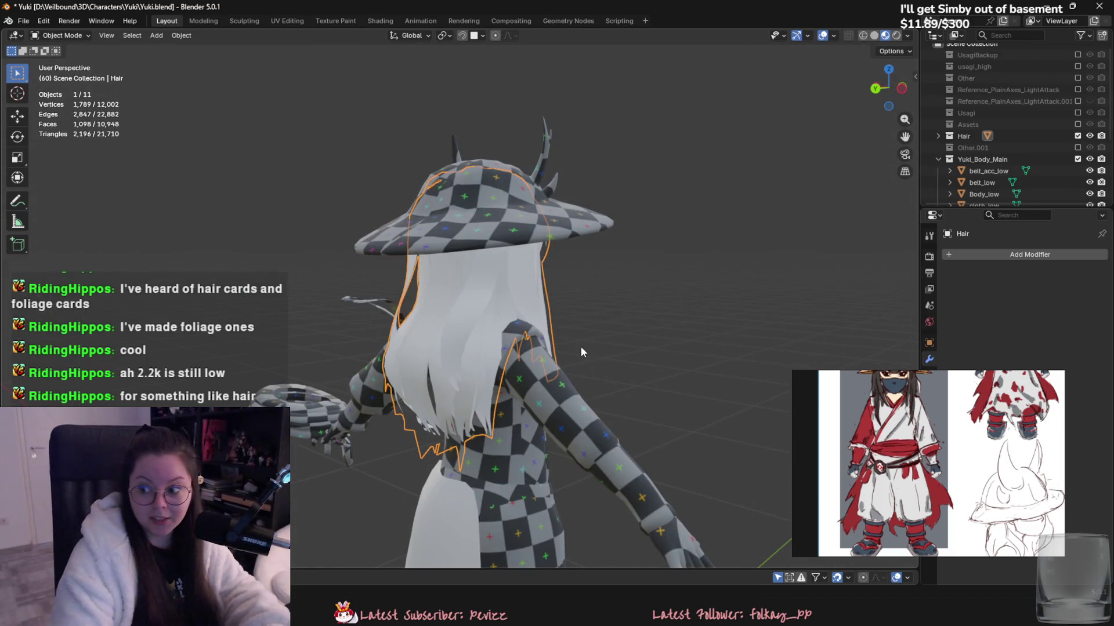
scroll(530, 326, "down", 3)
mouse_move(530, 327)
middle_mouse_down()
mouse_move(548, 427)
mouse_move(373, 265)
mouse_move(464, 530)
middle_mouse_up()
- Select all objects, then orbit around and select the white cloth panel Plane.005
key("a")
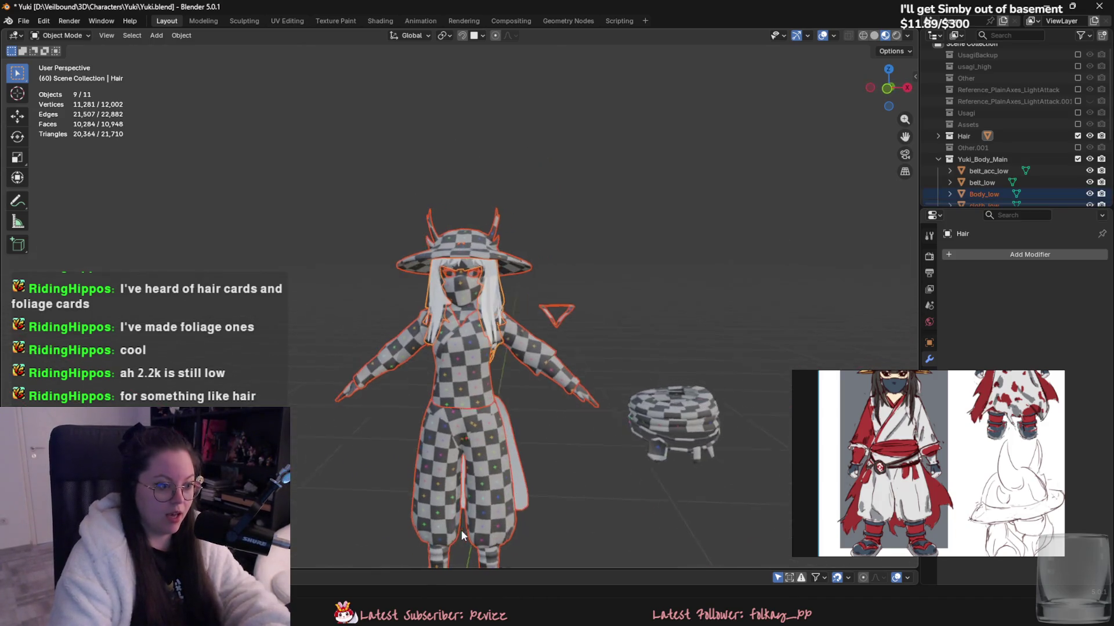
left_click_drag(292, 172, 637, 516)
mouse_move(637, 515)
middle_mouse_down()
mouse_move(527, 378)
mouse_move(701, 398)
mouse_move(415, 373)
middle_mouse_up()
scroll(415, 373, "up", 2)
scroll(431, 398, "up", 2)
scroll(423, 430, "down", 2)
middle_click_drag(440, 457, 609, 457)
left_click(464, 405)
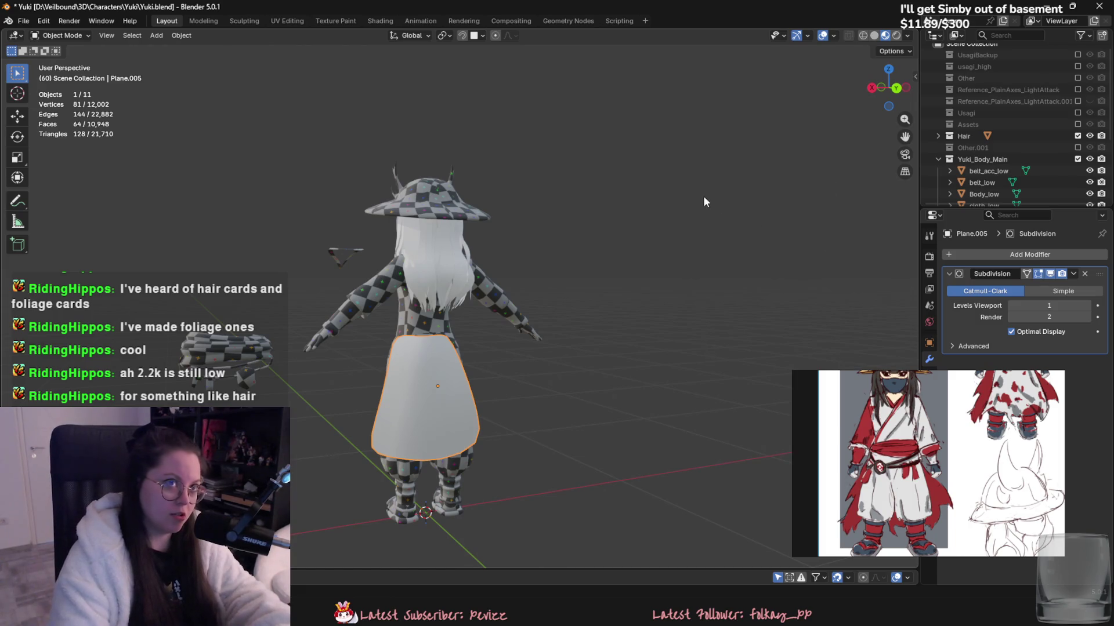
middle_click_drag(621, 166, 766, 287)
mouse_move(486, 319)
middle_mouse_down()
mouse_move(529, 379)
mouse_move(733, 273)
middle_mouse_up()
scroll(639, 294, "up", 3)
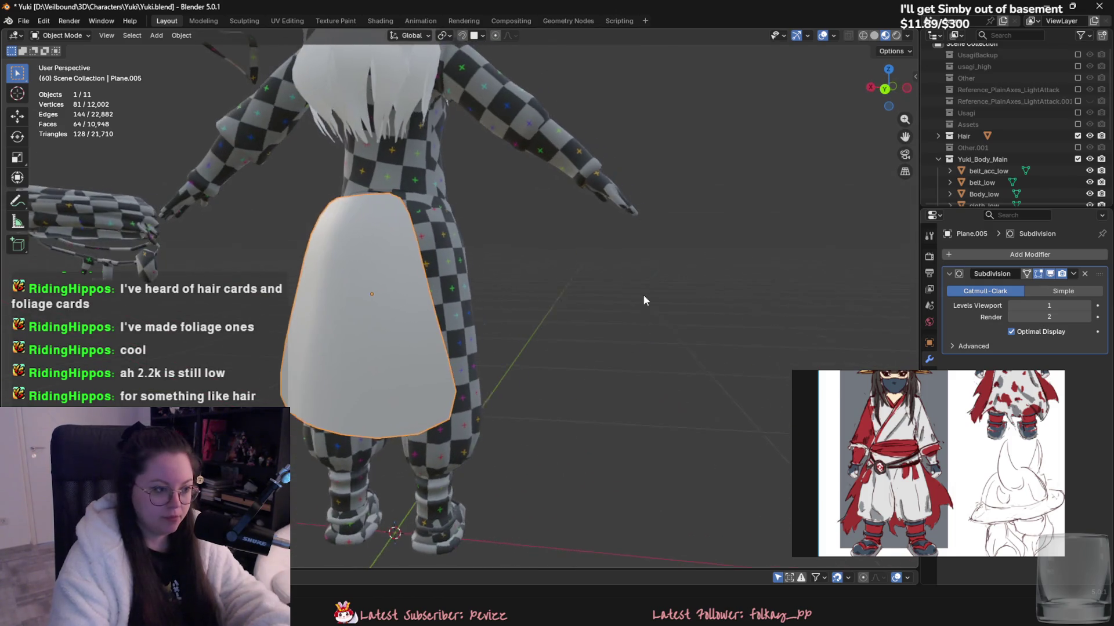
scroll(589, 321, "up", 3)
scroll(589, 316, "down", 2)
mouse_move(554, 312)
middle_mouse_down()
mouse_move(534, 352)
mouse_move(646, 297)
mouse_move(568, 400)
mouse_move(602, 366)
mouse_move(521, 347)
mouse_move(526, 315)
middle_mouse_up()
- Extrude the panel's edges to lengthen it and adjust vertices with proportional editing
key("Tab")
key("e")
left_click(522, 347)
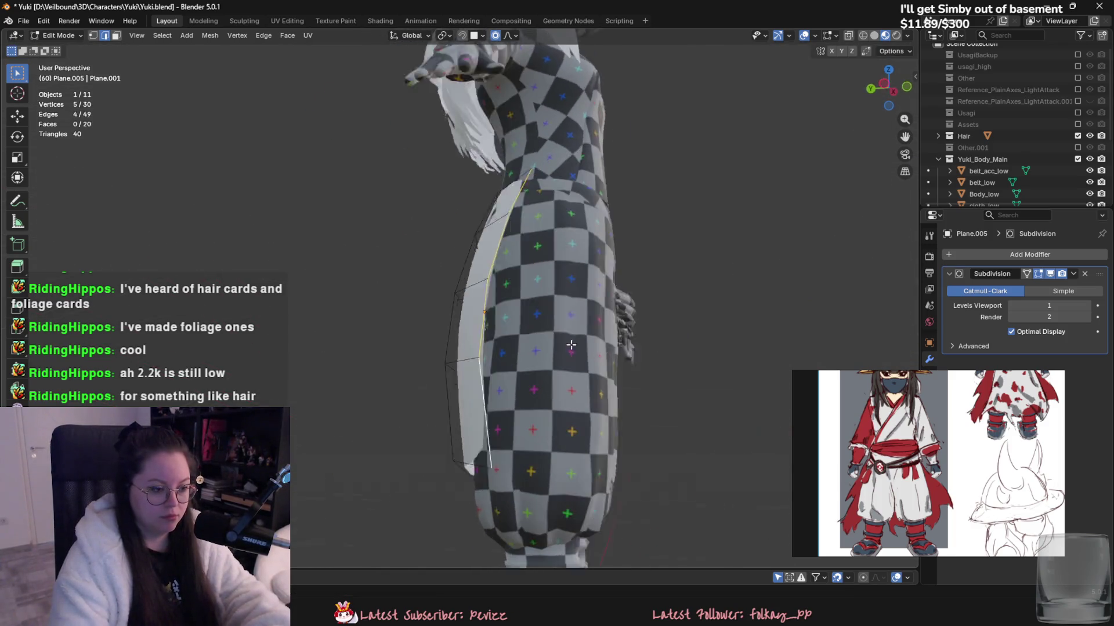
key("g")
middle_click_drag(514, 262, 506, 244)
left_click(511, 240)
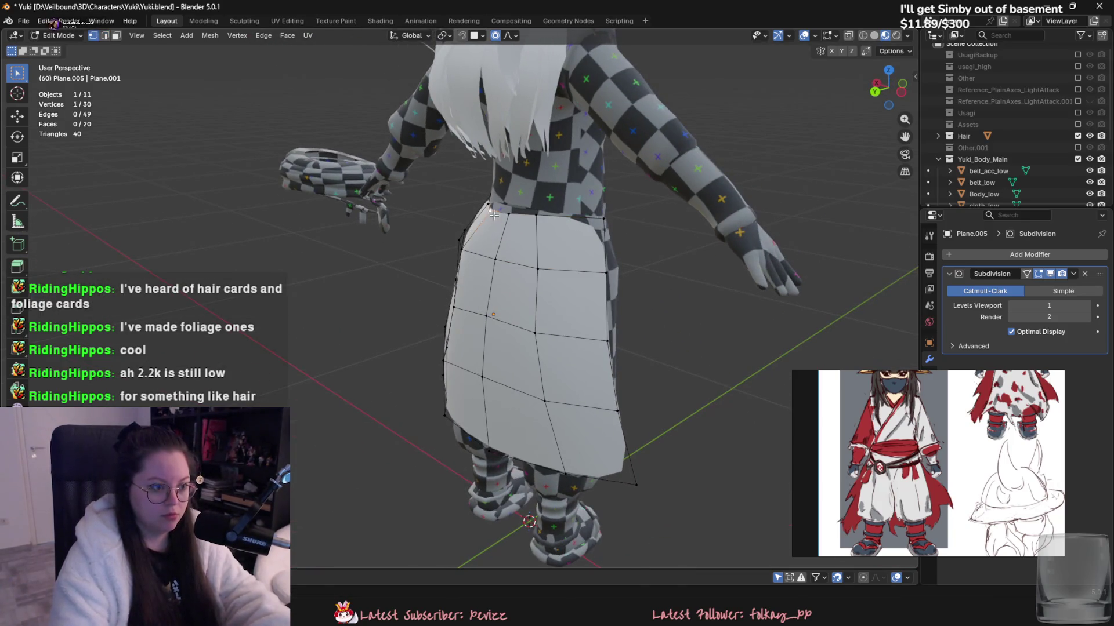
mouse_move(621, 311)
middle_mouse_down()
mouse_move(638, 337)
mouse_move(609, 239)
middle_mouse_up()
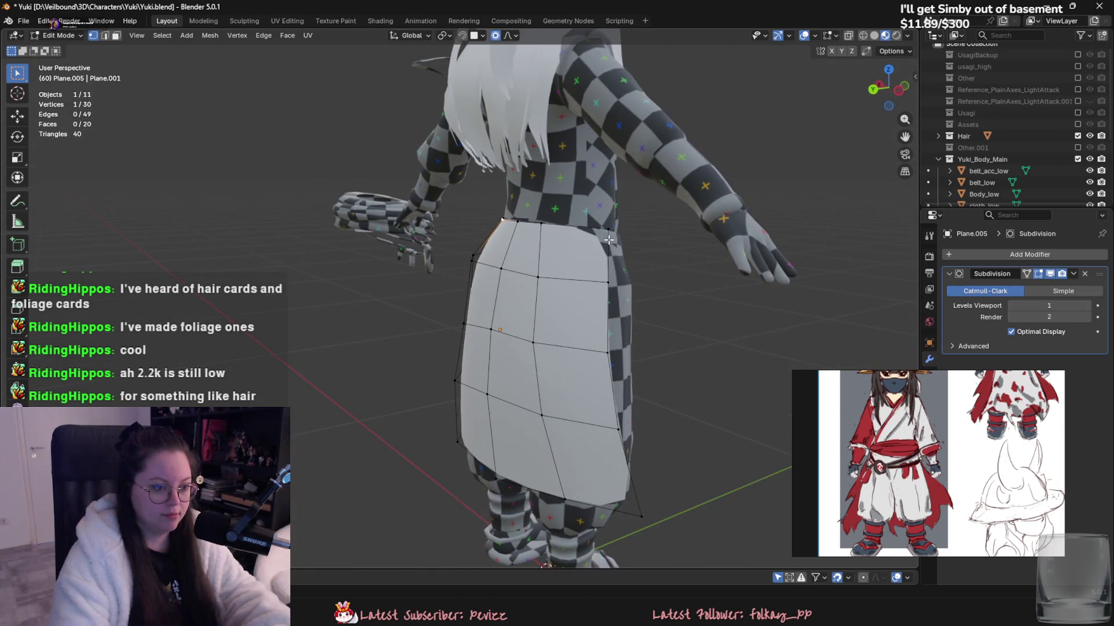
middle_click_drag(649, 477, 655, 464)
- Extrude the side edges into a new strip around the hip and reshape it proportionally
key("e")
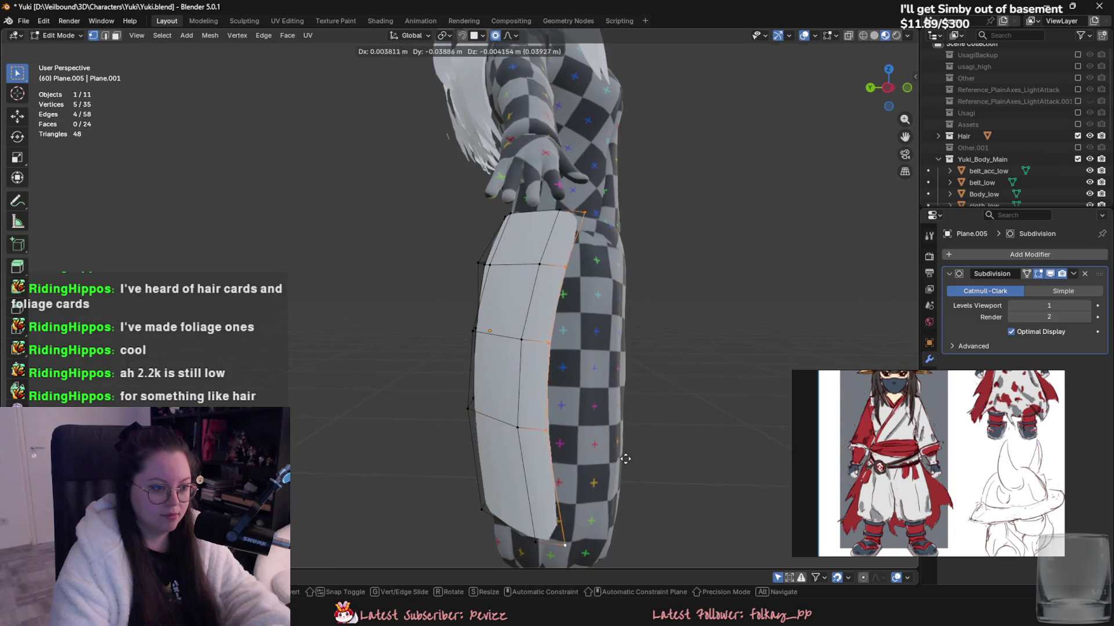
left_click(656, 461)
mouse_move(650, 458)
middle_mouse_down()
mouse_move(591, 449)
mouse_move(422, 336)
mouse_move(358, 237)
middle_mouse_up()
key("g")
left_click(606, 449)
left_click_drag(357, 238, 464, 479)
right_click(446, 555)
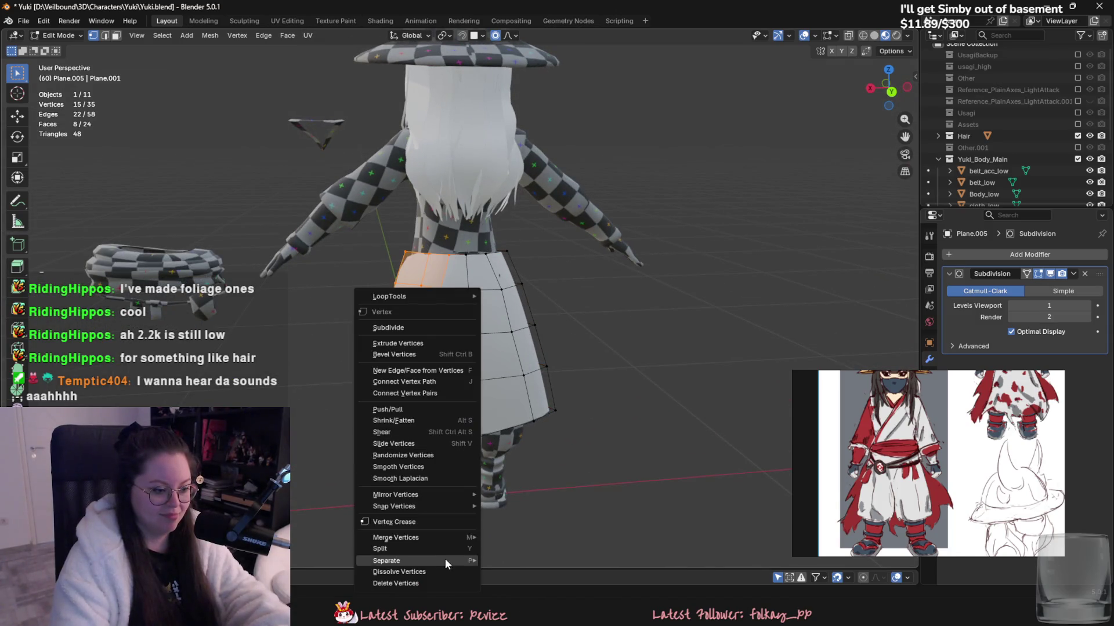
- Delete half the skirt and add a Mirror modifier with Clipping enabled
left_click(438, 574)
key("a")
left_click(994, 254)
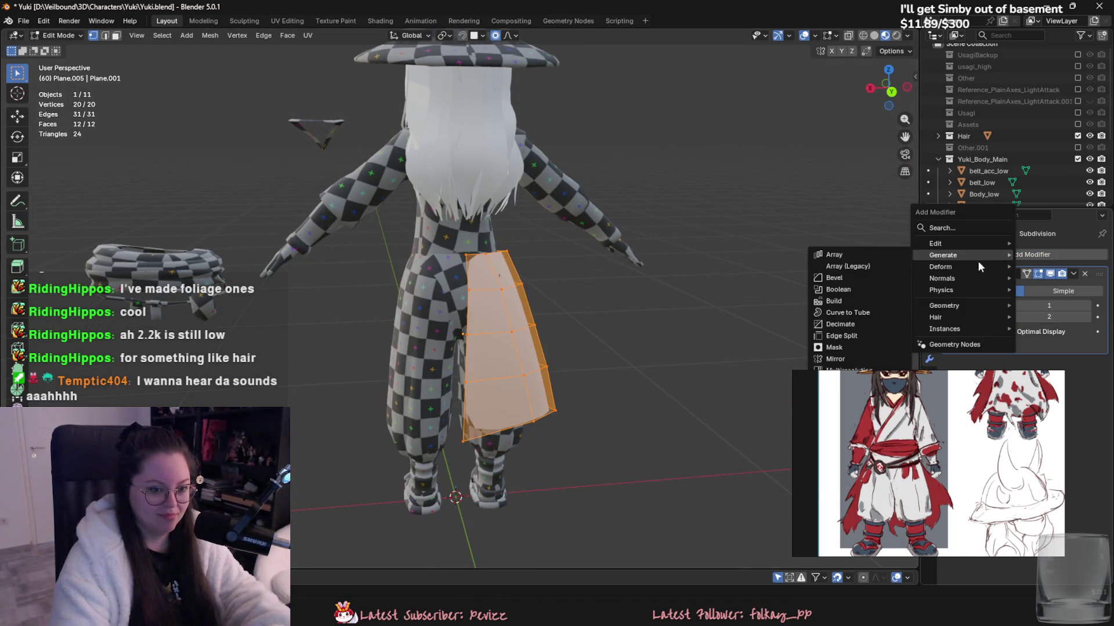
left_click(847, 359)
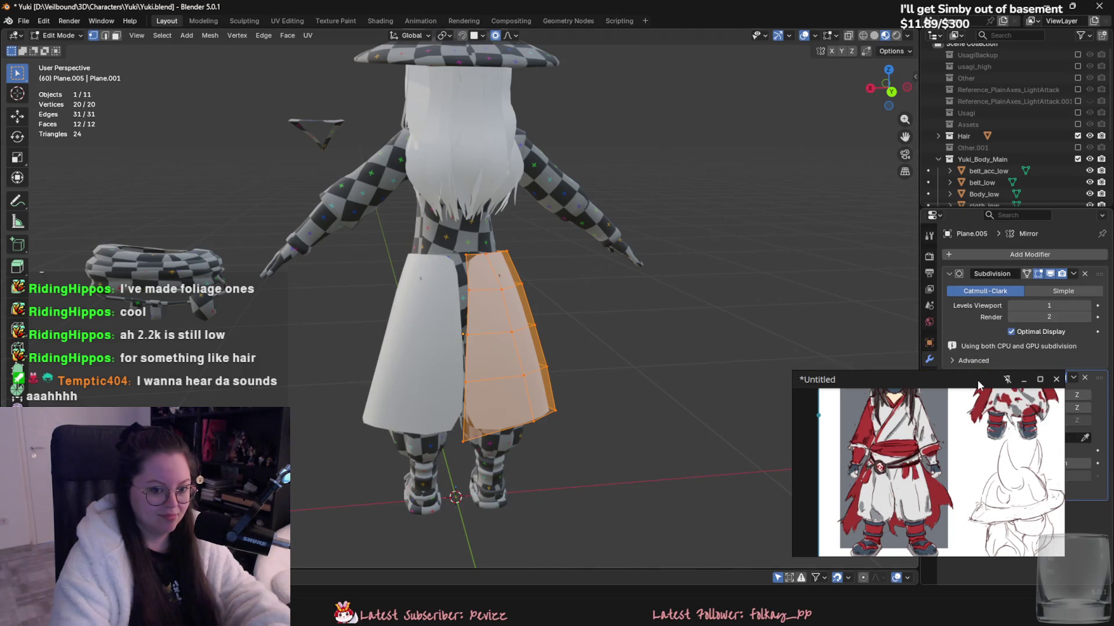
left_click(1024, 380)
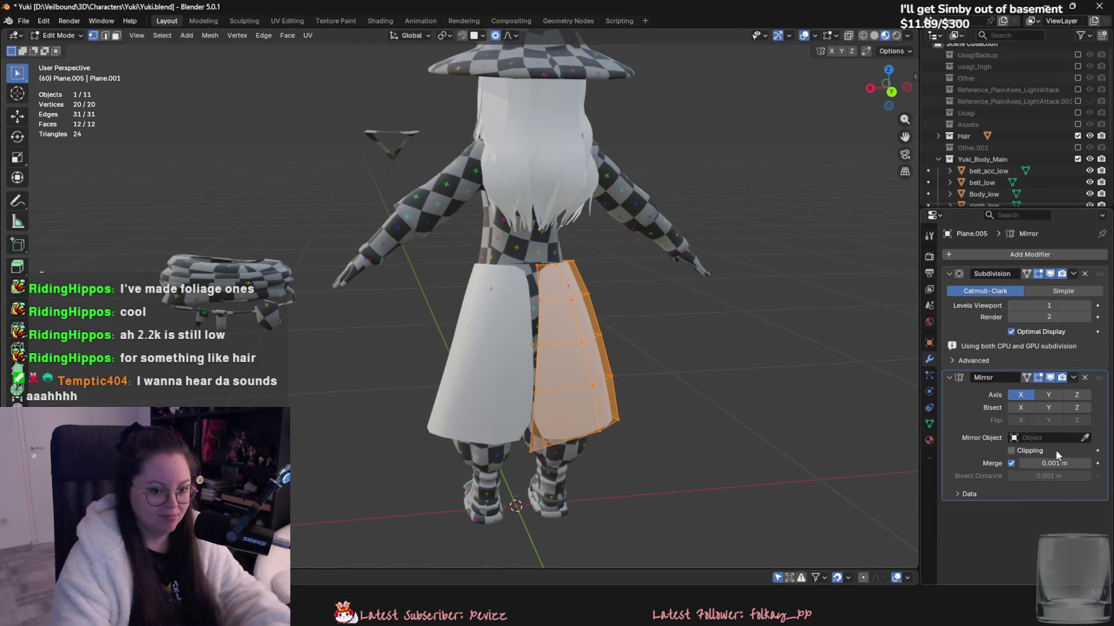
left_click(1057, 451)
scroll(723, 392, "up", 1)
- Shift the centre seam edge along X and move Mirror above the Subdivision modifier
key("2")
left_click(551, 265)
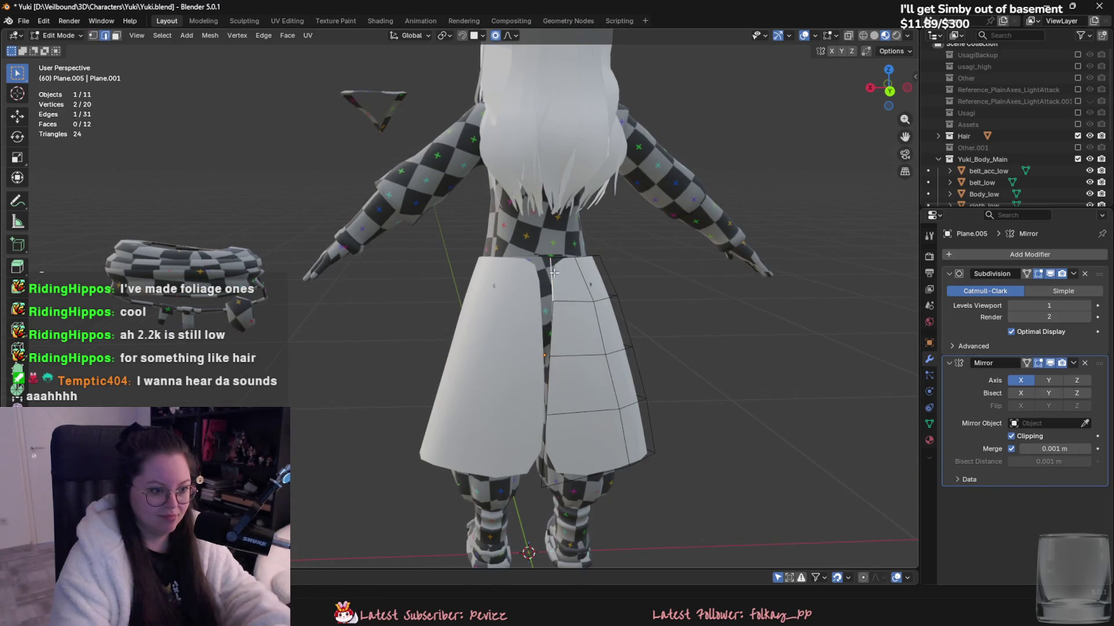
key("g")
key("x")
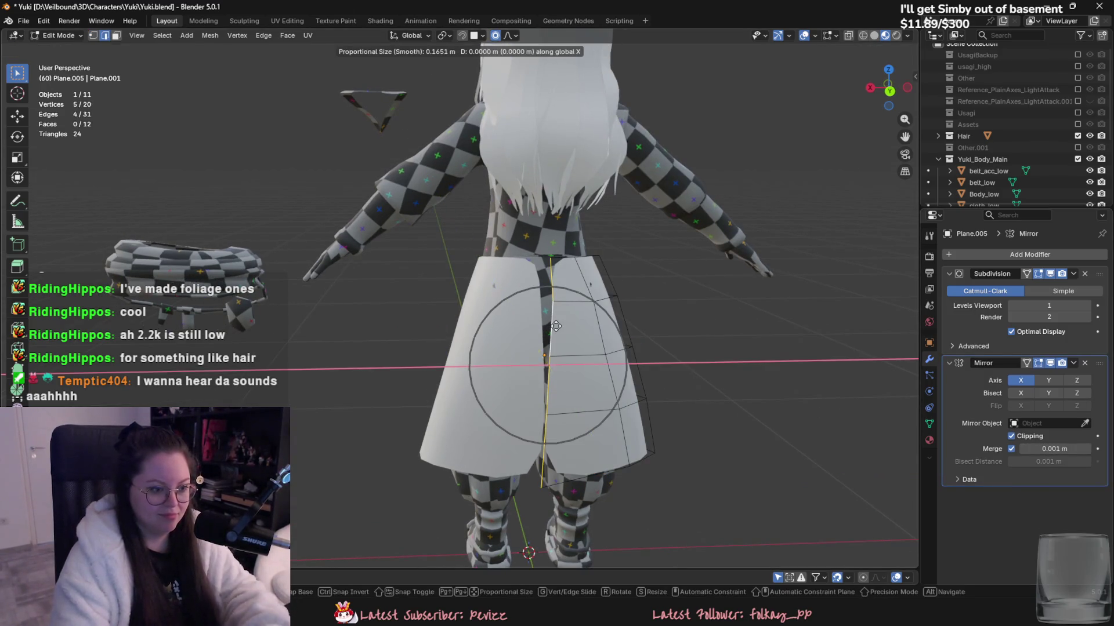
left_click(546, 329)
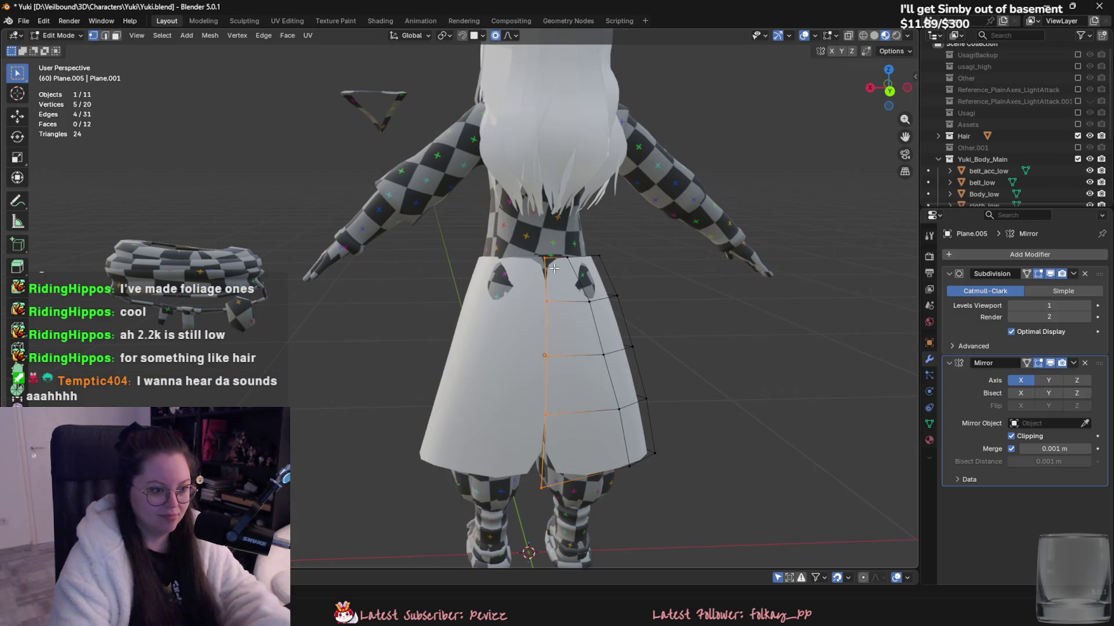
scroll(557, 325, "up", 2)
key("1")
left_click(566, 264)
left_click_drag(1099, 363, 1099, 274)
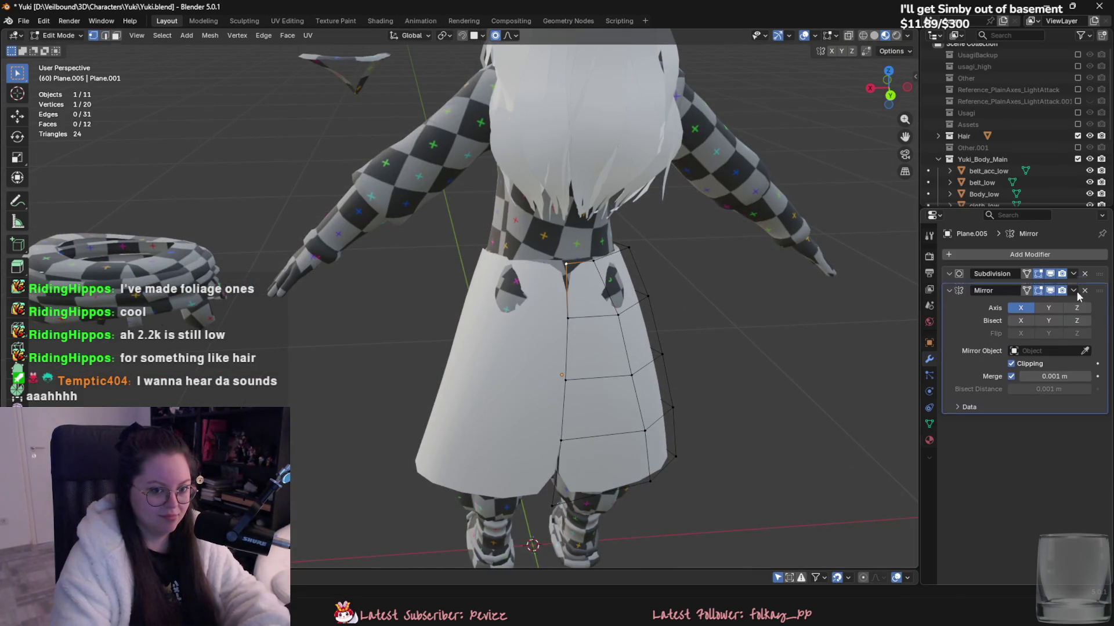
mouse_move(704, 348)
middle_mouse_down()
mouse_move(568, 419)
mouse_move(615, 400)
mouse_move(507, 324)
mouse_move(408, 386)
mouse_move(400, 371)
middle_mouse_up()
key("Tab")
key("Tab")
- Reshape the waist by moving and scaling its vertices with proportional falloff
key("g")
left_click(624, 403)
key("s")
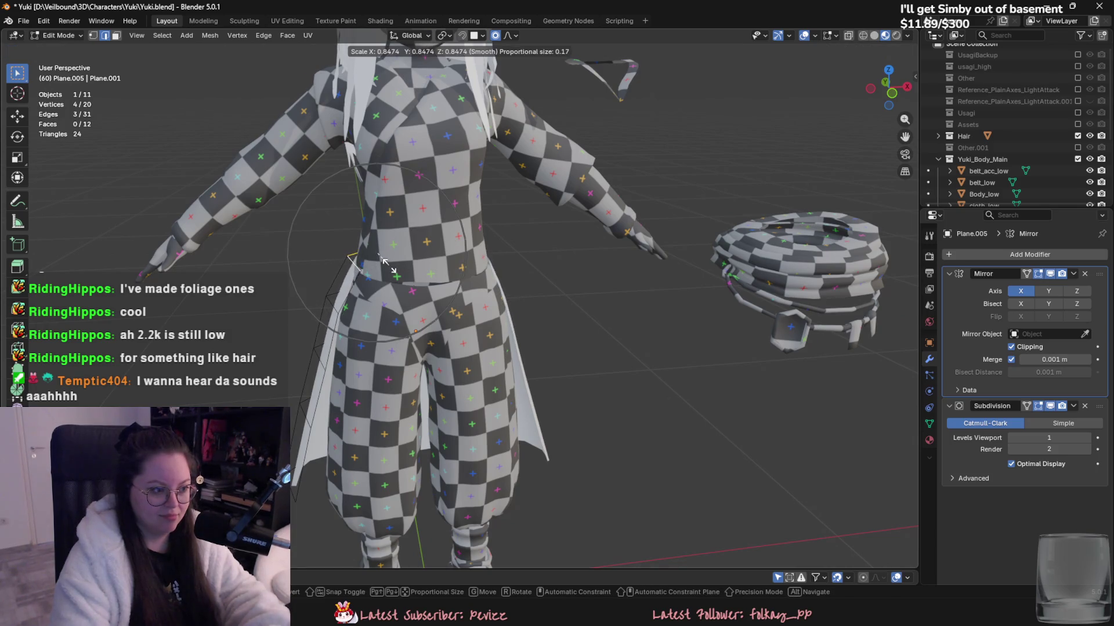
left_click(382, 262)
mouse_move(383, 262)
middle_mouse_down()
mouse_move(513, 355)
mouse_move(606, 317)
middle_mouse_up()
- Cut a centred vertical edge loop into the back of the skirt and leave Edit Mode
left_click(513, 355)
mouse_move(505, 296)
middle_mouse_down()
mouse_move(551, 319)
mouse_move(432, 274)
mouse_move(461, 399)
mouse_move(442, 393)
middle_mouse_up()
key("ctrl+r")
left_click(554, 322)
right_click(554, 321)
left_click(432, 274)
key("Tab")
scroll(555, 430, "down", 3)
mouse_move(555, 431)
middle_mouse_down()
mouse_move(713, 423)
mouse_move(634, 381)
mouse_move(507, 388)
mouse_move(455, 415)
middle_mouse_up()
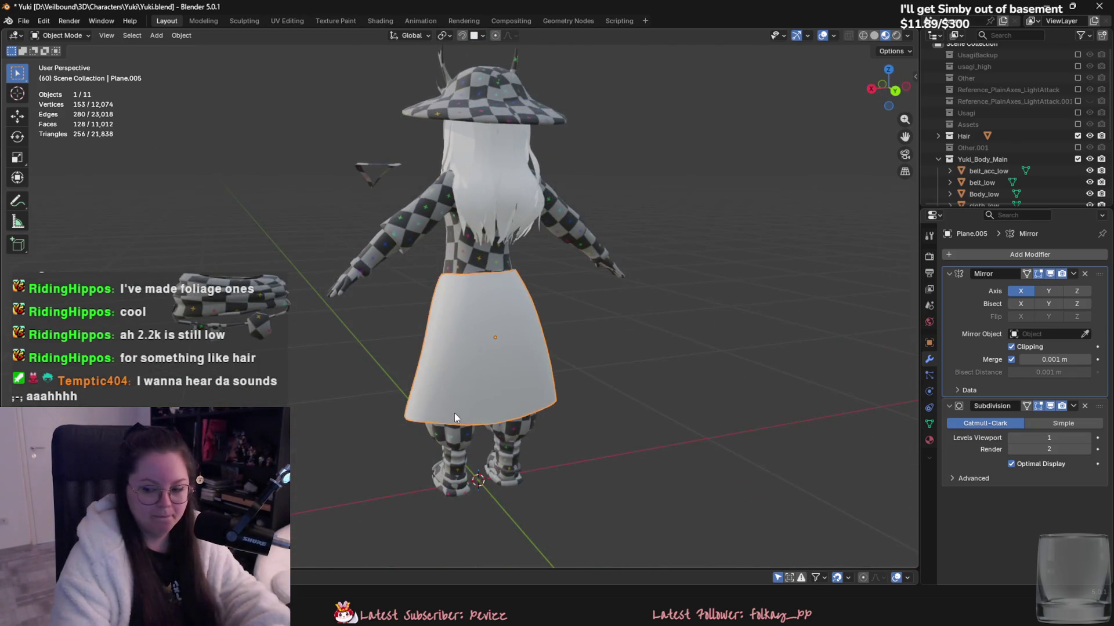
- Set Location X to 0 on belt_low, belt_acc_low and cloth_low, then deselect everything
left_click(214, 282)
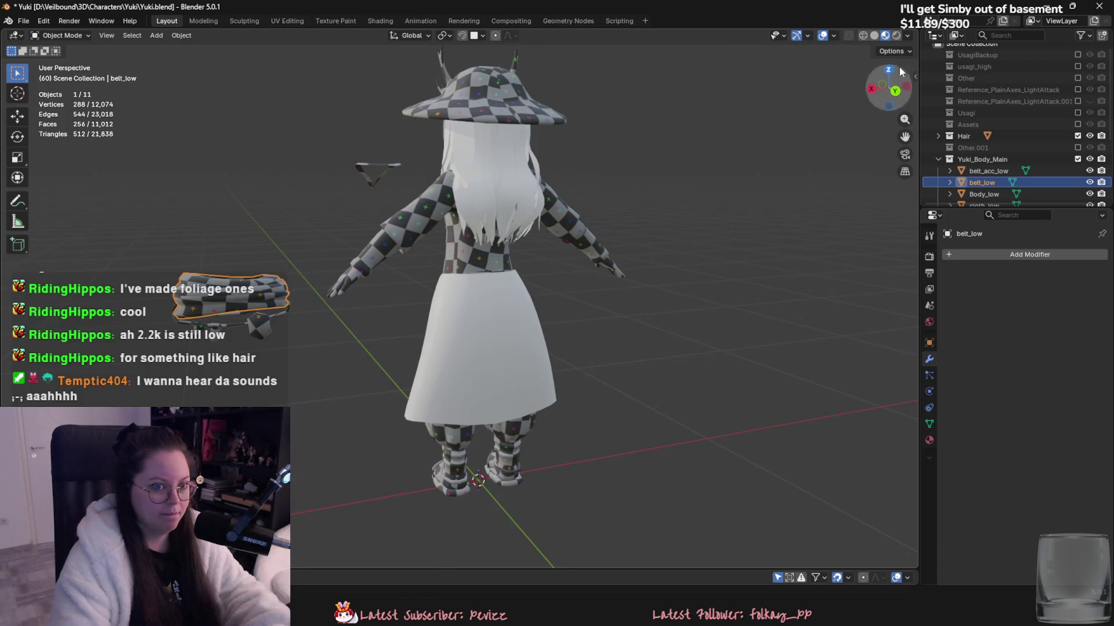
left_click_drag(915, 74, 891, 87)
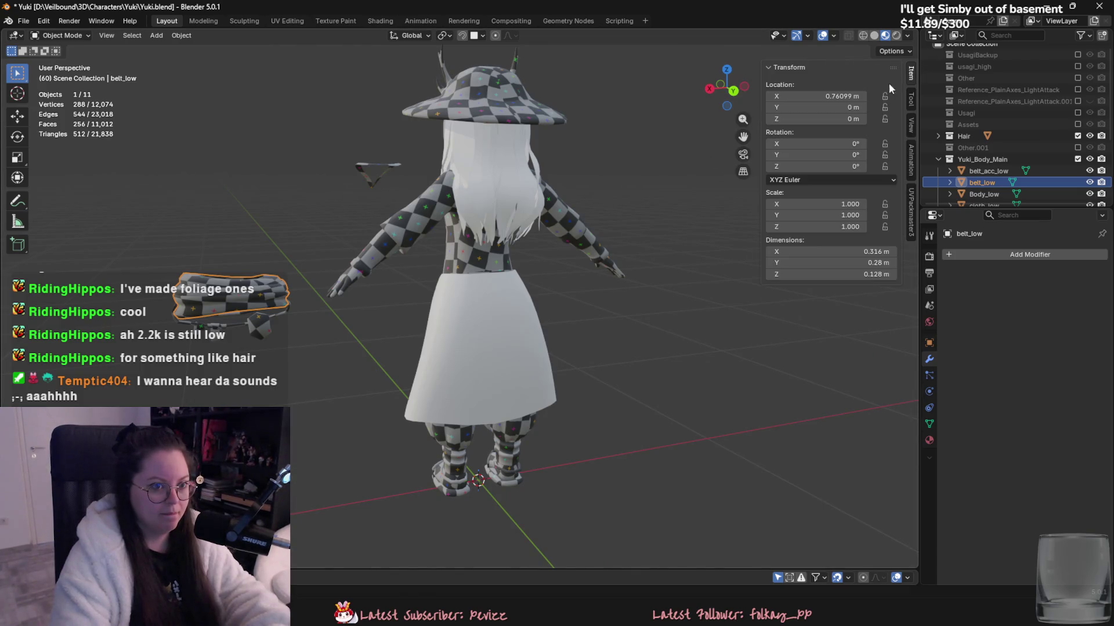
type("0")
key("Return")
left_click(210, 322)
left_click(830, 96)
type("0")
key("Return")
left_click(372, 179)
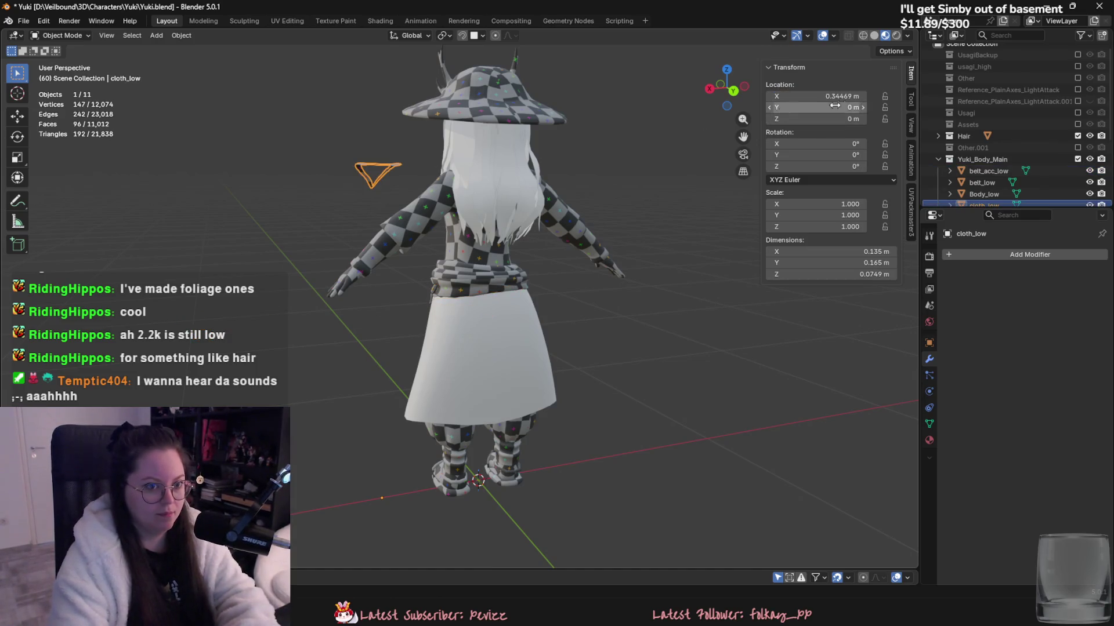
mouse_move(617, 309)
middle_mouse_down()
mouse_move(636, 346)
mouse_move(531, 290)
middle_mouse_up()
left_click(636, 346)
middle_click_drag(472, 322, 508, 339)
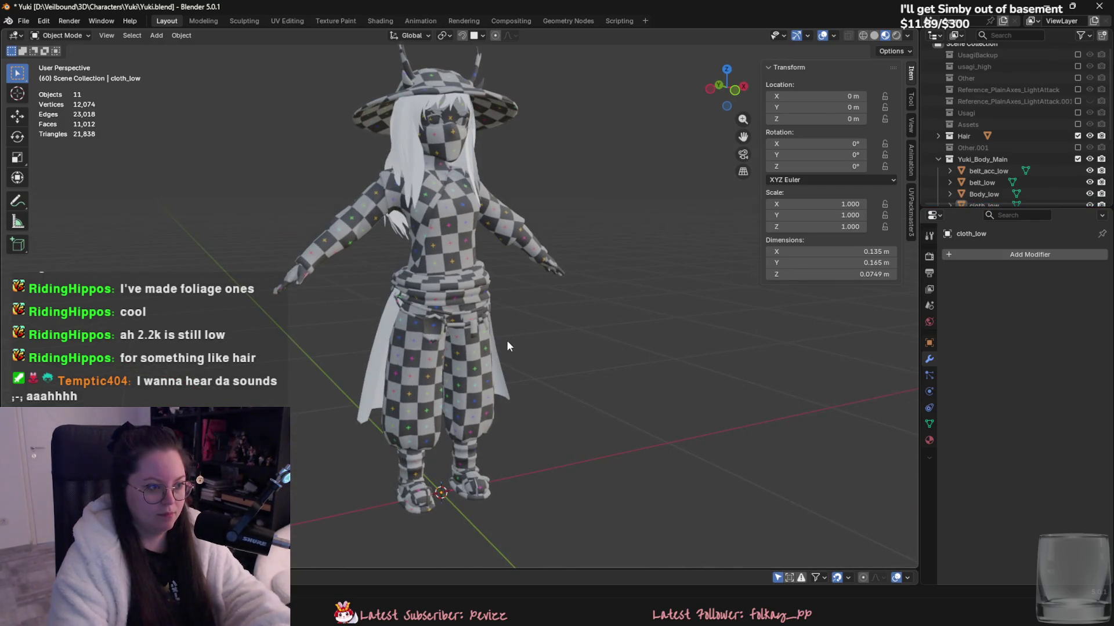
- Remove all materials from the legs_low and top meshes
key("a")
left_click(480, 365, "shift")
left_click(930, 441)
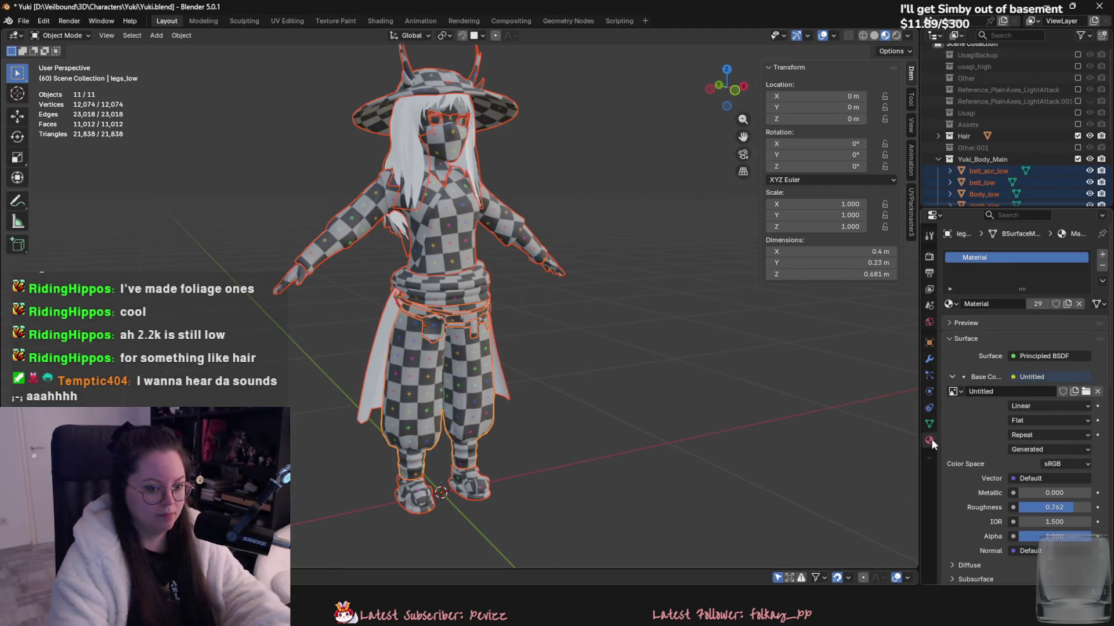
left_click(1102, 281)
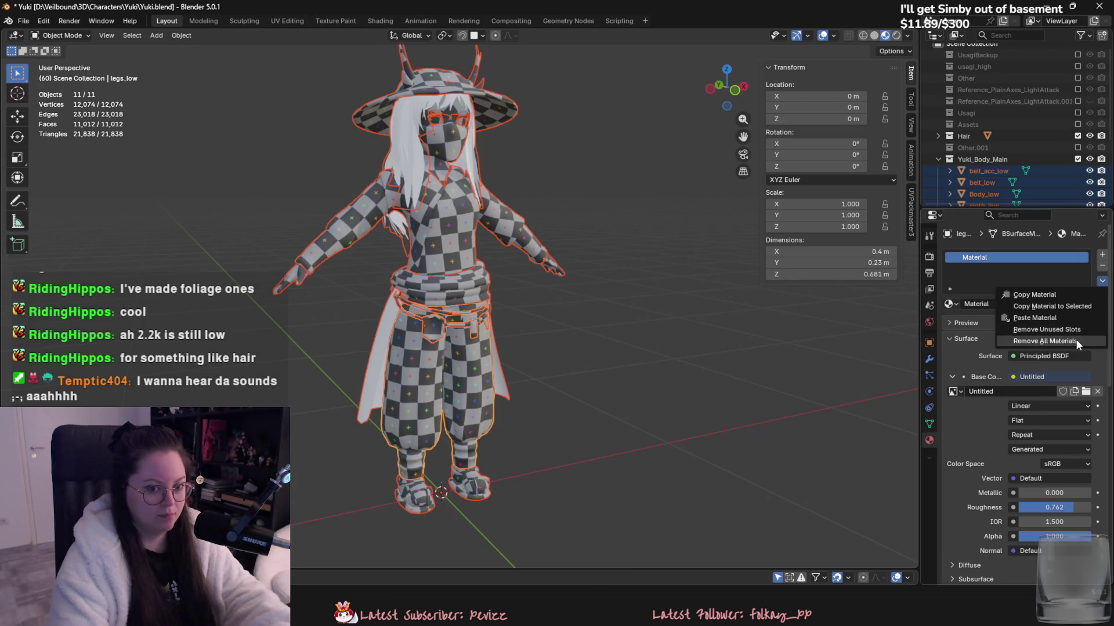
left_click(1074, 341)
left_click(1102, 281)
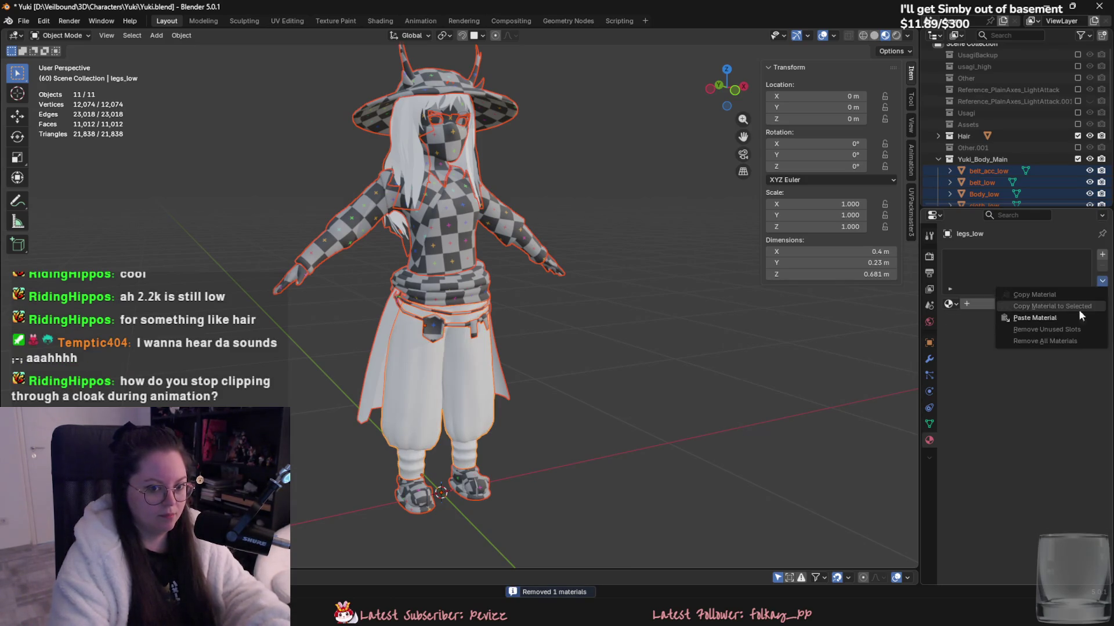
key("ctrl+z")
left_click(1102, 282)
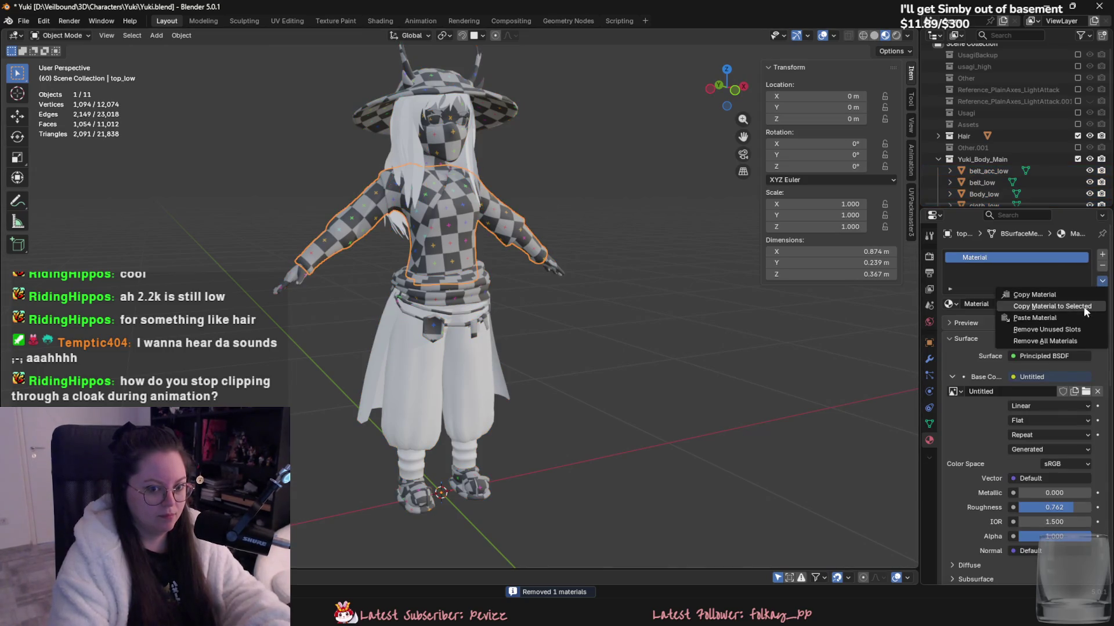
left_click(1074, 341)
- Remove all materials from the belt, hat and body meshes
left_click(981, 182)
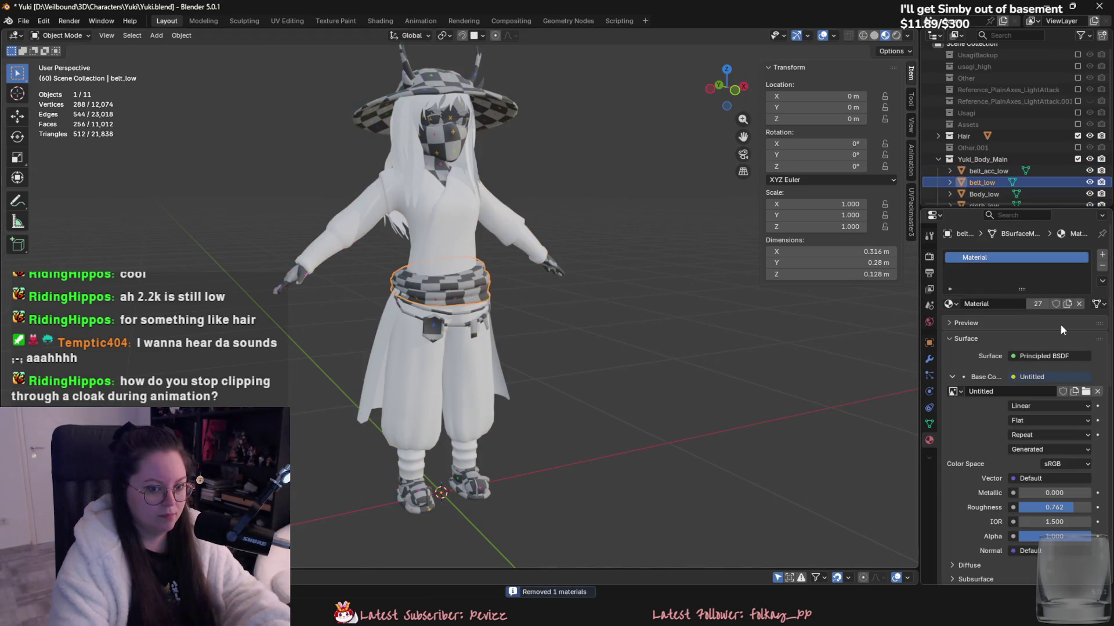
left_click(1102, 282)
left_click(1074, 341)
left_click(485, 99)
left_click(1102, 282)
left_click(1074, 341)
left_click(455, 135)
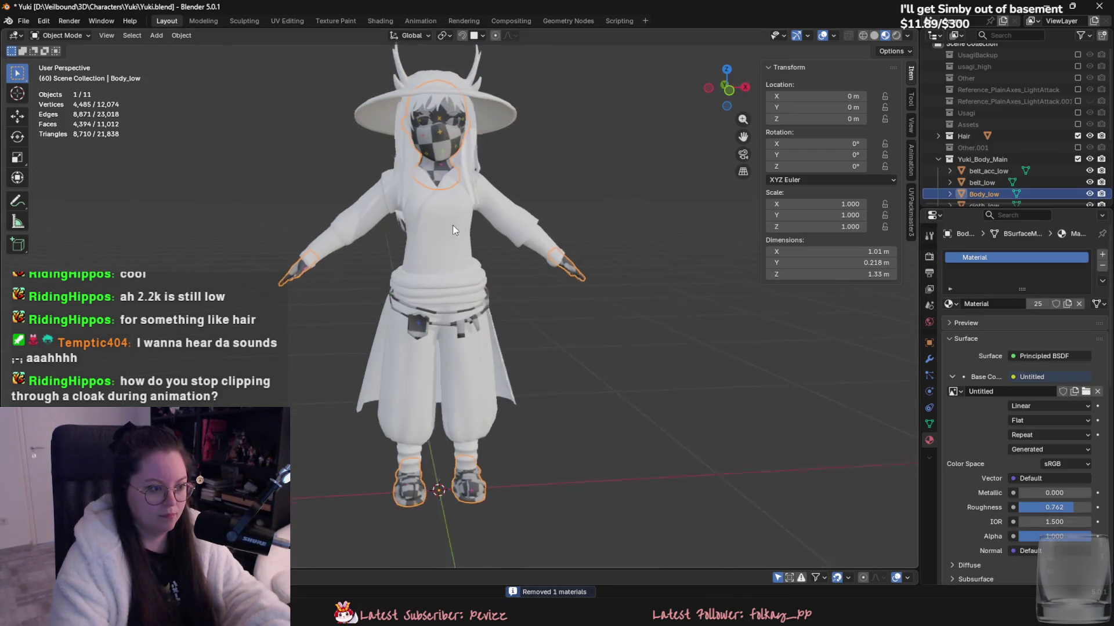
left_click(1102, 281)
left_click(1074, 341)
- Remove all materials from the face and eyes meshes
left_click(444, 118)
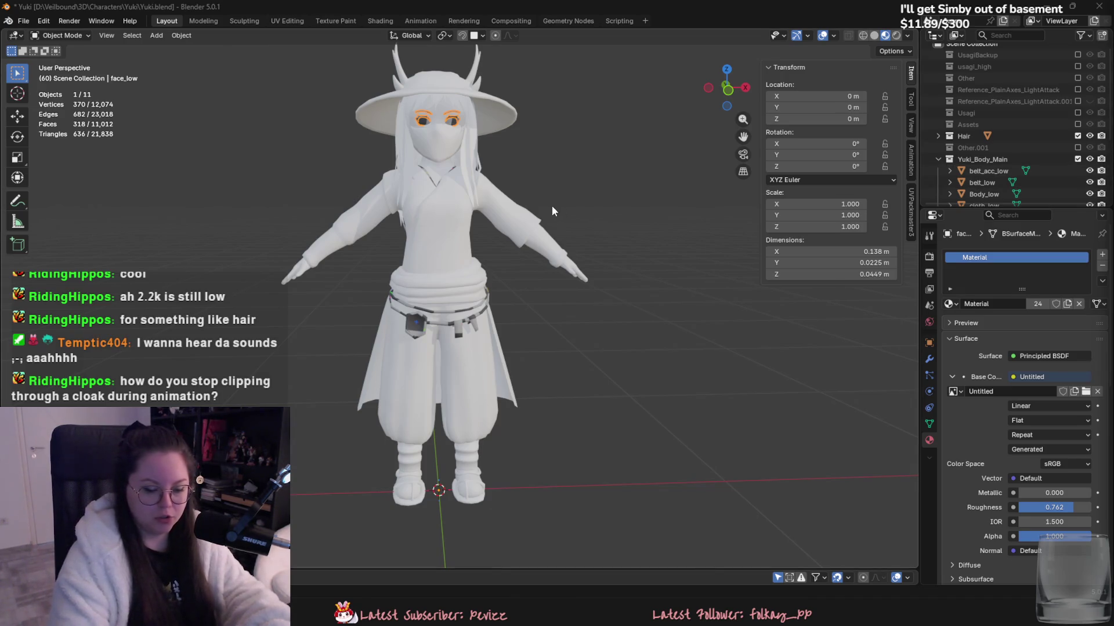
scroll(556, 207, "up", 3)
left_click(1100, 280)
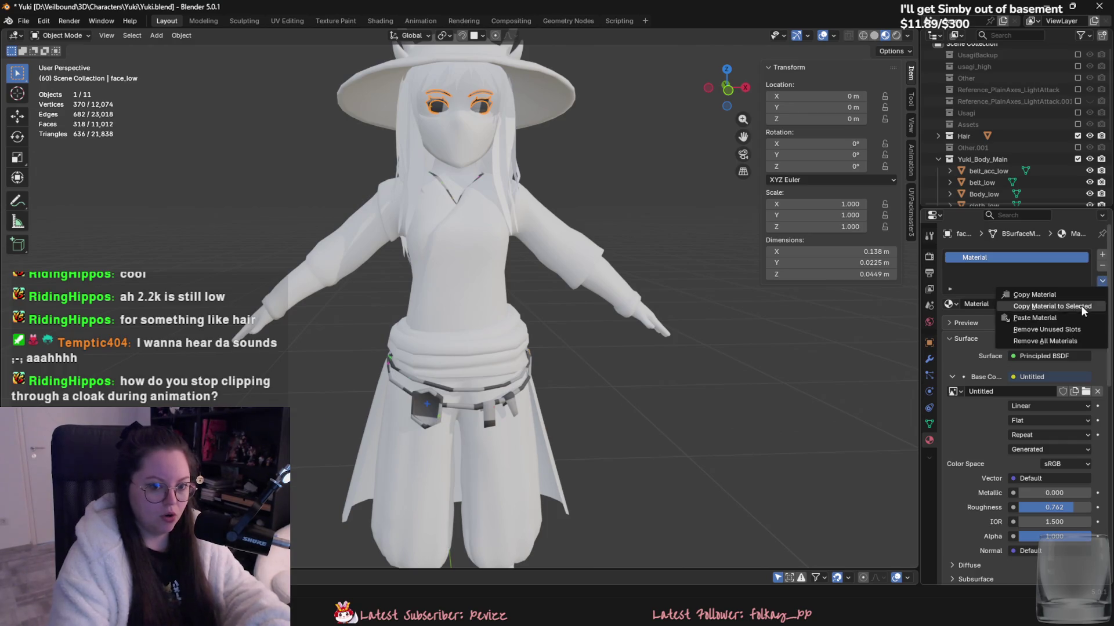
left_click(1029, 327)
left_click(491, 128)
left_click(1102, 282)
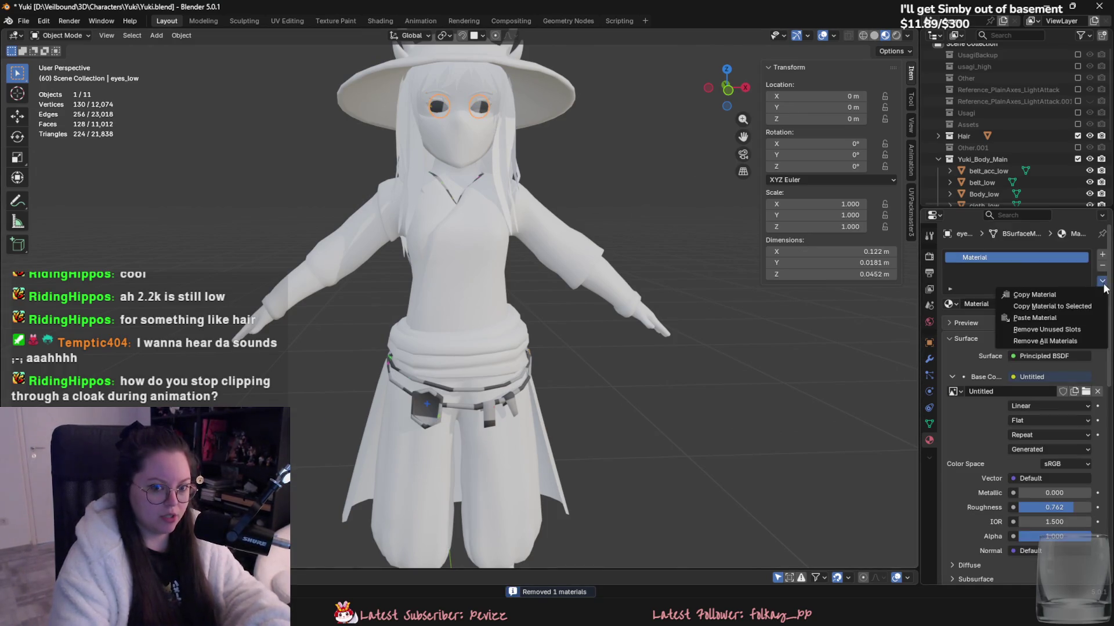
left_click(1072, 342)
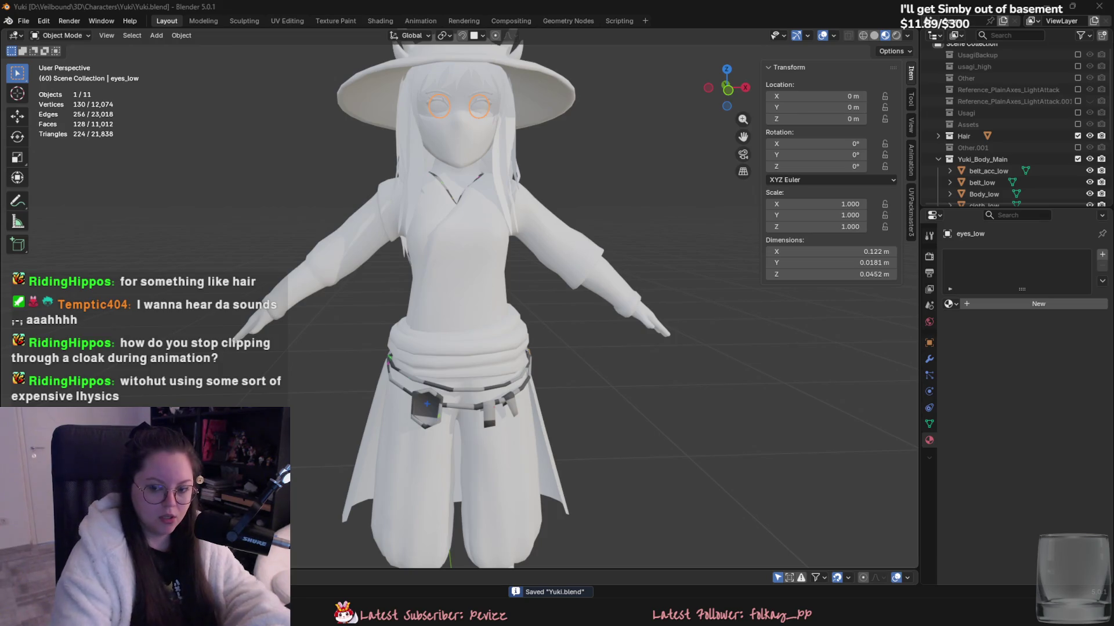
middle_click_drag(431, 395, 294, 158)
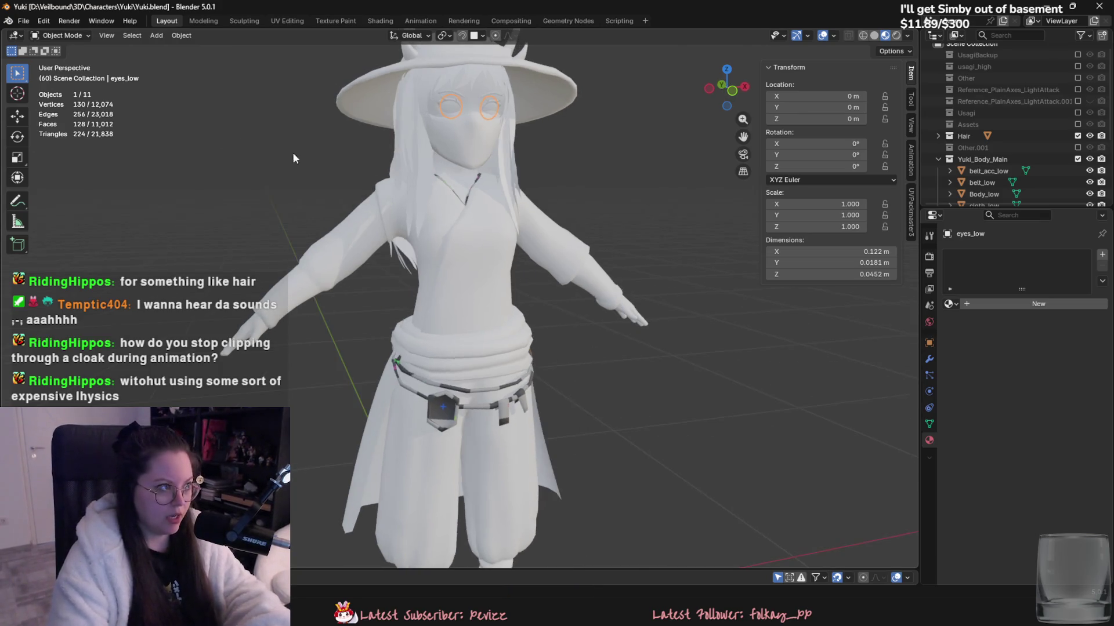
- Launch a second Blender window and open Usagi.blend by searching recent files for 'usa'
right_click(701, 597)
left_click(650, 544)
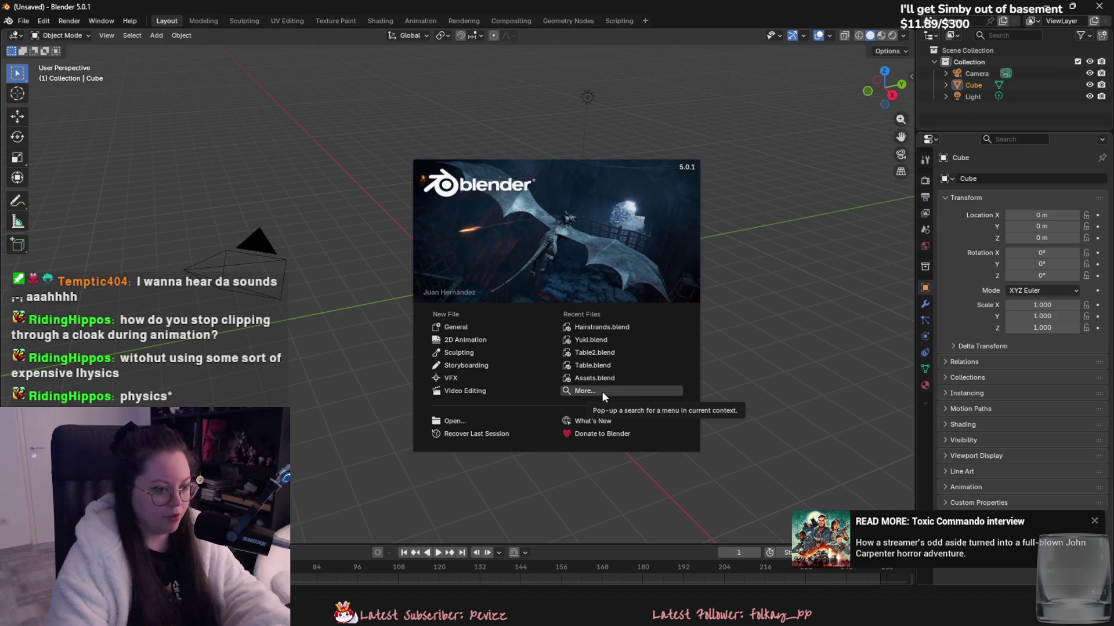
left_click(602, 392)
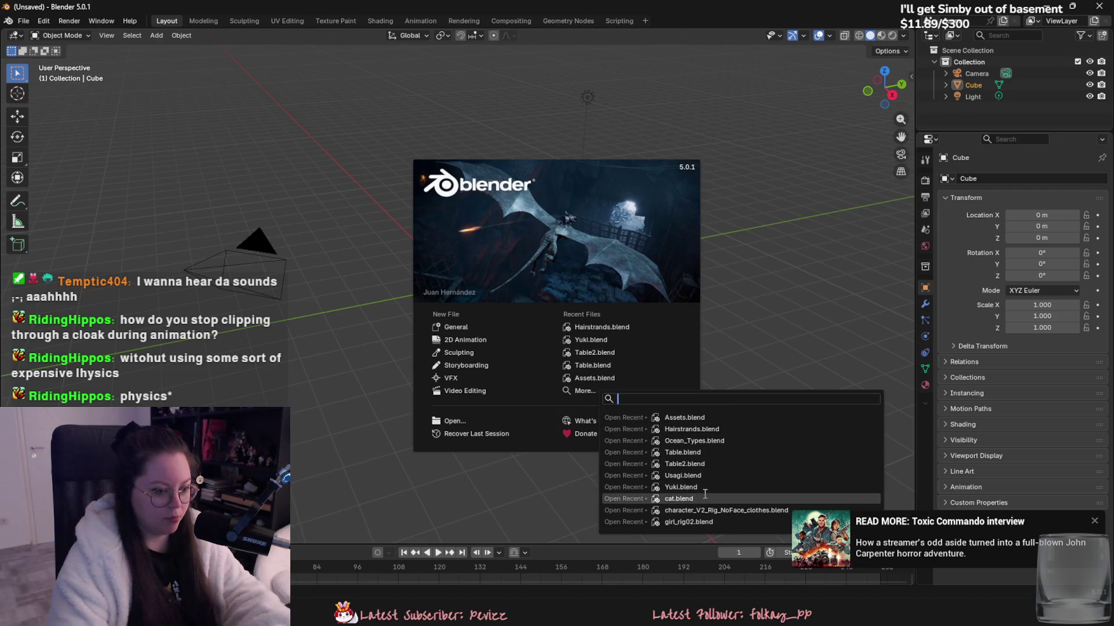
type("usa")
key("Return")
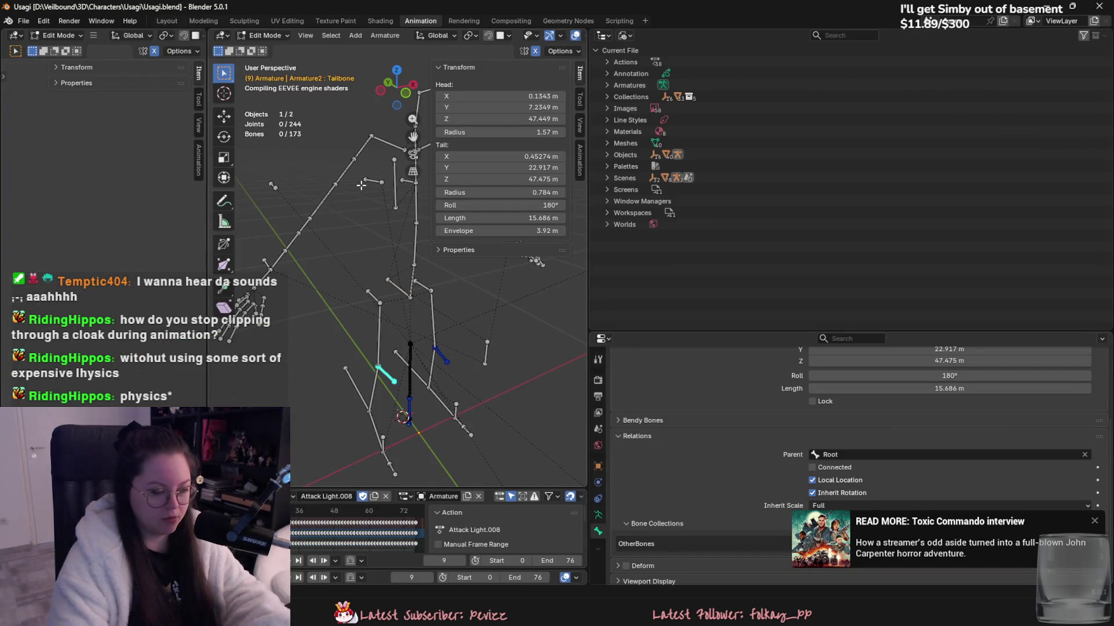
- In Layout, hide the Asian_Pine_2 and Copper_low meshes and use Solid shading
left_click(167, 20)
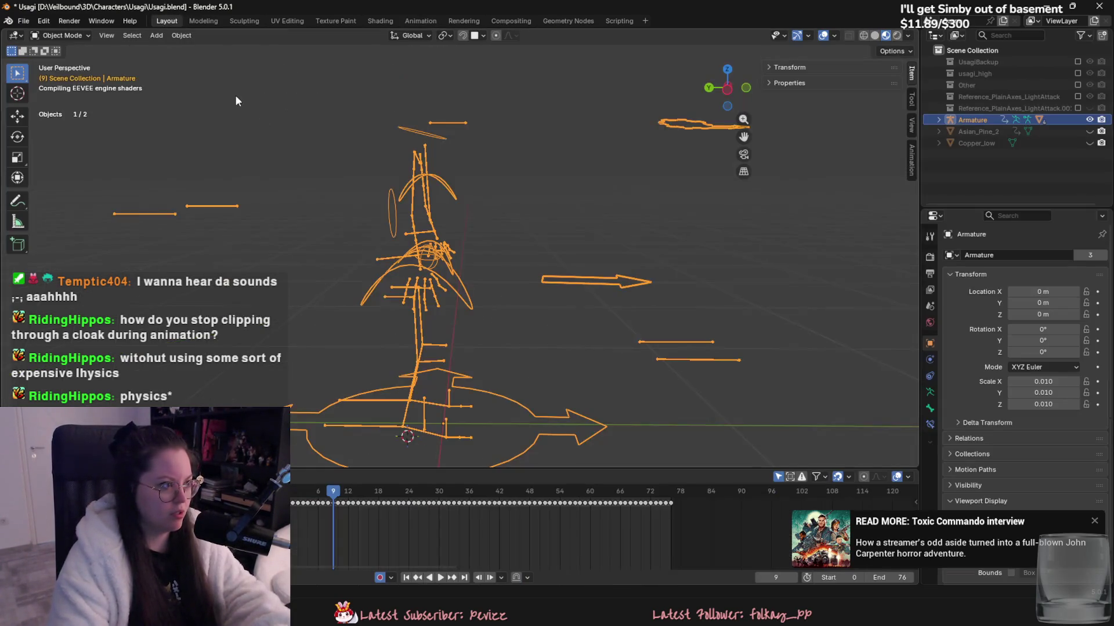
key("shift+h")
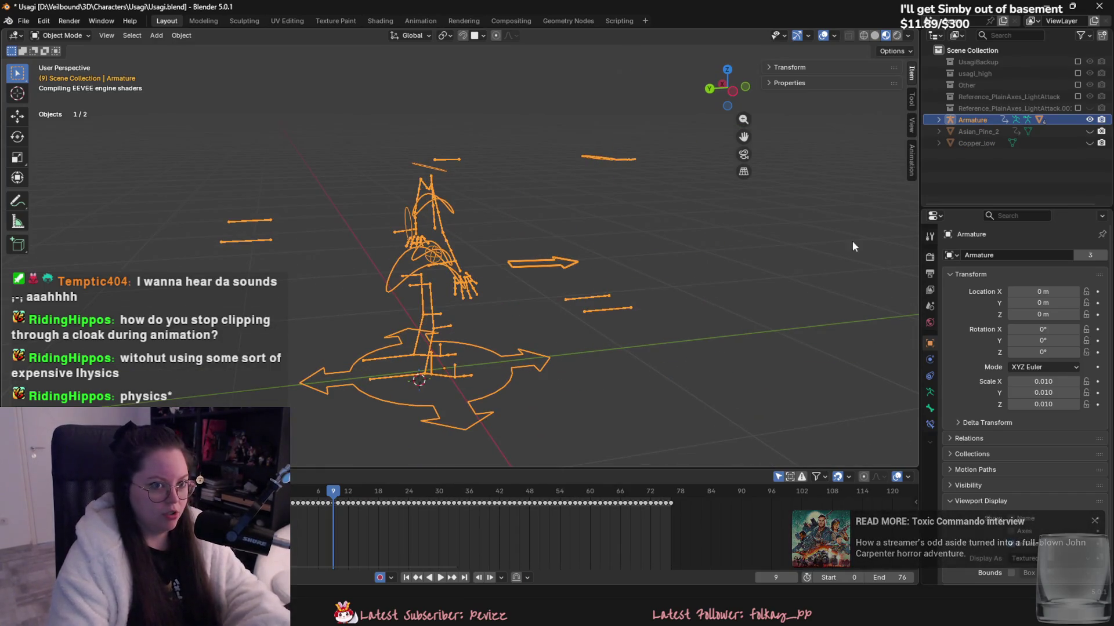
left_click(878, 37)
mouse_move(517, 232)
middle_mouse_down()
mouse_move(473, 223)
mouse_move(548, 262)
middle_mouse_up()
middle_click_drag(559, 312, 132, 349)
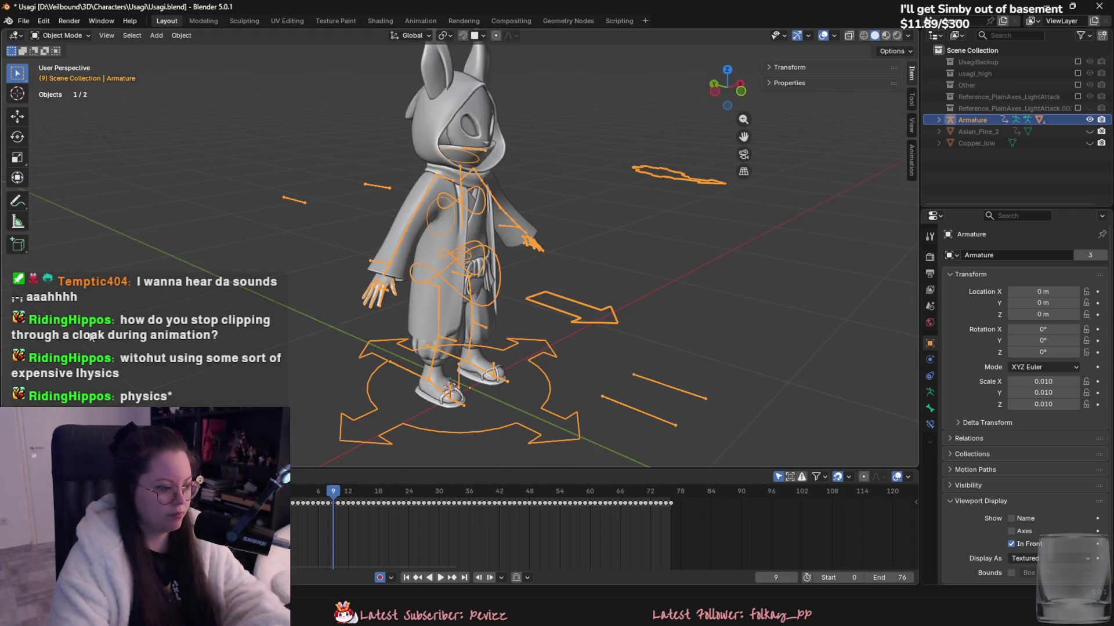
- In the Animation workspace, widen the 3D viewport and show the armature's data properties
left_click(419, 21)
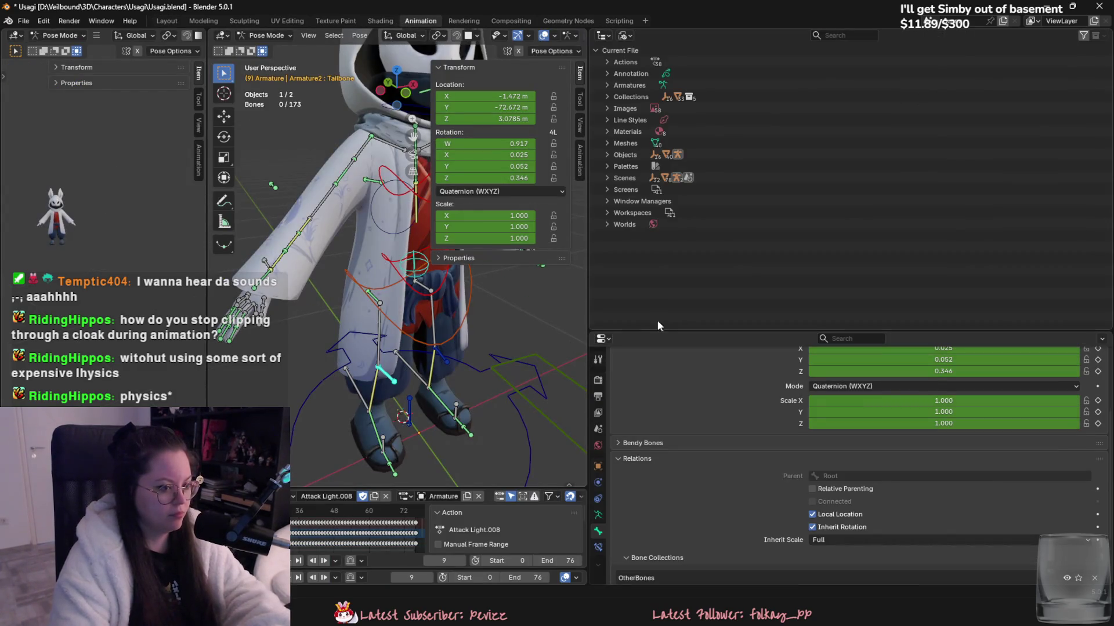
left_click_drag(590, 316, 1018, 325)
mouse_move(696, 348)
middle_mouse_down()
mouse_move(666, 374)
mouse_move(684, 316)
middle_mouse_up()
scroll(666, 374, "up", 2)
left_click(410, 497)
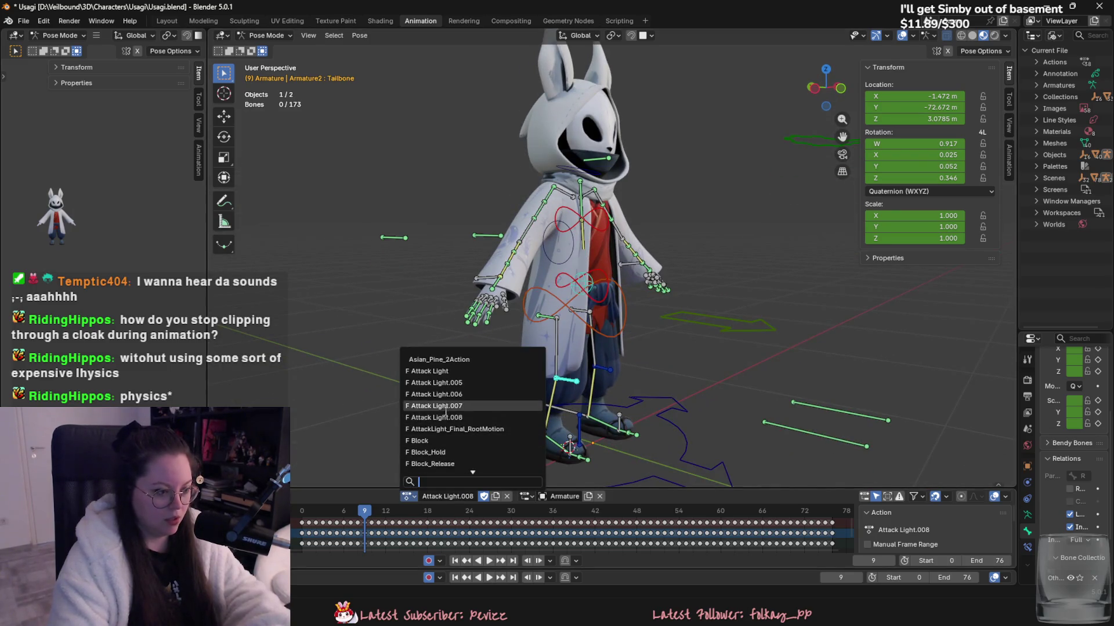
key("Escape")
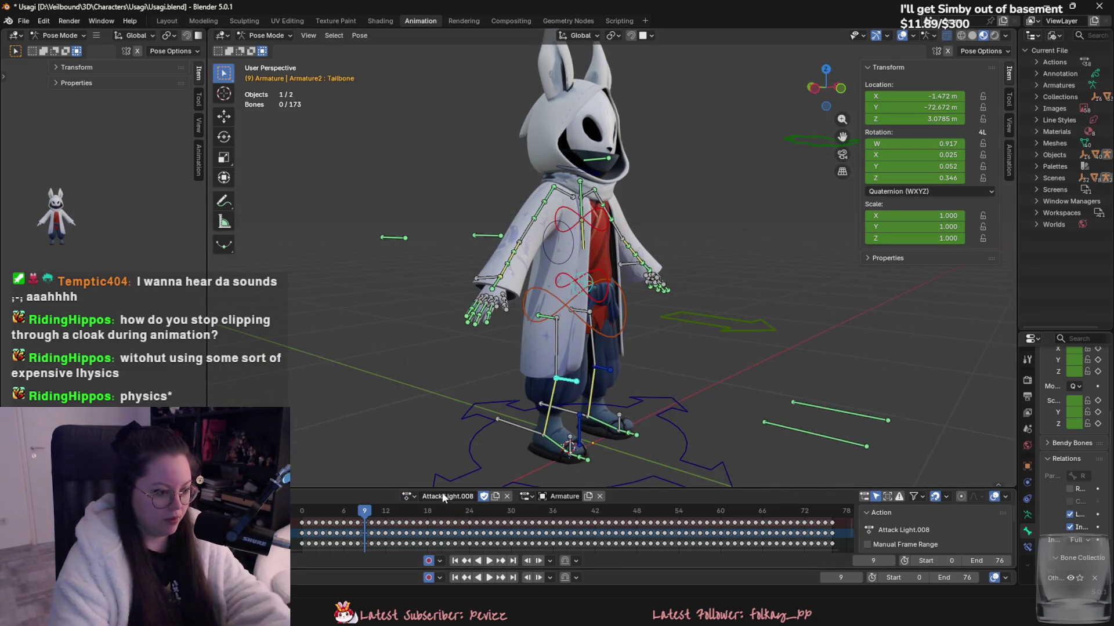
left_click(1027, 515)
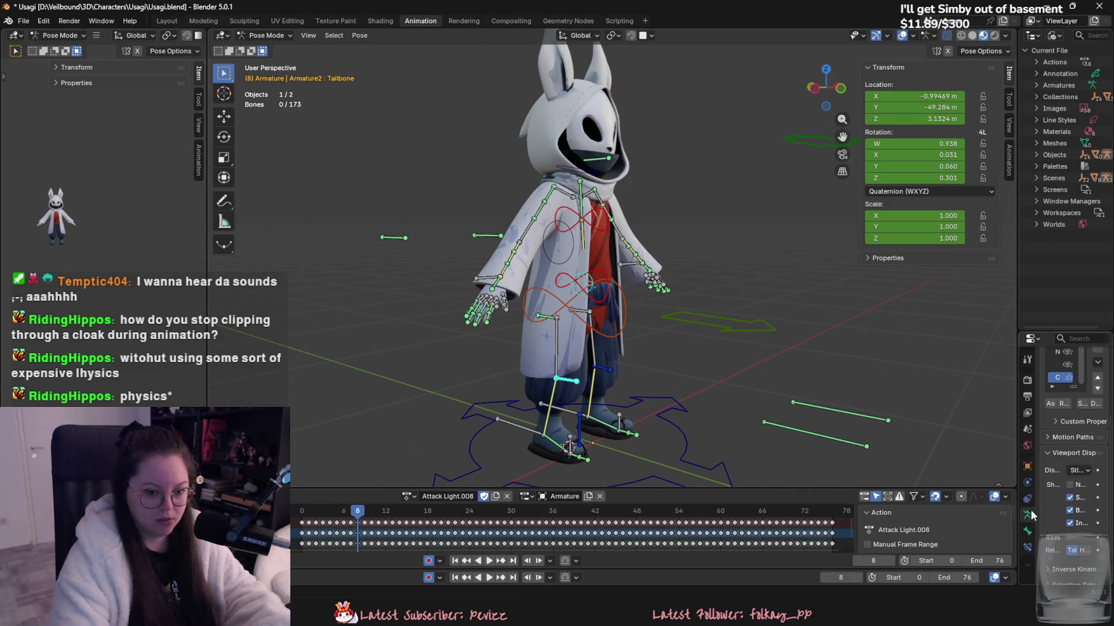
left_click_drag(1017, 405, 908, 405)
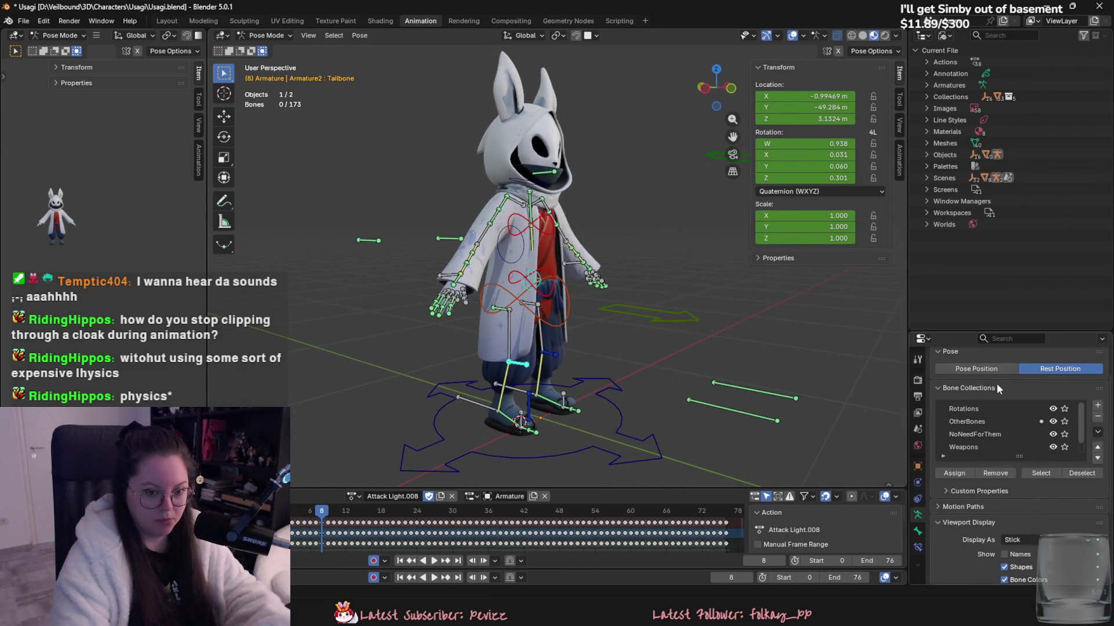
middle_click_drag(667, 406, 561, 412)
- Play the Attack Light.008 animation and stop it at frame 44
key("space")
middle_click_drag(388, 410, 545, 371)
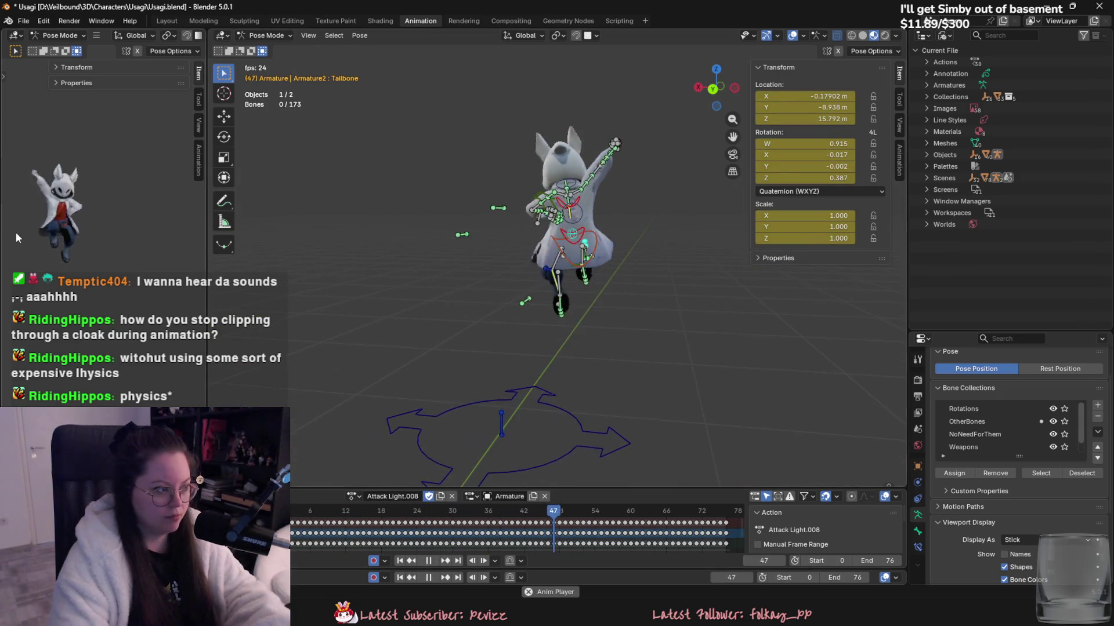
left_click_drag(207, 266, 400, 264)
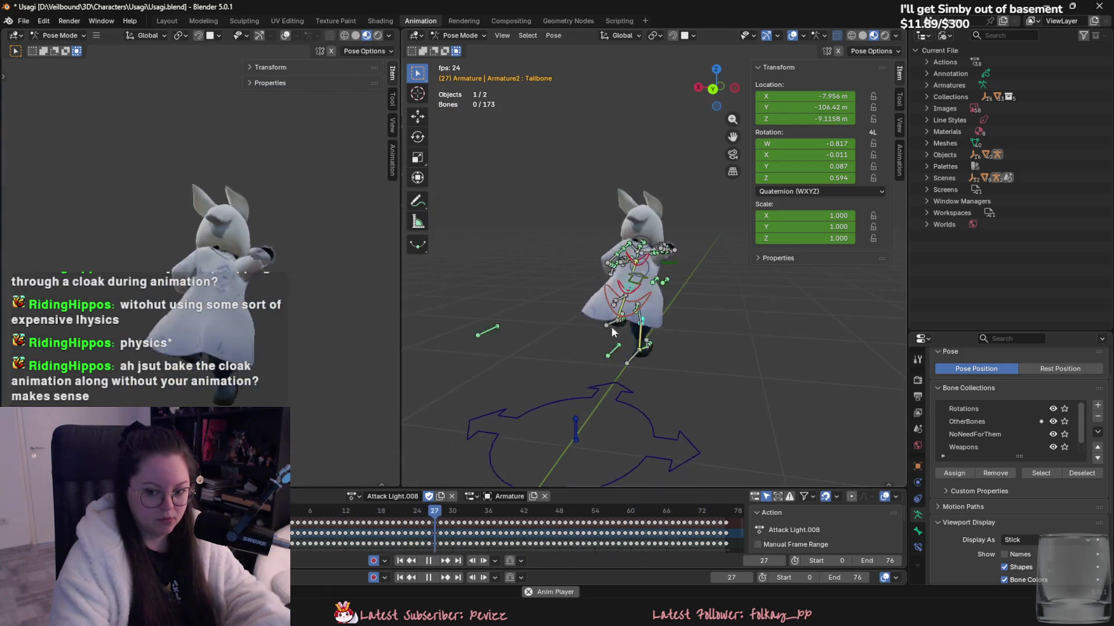
key("space")
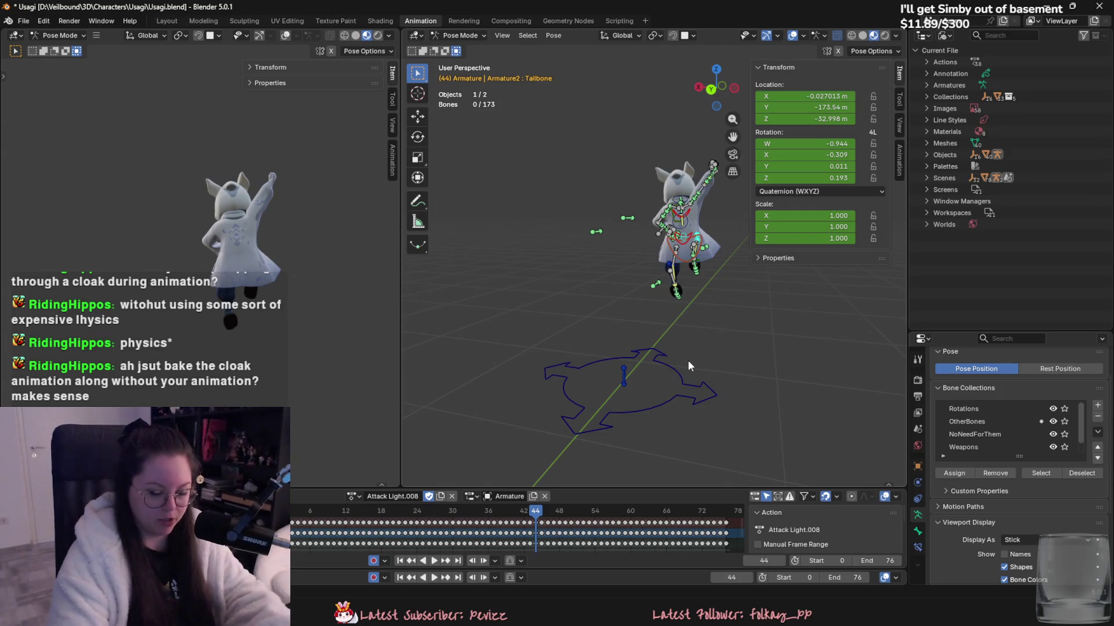
- Replay the animation briefly while zooming in, then stop it
scroll(688, 363, "down", 2)
key("space")
middle_click_drag(670, 386, 584, 357)
key("space")
- Put the rig in Rest Position, solo the CloakBones collection, and select a cloak bone
scroll(584, 357, "up", 2)
left_click(1060, 369)
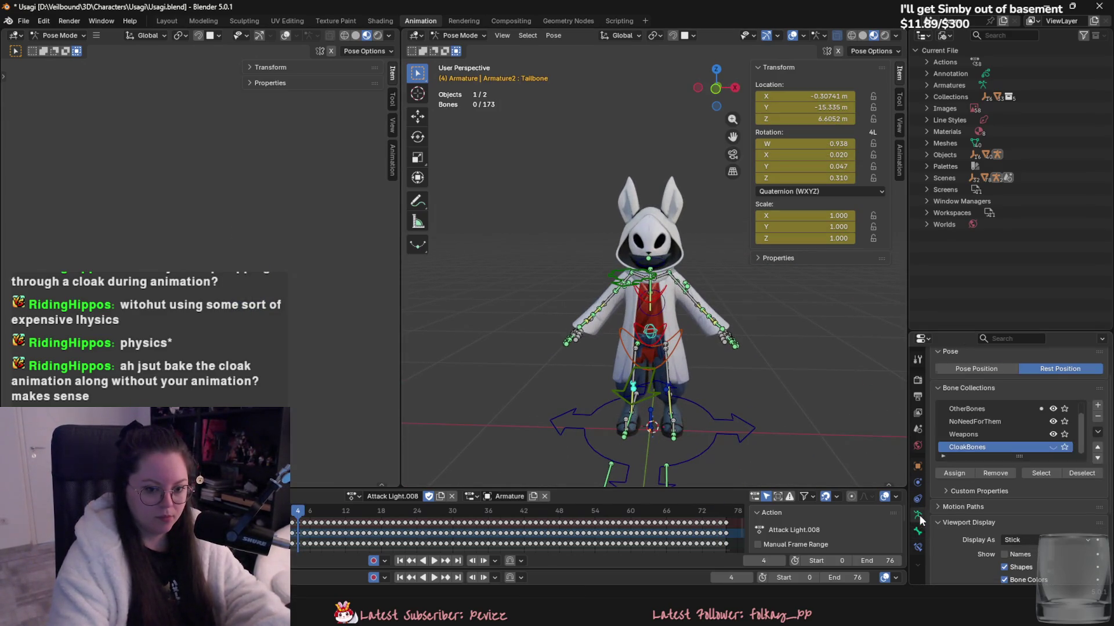
scroll(1011, 444, "up", 1)
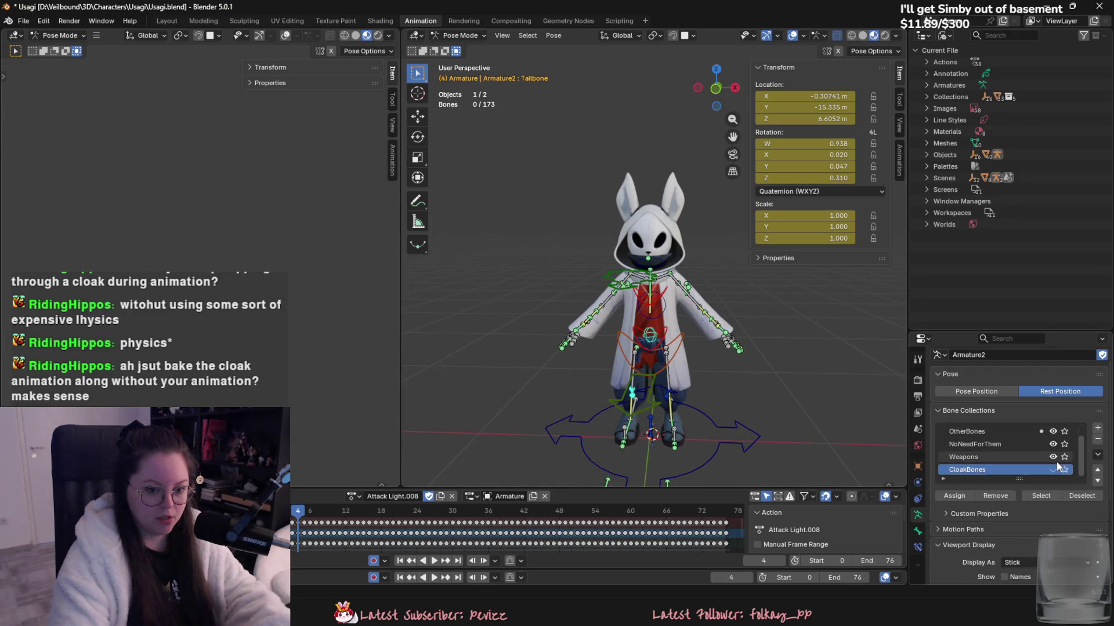
left_click(1064, 470)
mouse_move(725, 372)
middle_mouse_down()
mouse_move(659, 362)
mouse_move(603, 331)
middle_mouse_up()
left_click(612, 336)
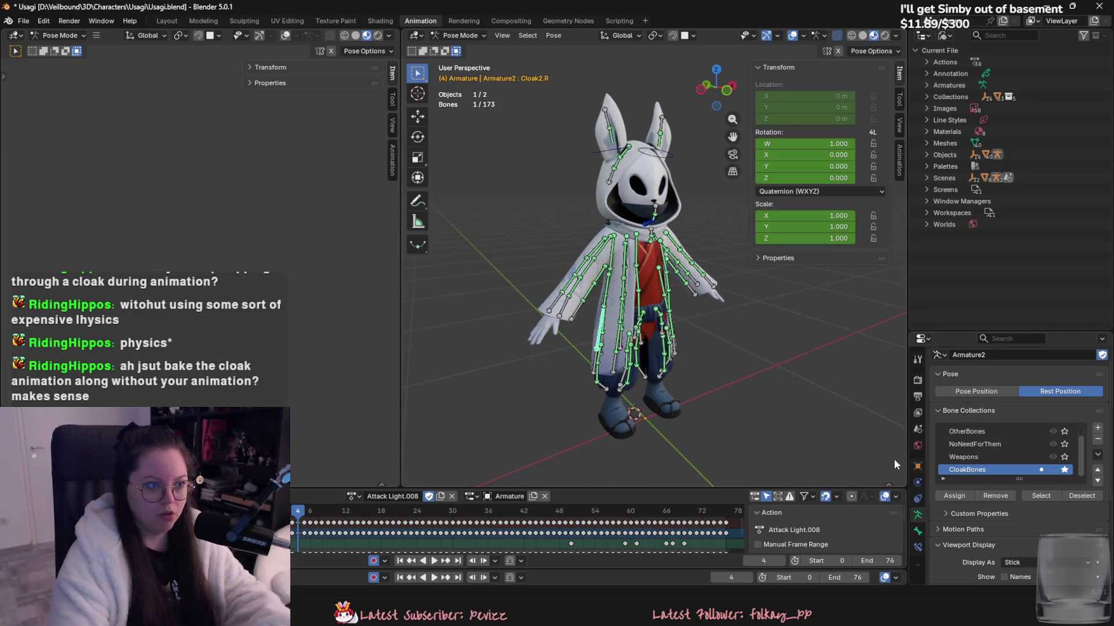
- Inspect the Damped Track bone constraints on several cloak bones
left_click(918, 548)
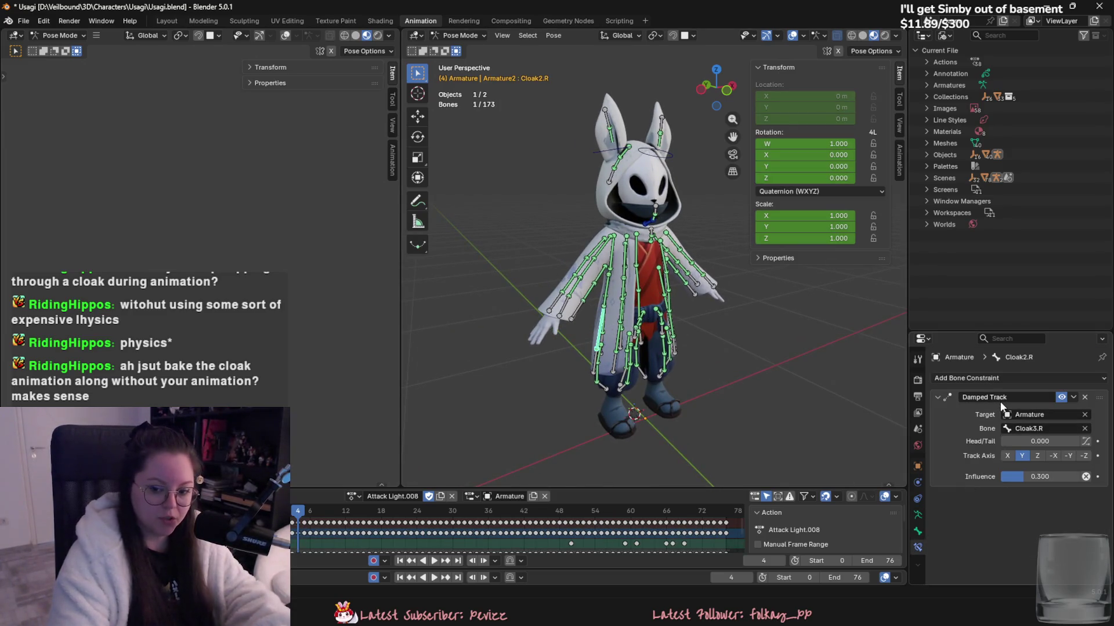
mouse_move(604, 288)
middle_mouse_down()
mouse_move(621, 316)
mouse_move(636, 244)
middle_mouse_up()
left_click(635, 244)
scroll(705, 257, "up", 2)
mouse_move(706, 257)
middle_mouse_down()
mouse_move(589, 215)
mouse_move(691, 304)
mouse_move(675, 284)
middle_mouse_up()
left_click(588, 214)
scroll(691, 304, "up", 2)
- Start rotating a right cloak bone and set the armature back to Pose Position
key("r")
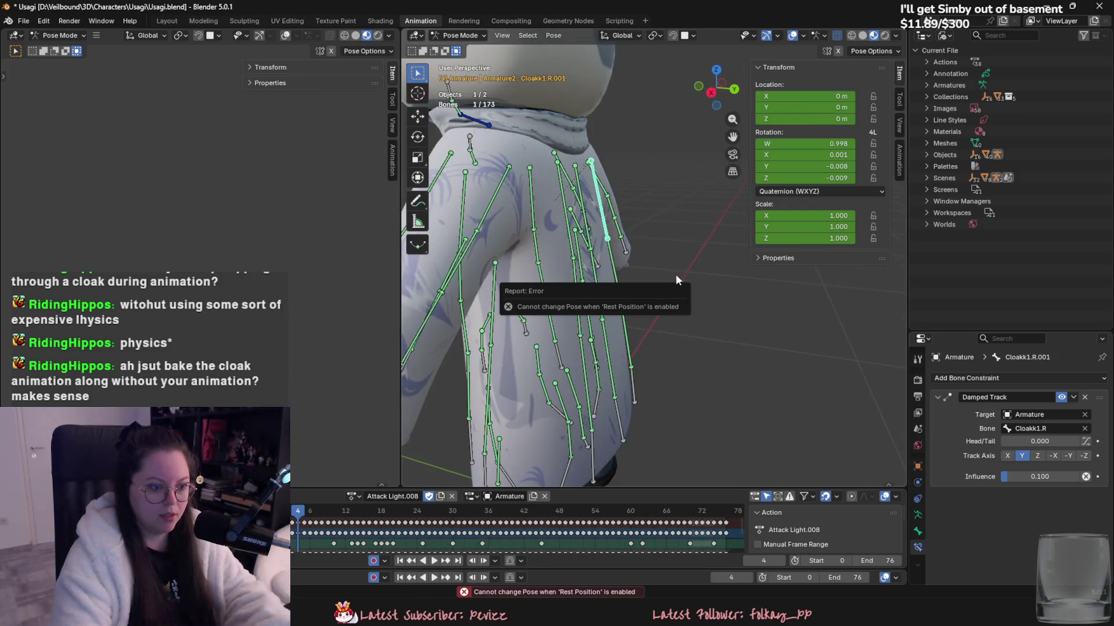
left_click(918, 515)
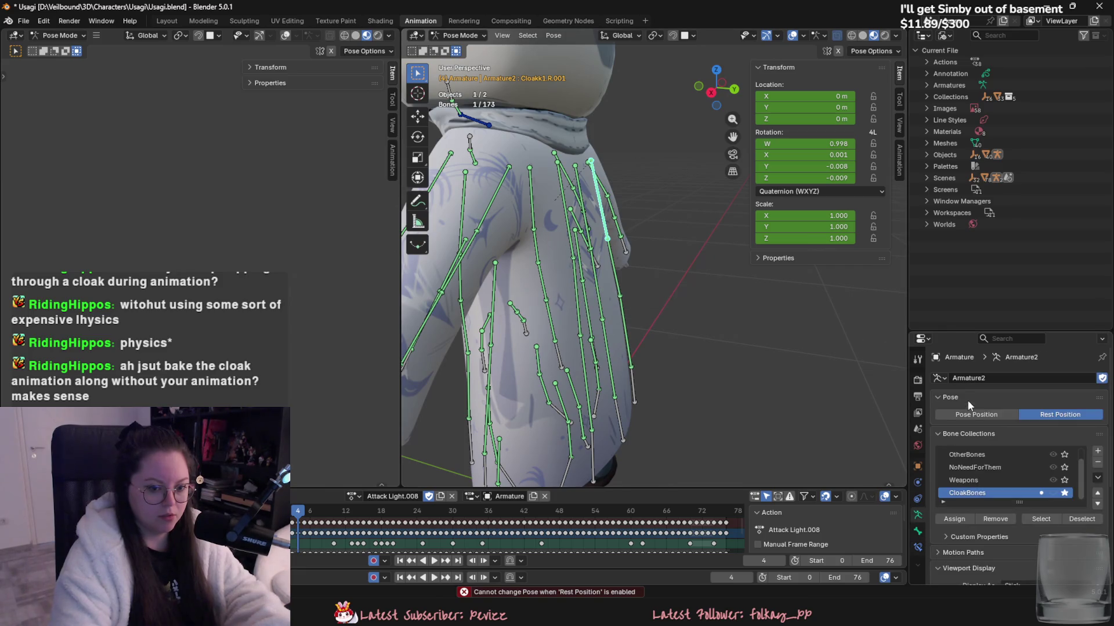
left_click(968, 414)
middle_click_drag(592, 479, 711, 373)
- Rotate cloak bone Cloakk1.R.001, then play and scrub the first frames to preview it
key("r")
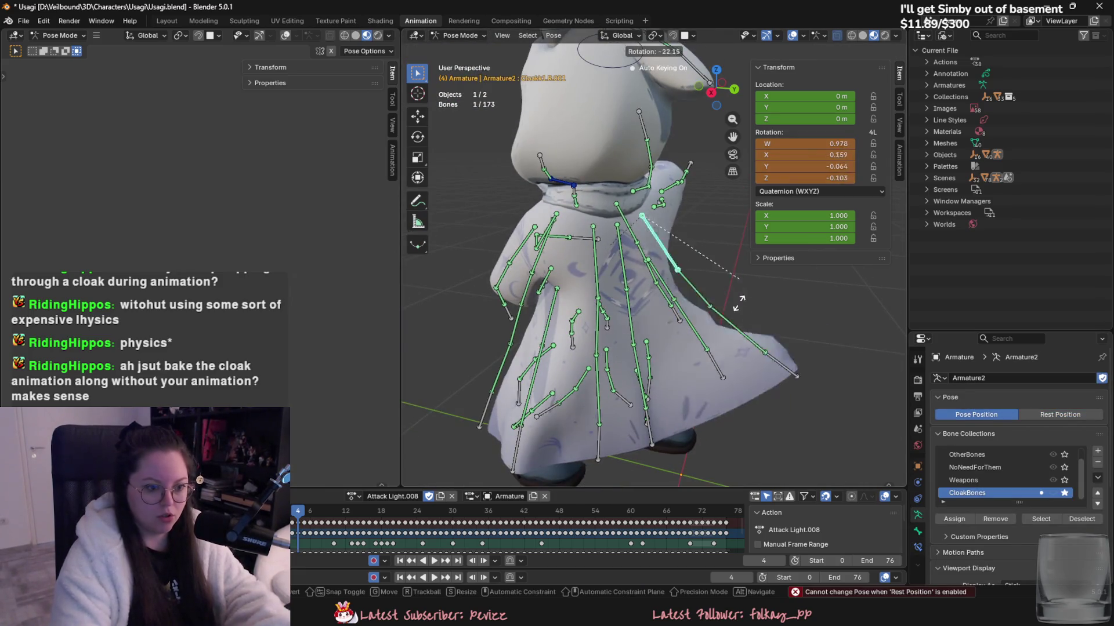
left_click(733, 299)
middle_click_drag(683, 317, 772, 388)
key("space")
left_click_drag(299, 514, 308, 512)
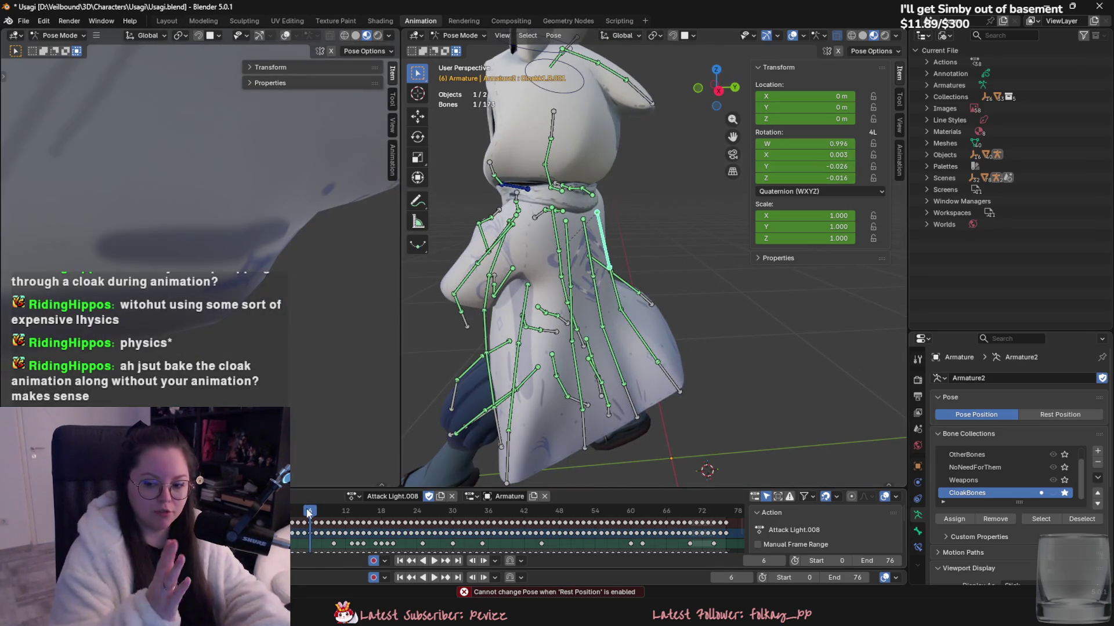
key("space")
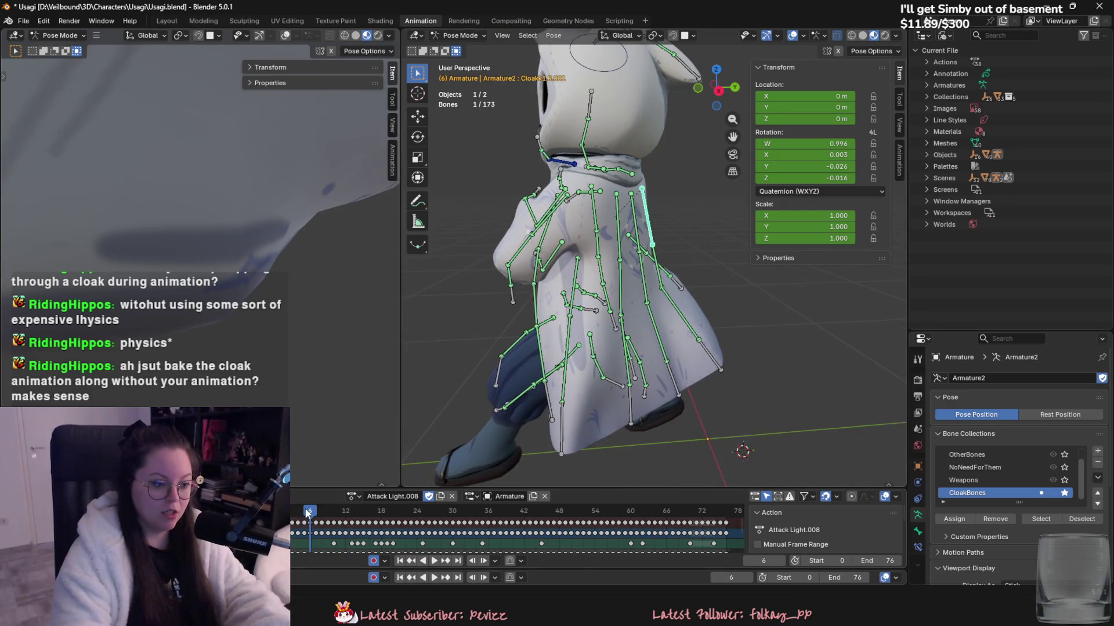
left_click_drag(308, 513, 293, 515)
key("space")
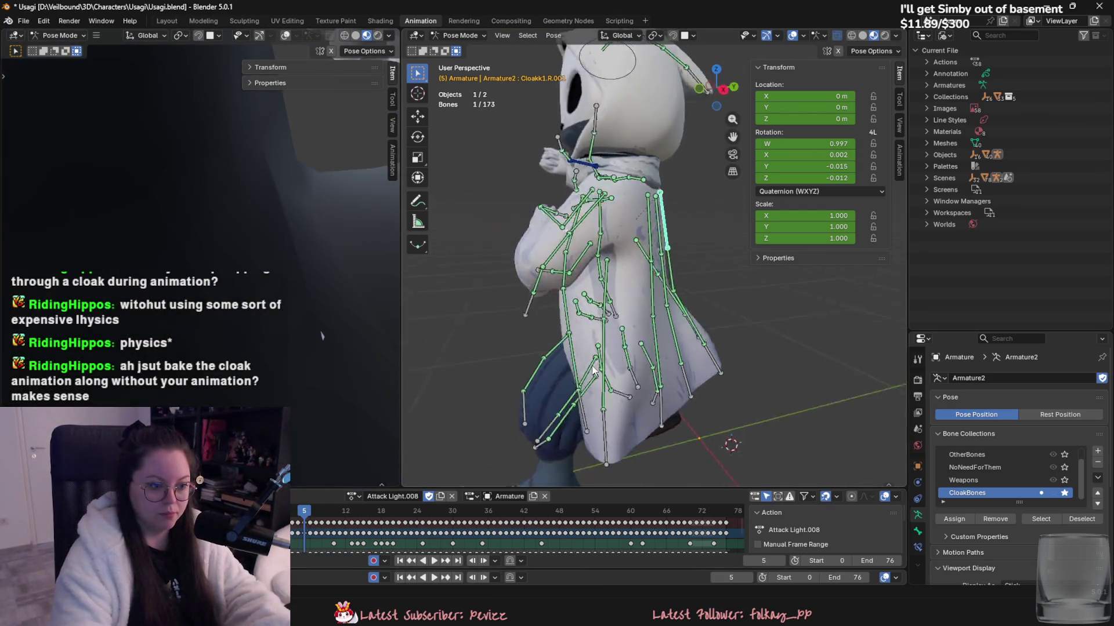
- Turn off Auto Keying recording in the timeline
middle_click_drag(580, 342, 685, 348)
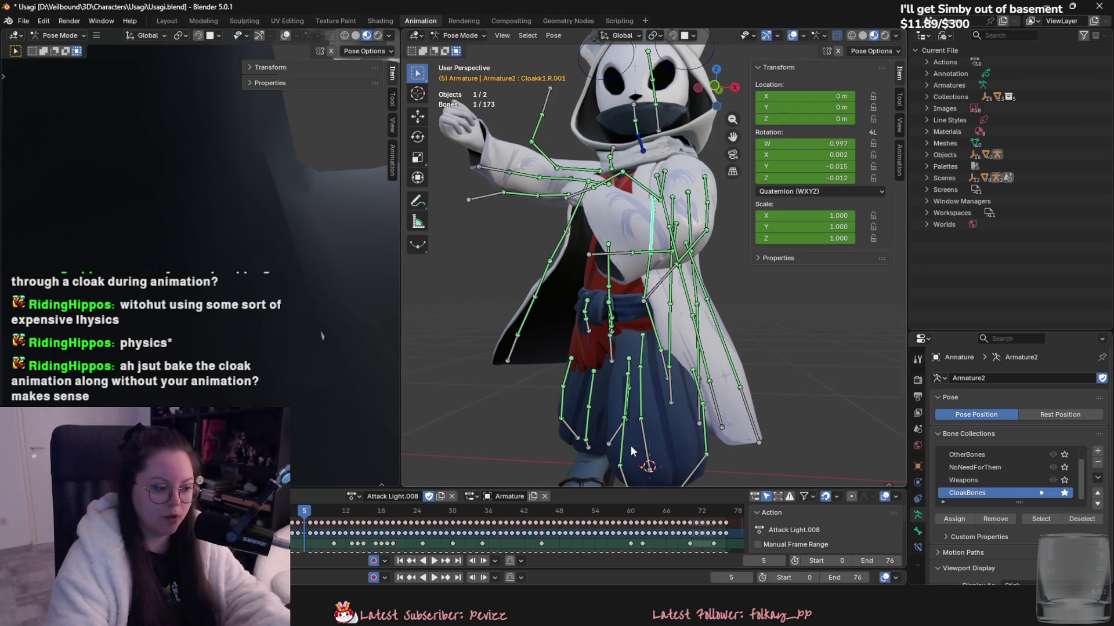
scroll(650, 445, "down", 3)
mouse_move(651, 445)
middle_mouse_down()
mouse_move(609, 406)
mouse_move(645, 364)
mouse_move(578, 328)
mouse_move(721, 349)
mouse_move(786, 378)
middle_mouse_up()
left_click(373, 561)
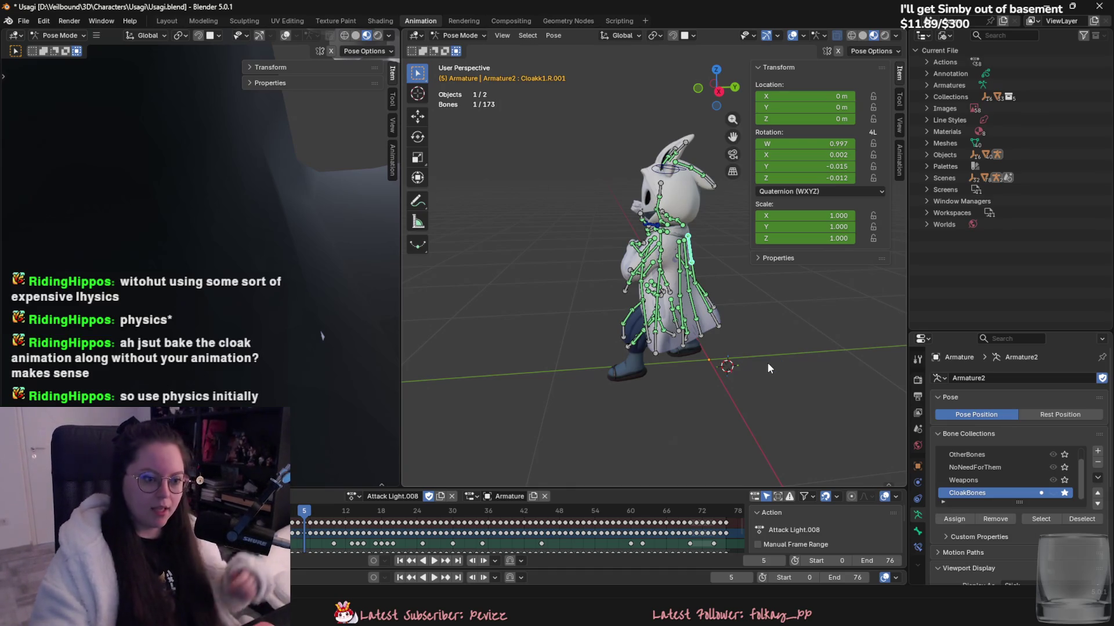
- Show Cloakk1.R.001's Damped Track constraint (target Cloakk1.R, 0.100 influence) and widen the 3D view
left_click(918, 547)
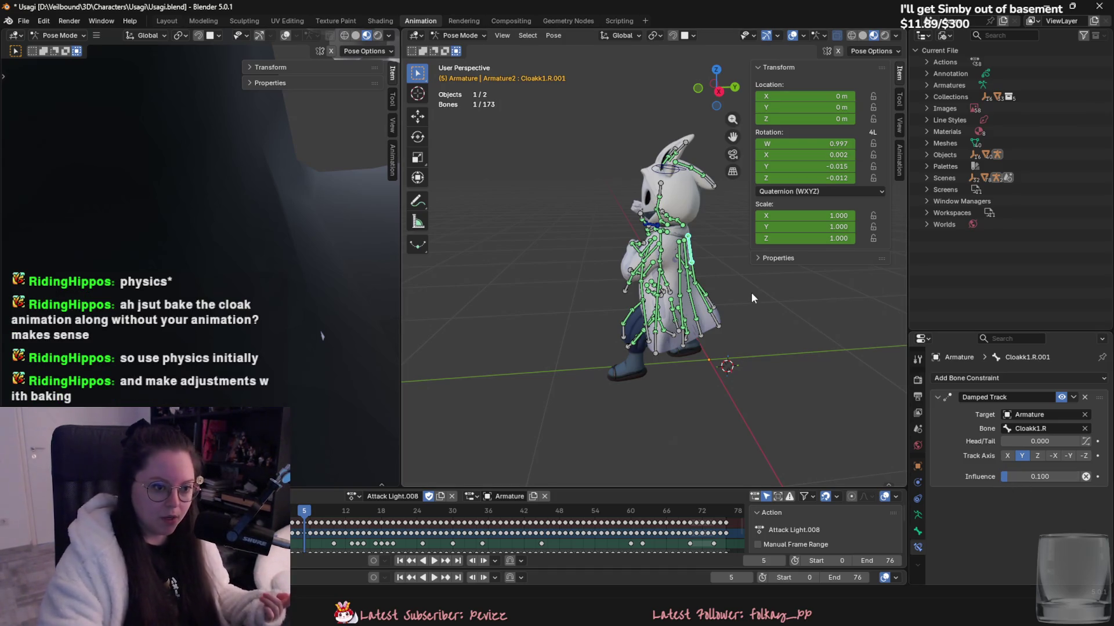
mouse_move(747, 294)
middle_mouse_down()
mouse_move(479, 348)
mouse_move(779, 354)
middle_mouse_up()
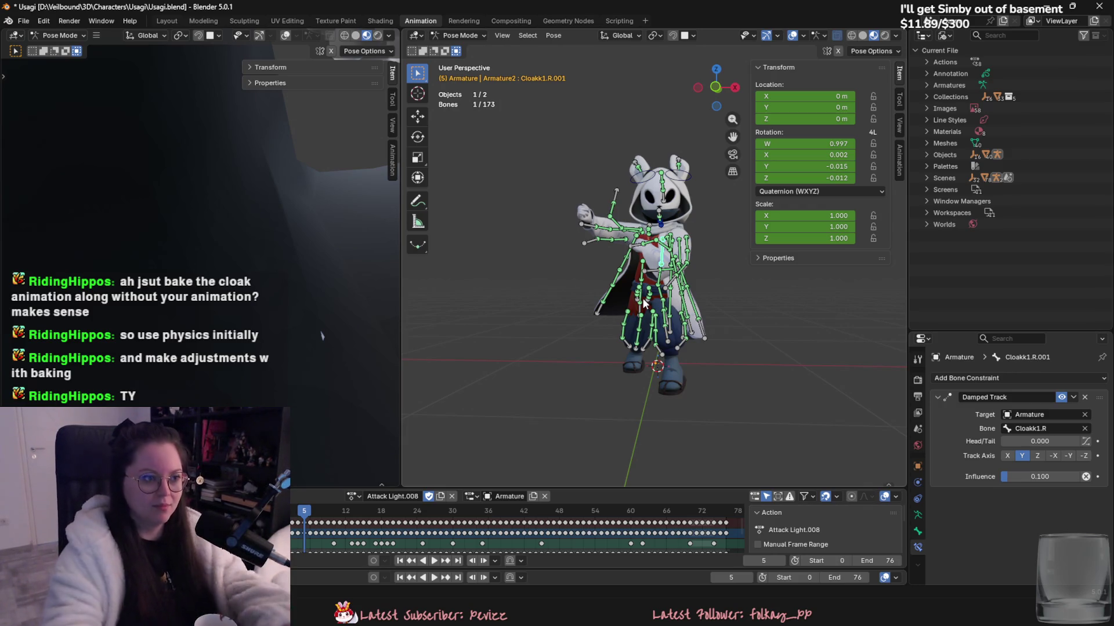
mouse_move(643, 302)
middle_mouse_down()
mouse_move(603, 334)
mouse_move(574, 124)
middle_mouse_up()
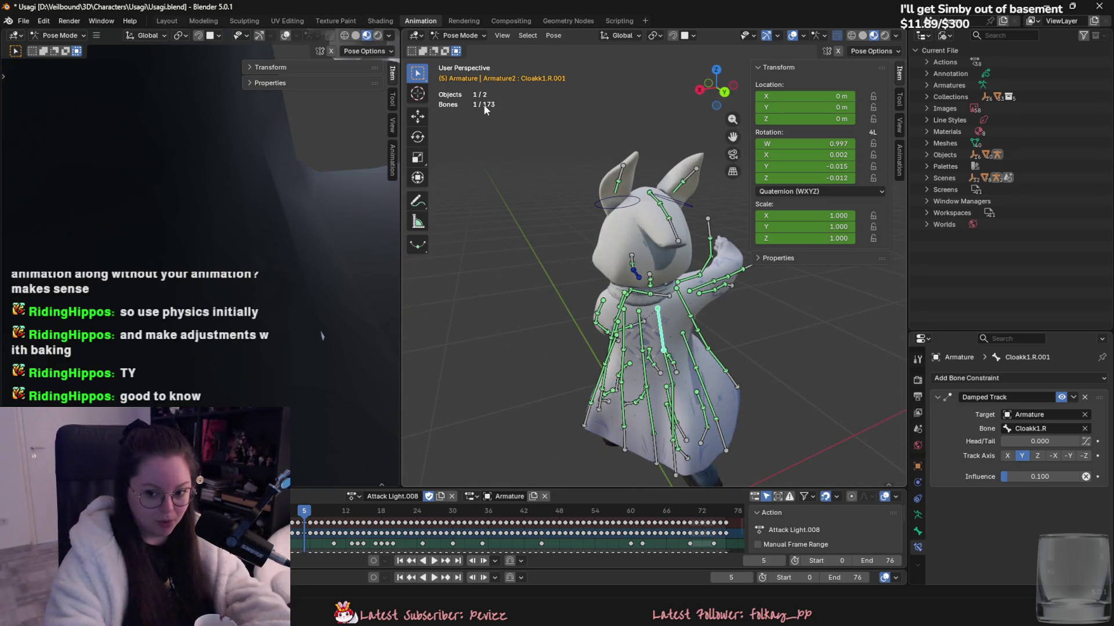
middle_click_drag(484, 105, 671, 305)
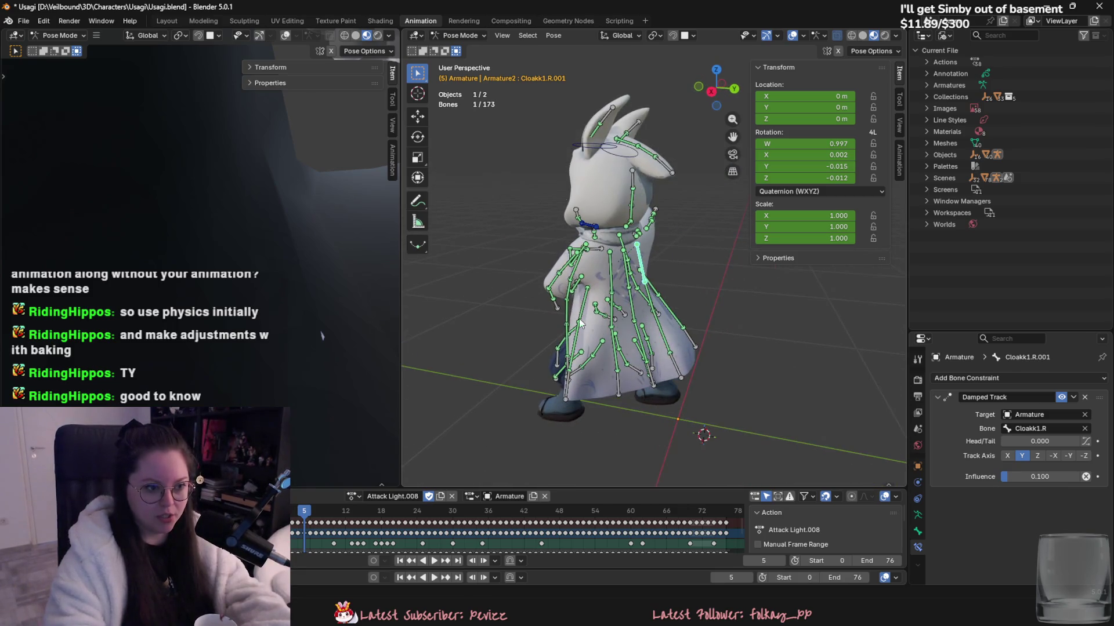
middle_click_drag(564, 316, 674, 348)
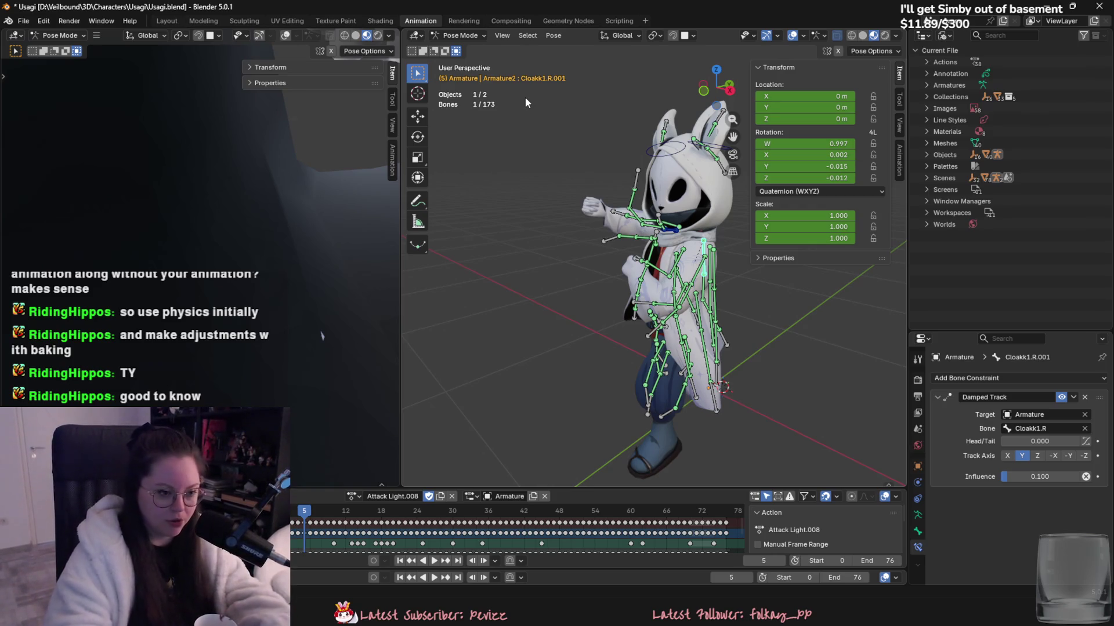
middle_click_drag(592, 192, 547, 174)
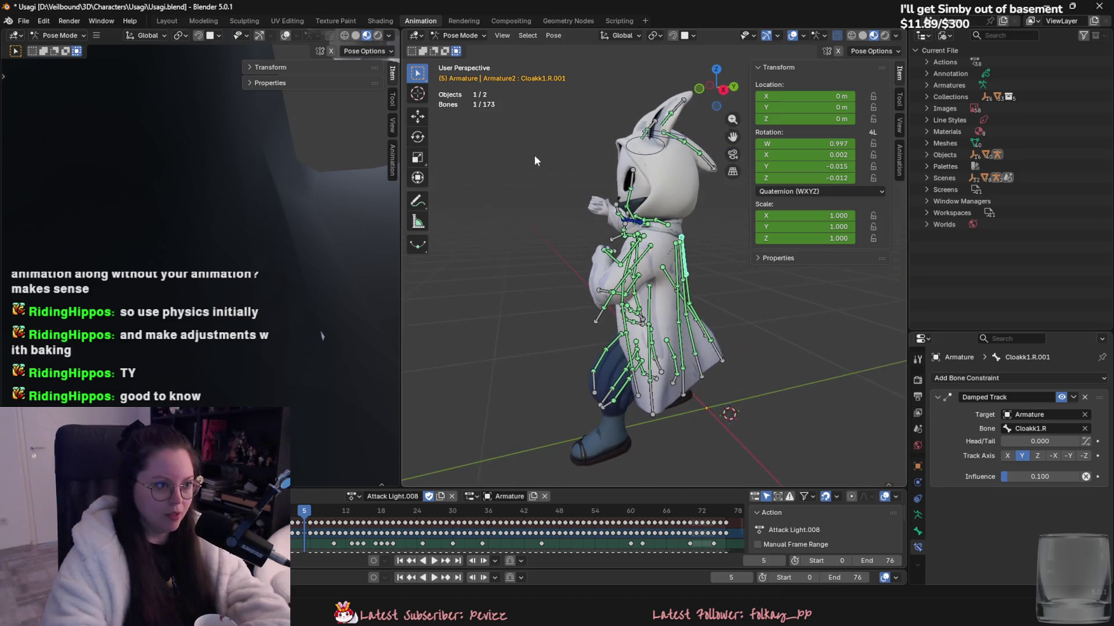
left_click_drag(400, 93, 242, 93)
middle_click_drag(273, 102, 536, 178)
key("a")
key("alt+a")
mouse_move(486, 223)
middle_mouse_down()
mouse_move(517, 266)
mouse_move(453, 254)
middle_mouse_up()
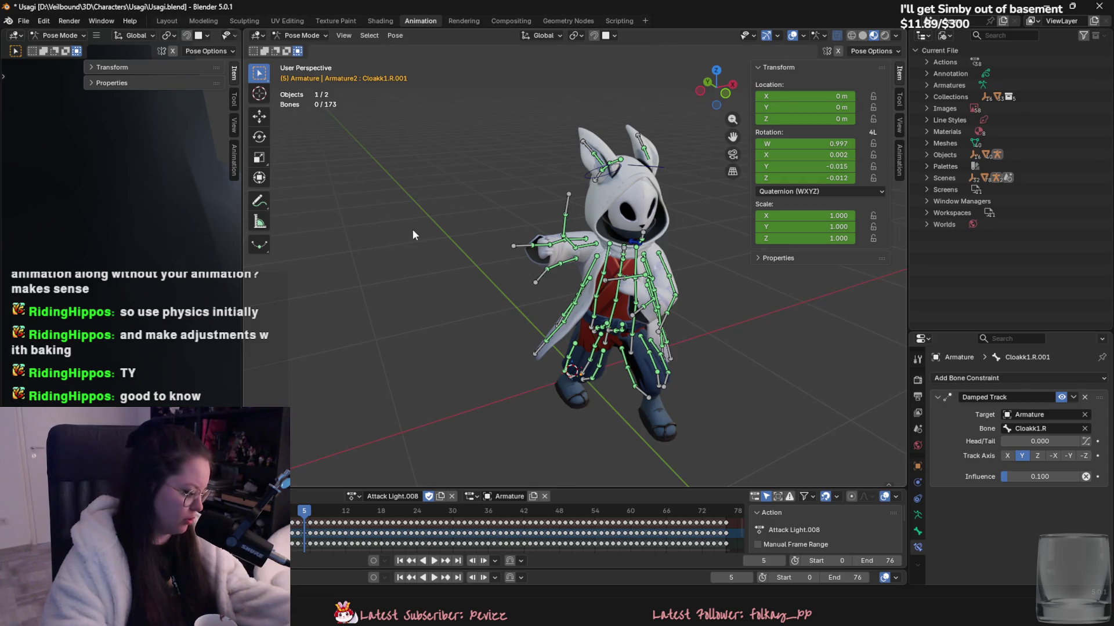
- Select all the cloak bones and show the armature's Bone Collections settings
mouse_move(383, 218)
middle_mouse_down()
mouse_move(614, 288)
mouse_move(424, 152)
middle_mouse_up()
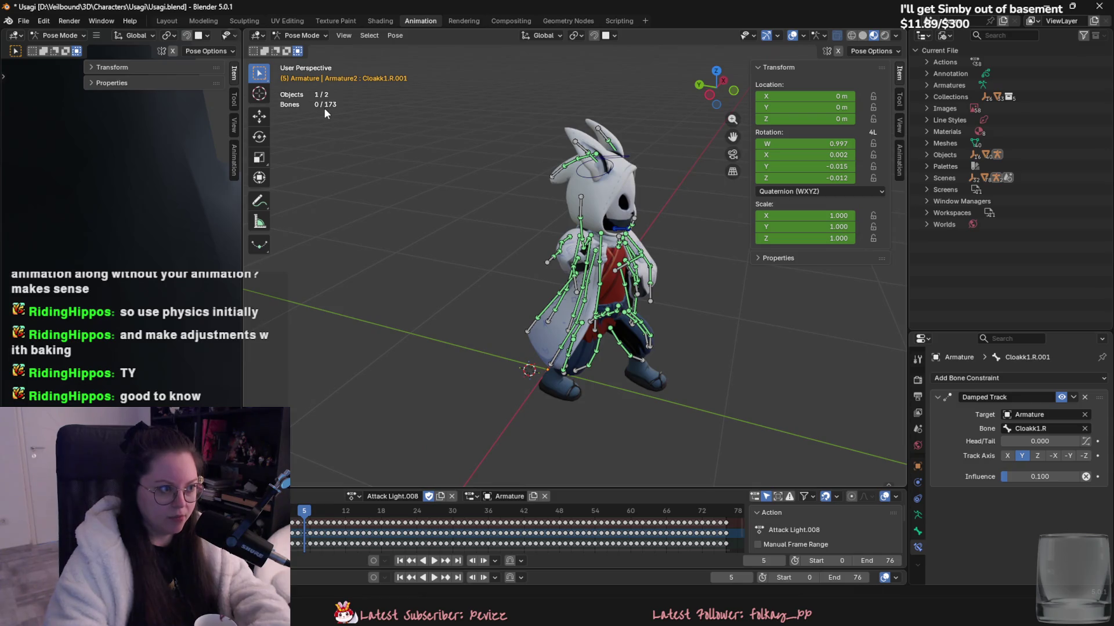
middle_click_drag(324, 107, 693, 336)
key("a")
left_click(917, 514)
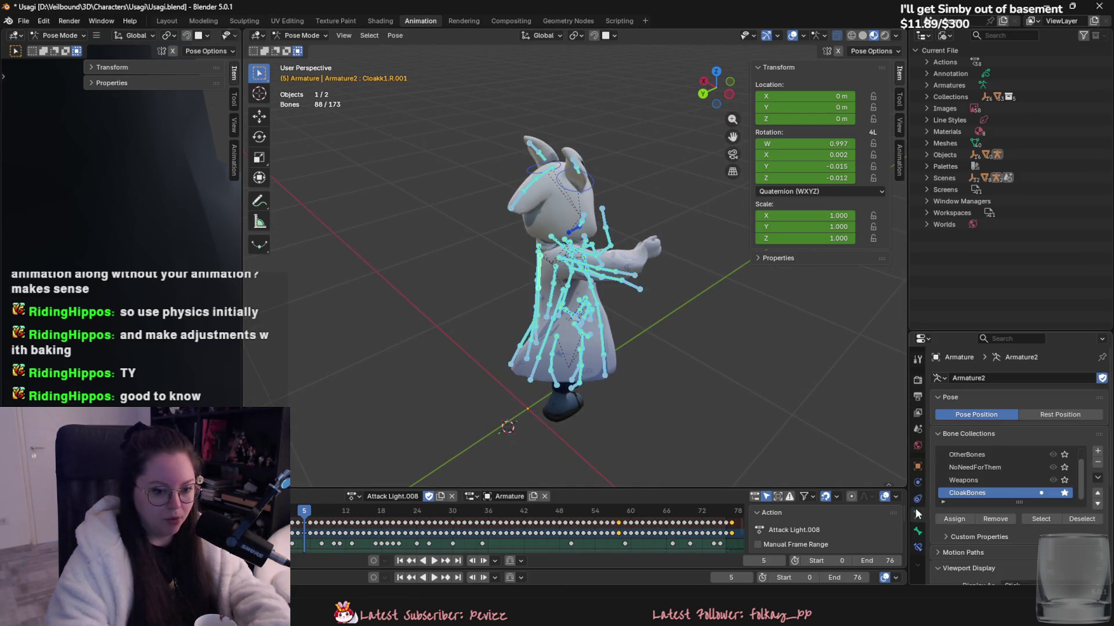
middle_click_drag(638, 371, 810, 373)
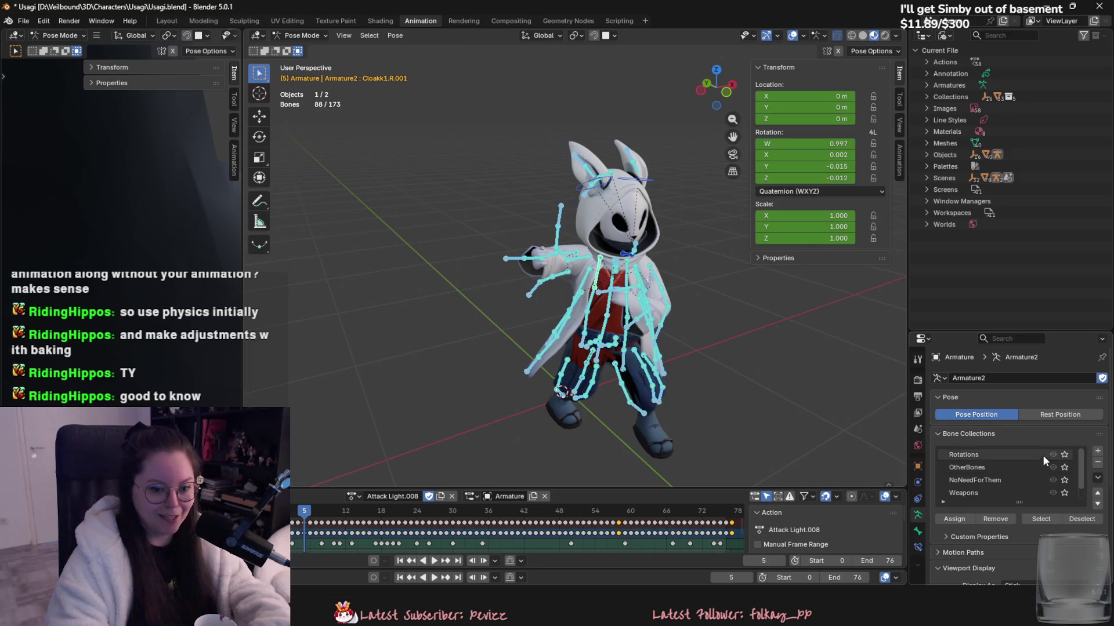
- Deselect all bones, zoom in on the cloak and select a single cloak bone
scroll(1042, 469, "down", 1)
middle_click_drag(615, 301, 531, 323)
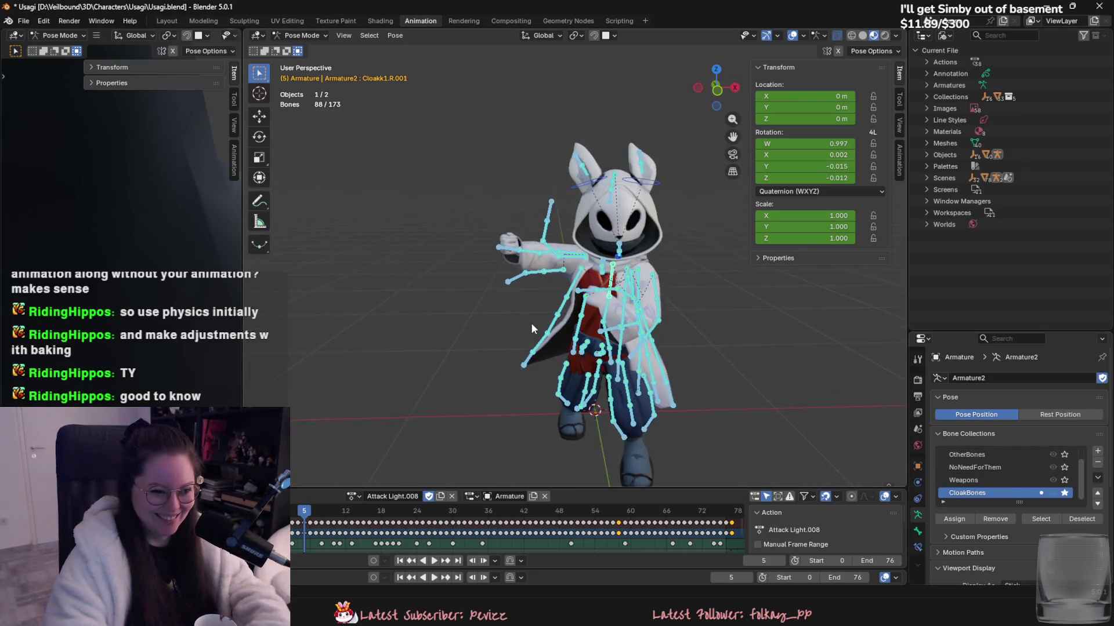
mouse_move(570, 249)
middle_mouse_down()
mouse_move(601, 298)
mouse_move(540, 258)
mouse_move(472, 240)
mouse_move(651, 299)
middle_mouse_up()
key("alt+a")
scroll(613, 317, "up", 5)
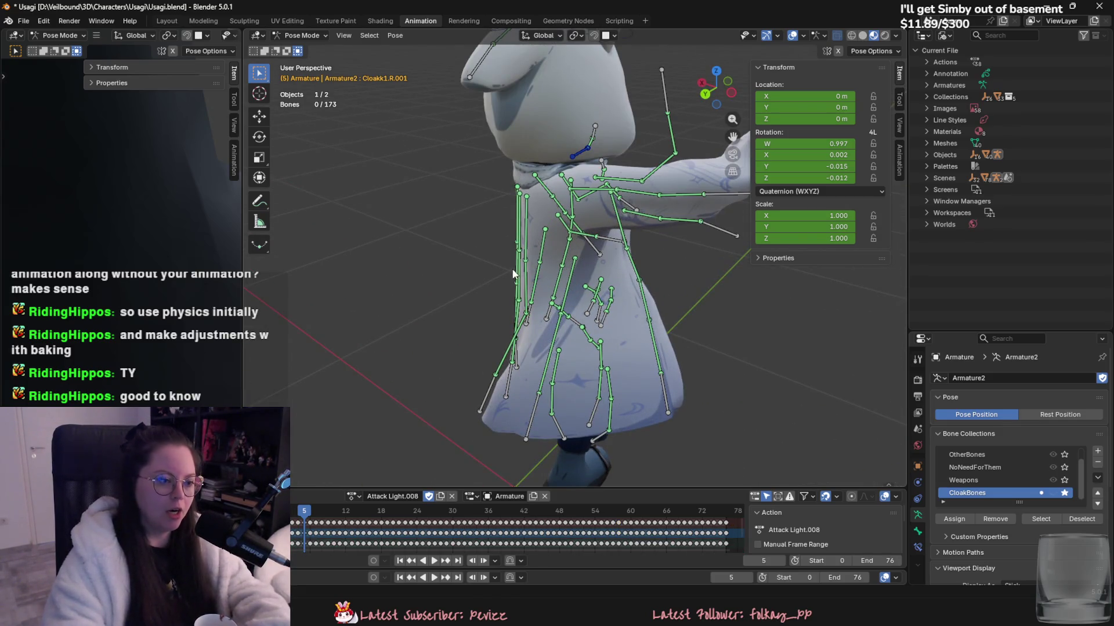
middle_click_drag(512, 274, 554, 259)
left_click(555, 258)
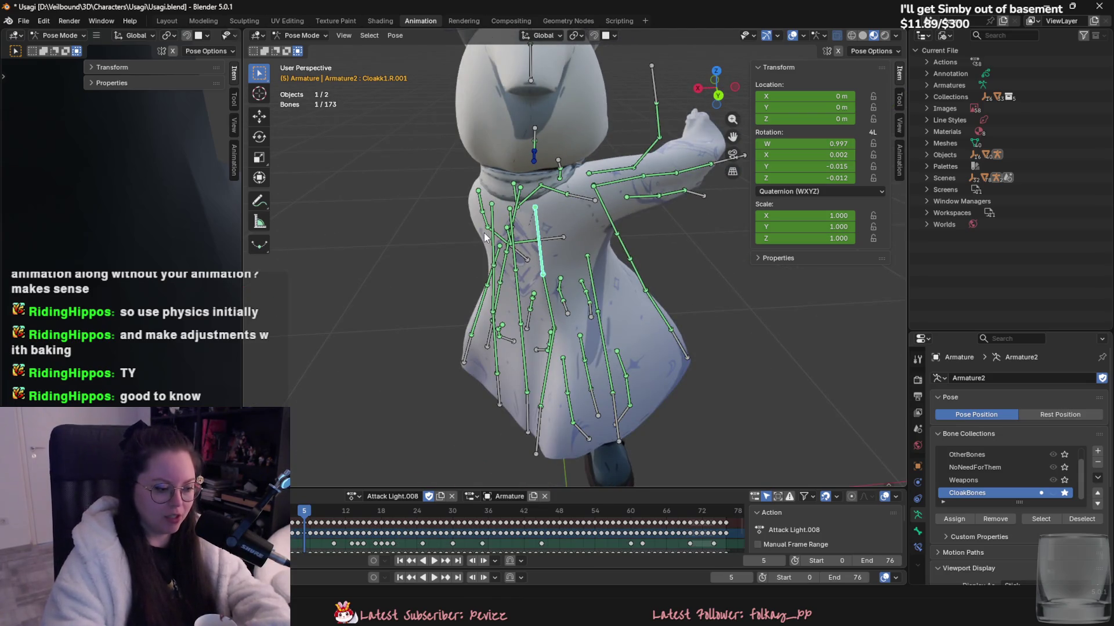
- Load the Run action and play it briefly
left_click(354, 497)
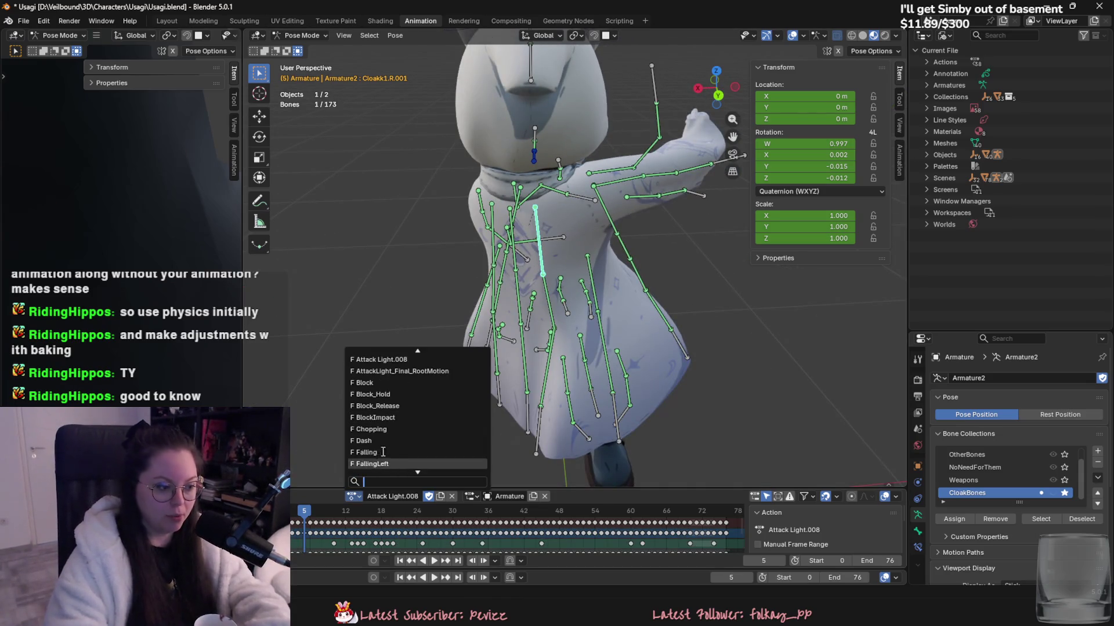
type("run")
key("Return")
key("space")
scroll(483, 352, "down", 4)
scroll(482, 351, "down", 3)
scroll(504, 385, "up", 3)
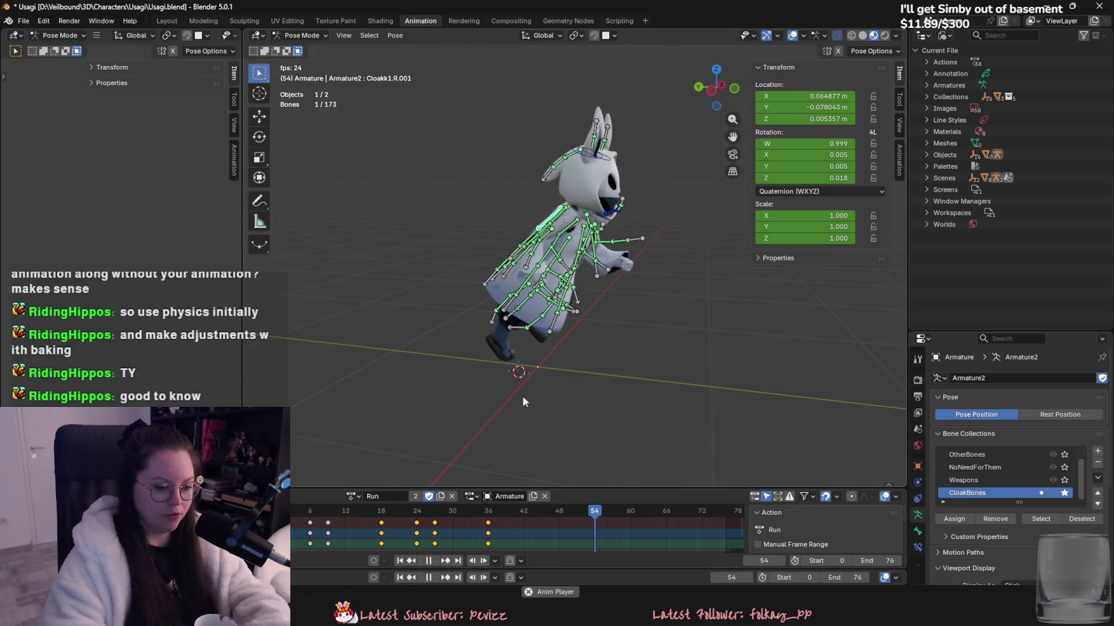
key("space")
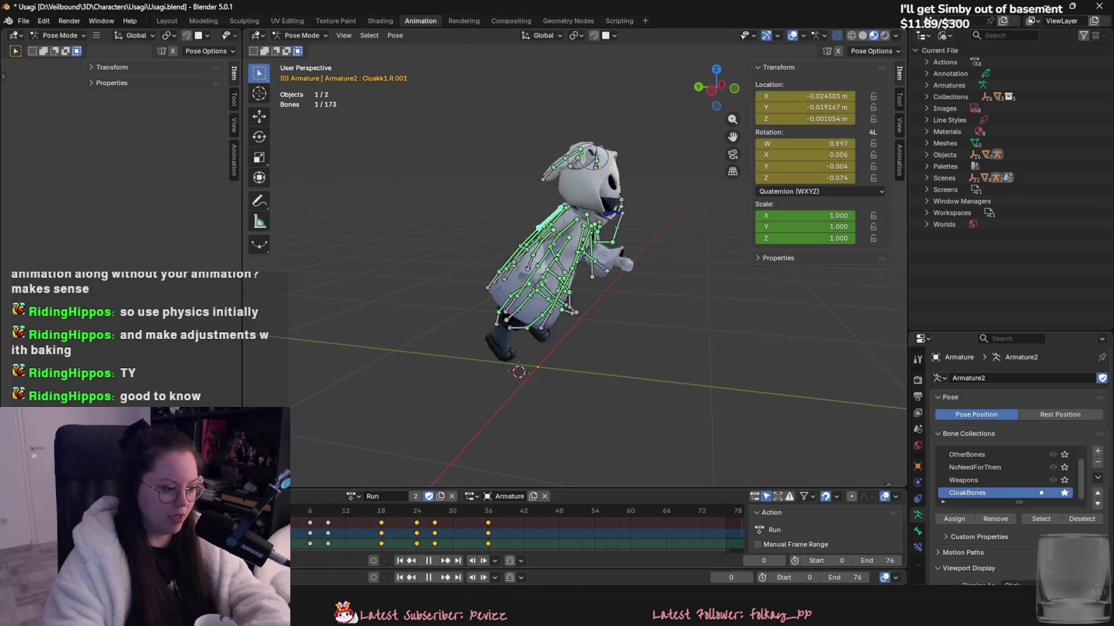
- Scrub the Run animation between frames 17 and 36, keying the pose, then return to frame 18
left_click_drag(329, 519, 381, 525)
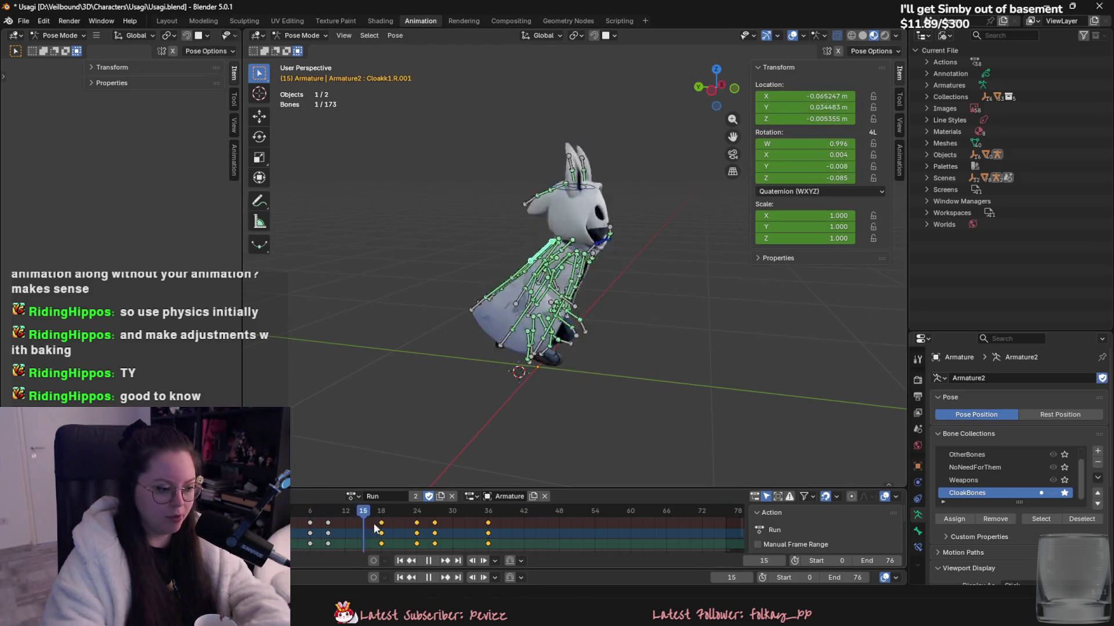
left_click_drag(381, 526, 377, 530)
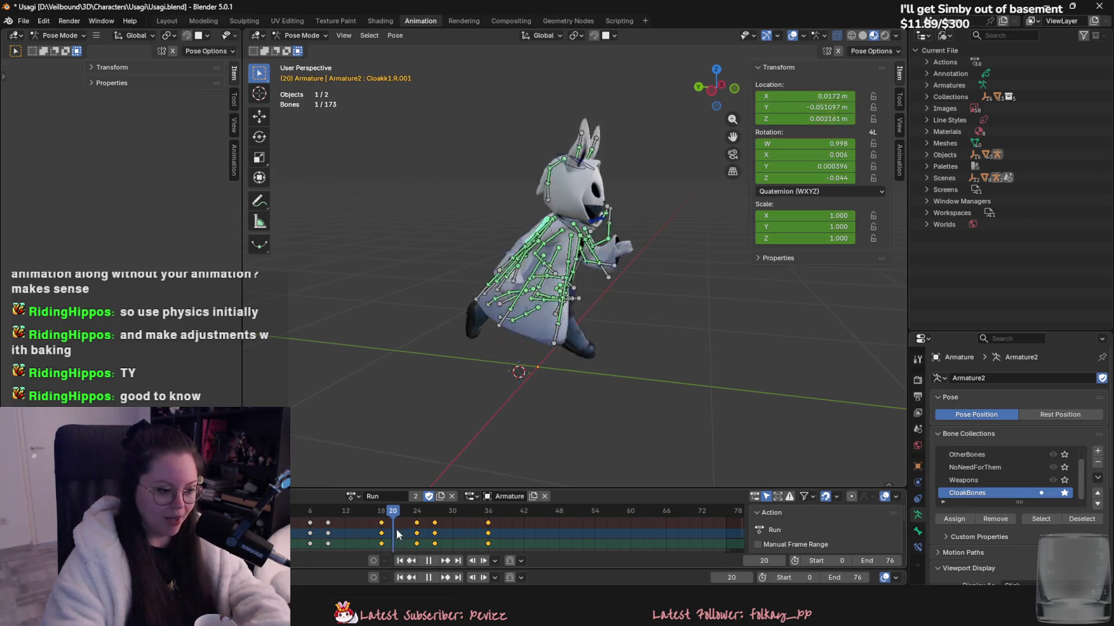
left_click_drag(377, 530, 485, 533)
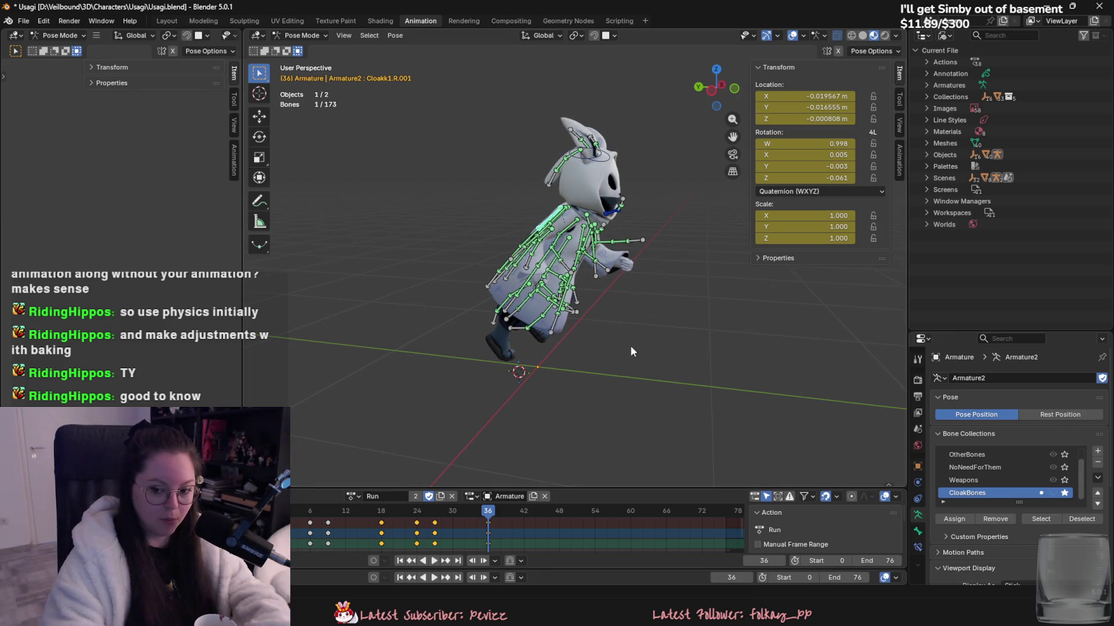
key("i")
left_click(381, 518)
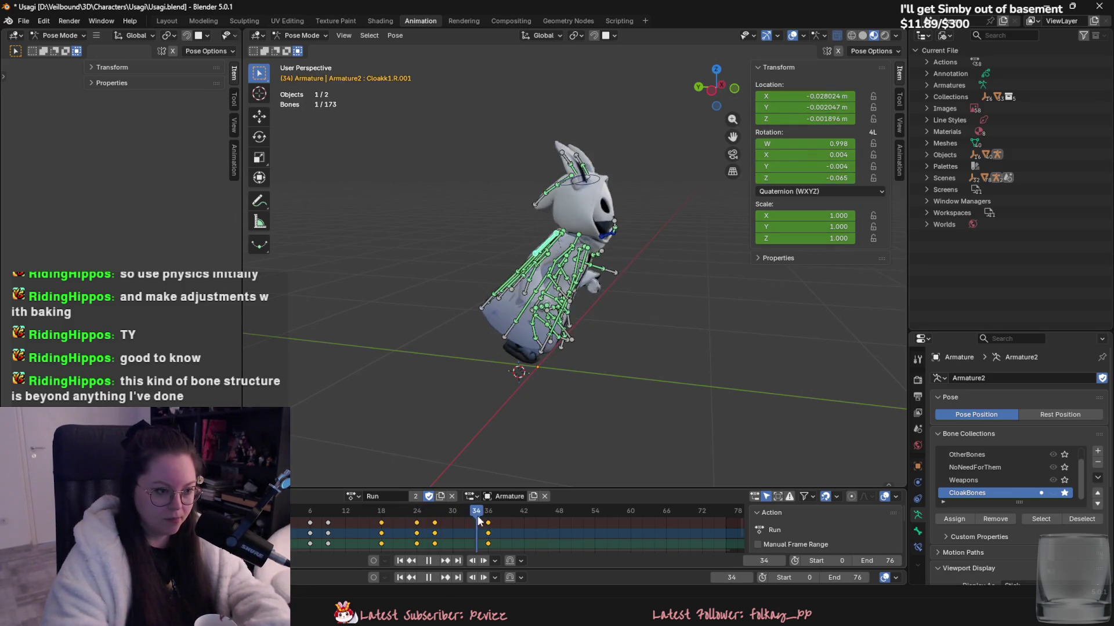
mouse_move(303, 478)
middle_mouse_down()
mouse_move(701, 337)
mouse_move(729, 310)
middle_mouse_up()
key("space")
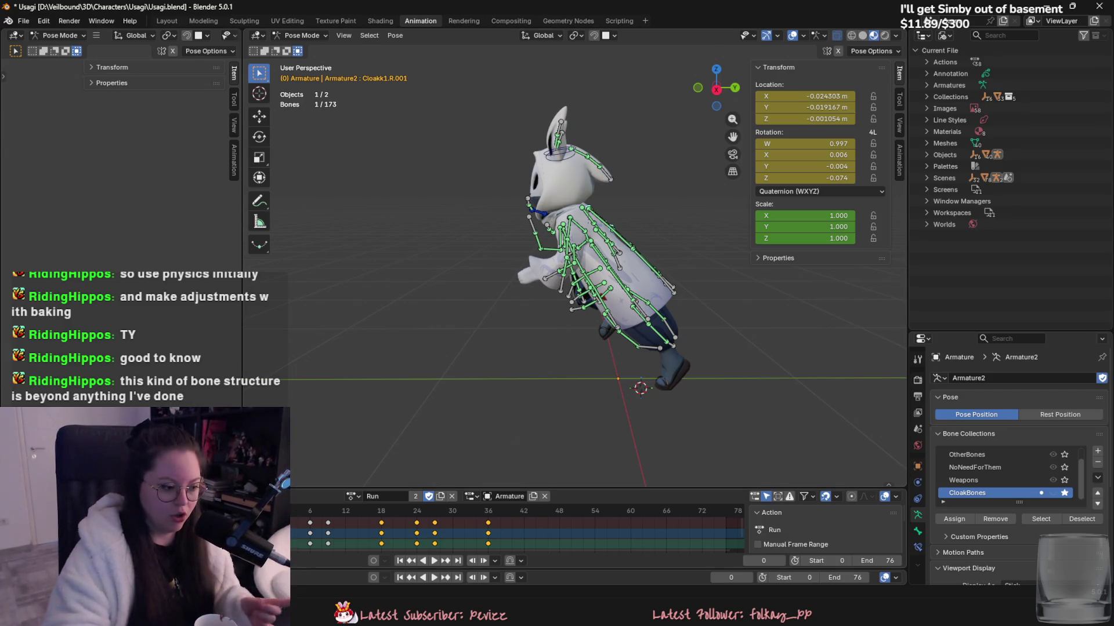
left_click(379, 517)
- Rewind to frame 0 and replay the Run animation from a new angle
middle_click_drag(522, 395, 581, 225)
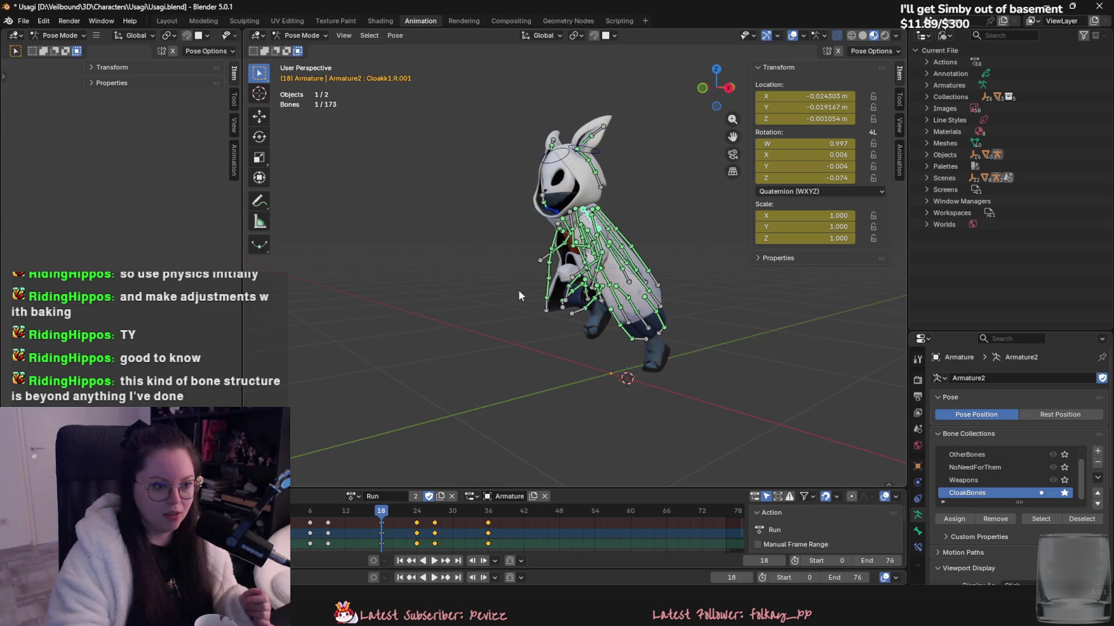
middle_click_drag(662, 331, 591, 338)
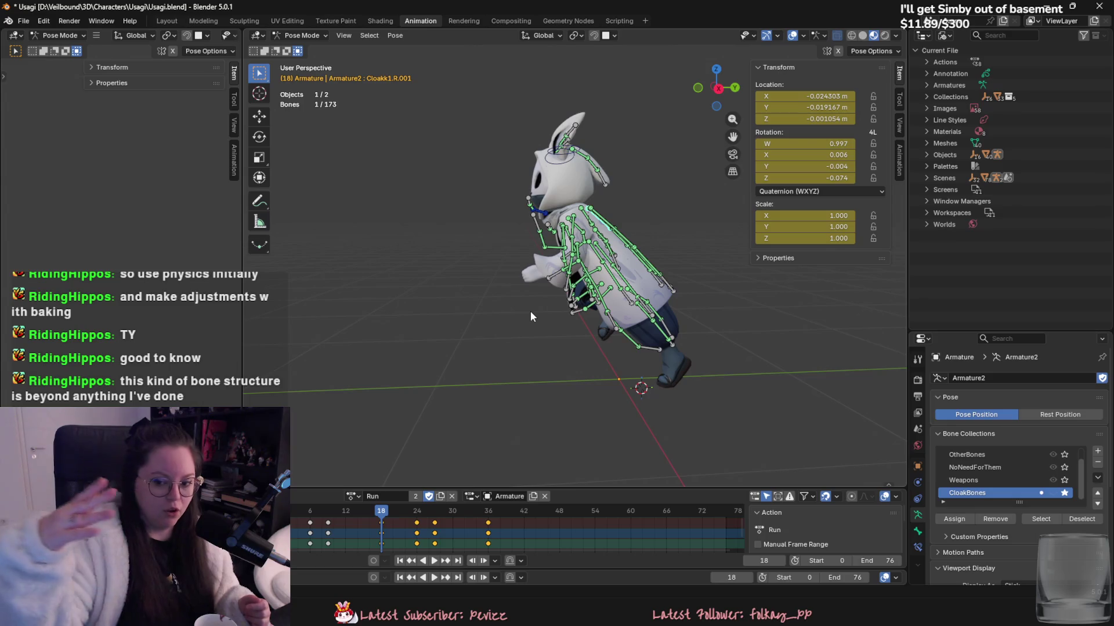
left_click_drag(378, 510, 275, 510)
key("space")
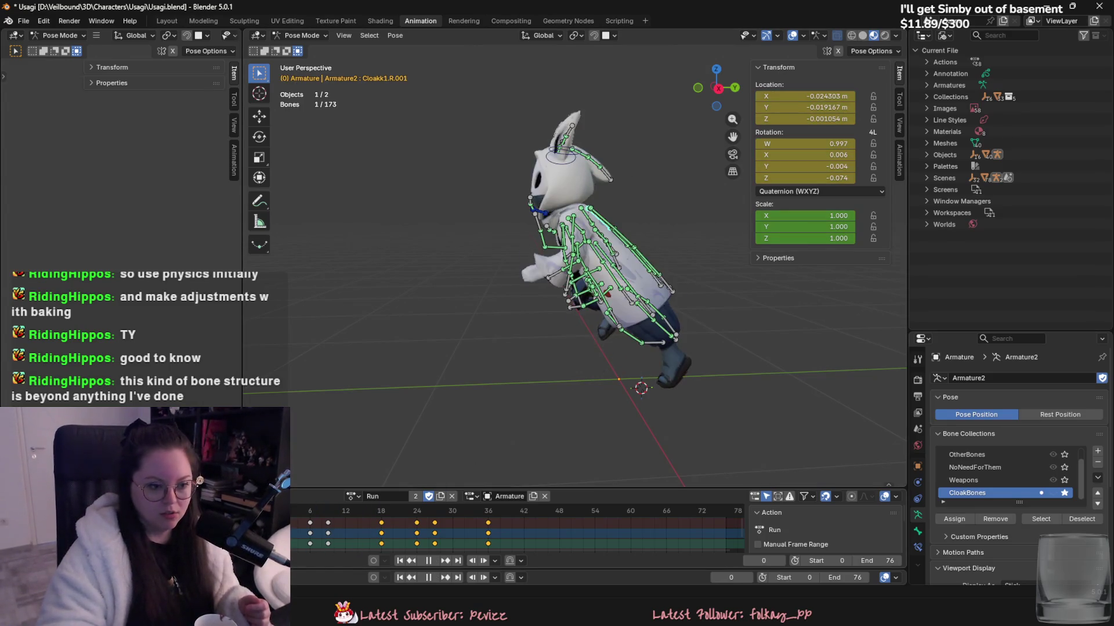
key("space")
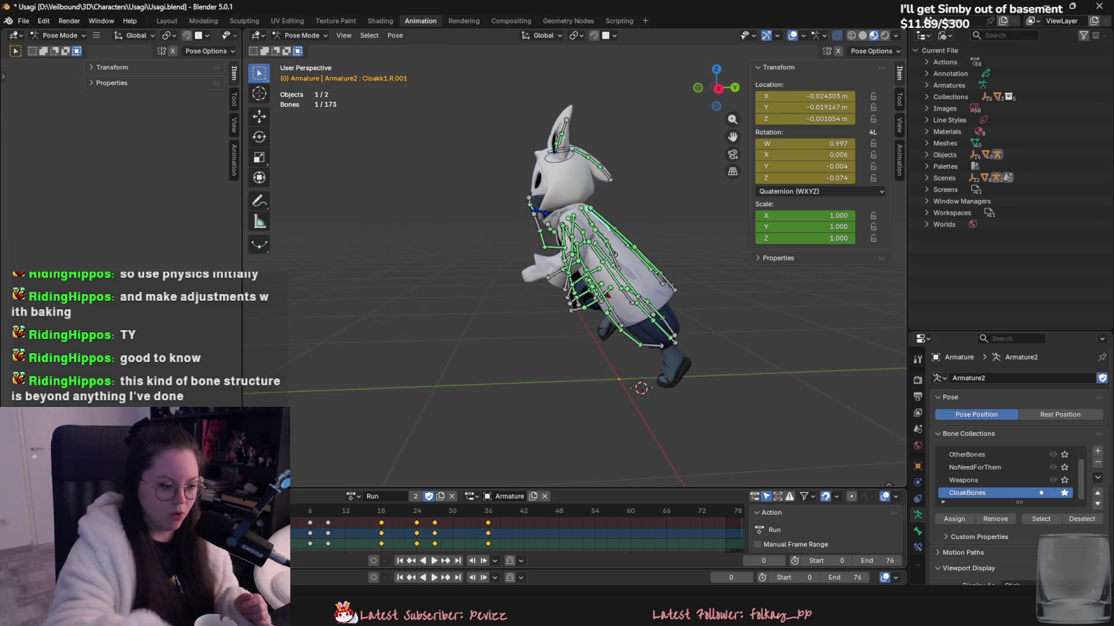
key("space")
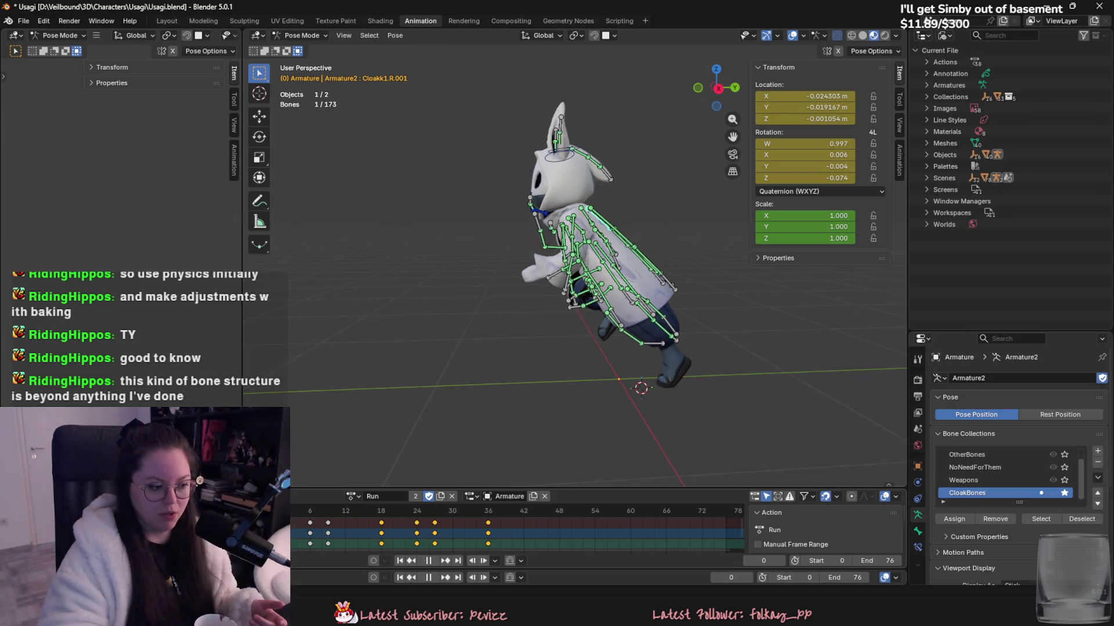
- Stop the Run animation at frame 33 and select all the linked cloak bones
left_click_drag(328, 524, 433, 535)
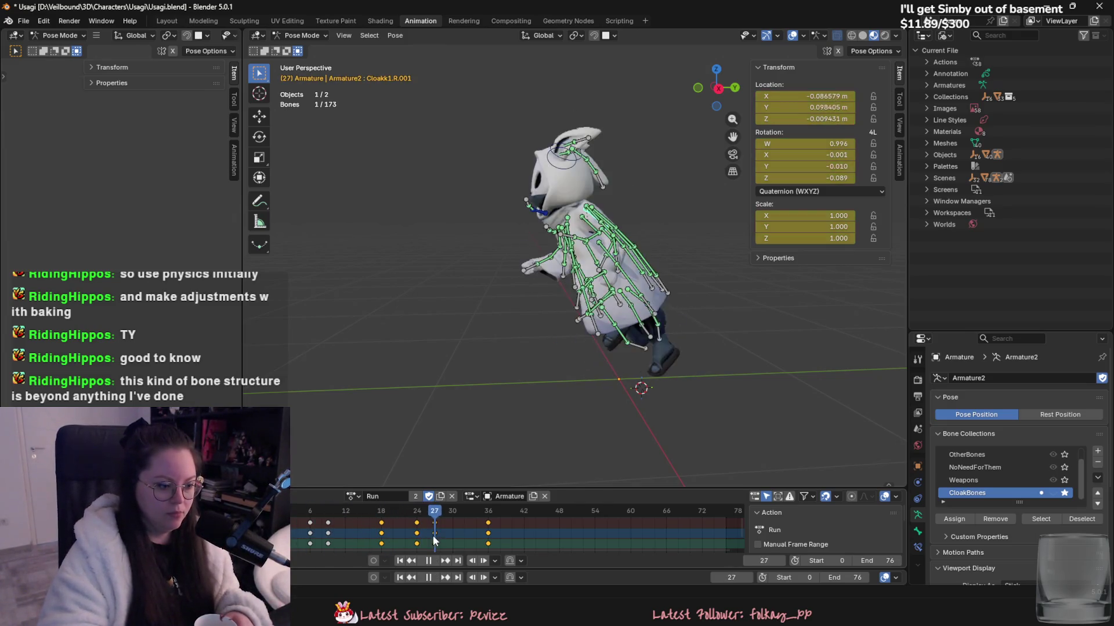
left_click_drag(433, 534, 475, 539)
key("space")
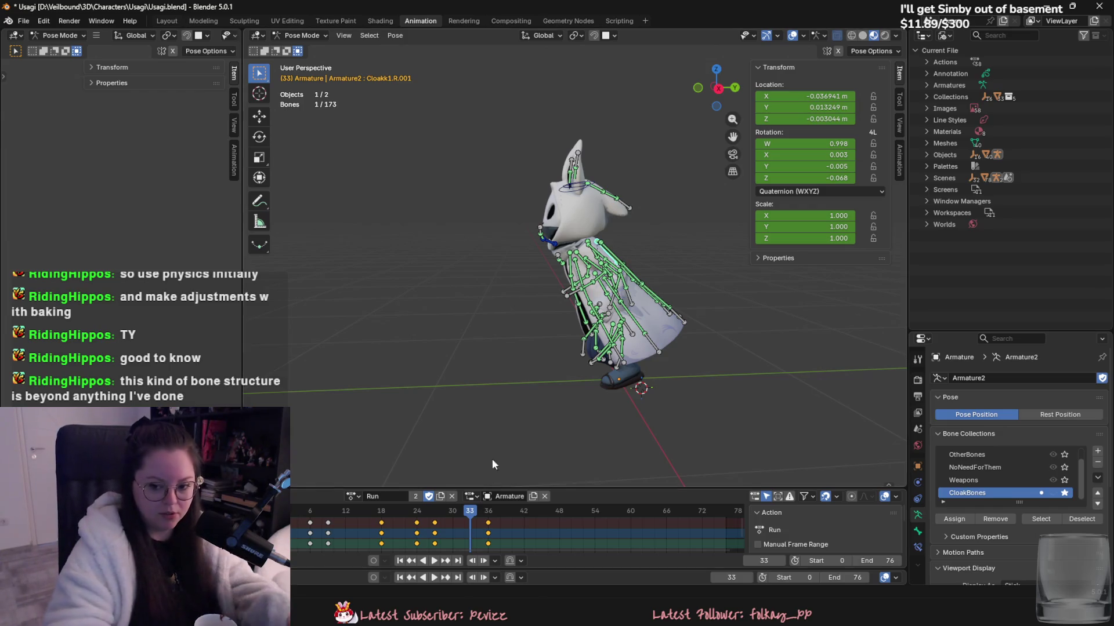
scroll(661, 392, "up", 2)
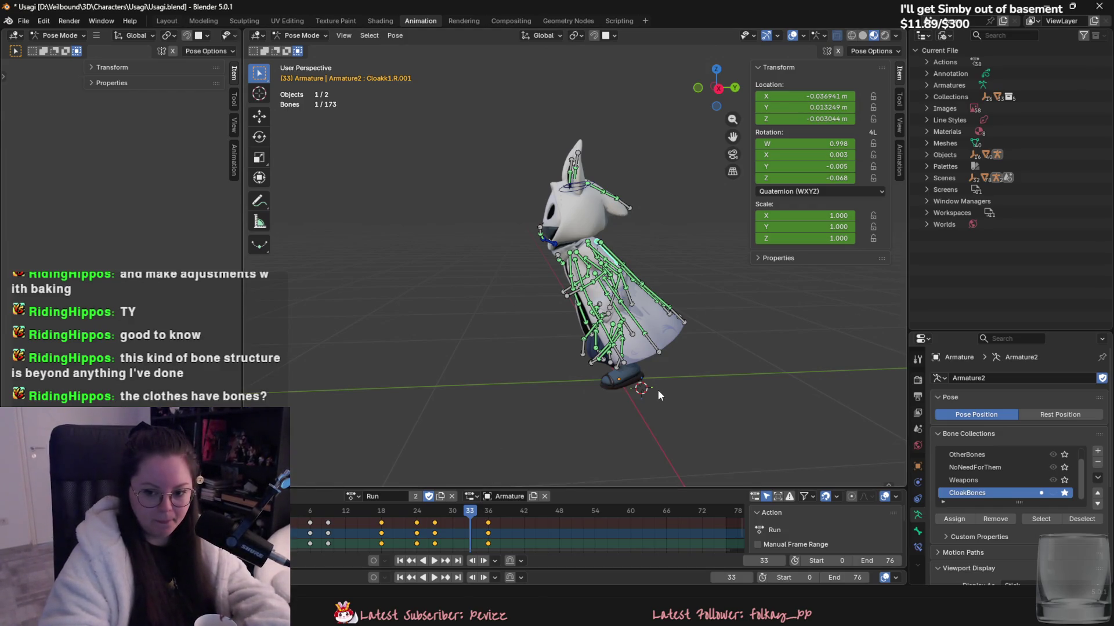
mouse_move(643, 371)
middle_mouse_down()
mouse_move(722, 364)
mouse_move(631, 358)
mouse_move(652, 287)
middle_mouse_up()
key("ctrl+l")
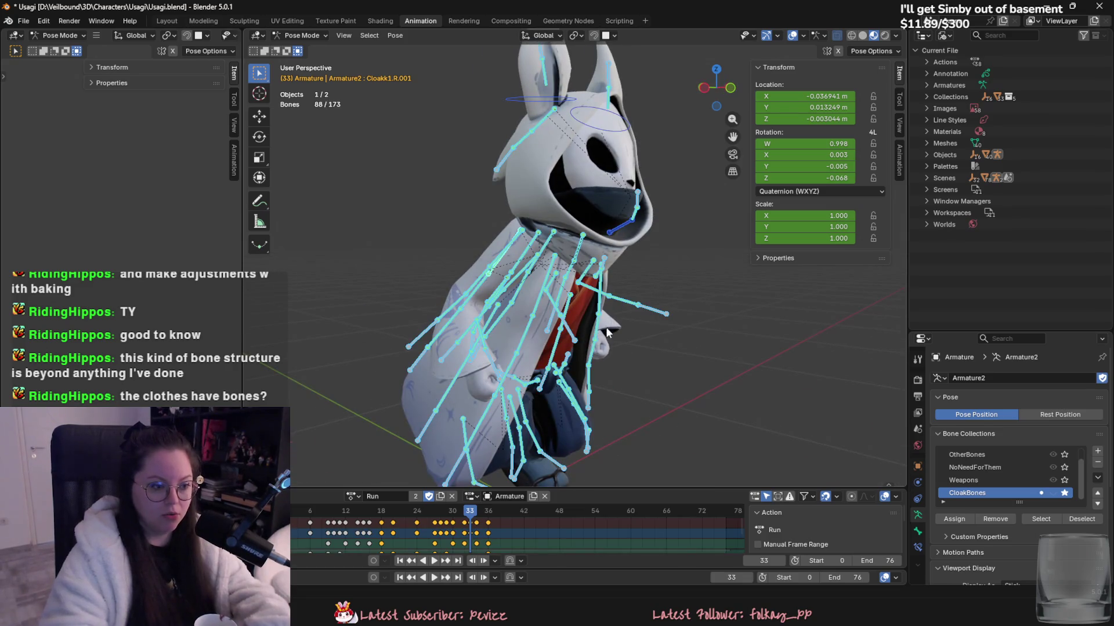
- Make all bone collections visible and switch the rig to its rest T-pose
left_click(655, 357)
middle_click_drag(655, 358, 702, 351)
scroll(1059, 477, "up", 1)
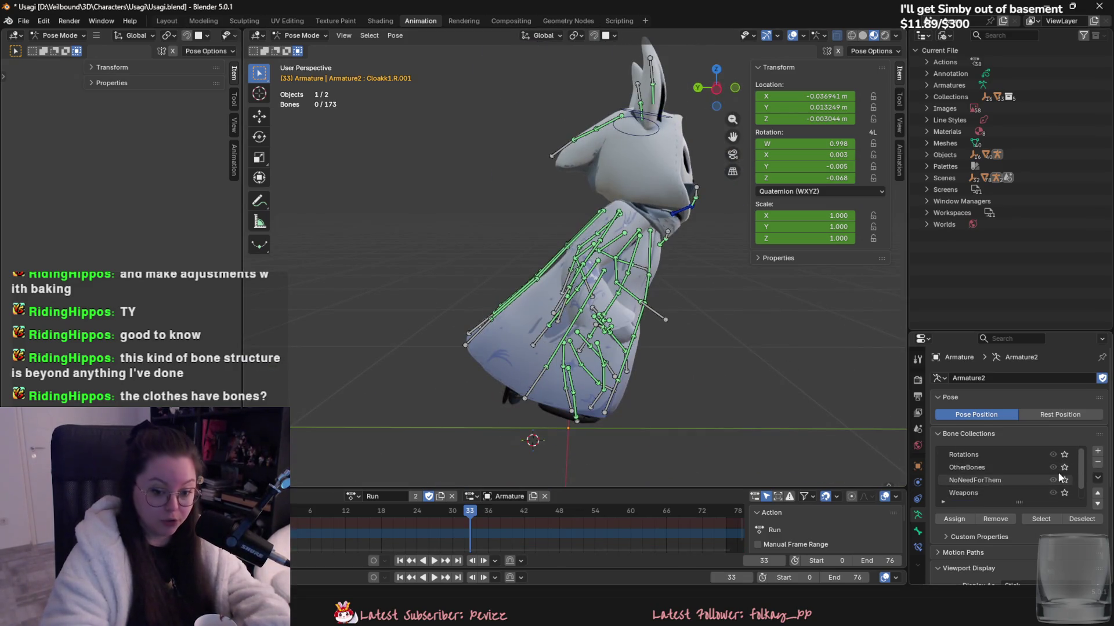
scroll(1064, 482, "down", 1)
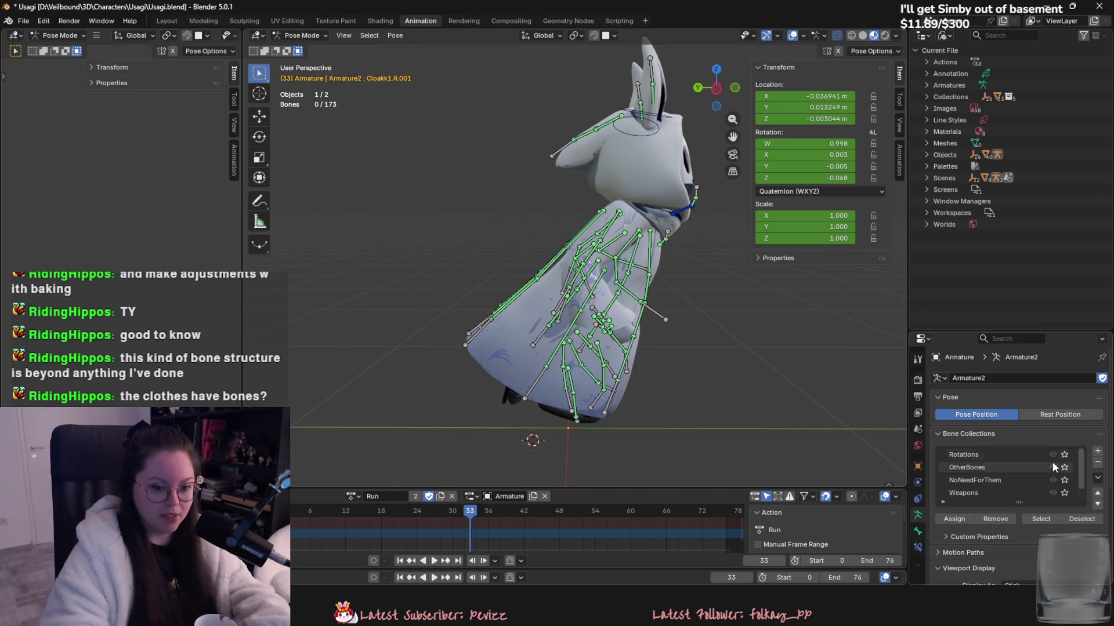
left_click(1064, 493)
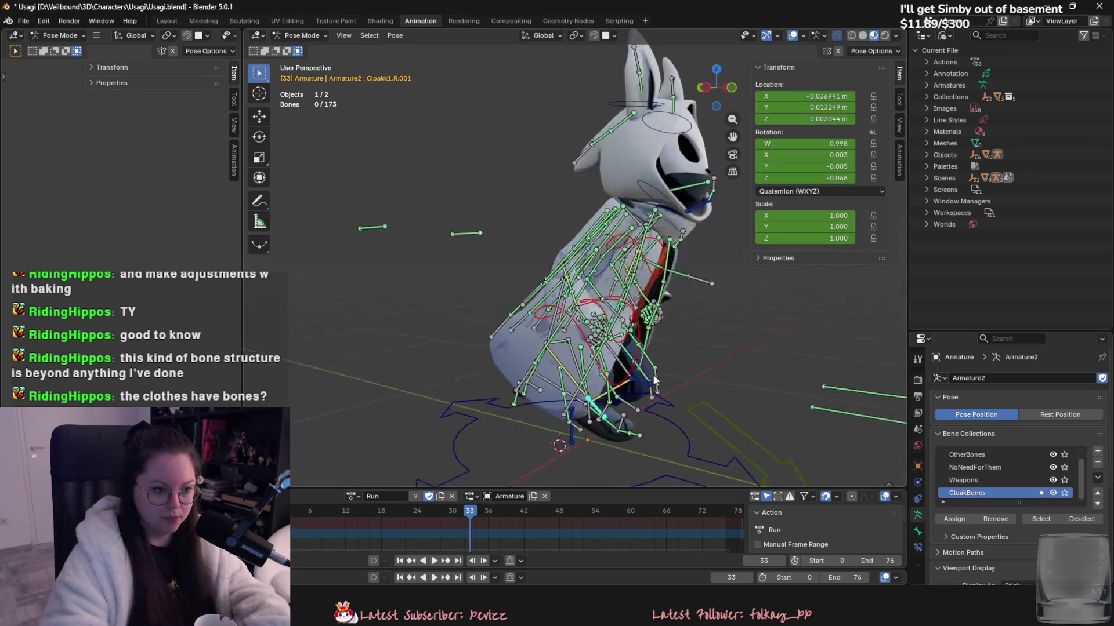
middle_click_drag(660, 377, 738, 398)
key("a")
left_click(1060, 415)
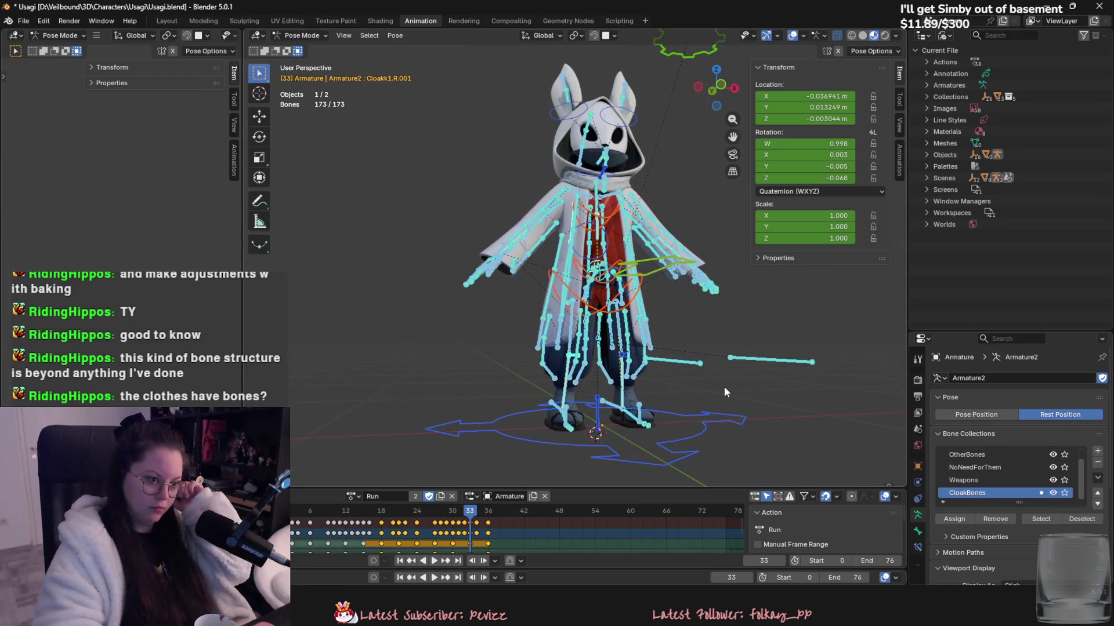
key("alt+a")
- Inspect the rest-posed rig from several angles, then hide the CloakBones collection
mouse_move(668, 413)
middle_mouse_down()
mouse_move(615, 432)
mouse_move(712, 406)
mouse_move(643, 368)
mouse_move(567, 369)
middle_mouse_up()
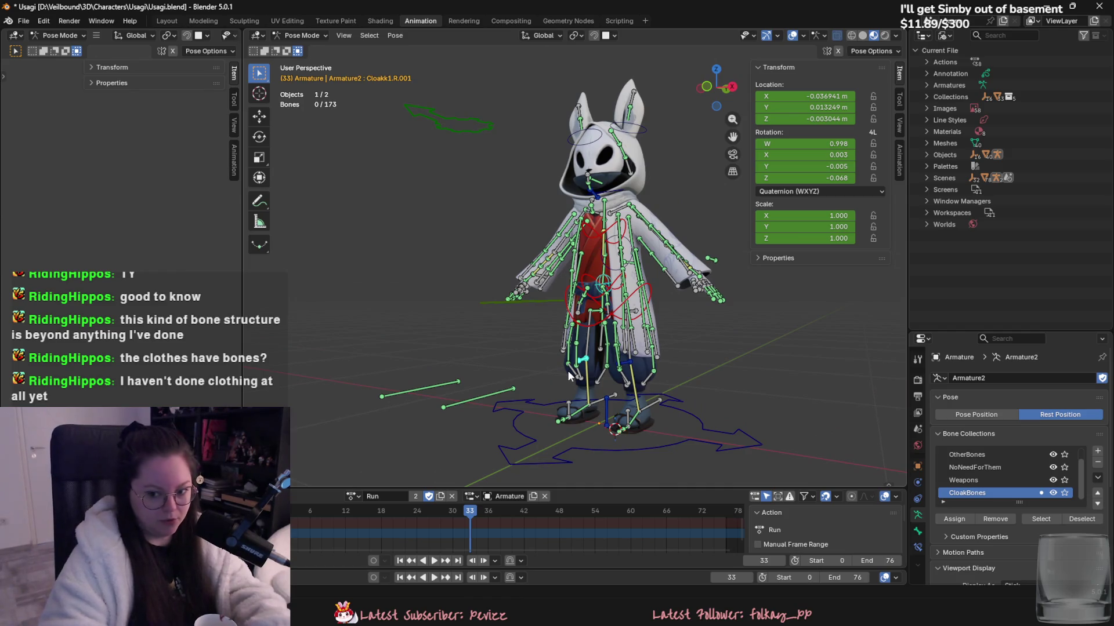
mouse_move(887, 371)
middle_mouse_down()
mouse_move(822, 388)
mouse_move(905, 379)
mouse_move(686, 318)
middle_mouse_up()
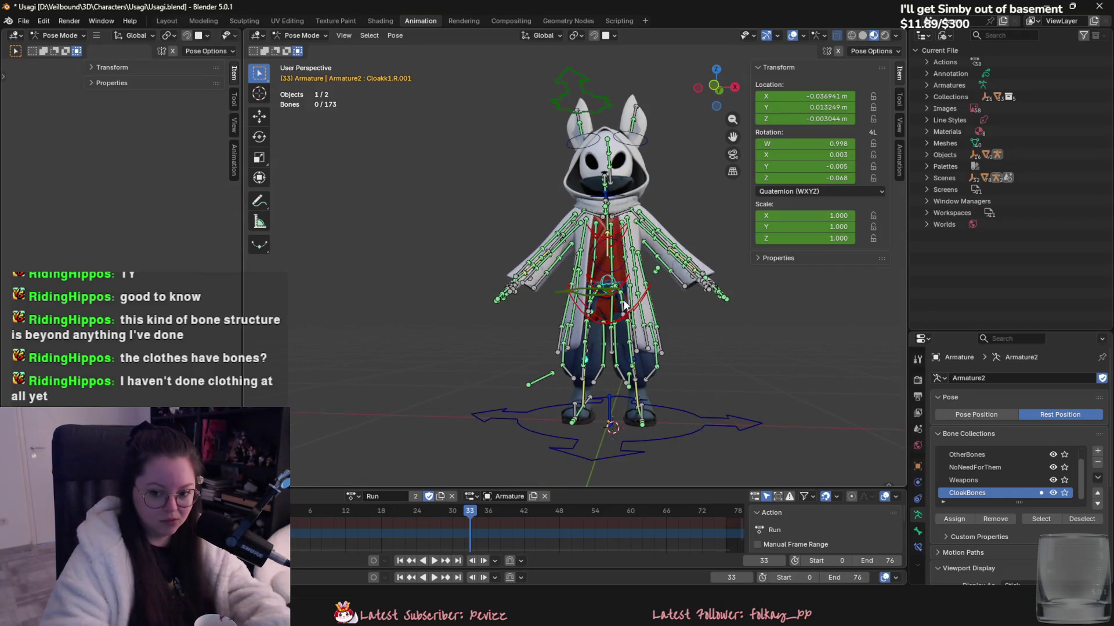
middle_click_drag(617, 299, 707, 341)
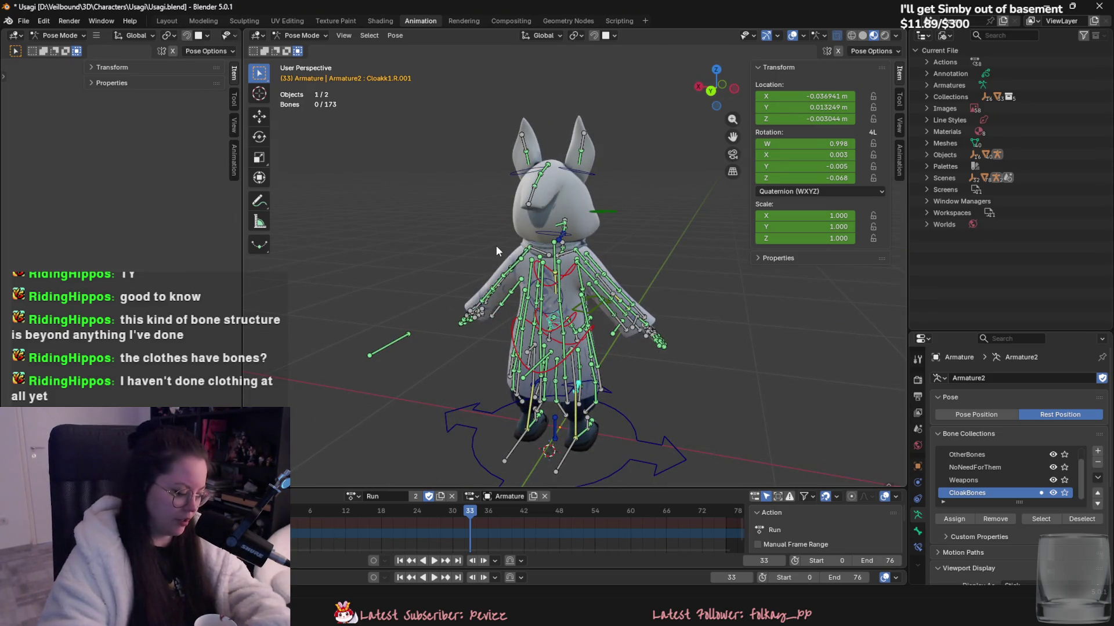
middle_click_drag(423, 238, 629, 297)
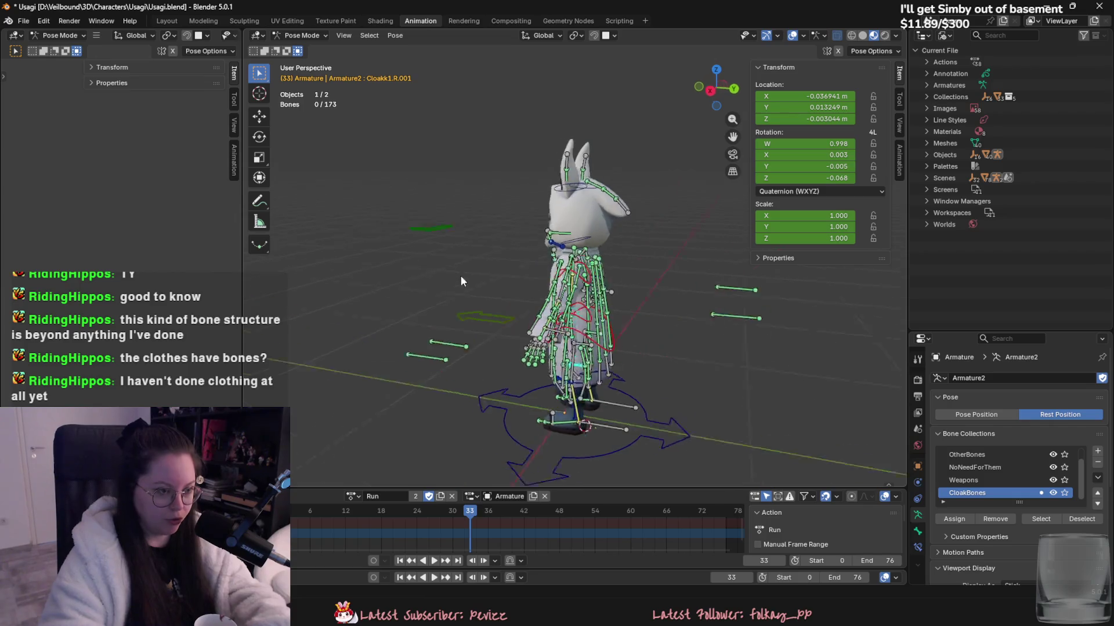
scroll(509, 339, "up", 3)
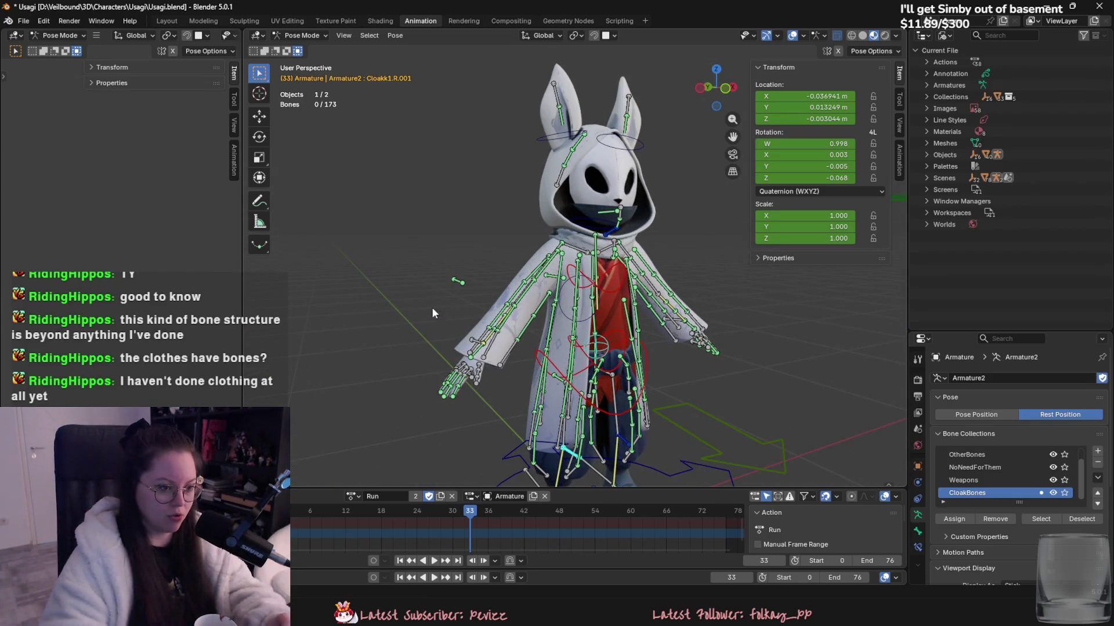
middle_click_drag(438, 312, 601, 331)
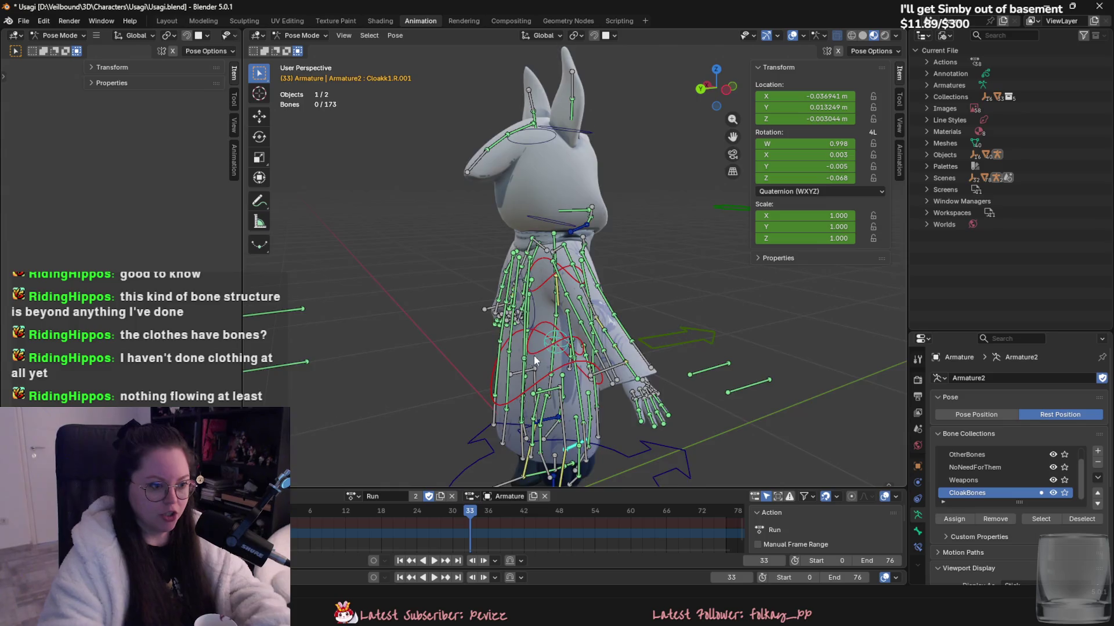
middle_click_drag(538, 357, 614, 171)
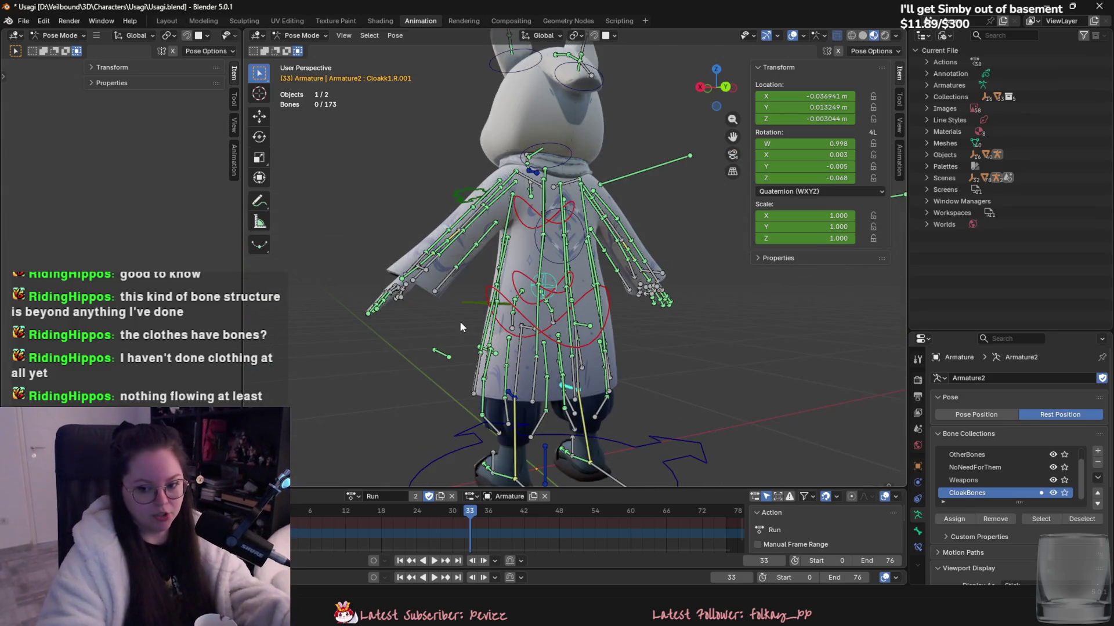
mouse_move(459, 321)
middle_mouse_down()
mouse_move(635, 367)
mouse_move(670, 406)
middle_mouse_up()
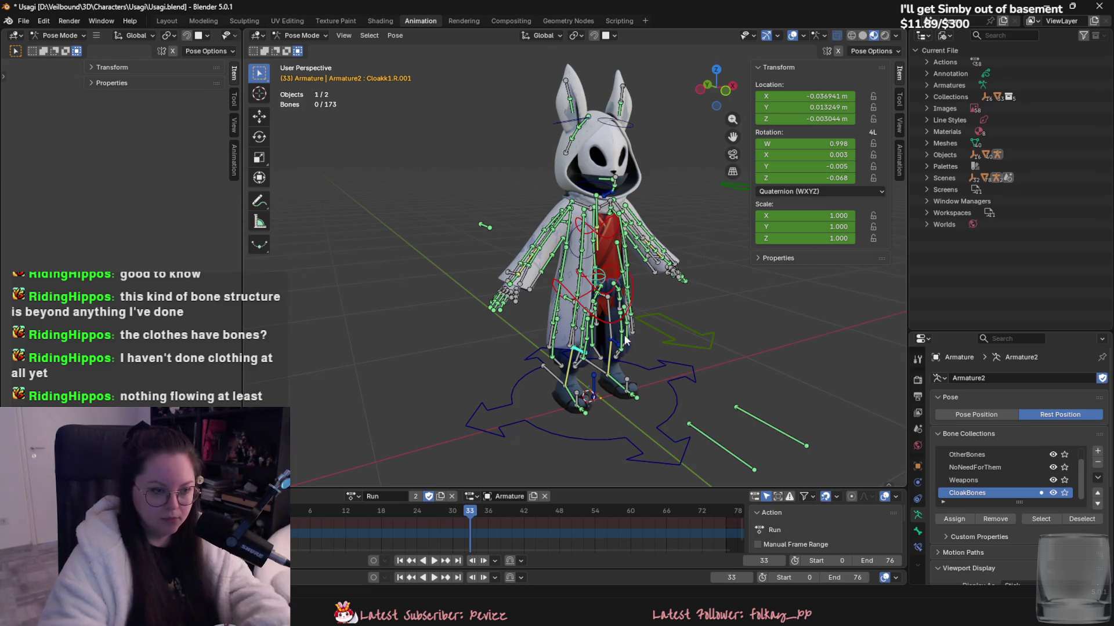
middle_click_drag(625, 337, 589, 358)
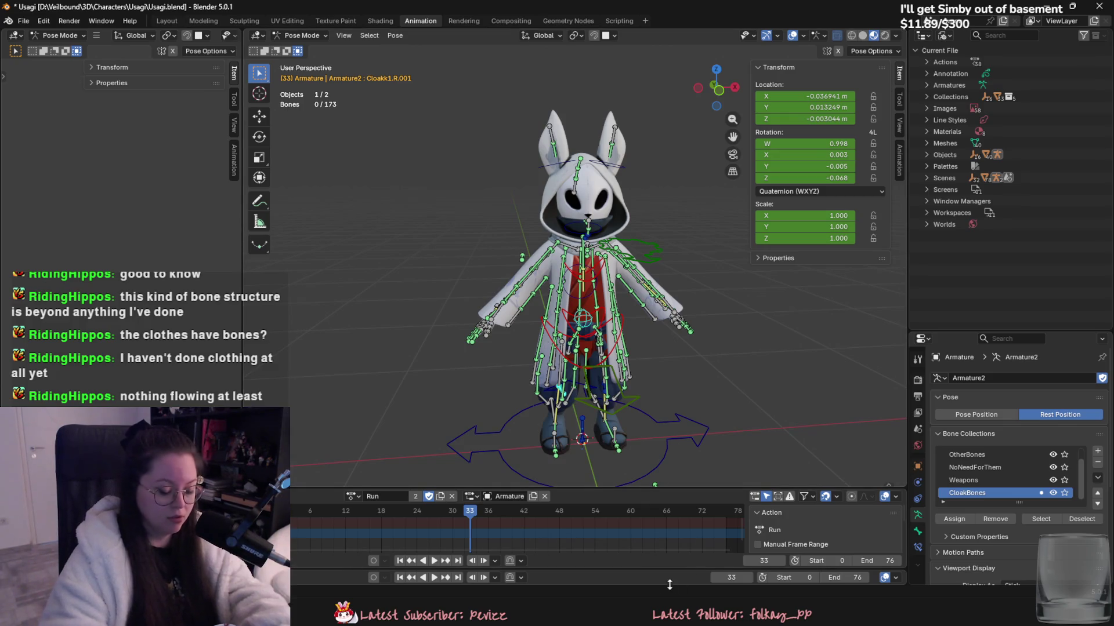
mouse_move(600, 346)
middle_mouse_down()
mouse_move(675, 339)
mouse_move(673, 231)
mouse_move(586, 313)
middle_mouse_up()
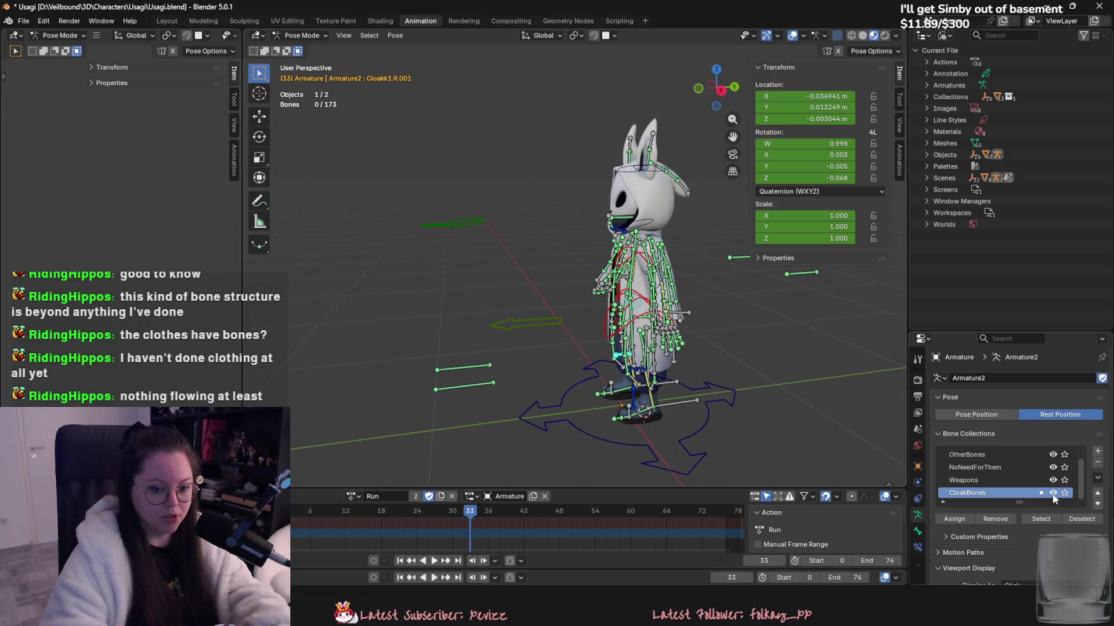
left_click(1052, 493)
mouse_move(675, 294)
middle_mouse_down()
mouse_move(595, 318)
mouse_move(722, 342)
mouse_move(576, 288)
mouse_move(640, 318)
mouse_move(954, 391)
middle_mouse_up()
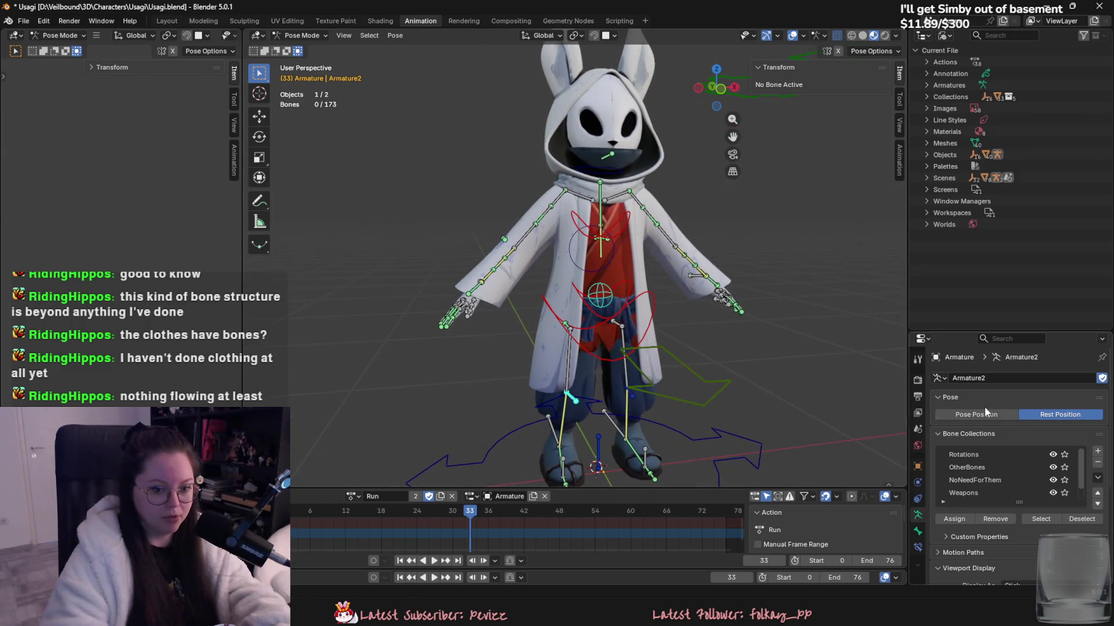
- Hide the NoNeedForThem bone collection and look around the character
left_click(1053, 480)
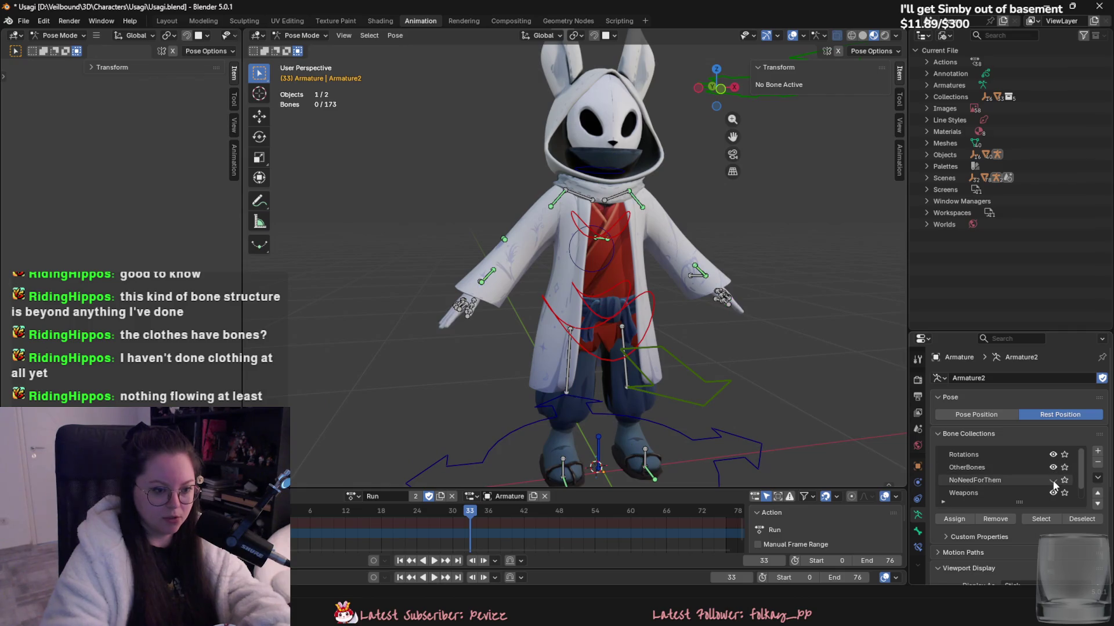
scroll(673, 350, "down", 3)
mouse_move(673, 351)
middle_mouse_down()
mouse_move(498, 331)
mouse_move(607, 372)
mouse_move(628, 314)
mouse_move(604, 357)
mouse_move(491, 428)
mouse_move(526, 391)
mouse_move(636, 389)
middle_mouse_up()
scroll(545, 394, "up", 3)
scroll(622, 384, "up", 2)
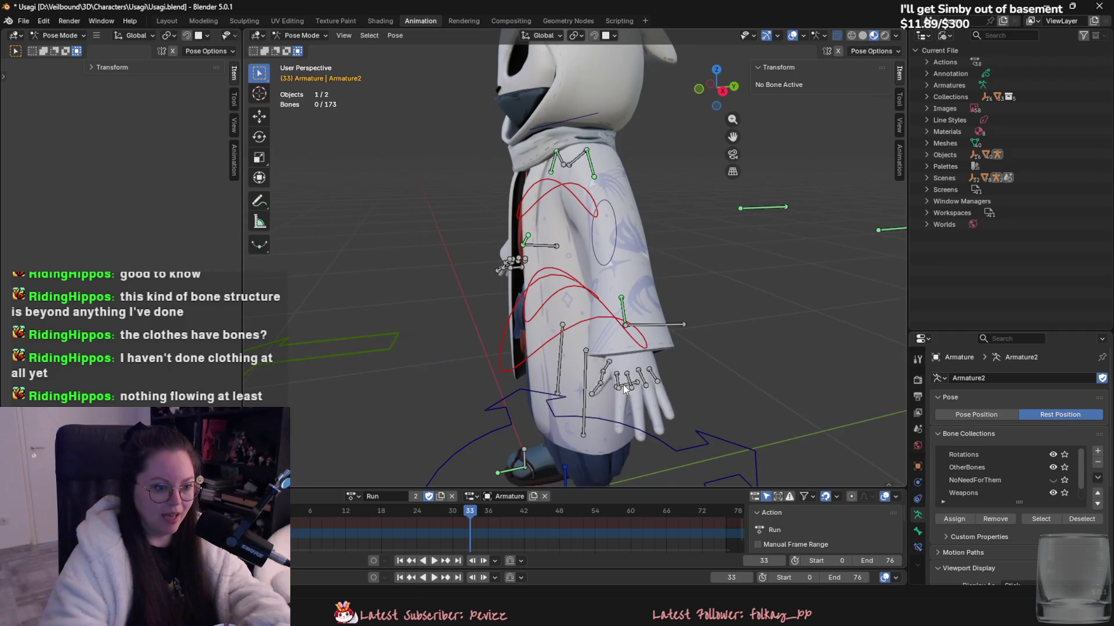
- Briefly select the MiddleFinger.L bone, then check the Epic Games launcher and close it
left_click(628, 381)
scroll(621, 392, "down", 5)
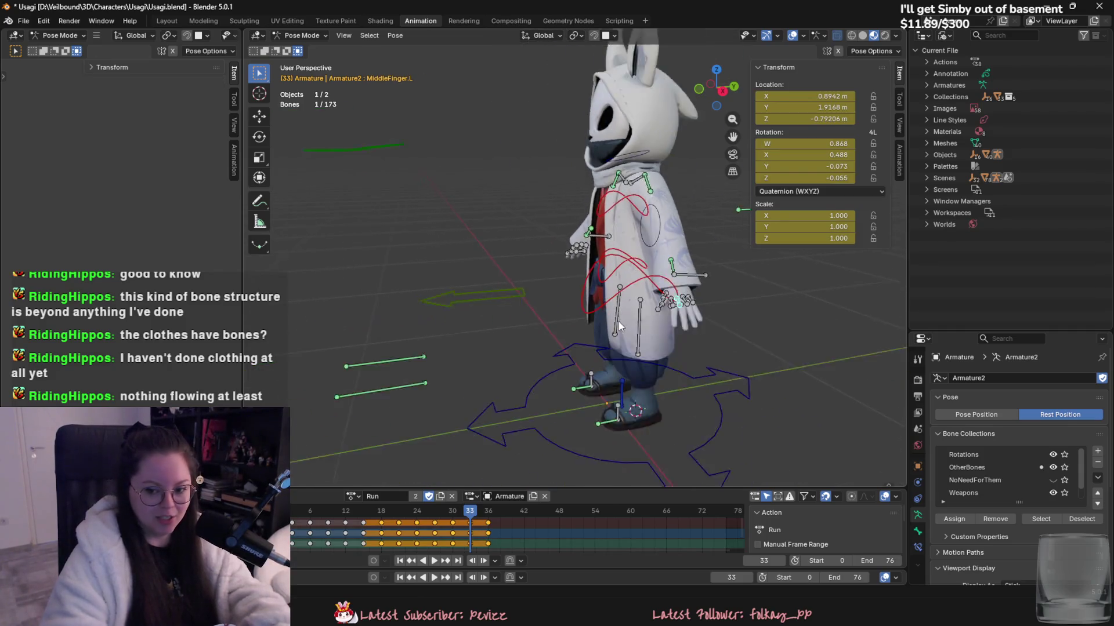
left_click(751, 357)
mouse_move(751, 357)
middle_mouse_down()
mouse_move(698, 374)
mouse_move(726, 332)
middle_mouse_up()
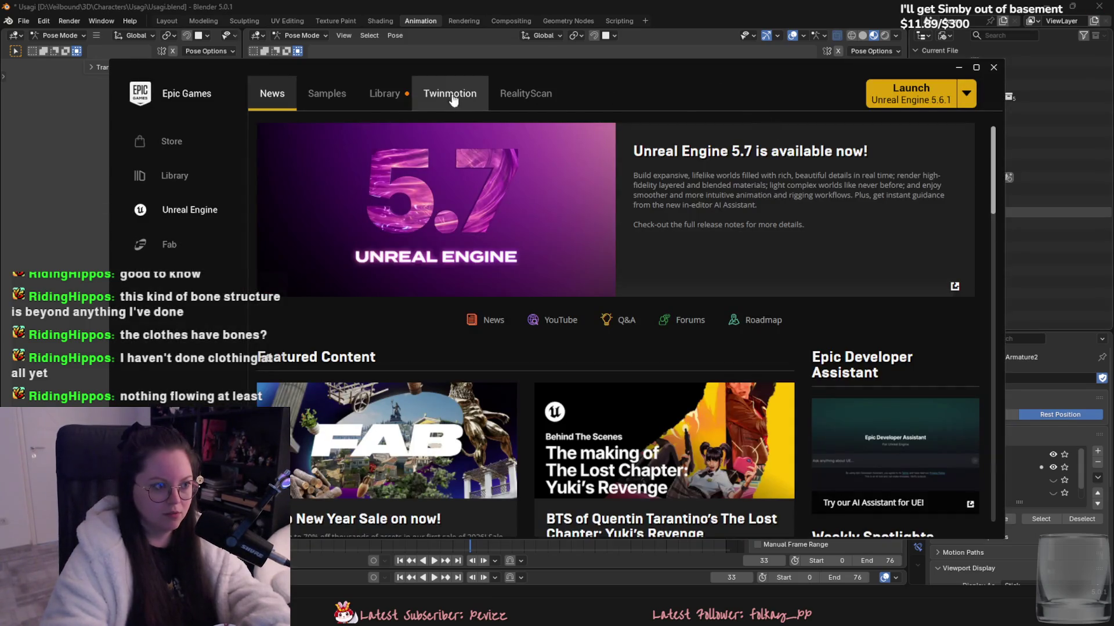
left_click(385, 93)
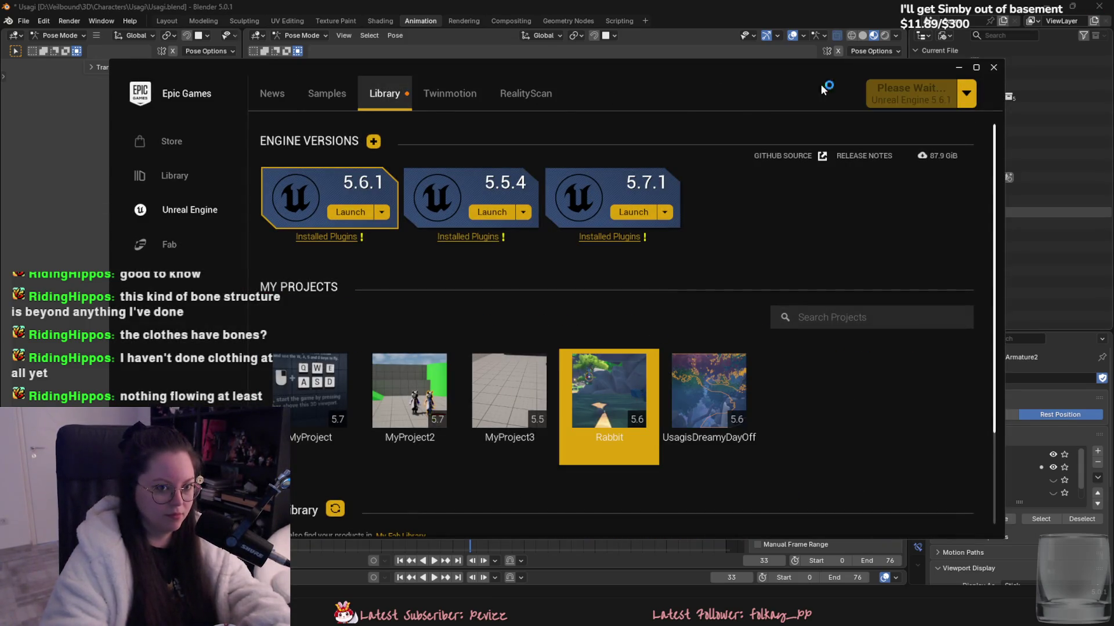
left_click(993, 68)
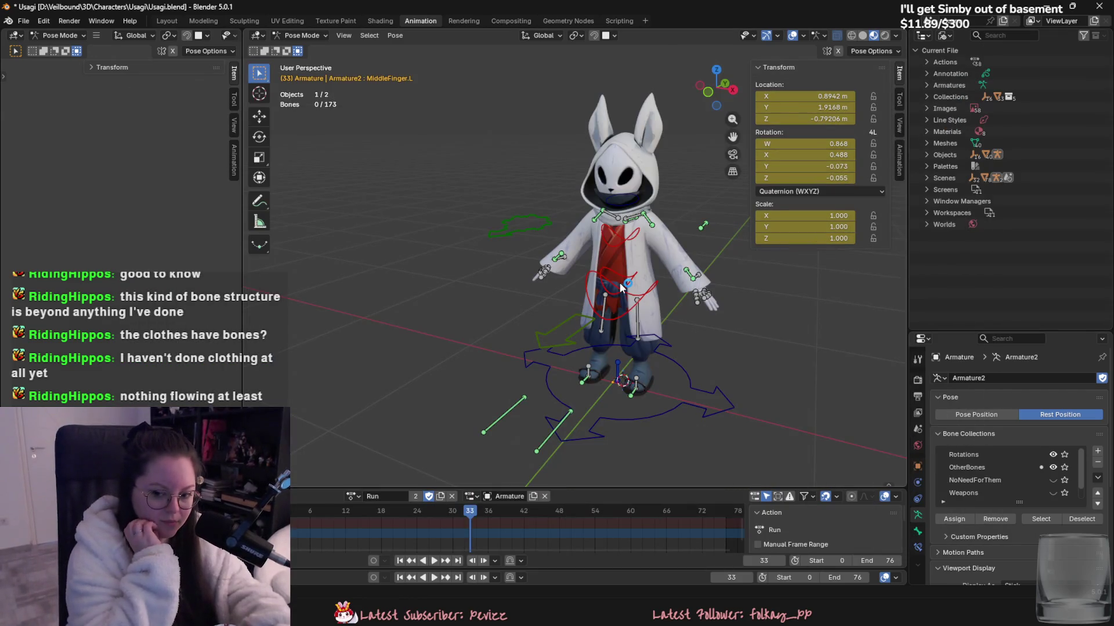
- Return the rig to its animated pose and shorten the playback range to end at frame 49
left_click(956, 415)
key("space")
middle_click_drag(696, 348, 519, 339)
left_click_drag(852, 578, 812, 577)
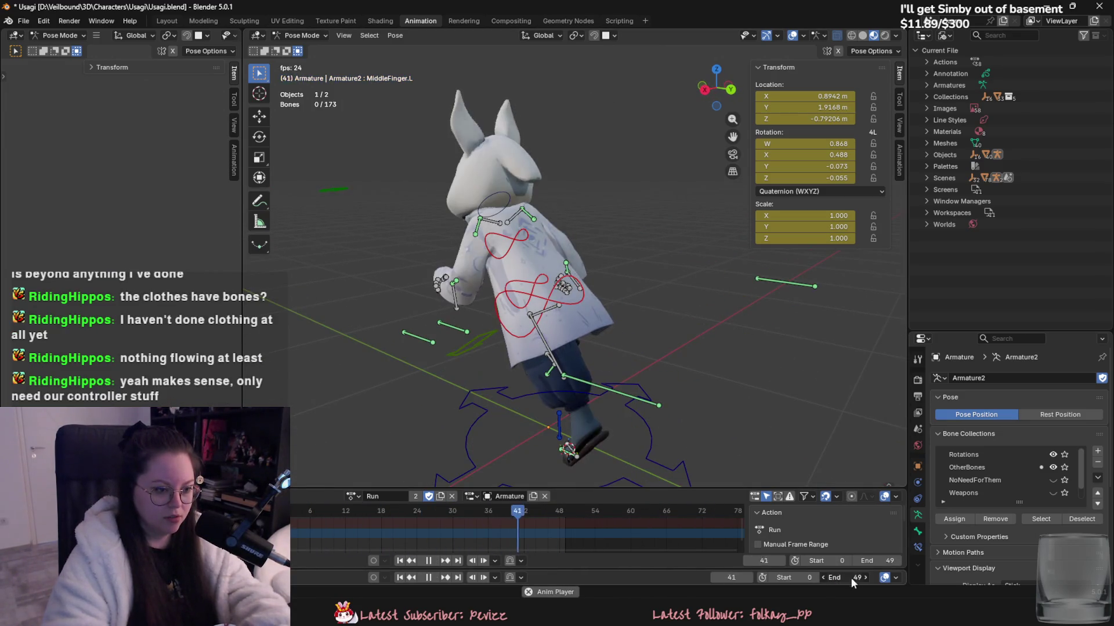
middle_click_drag(502, 301, 431, 306)
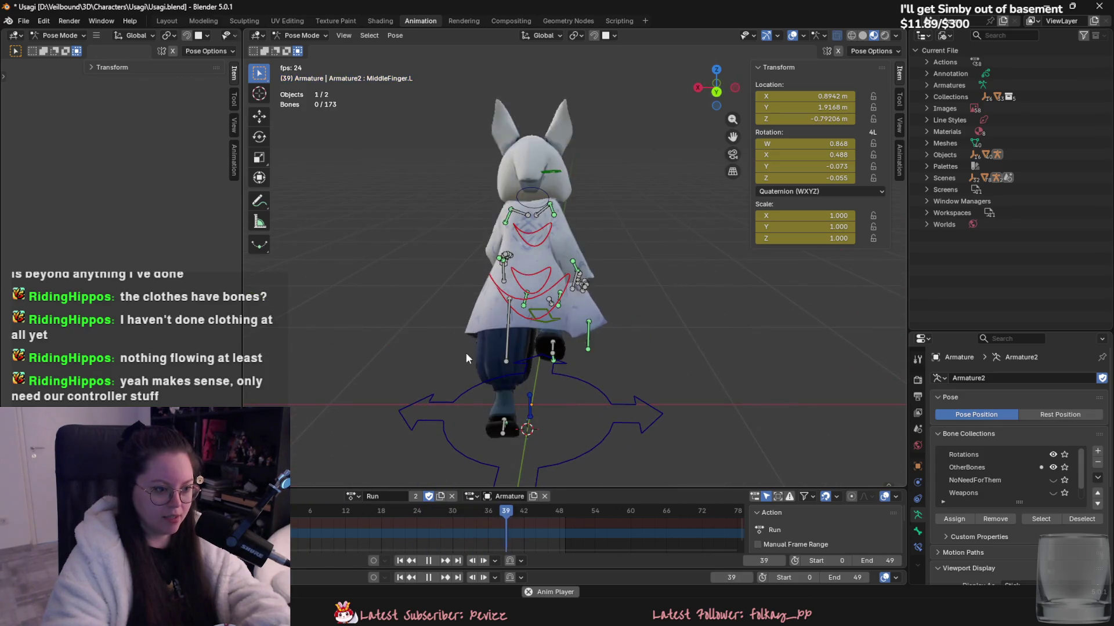
scroll(565, 383, "up", 5)
key("space")
- Scrub the Run animation to frame 21, then close the Usagi file with Don't Save
left_click(297, 516)
left_click_drag(298, 516, 344, 525)
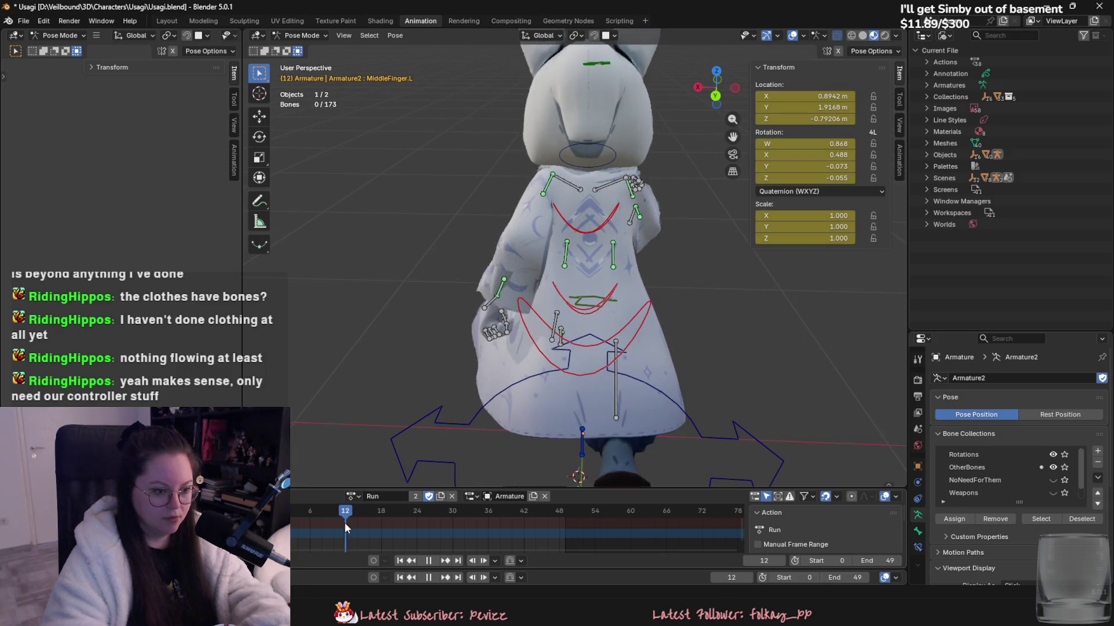
left_click_drag(345, 525, 398, 529)
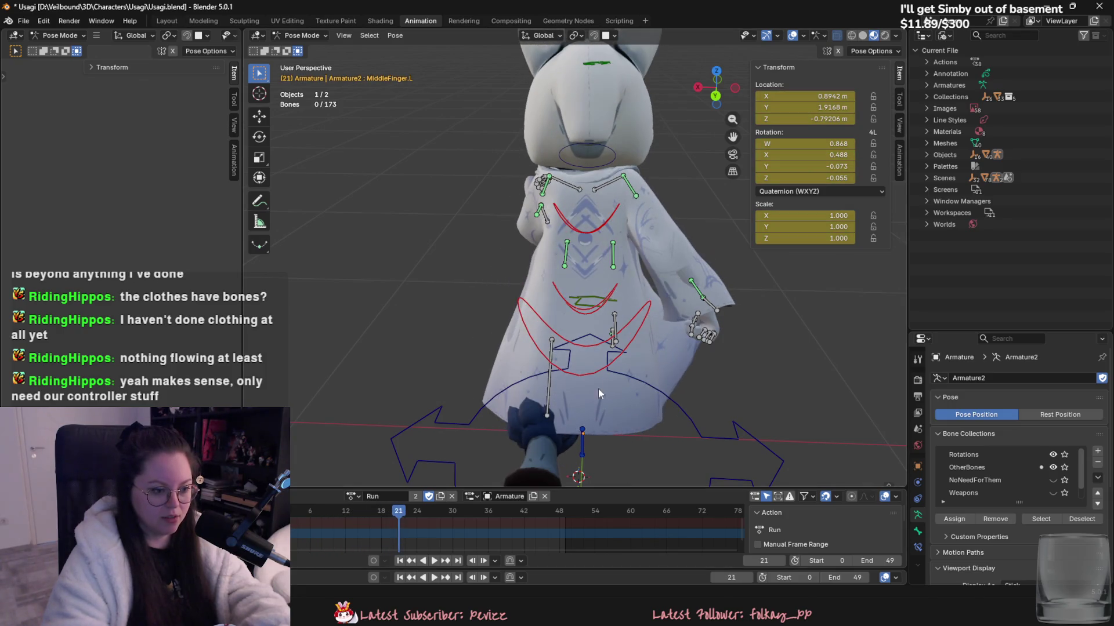
scroll(517, 421, "down", 5)
mouse_move(517, 421)
middle_mouse_down()
mouse_move(645, 363)
mouse_move(468, 252)
mouse_move(585, 267)
middle_mouse_up()
scroll(468, 253, "up", 3)
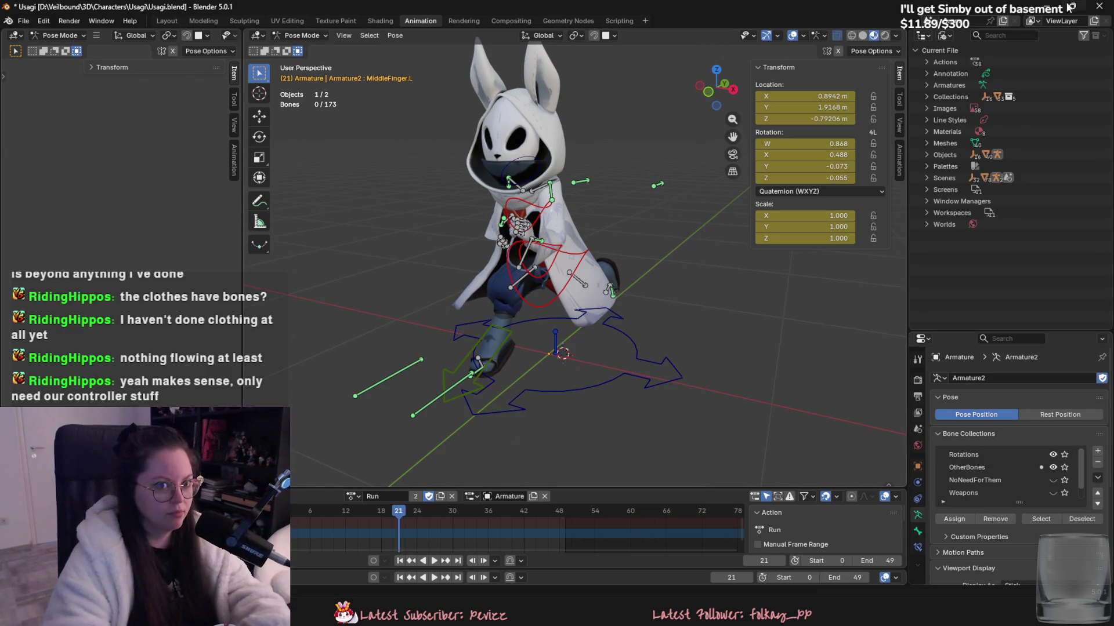
left_click(1099, 6)
left_click(566, 326)
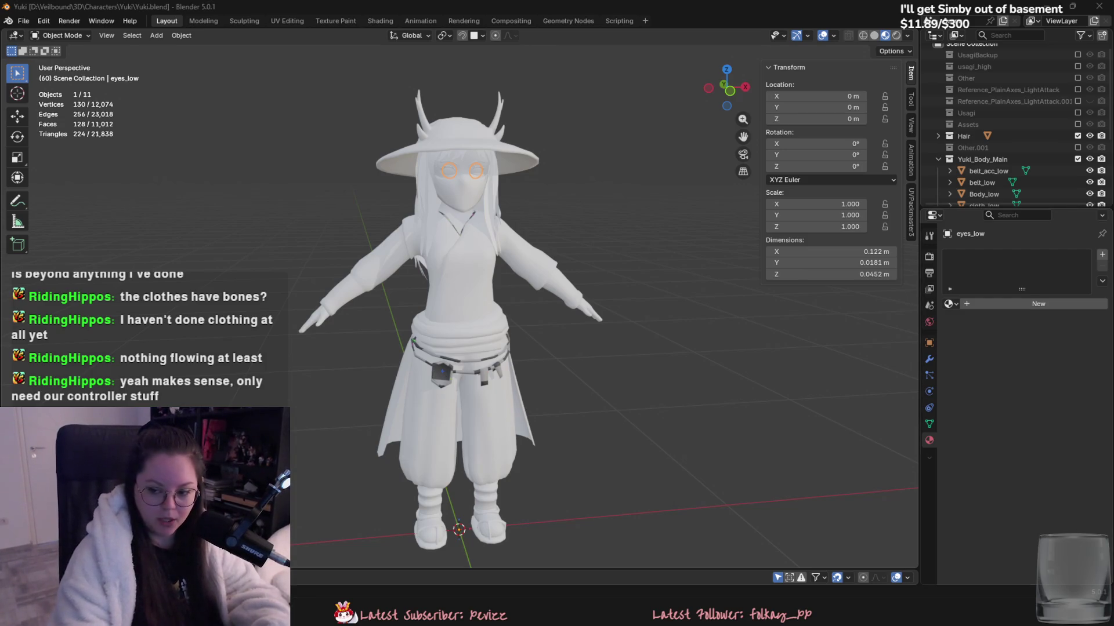
- Save Yuki.blend and select the belt_acc_low accessory on the torso
key("ctrl+s")
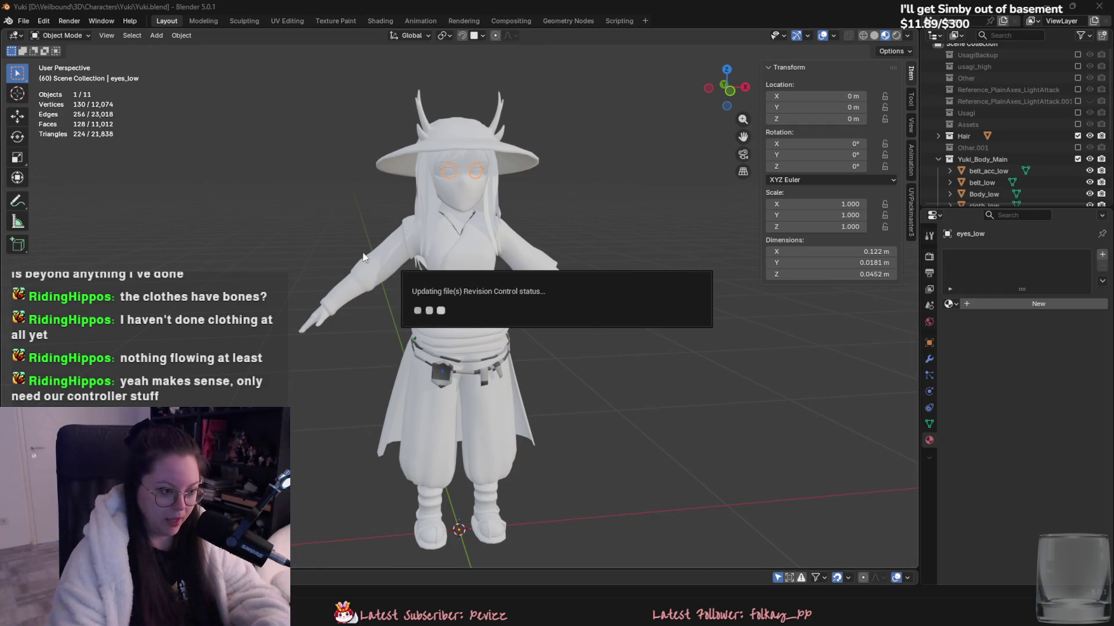
middle_click_drag(381, 258, 467, 293)
scroll(471, 319, "up", 3)
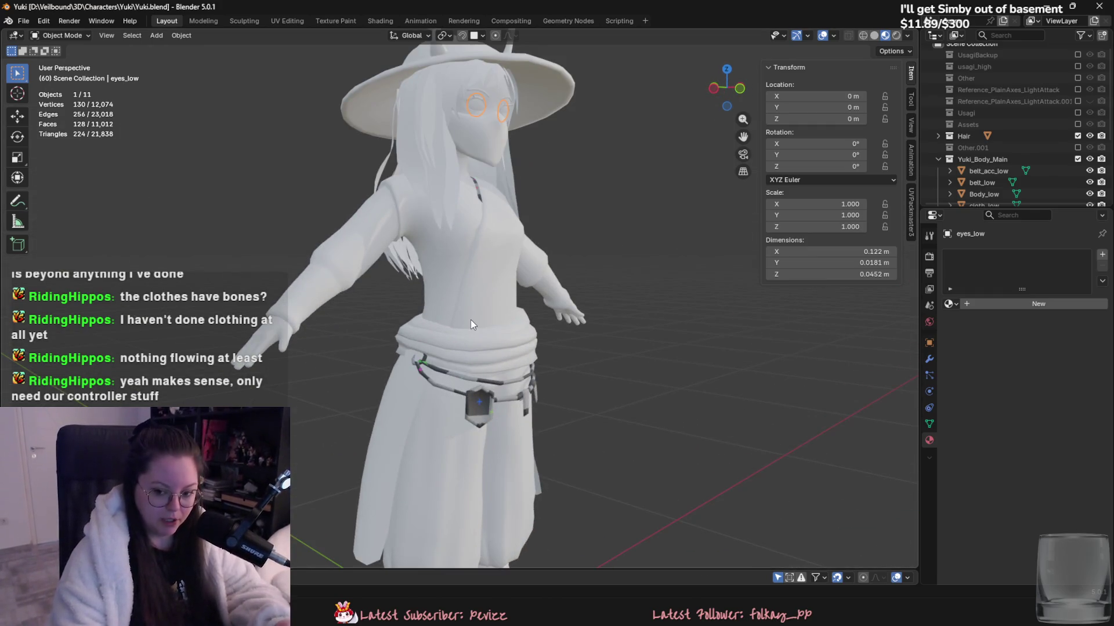
left_click(490, 405)
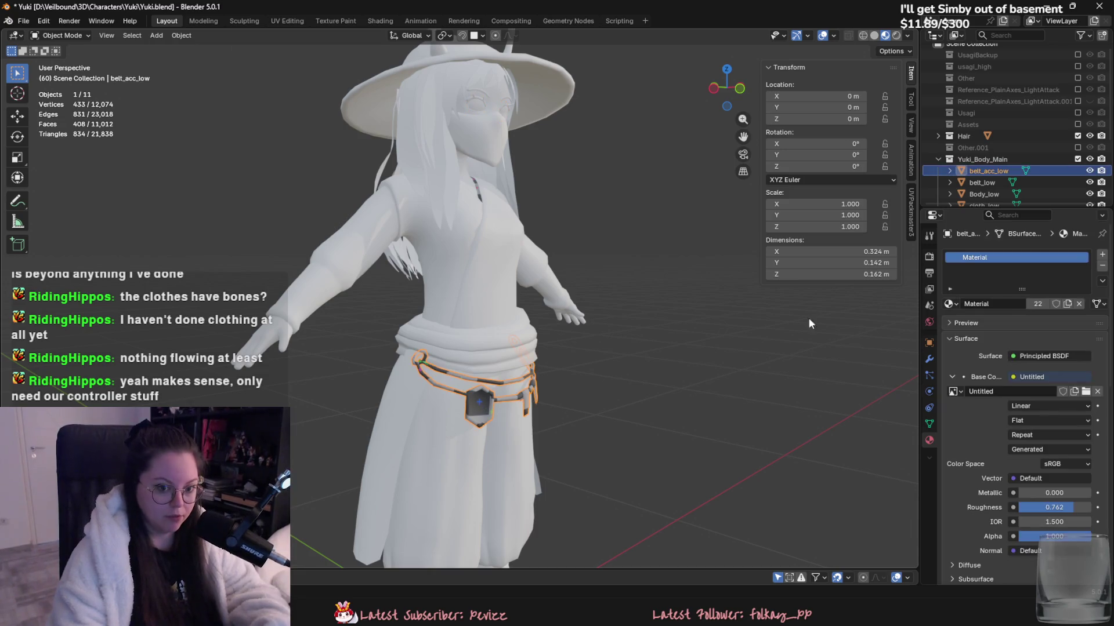
- Apply Remove All Materials to belt_acc_low and then to the cloth_low collar piece
left_click(1101, 283)
left_click(1068, 338)
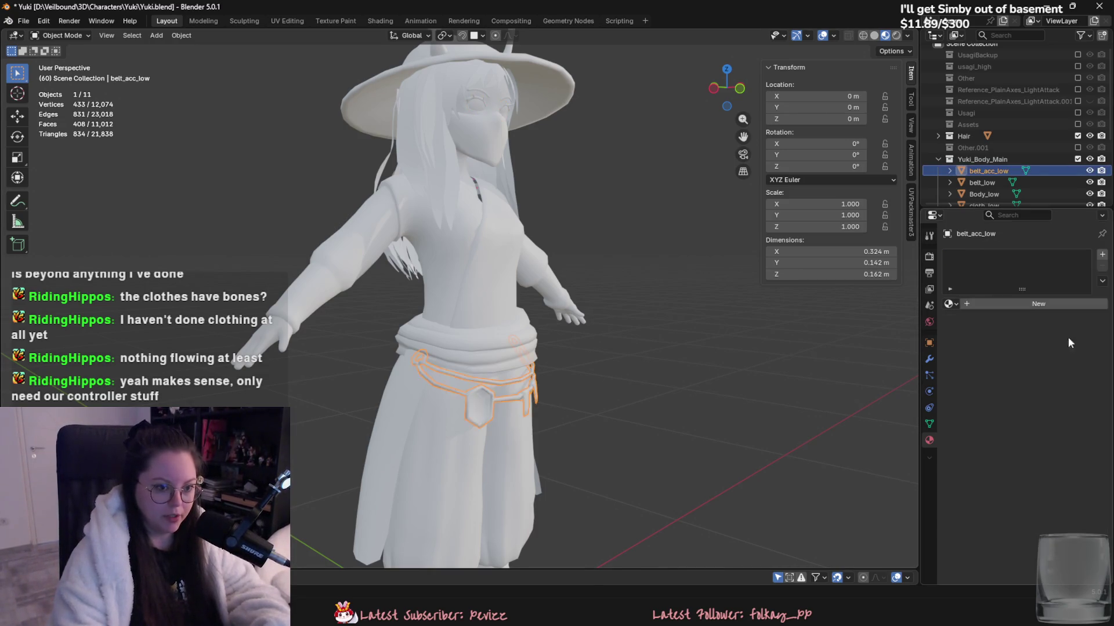
left_click(472, 189)
middle_click_drag(489, 198, 496, 293)
scroll(497, 294, "up", 3)
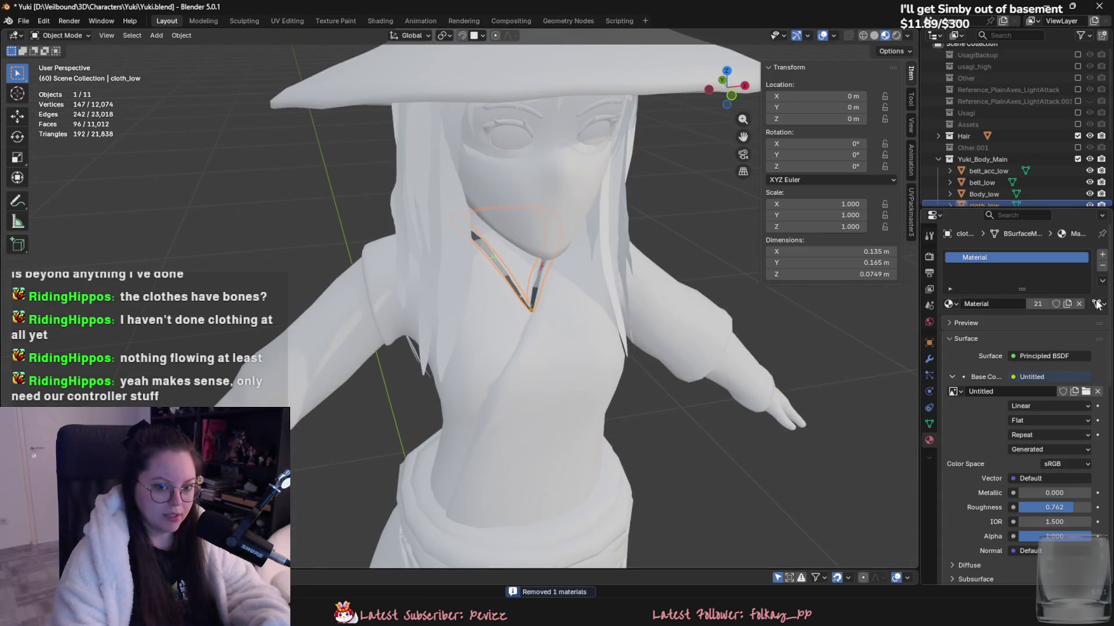
left_click(1101, 282)
left_click(1075, 342)
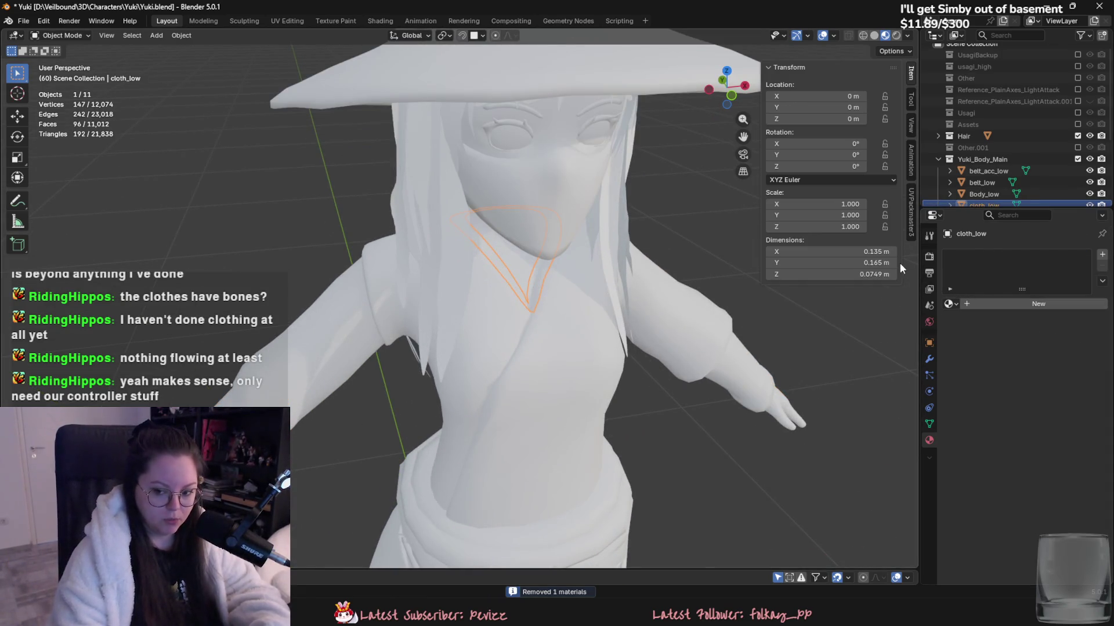
middle_click_drag(740, 349, 697, 371)
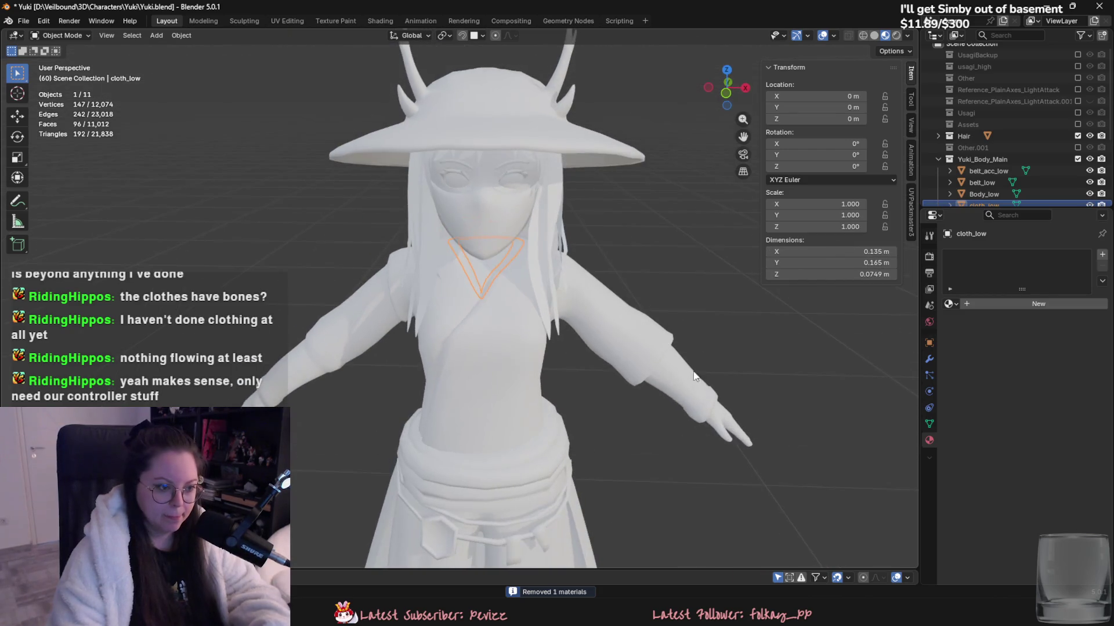
scroll(586, 425, "down", 3)
middle_click_drag(586, 425, 739, 275)
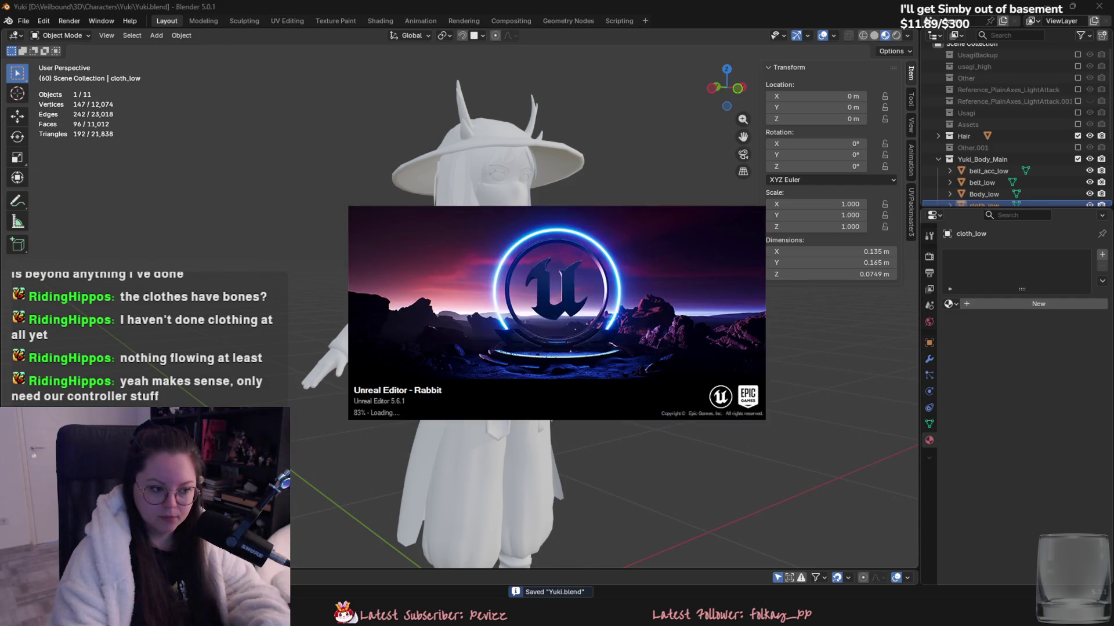
- Reframe the character and enter Edit Mode on the new skirt plane
mouse_move(813, 387)
middle_mouse_down()
mouse_move(559, 311)
mouse_move(533, 324)
middle_mouse_up()
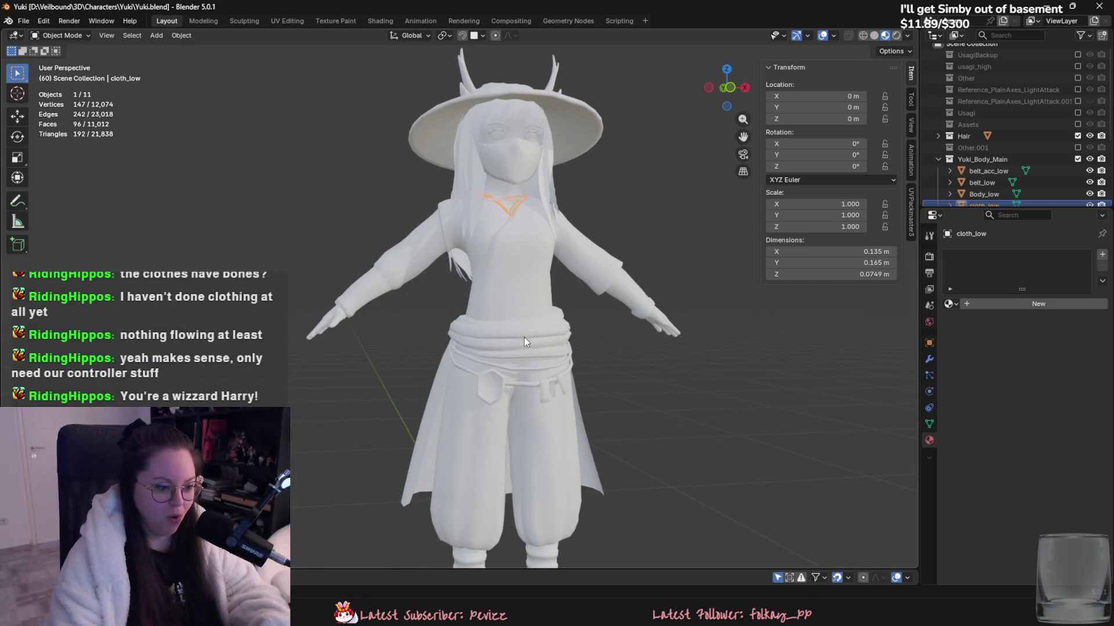
scroll(493, 354, "down", 4)
scroll(430, 400, "up", 2)
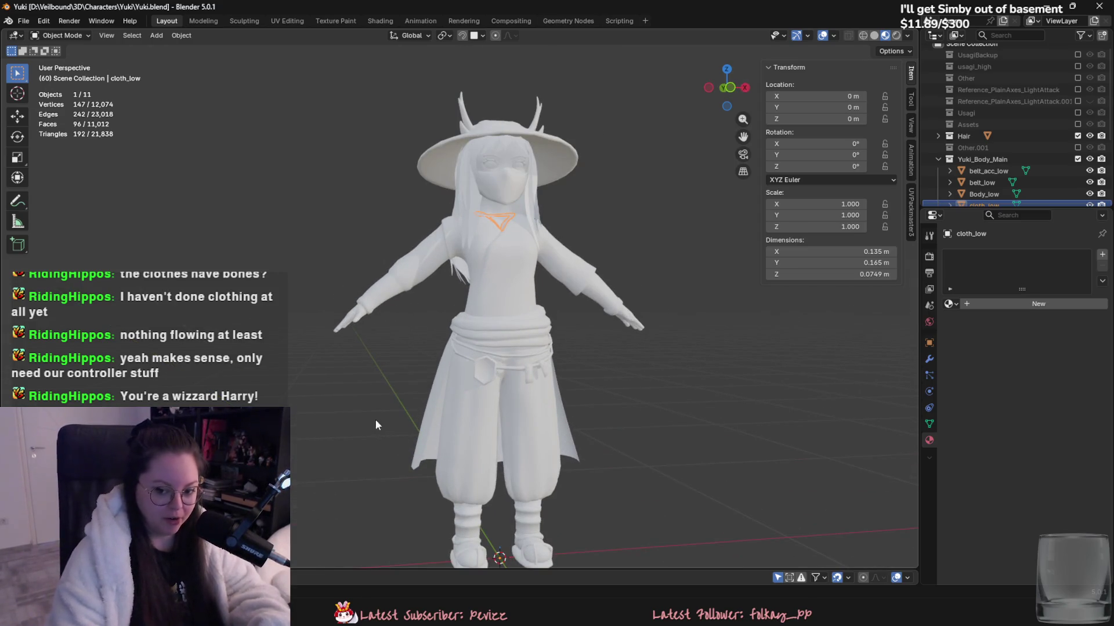
middle_click_drag(514, 344, 482, 360)
key("Tab")
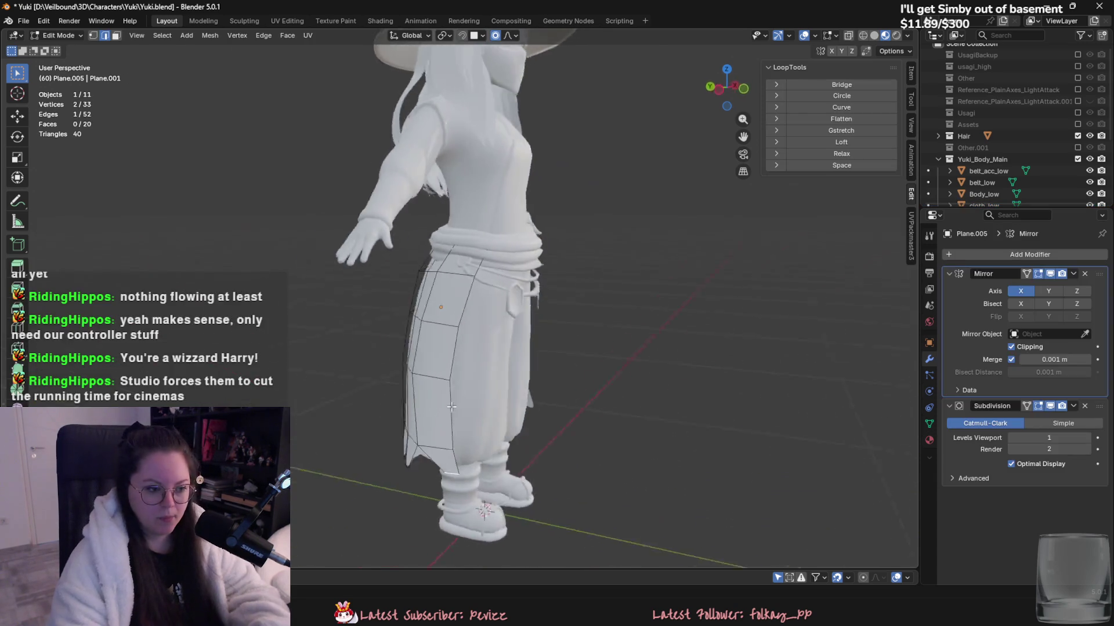
- Move the skirt's bottom edge down and scale it twice with proportional falloff to flare the hem
scroll(468, 377, "up", 2)
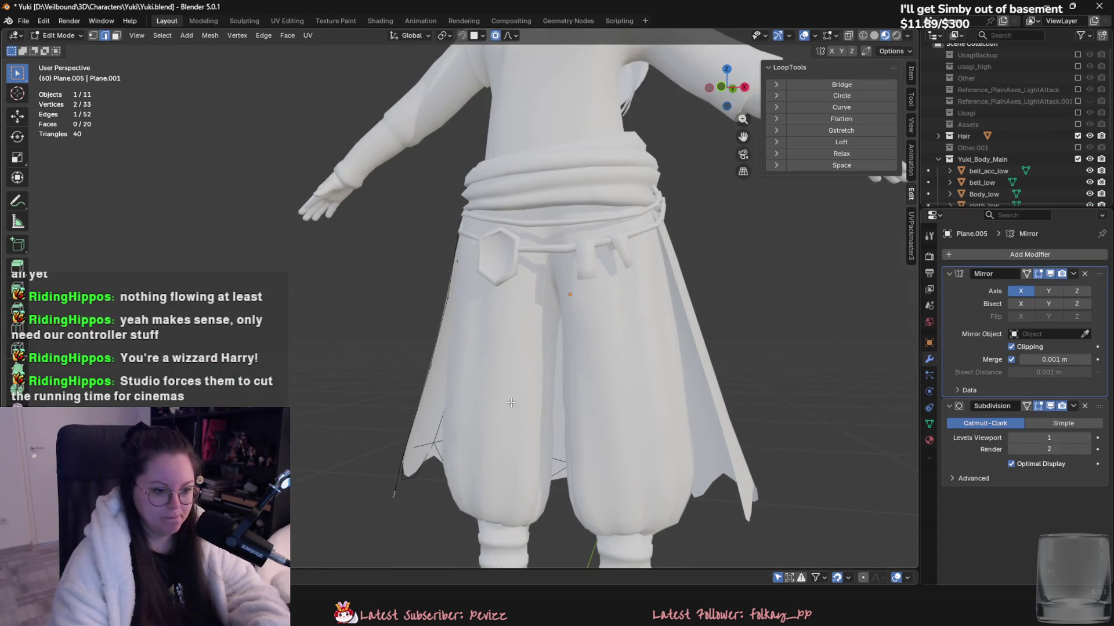
mouse_move(468, 377)
middle_mouse_down()
mouse_move(652, 402)
mouse_move(539, 383)
middle_mouse_up()
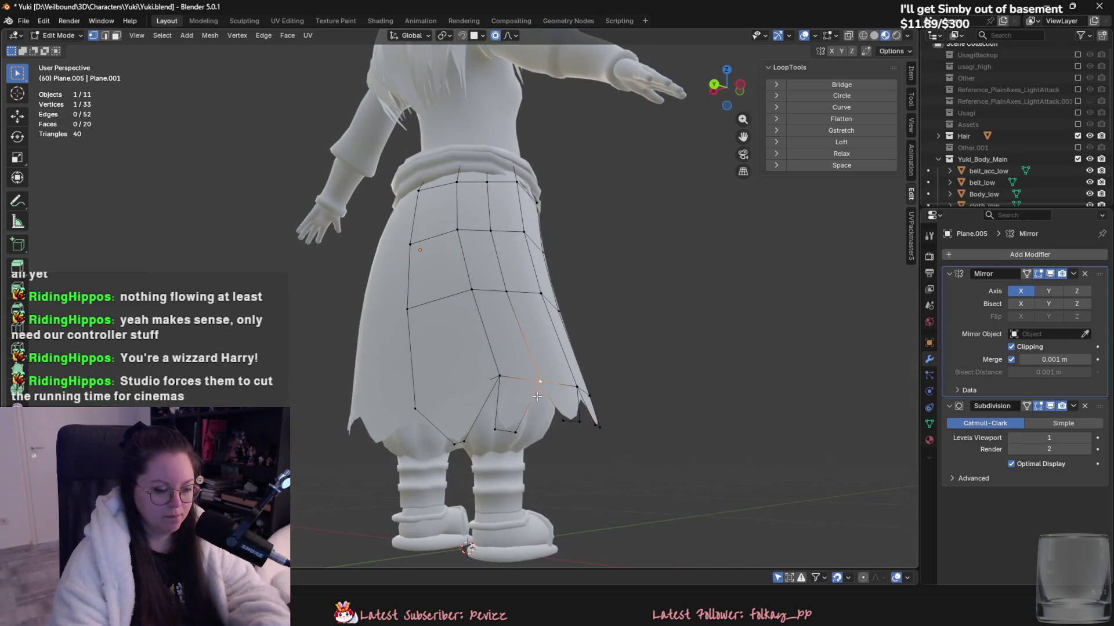
key("2")
left_click(504, 430)
key("g")
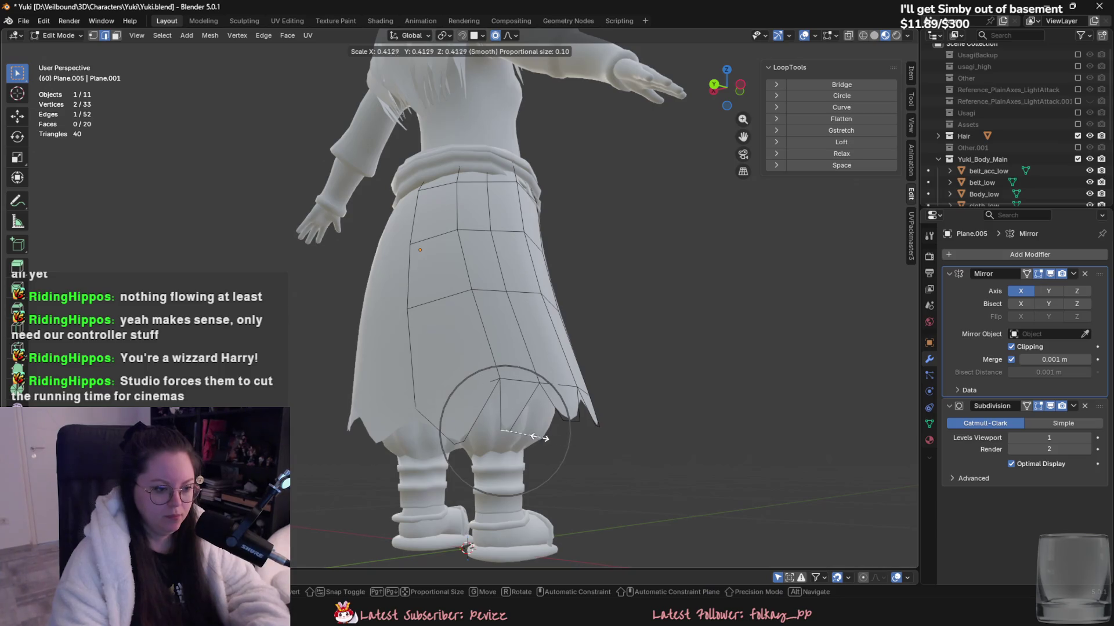
left_click(593, 425)
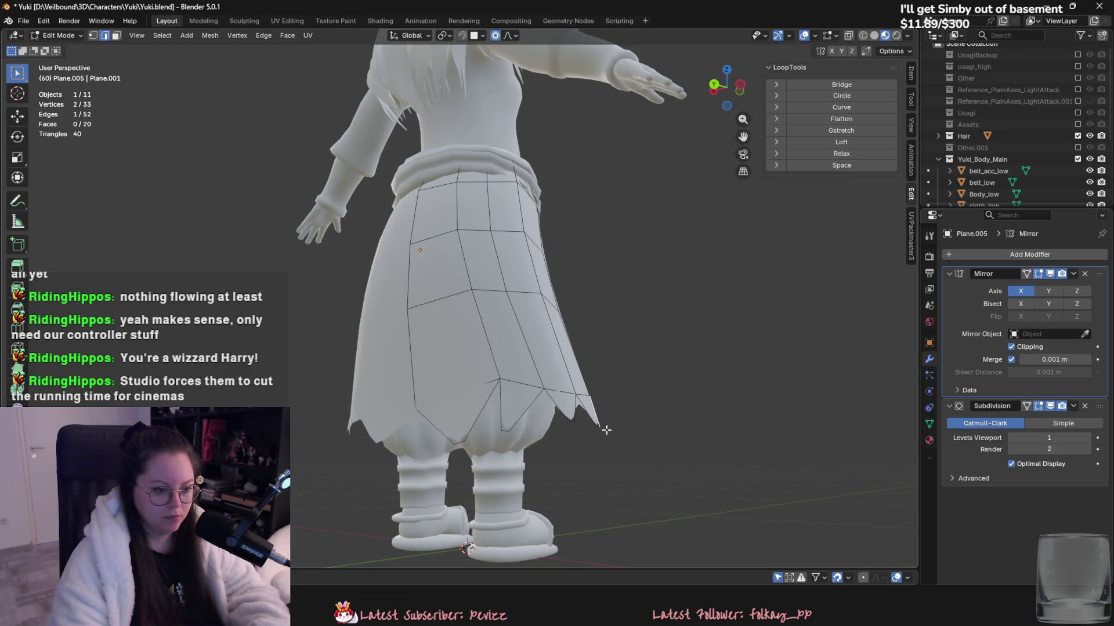
scroll(594, 427, "up", 3)
key("s")
left_click(676, 451)
middle_click_drag(703, 450, 423, 460)
key("s")
left_click(506, 459)
scroll(506, 460, "up", 3, "ctrl")
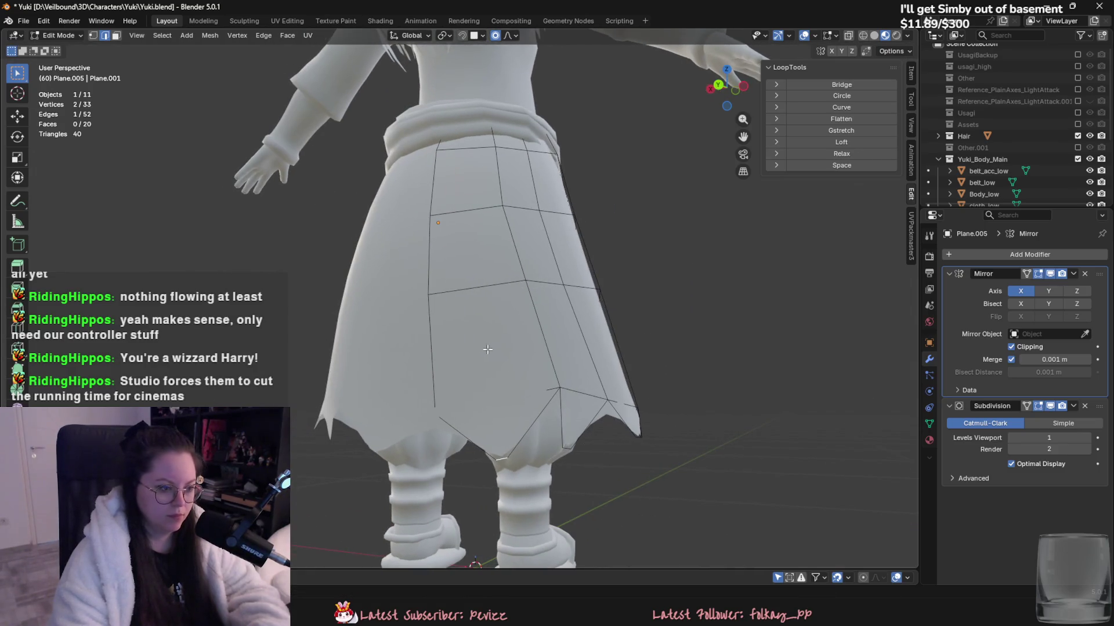
- Insert a vertical edge loop down the skirt, then dissolve it again
key("ctrl+r")
left_click(505, 460)
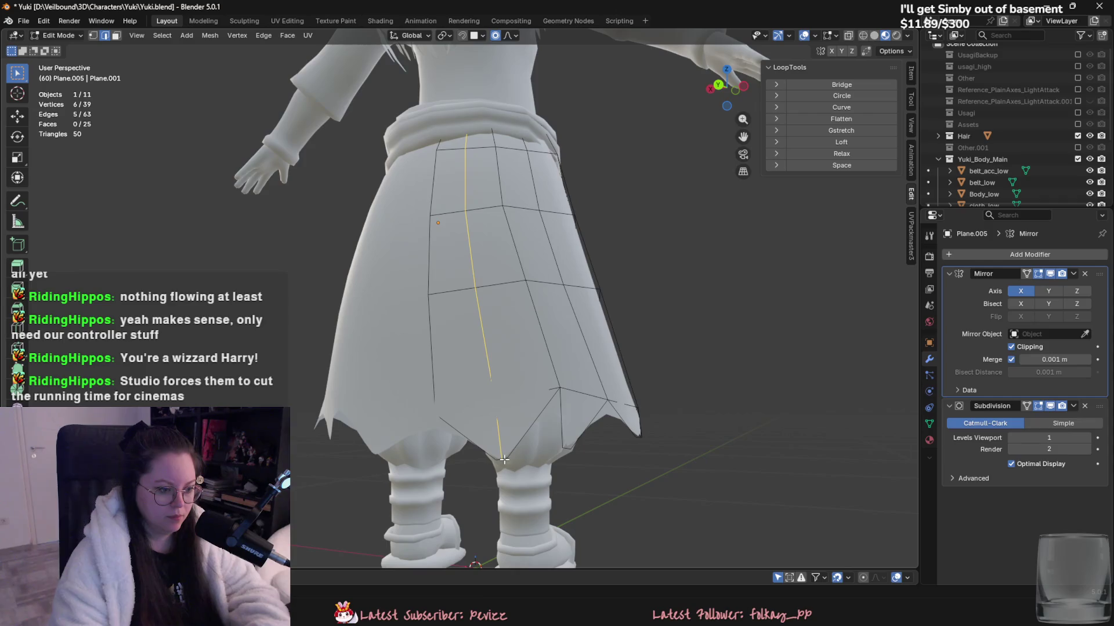
right_click(477, 434)
left_click(477, 434)
- Extrude the bottom hem edge lower and scale it out over the legs
key("2")
left_click(461, 410)
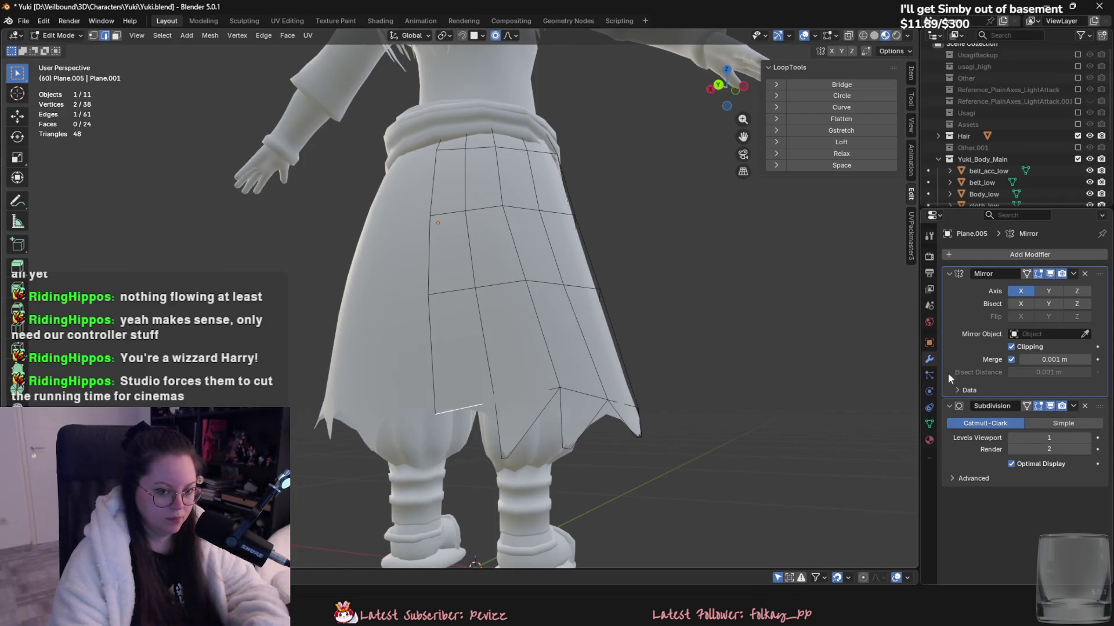
key("e")
key("s")
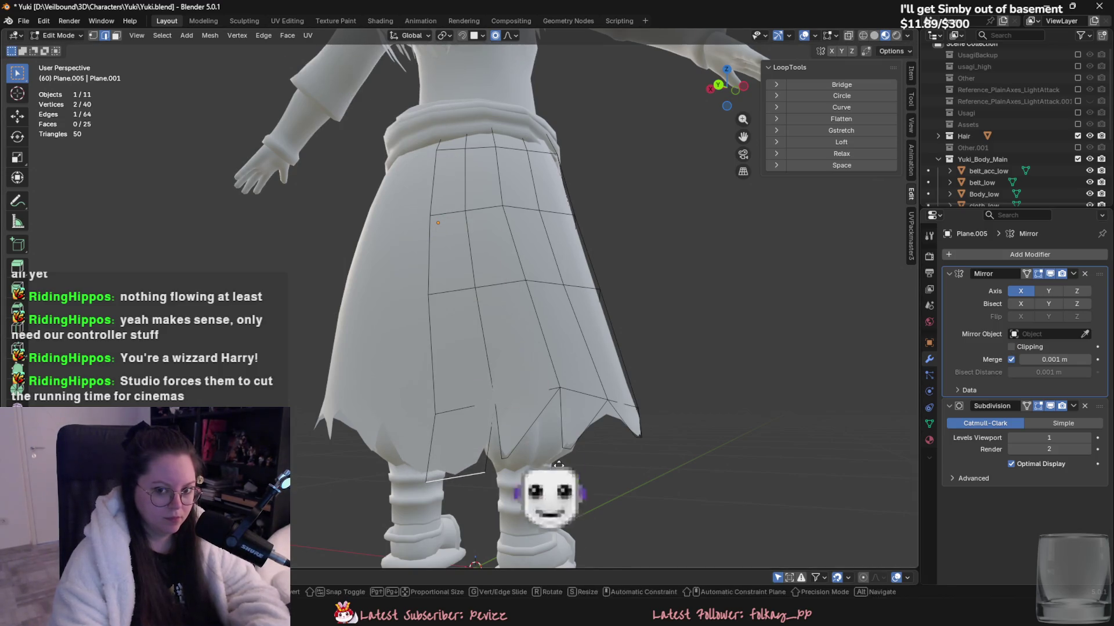
left_click(502, 459)
scroll(619, 390, "up", 2)
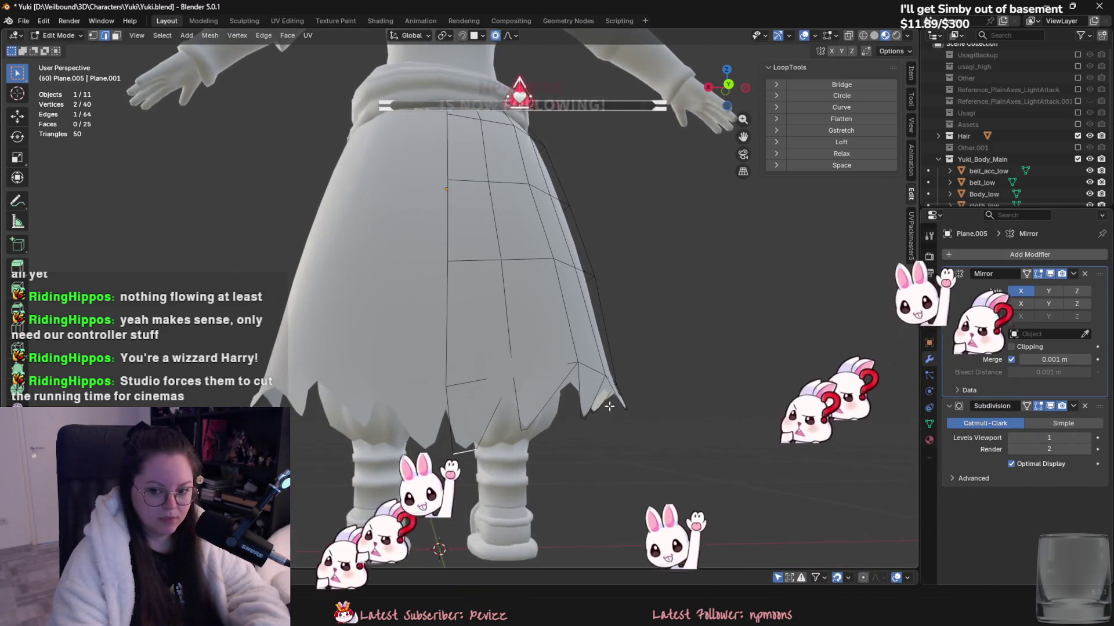
middle_click_drag(619, 390, 579, 416)
key("s")
left_click(582, 415)
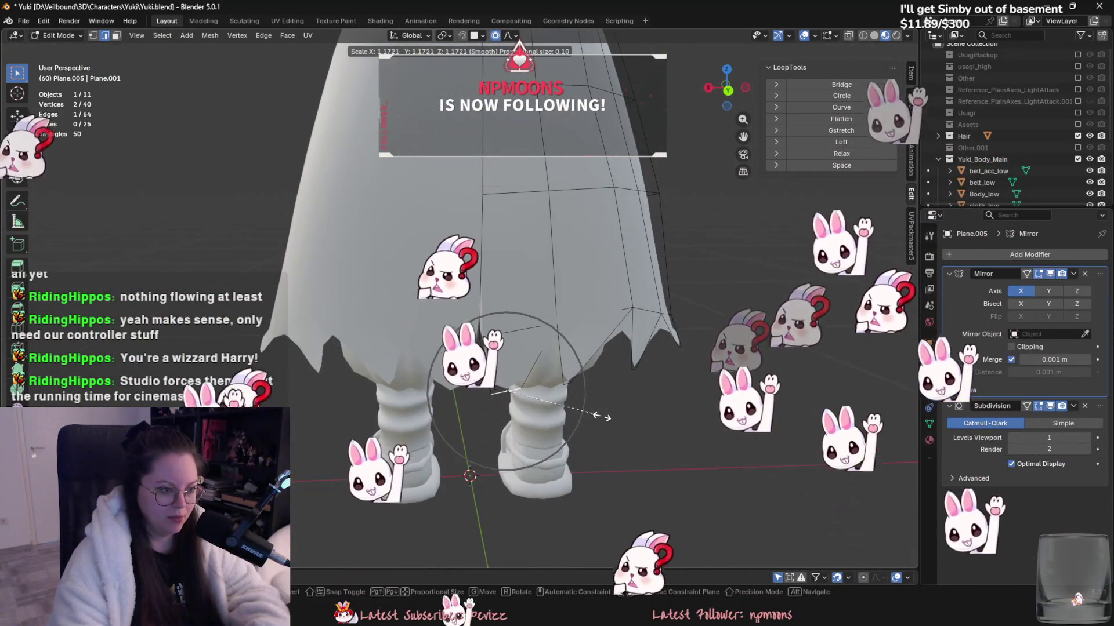
- Enable Mirror clipping and pull a single hem vertex out and up into a point
left_click(1011, 347)
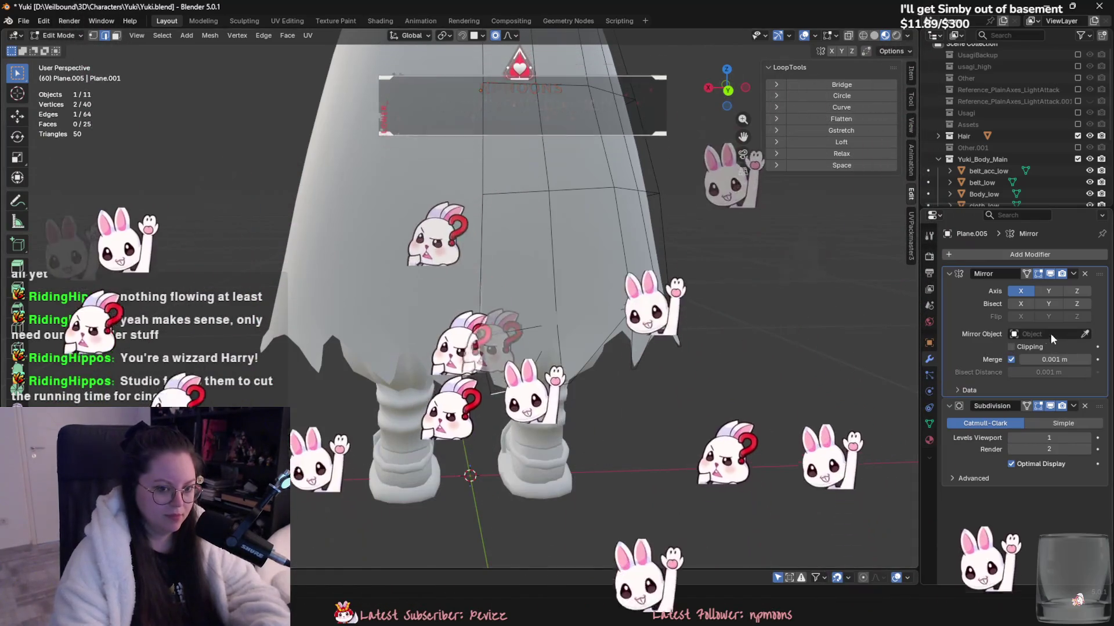
left_click(481, 327)
key("g")
middle_click_drag(580, 348, 649, 367)
scroll(687, 369, "up", 5)
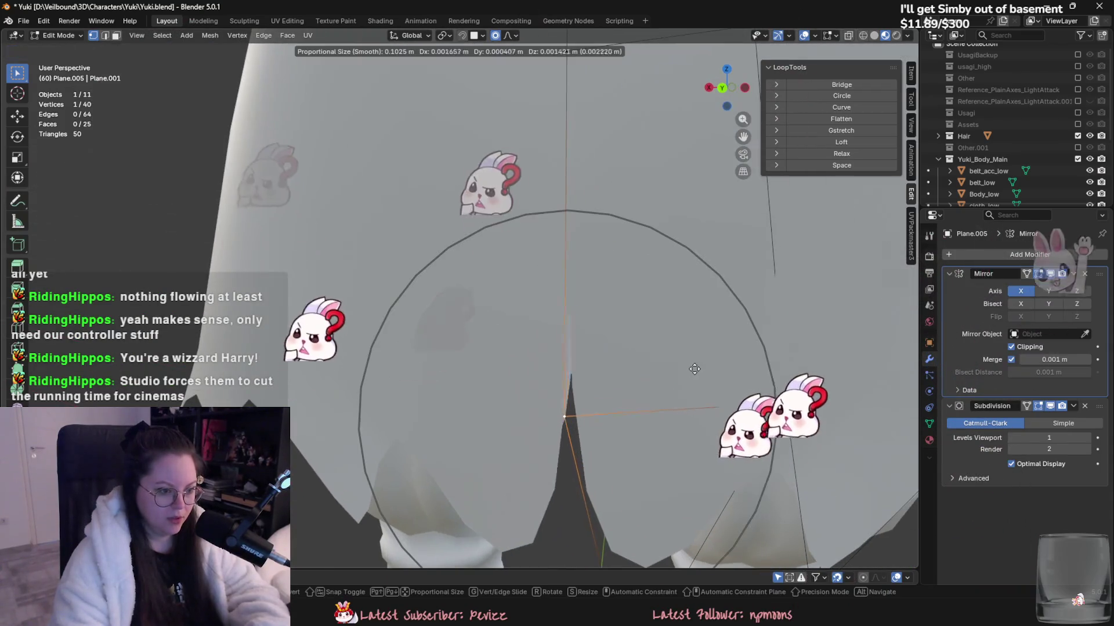
left_click(716, 386)
scroll(674, 421, "down", 4)
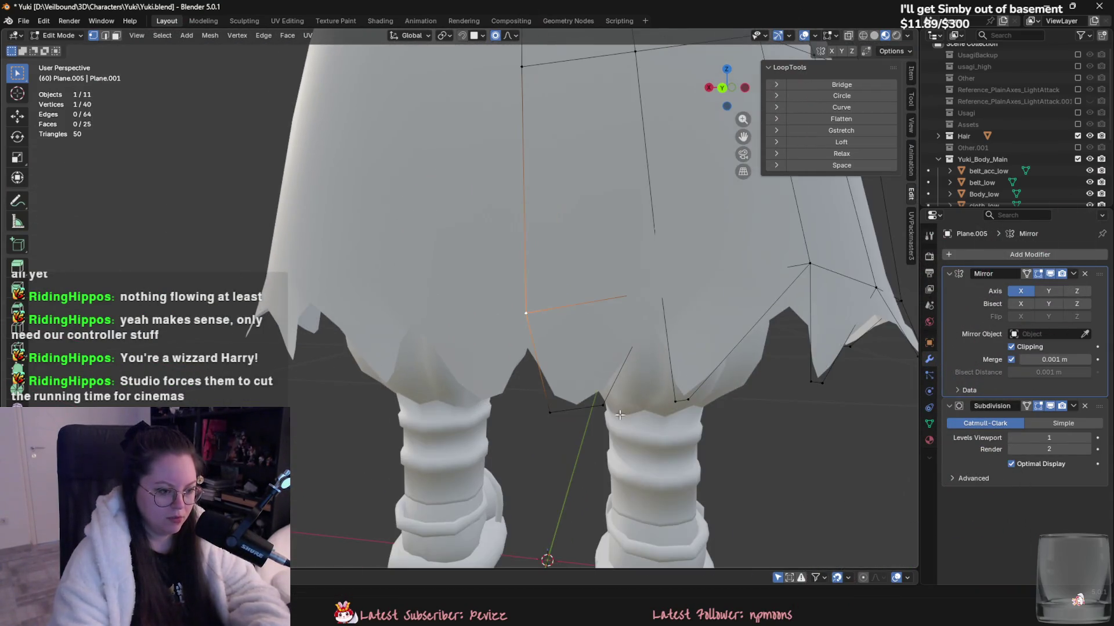
key("g")
left_click(549, 310)
- Reposition a bottom hem edge, checking the skirt's shape outside Edit Mode
key("2")
left_click(568, 408)
scroll(638, 417, "down", 4)
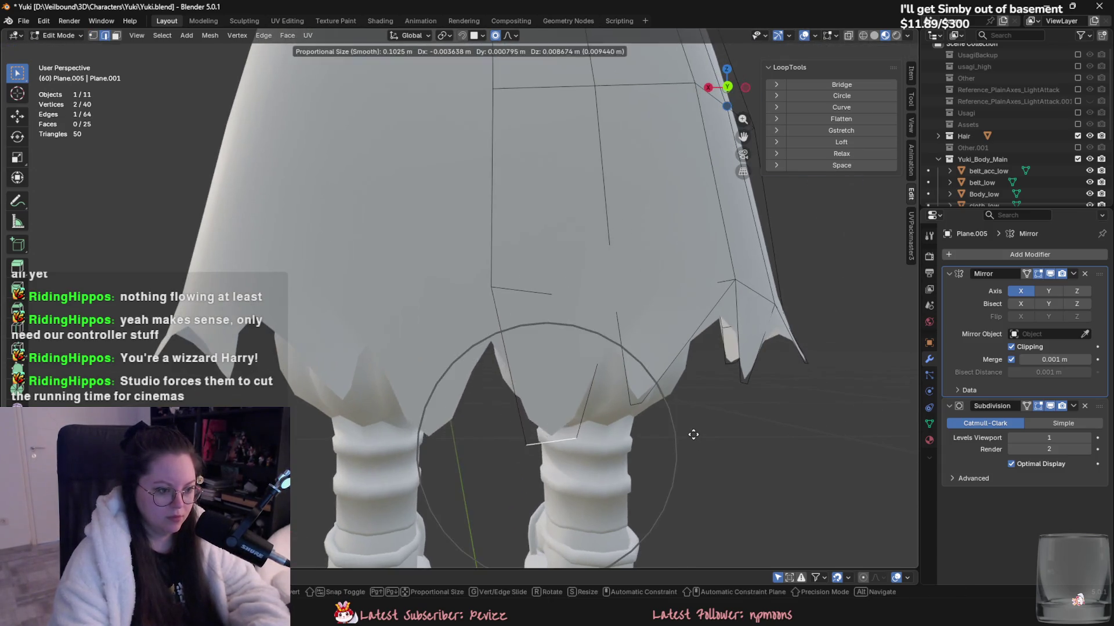
key("Tab")
scroll(696, 447, "down", 4)
scroll(593, 472, "up", 4)
mouse_move(740, 467)
middle_mouse_down()
mouse_move(594, 472)
mouse_move(642, 476)
mouse_move(587, 413)
middle_mouse_up()
key("Tab")
key("g")
scroll(561, 404, "down", 4)
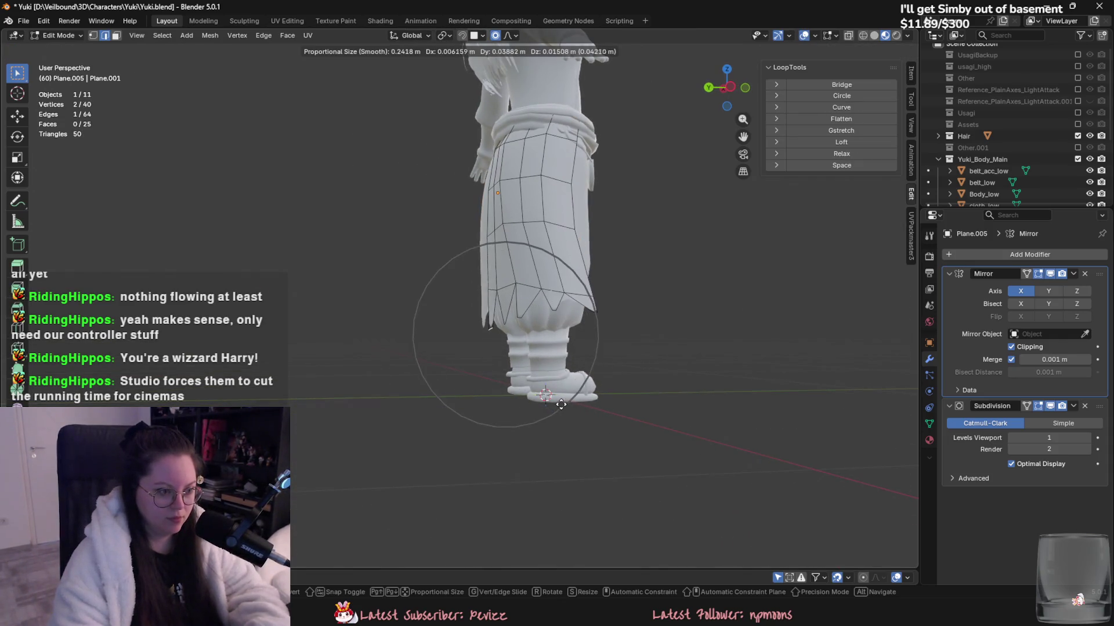
left_click(561, 403)
mouse_move(582, 406)
middle_mouse_down()
mouse_move(532, 396)
mouse_move(652, 433)
mouse_move(577, 390)
middle_mouse_up()
- Refine the remaining hem points with proportional moves, reviewing the skirt between edits
key("Tab")
key("Tab")
key("g")
scroll(556, 382, "down", 2)
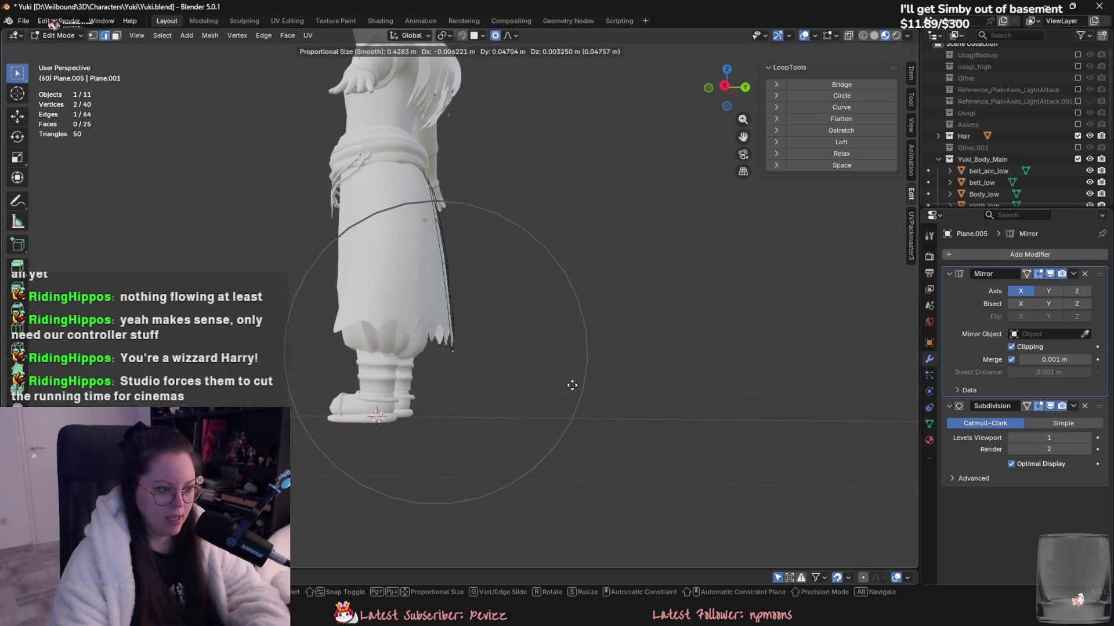
left_click(565, 383)
mouse_move(565, 383)
middle_mouse_down()
mouse_move(512, 438)
mouse_move(616, 355)
middle_mouse_up()
key("Tab")
key("Tab")
left_click(585, 263)
mouse_move(584, 264)
middle_mouse_down()
mouse_move(615, 279)
mouse_move(622, 267)
mouse_move(636, 355)
mouse_move(746, 346)
mouse_move(582, 346)
mouse_move(828, 361)
middle_mouse_up()
key("ctrl+z")
key("g")
left_click(637, 259)
key("Tab")
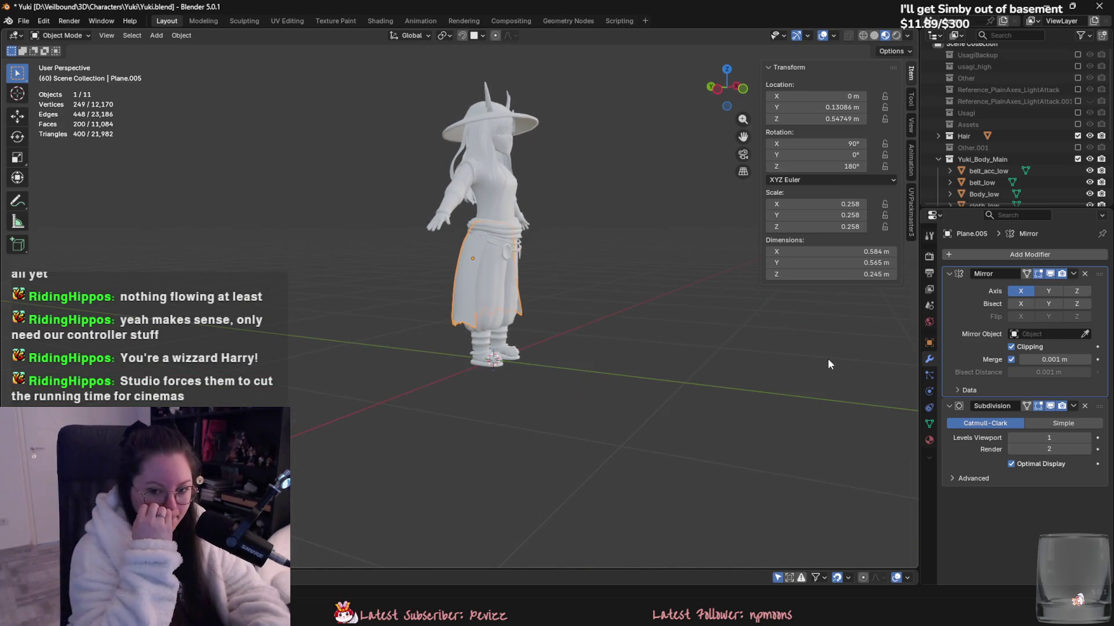
- Slide a top-edge vertex along its edge and shift it with proportional falloff
scroll(638, 290, "up", 3)
scroll(513, 318, "up", 4)
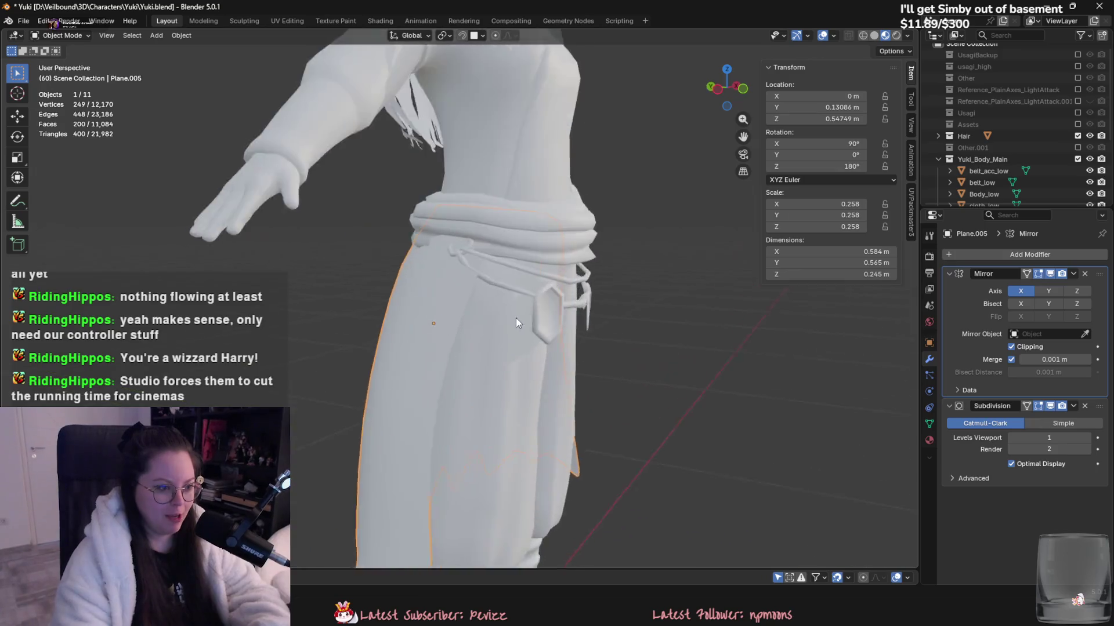
scroll(534, 271, "up", 2)
key("Tab")
middle_click_drag(533, 272, 666, 317)
scroll(545, 282, "down", 2)
key("g")
key("x")
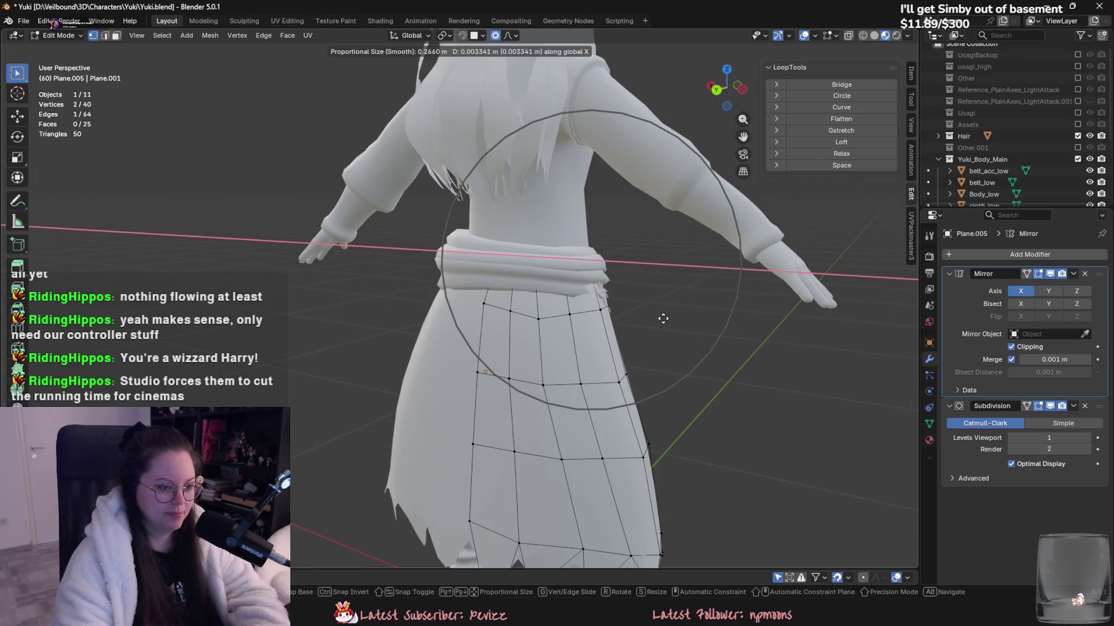
right_click(651, 316)
left_click(534, 313)
key("g")
key("g")
left_click(529, 318)
key("g")
left_click(562, 315)
- Pull the waist vertex just under the belt upward so it meets the belt
mouse_move(562, 315)
middle_mouse_down()
mouse_move(549, 314)
mouse_move(583, 284)
middle_mouse_up()
key("g")
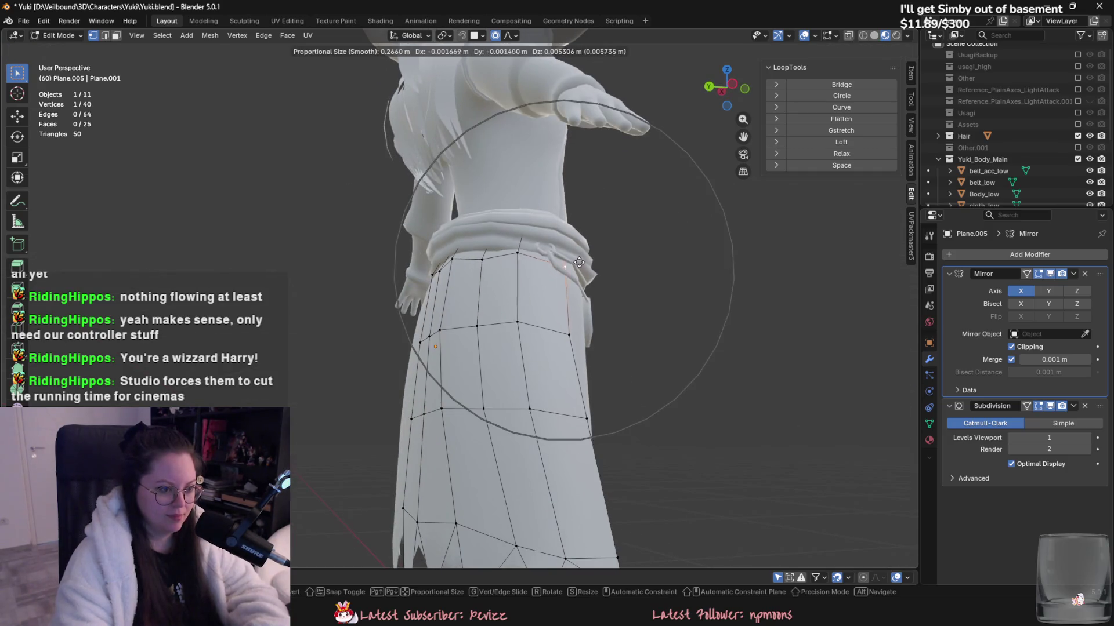
left_click(587, 279)
middle_click_drag(587, 280, 584, 280)
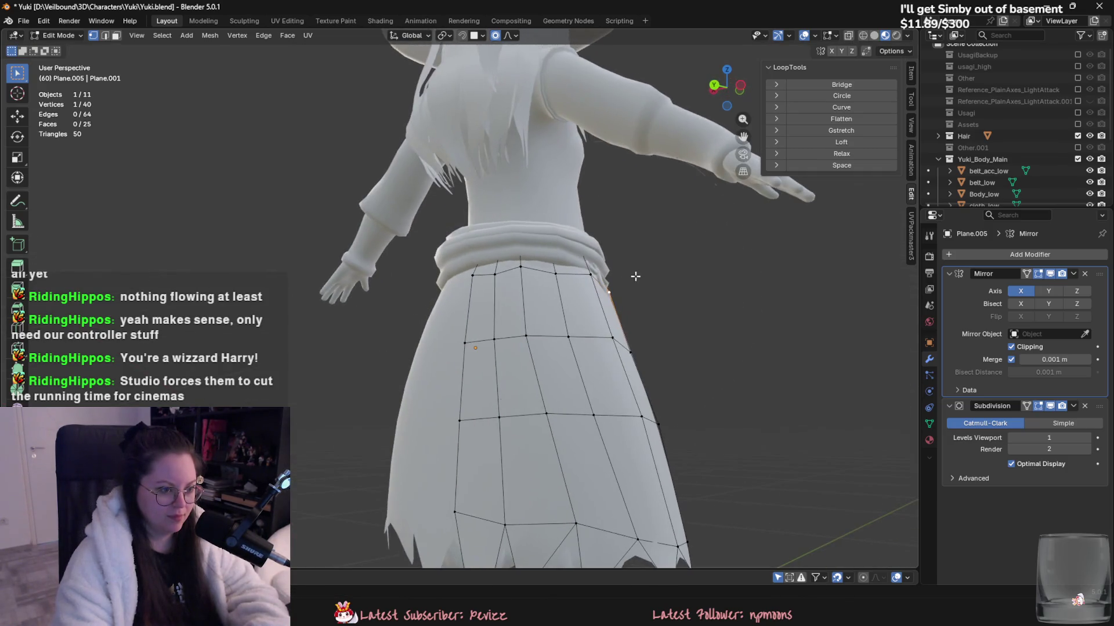
left_click(554, 272)
key("g")
scroll(548, 279, "up", 5)
left_click(545, 274)
key("g")
key("Escape")
- After reviewing the skirt from the back, tuck another waist vertex in near the belt
middle_click_drag(502, 279, 431, 359)
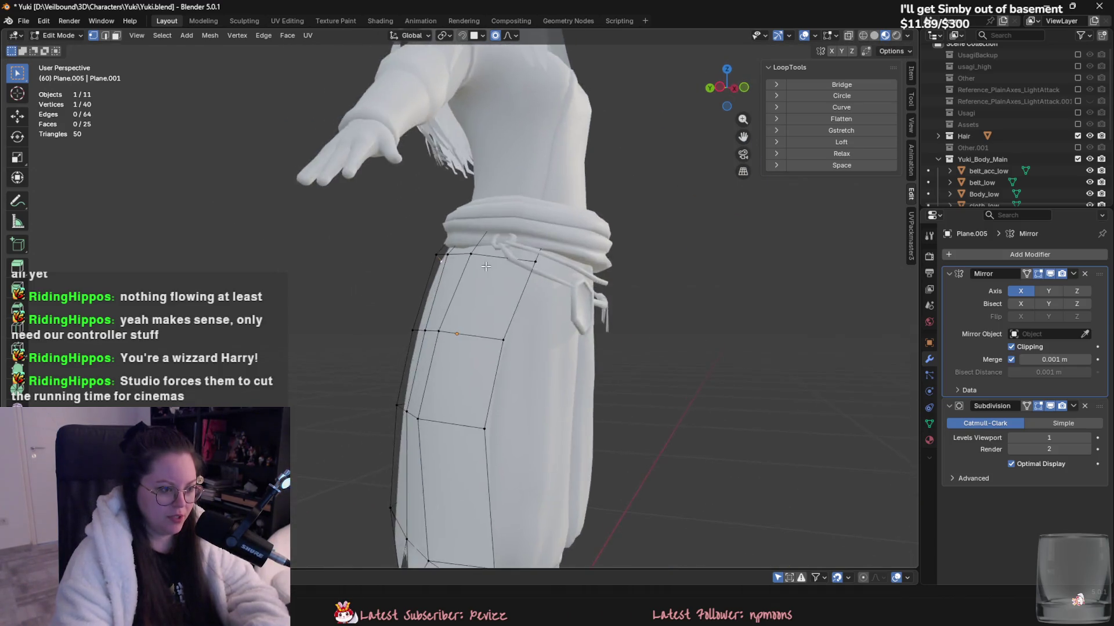
key("Tab")
mouse_move(632, 382)
middle_mouse_down()
mouse_move(611, 357)
mouse_move(442, 335)
mouse_move(348, 444)
middle_mouse_up()
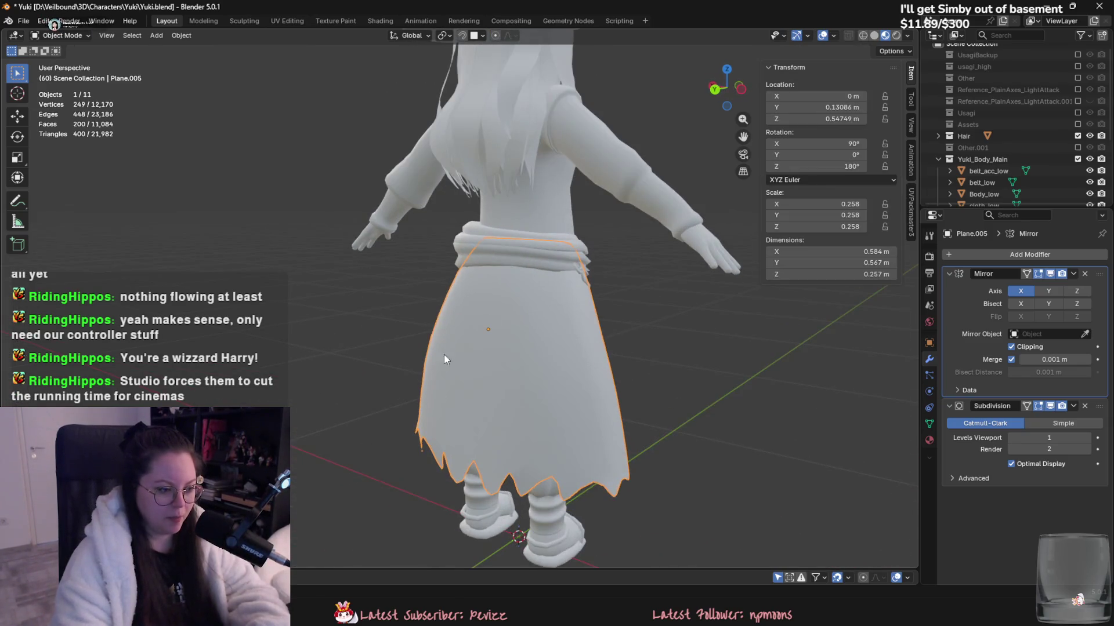
scroll(419, 349, "up", 5)
middle_click_drag(420, 350, 565, 290)
key("Tab")
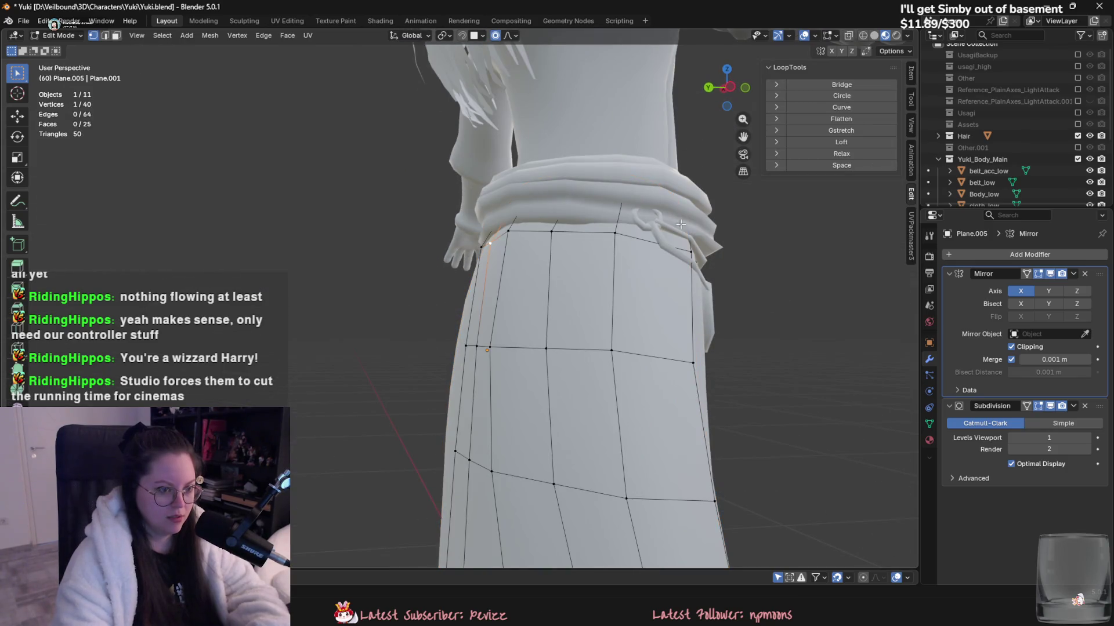
mouse_move(683, 237)
middle_mouse_down()
mouse_move(738, 261)
mouse_move(521, 286)
mouse_move(470, 250)
mouse_move(471, 263)
middle_mouse_up()
key("c")
middle_click(435, 286)
key("Escape")
left_click(461, 267)
key("g")
left_click(477, 278)
scroll(477, 278, "down", 5)
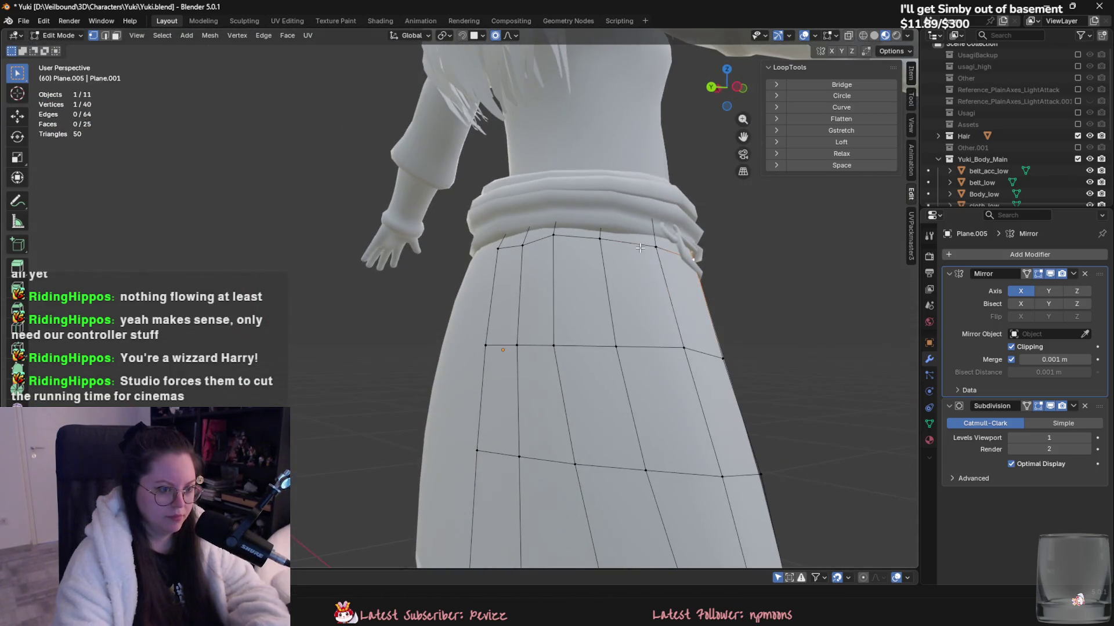
scroll(593, 375, "down", 5)
- Save Yuki.blend and briefly recheck the skirt mesh
key("Tab")
middle_click_drag(593, 371, 545, 381)
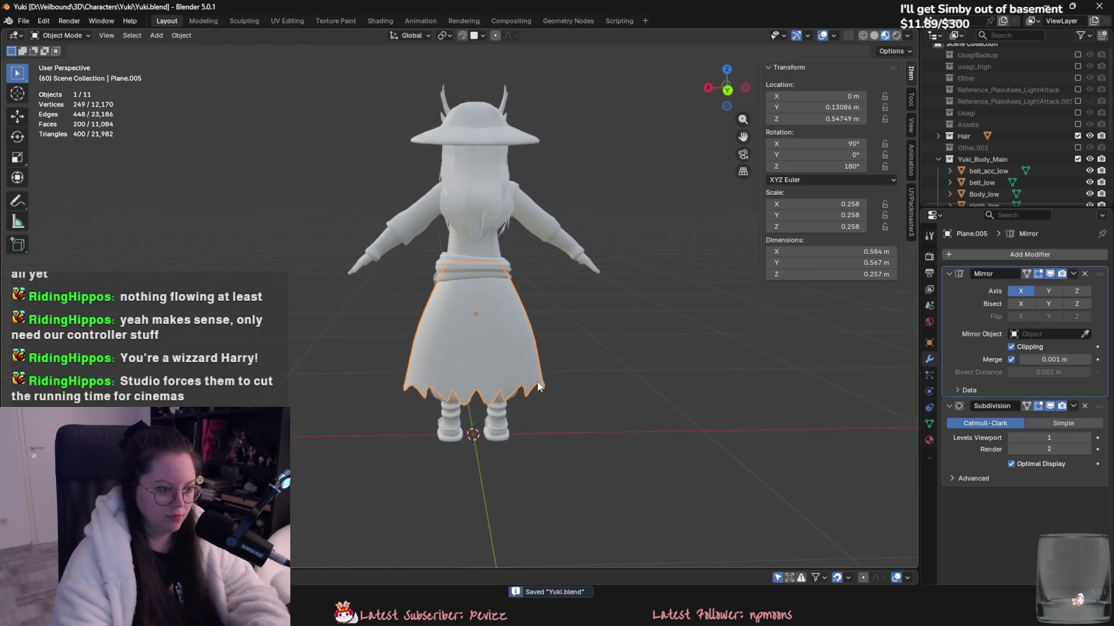
key("ctrl+s")
key("Tab")
middle_click_drag(522, 302, 638, 290)
scroll(566, 289, "up", 3)
key("Tab")
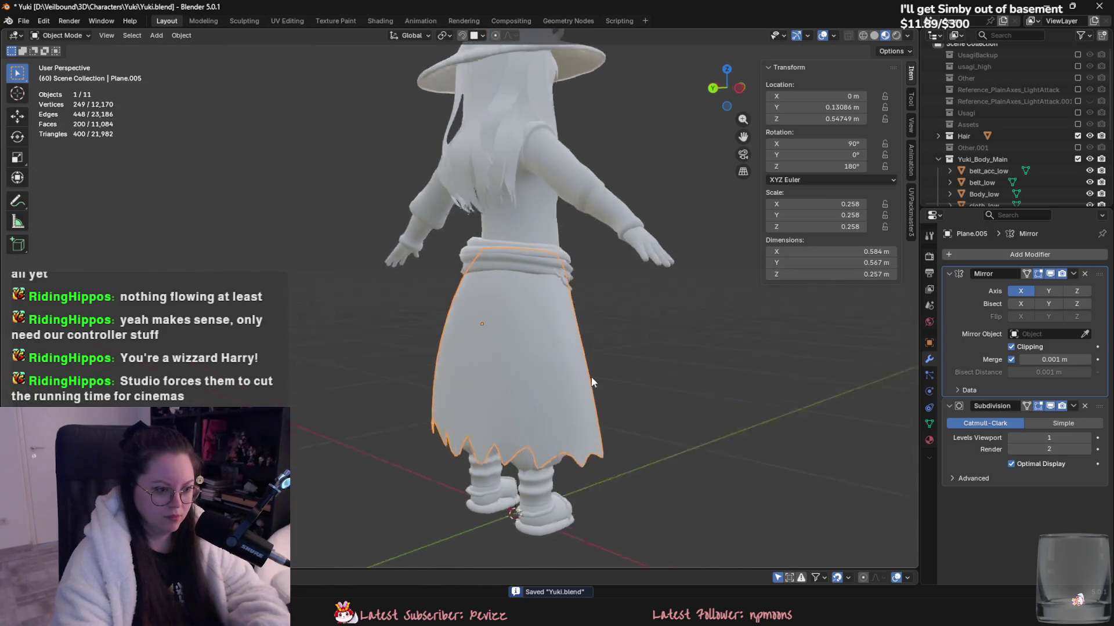
left_click(1073, 274)
- Apply the Mirror then Subdivision modifiers and inspect the resulting 249-vertex skirt in Edit Mode
left_click(1070, 287)
left_click(1073, 274)
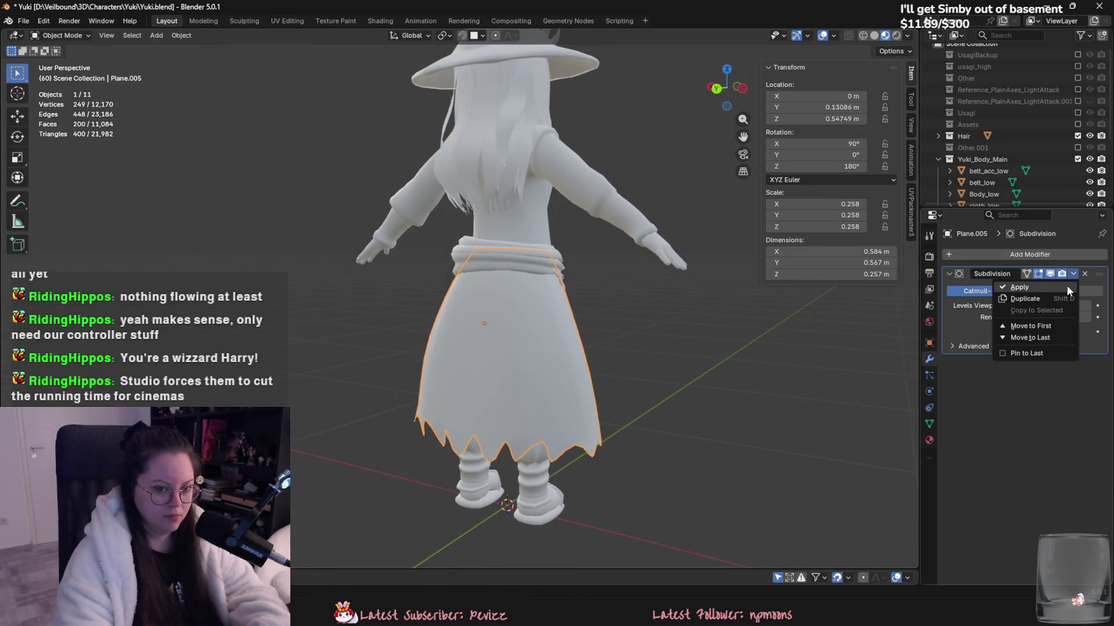
left_click(1067, 286)
key("Tab")
mouse_move(603, 371)
middle_mouse_down()
mouse_move(624, 379)
mouse_move(617, 391)
mouse_move(539, 307)
middle_mouse_up()
scroll(617, 391, "up", 2)
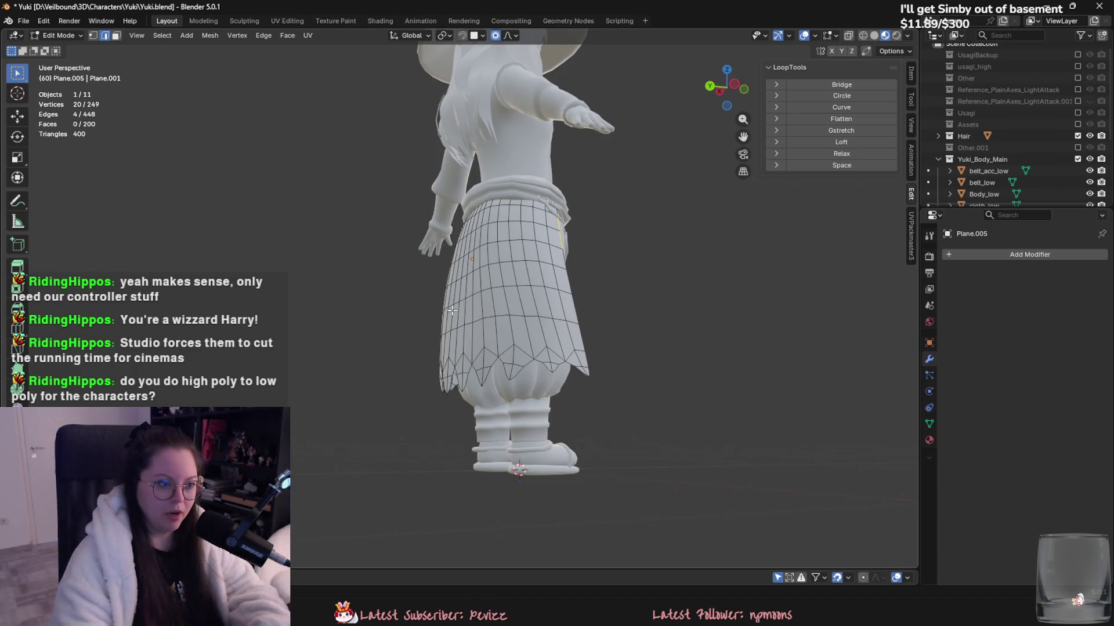
scroll(454, 306, "down", 3)
middle_click_drag(454, 306, 347, 380)
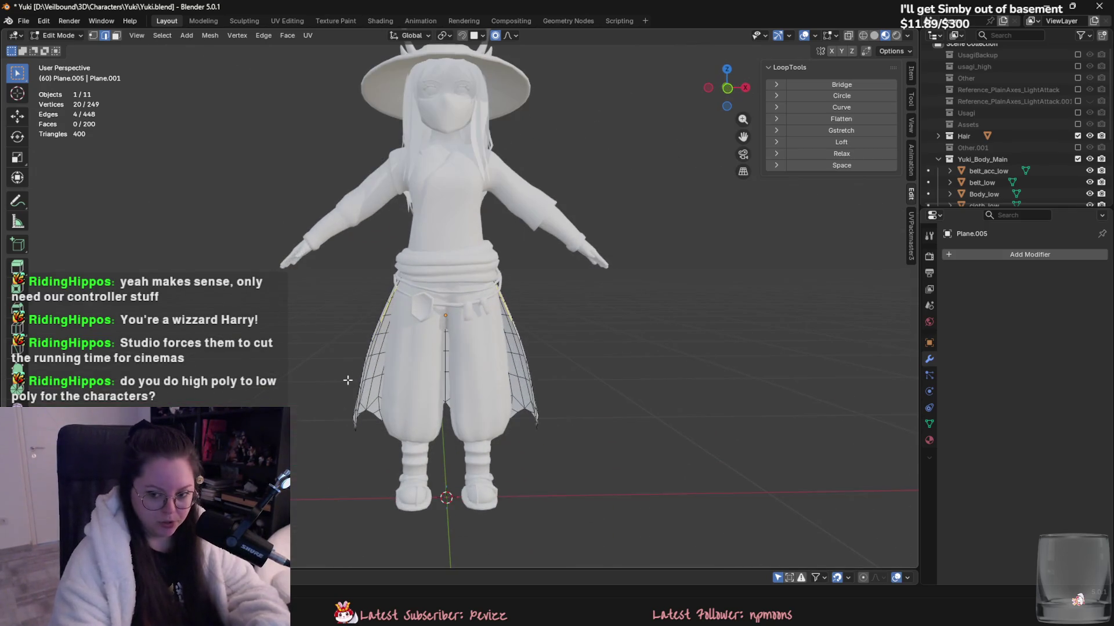
key("Tab")
middle_click_drag(419, 355, 446, 378)
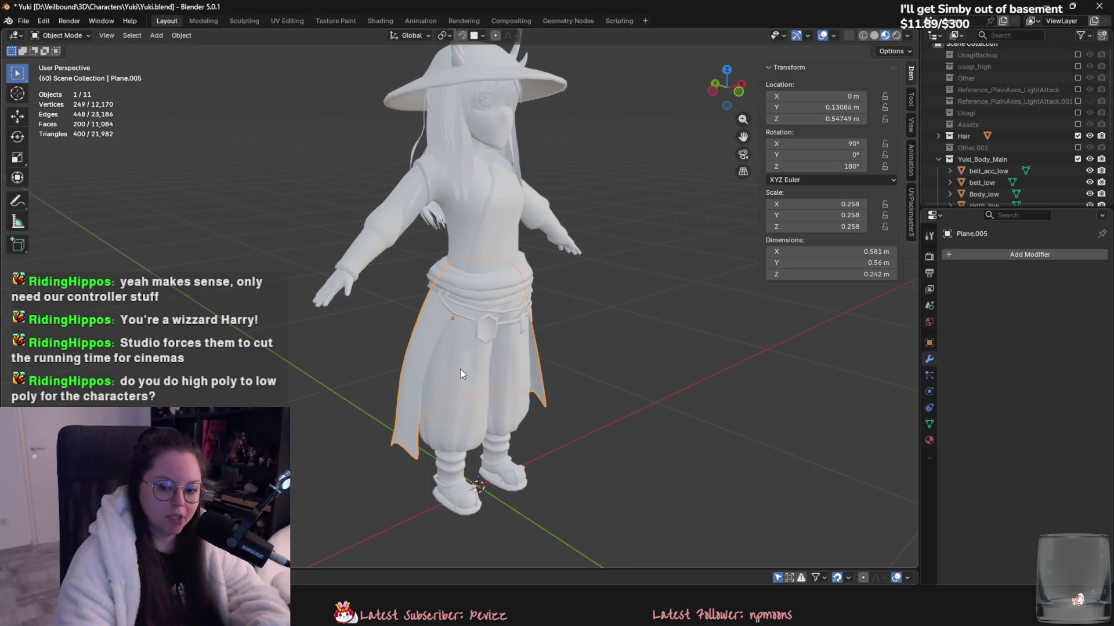
- Inspect the skirt from the back and side, then save Yuki.blend
middle_click_drag(345, 331, 533, 370)
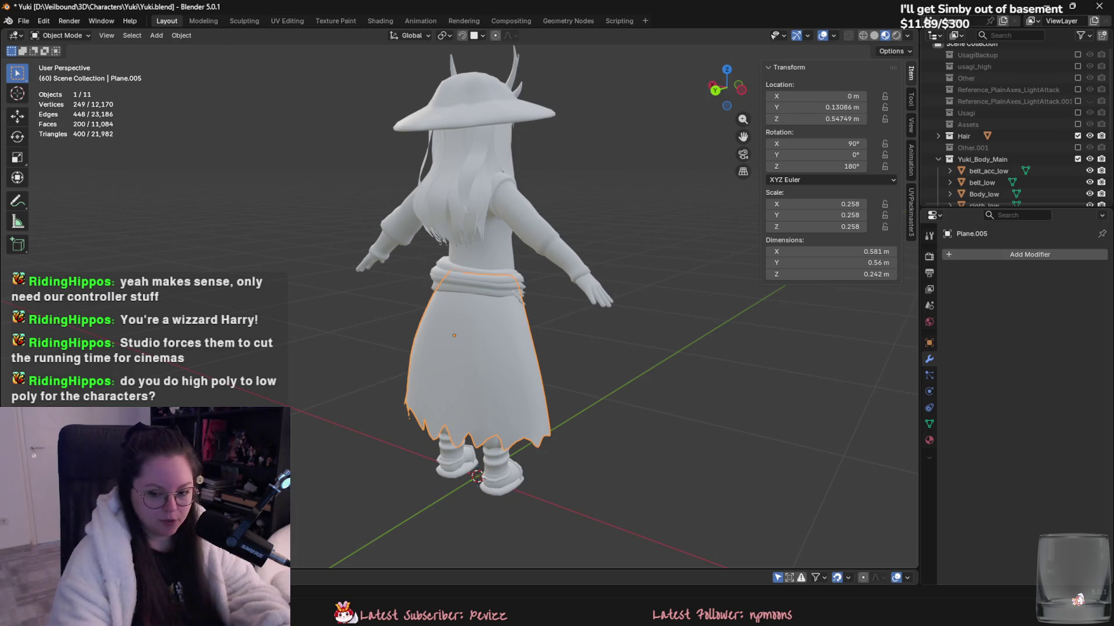
middle_click_drag(742, 346, 481, 362)
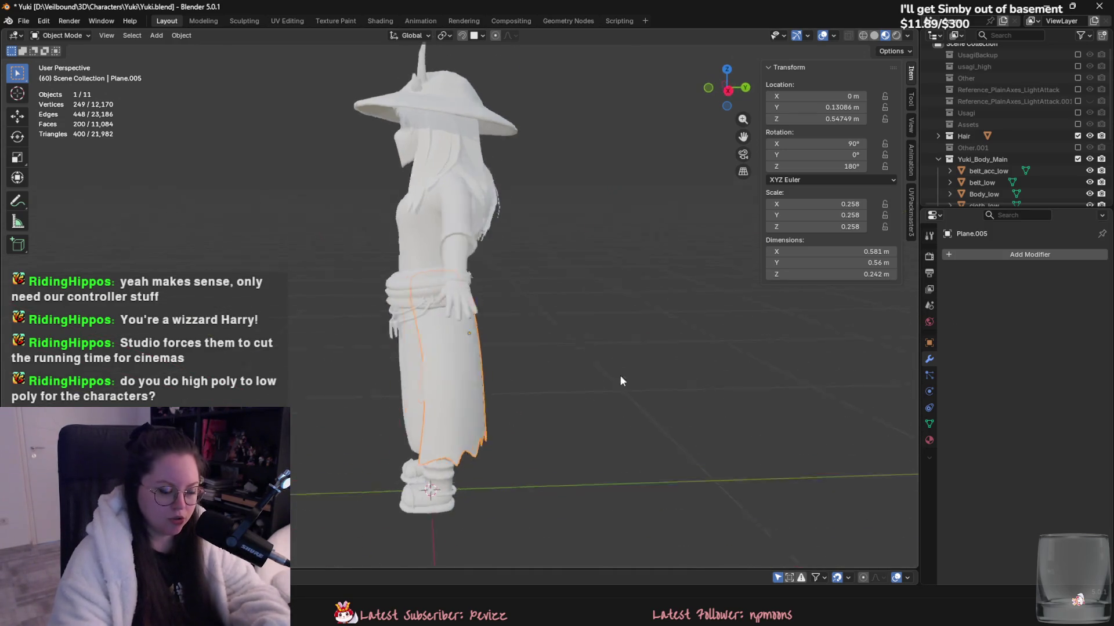
key("Tab")
mouse_move(480, 361)
middle_mouse_down()
mouse_move(377, 414)
mouse_move(461, 367)
mouse_move(817, 338)
mouse_move(659, 377)
mouse_move(634, 396)
mouse_move(538, 354)
middle_mouse_up()
scroll(378, 414, "up", 5)
left_click(377, 414, "alt")
scroll(378, 414, "down", 4)
left_click(459, 352)
key("Tab")
key("ctrl+s")
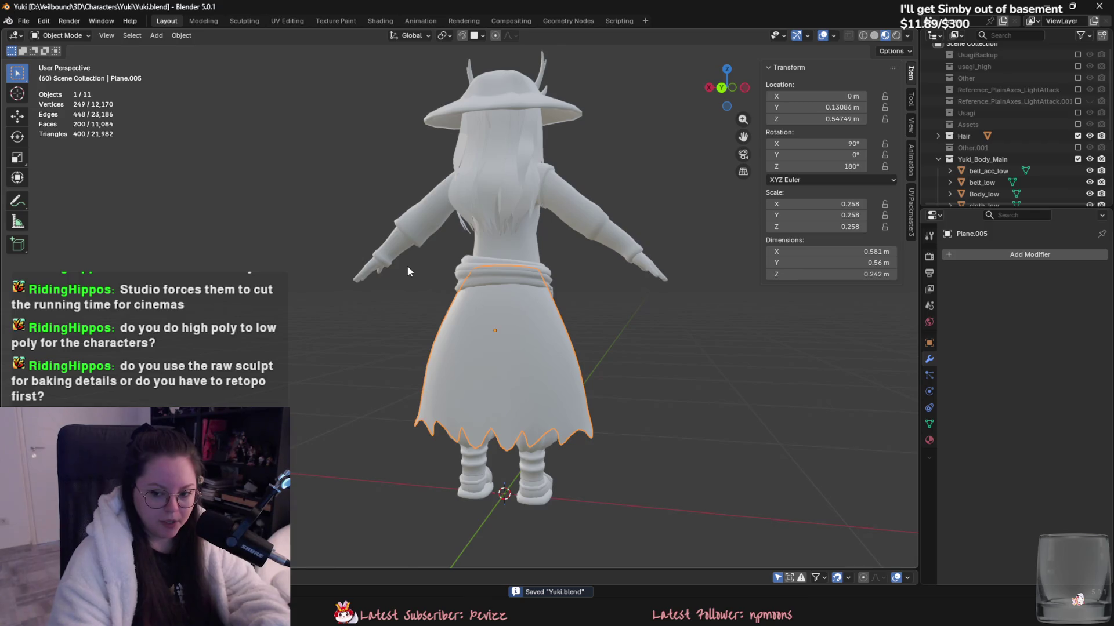
- Select the Body_low mesh and bring up the Add menu for a metaball
middle_click_drag(542, 317, 510, 360)
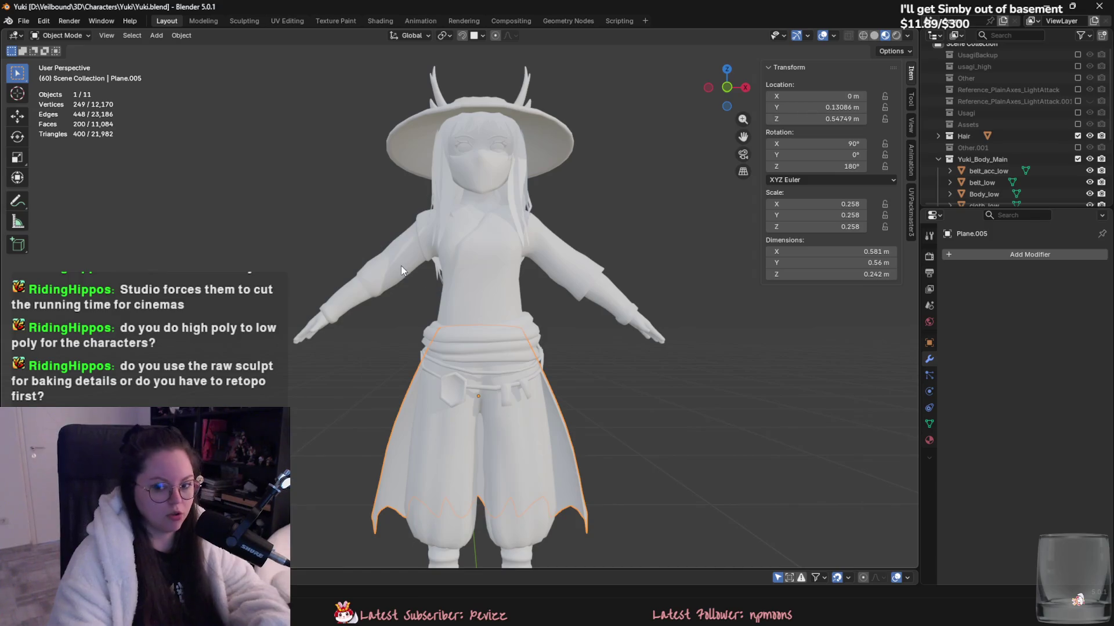
scroll(499, 348, "up", 3)
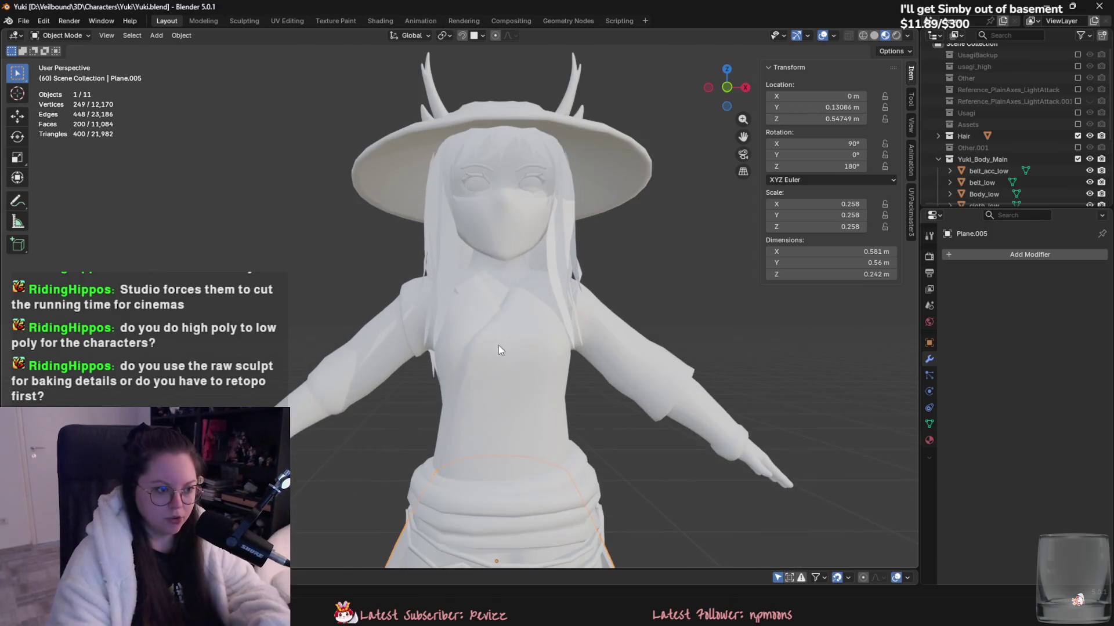
left_click(513, 183)
scroll(589, 385, "down", 3)
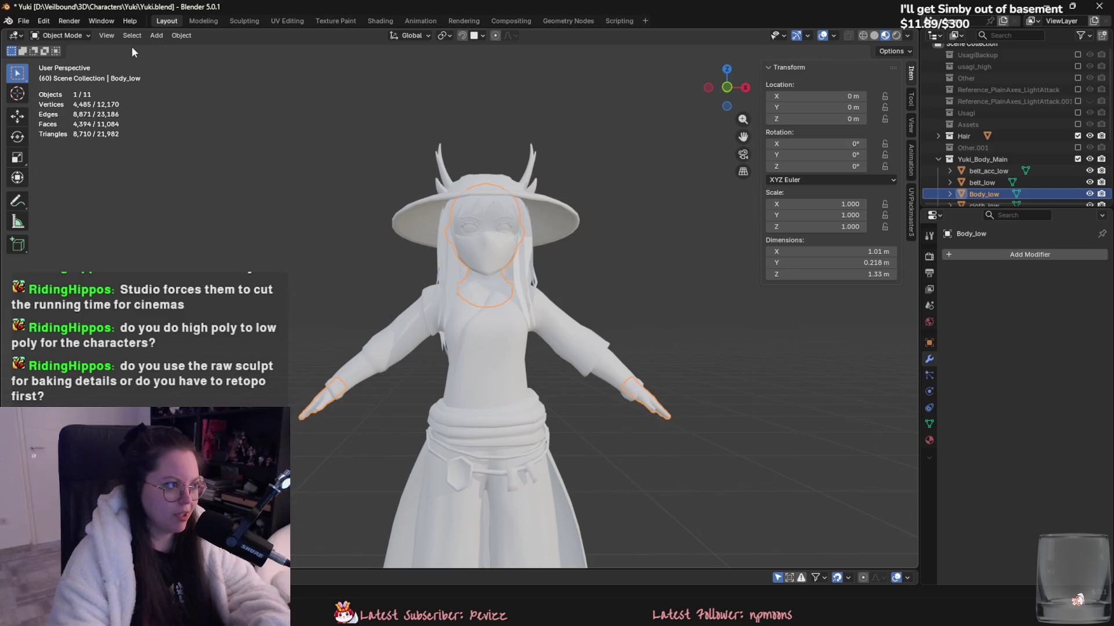
left_click(159, 35)
- Add a metaball ball at the origin, set its viewport resolution to 0.25 m and scale it to 0.285
mouse_move(175, 84)
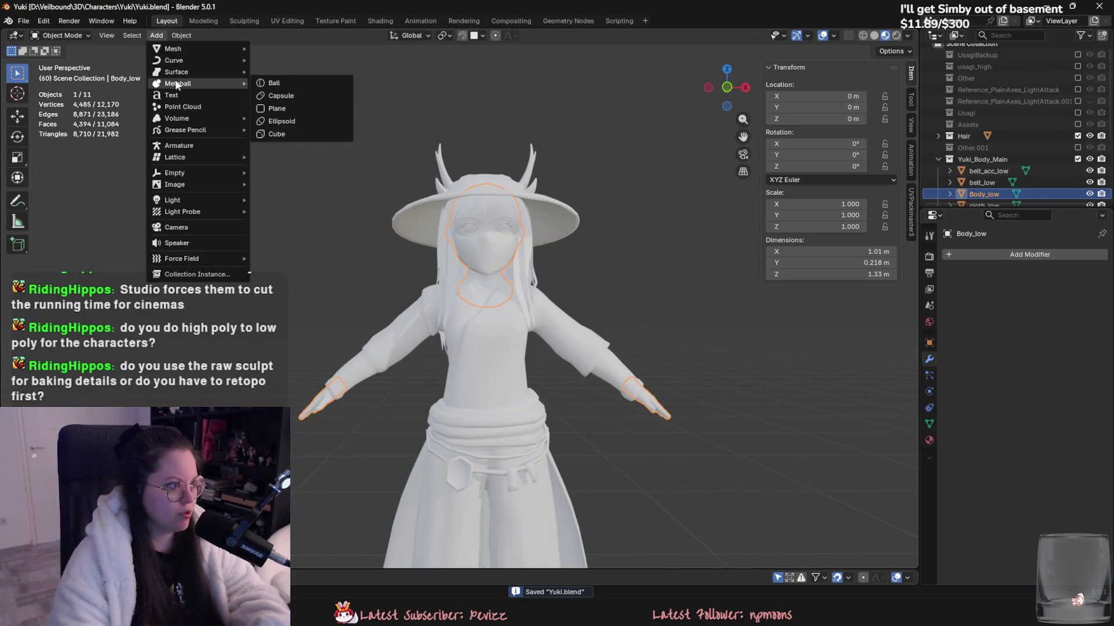
left_click(273, 83)
left_click(928, 392)
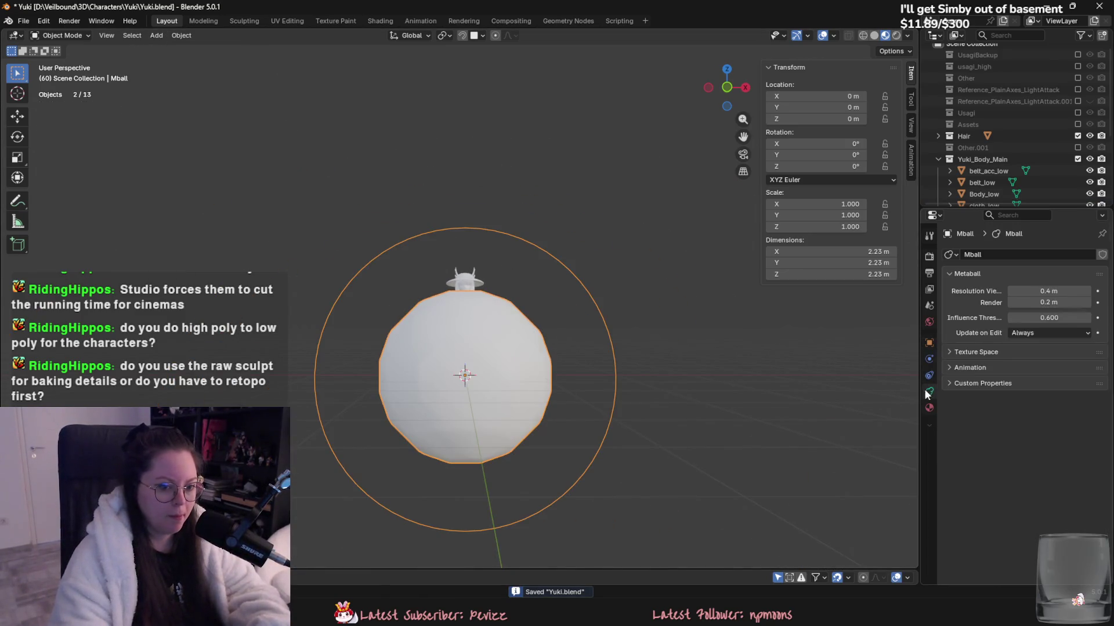
left_click(1049, 291)
type("0.25")
key("Return")
key("s")
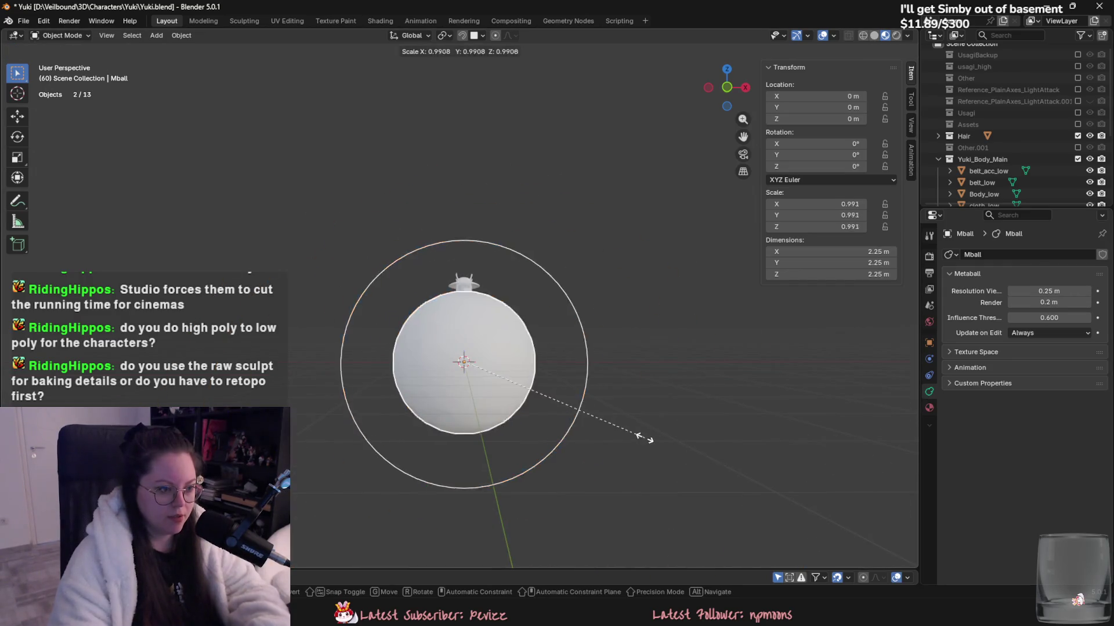
left_click(515, 384)
- Raise the metaball along Z to sit above the character's head
key("g")
key("z")
left_click(562, 315)
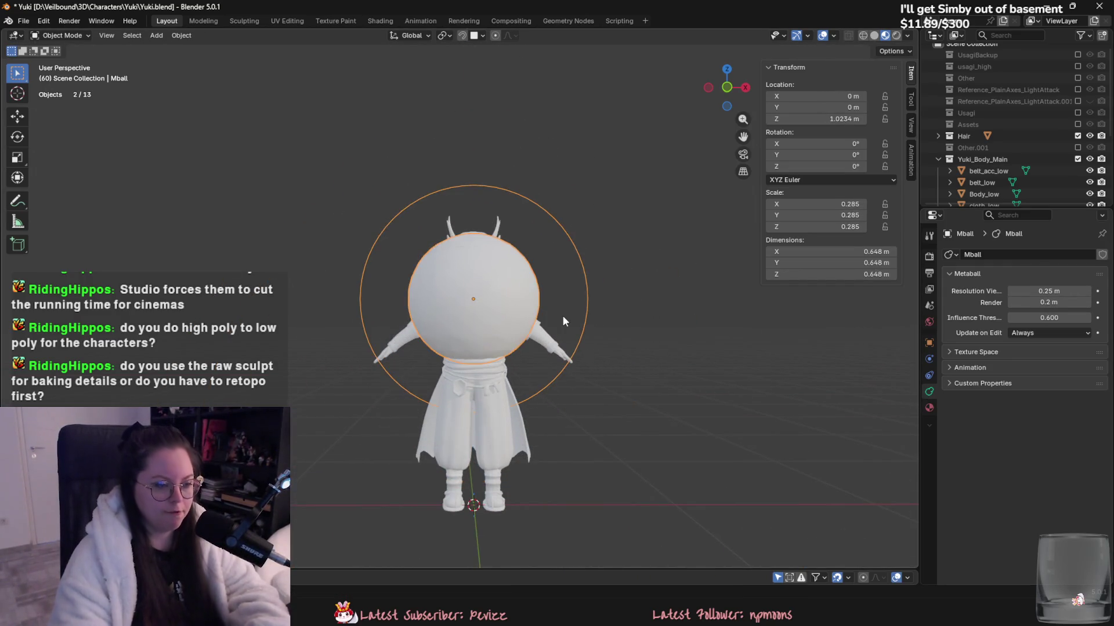
key("g")
key("z")
left_click(541, 231)
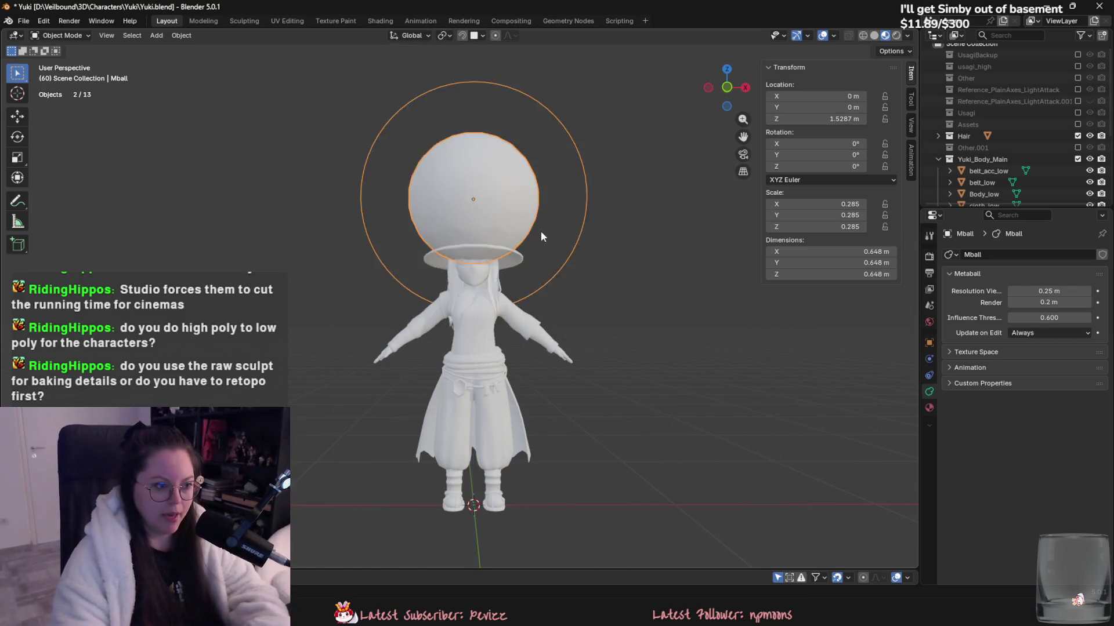
middle_click_drag(541, 231, 672, 281)
- Duplicate the metaball lower so it merges, shrink it and shift it along Y
key("shift+d")
key("z")
left_click(676, 374)
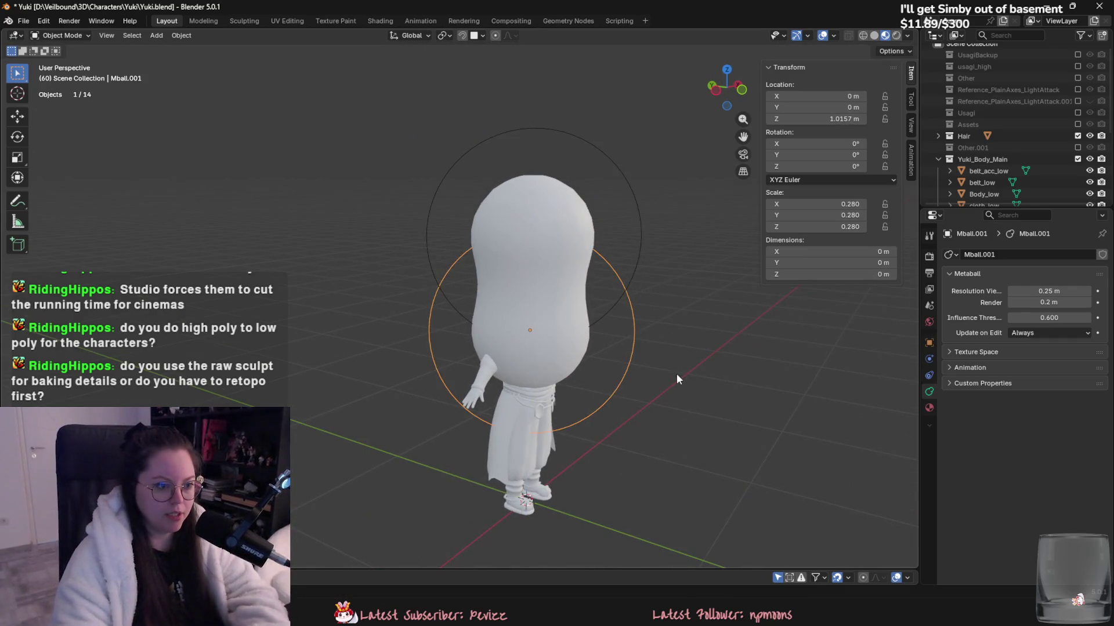
key("s")
left_click(644, 370)
key("g")
key("y")
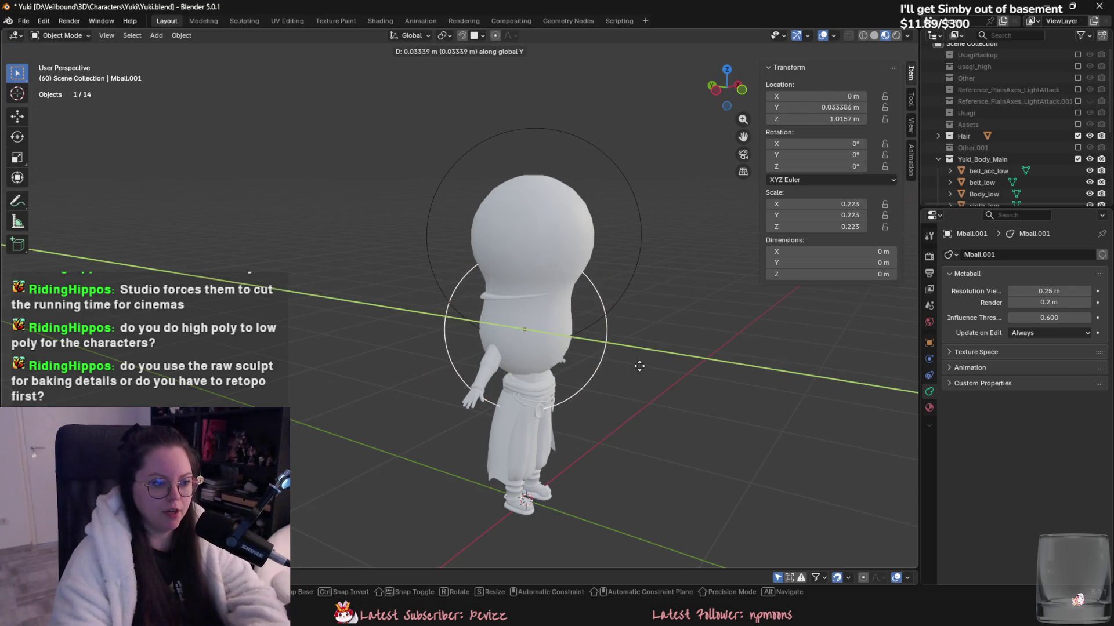
middle_click_drag(638, 354, 700, 320, "alt")
left_click(701, 320)
- Add another metaball copy forward along Y and shrink it to 0.133
key("shift+d")
key("y")
left_click(661, 276)
key("s")
left_click(587, 256)
- Duplicate that metaball again, placing it lower along Z and resizing it
key("shift+d")
key("z")
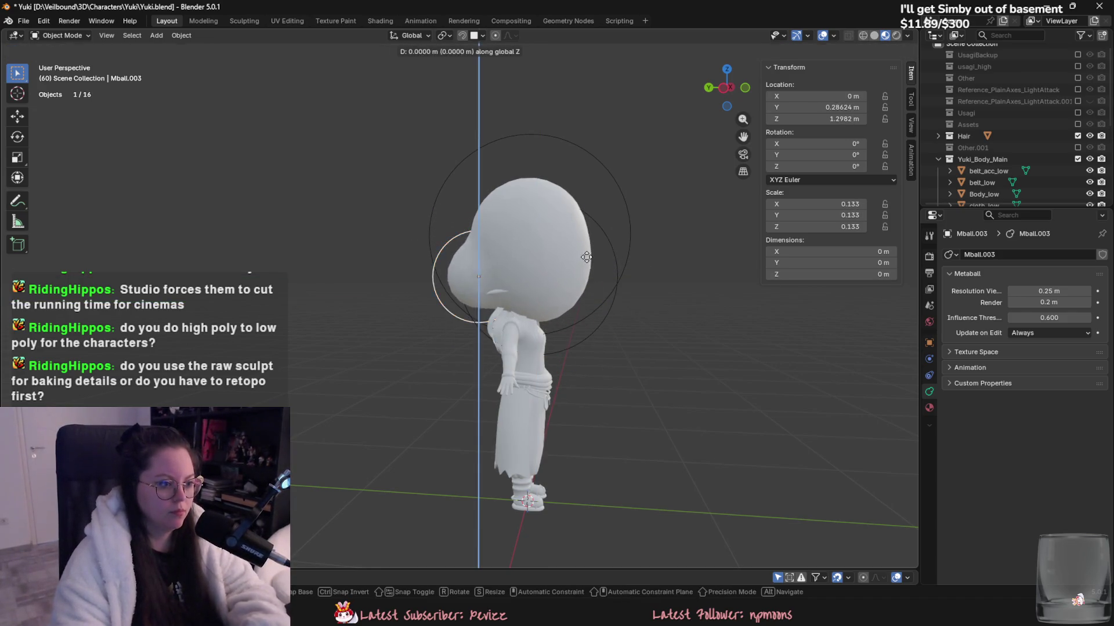
left_click(591, 315)
key("s")
key("z")
left_click(516, 102)
- Pull metaball Mball.002 back along the Y axis
middle_click_drag(516, 102, 456, 272)
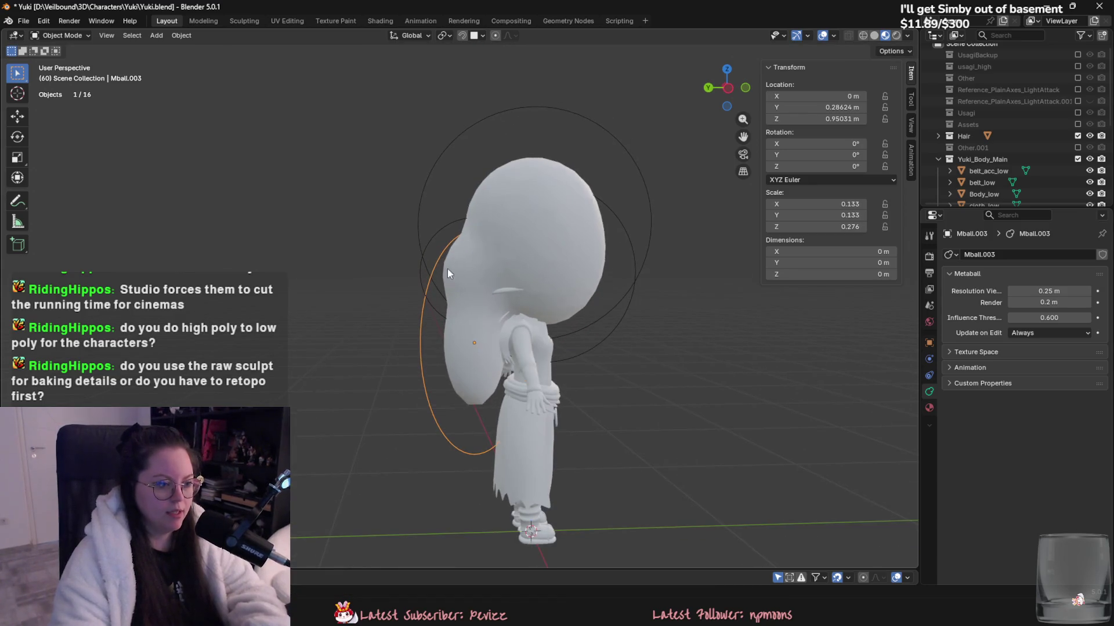
right_click(426, 242)
key("g")
key("y")
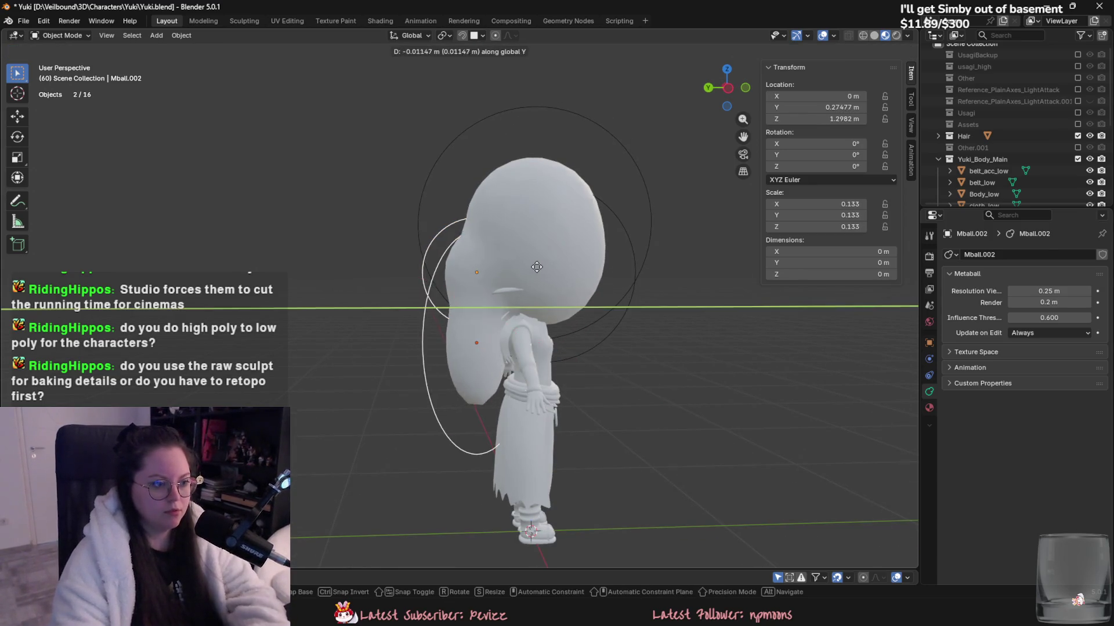
left_click(554, 229)
- Convert the metaball blobs into a single mesh, Mball.004
scroll(554, 228, "down", 2)
middle_click_drag(554, 228, 614, 346)
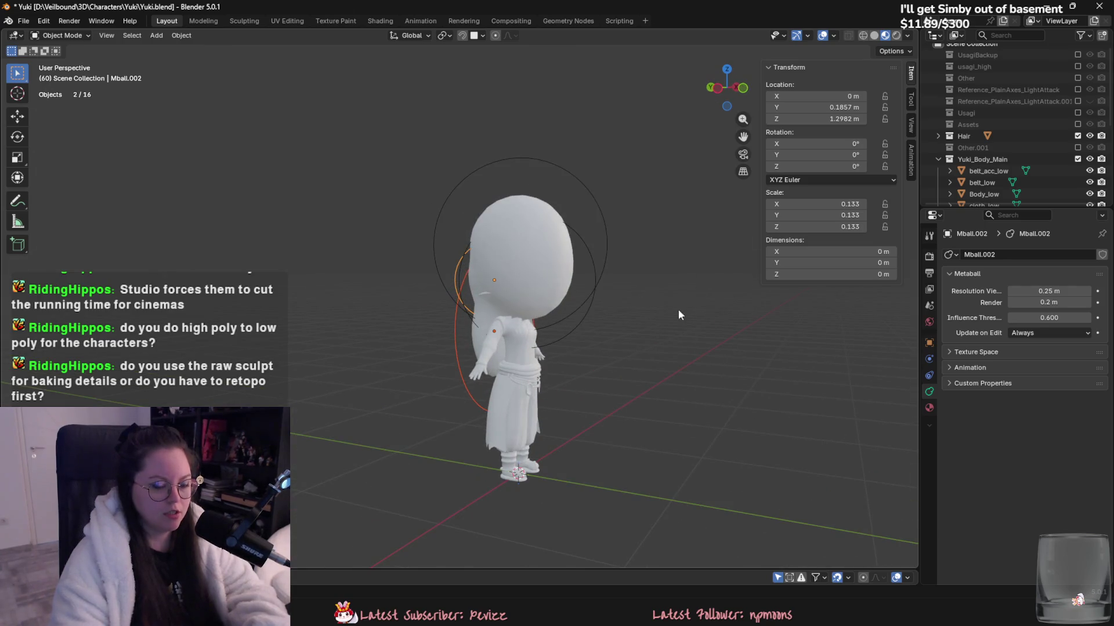
right_click(585, 256)
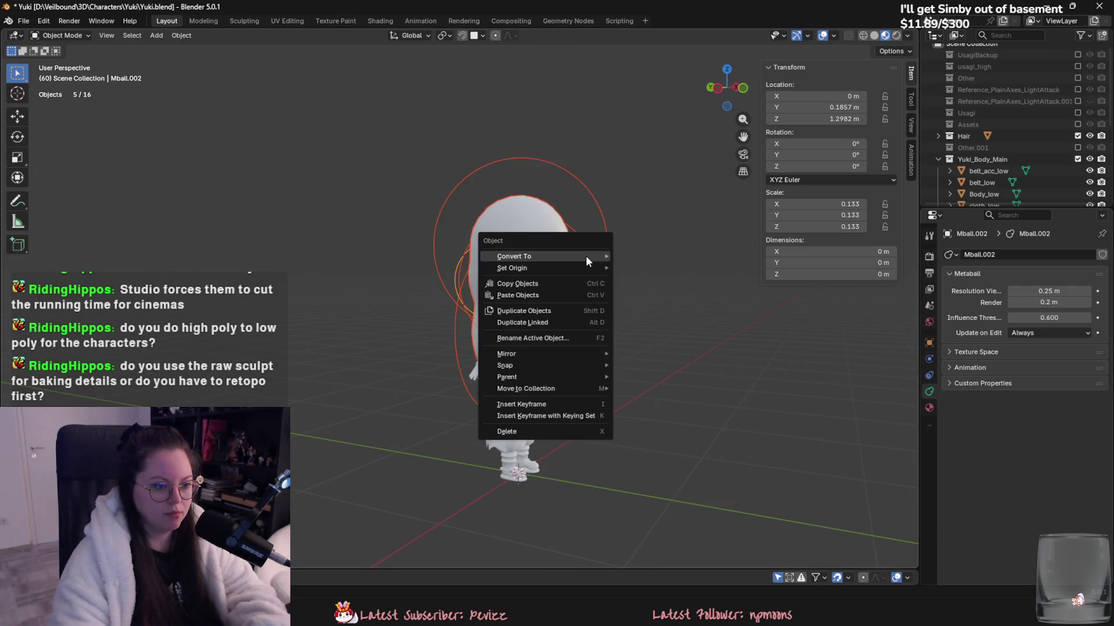
mouse_move(586, 256)
left_click(637, 254)
- Raise the converted head mesh along Z and inspect its wireframe in Edit Mode
key("g")
key("z")
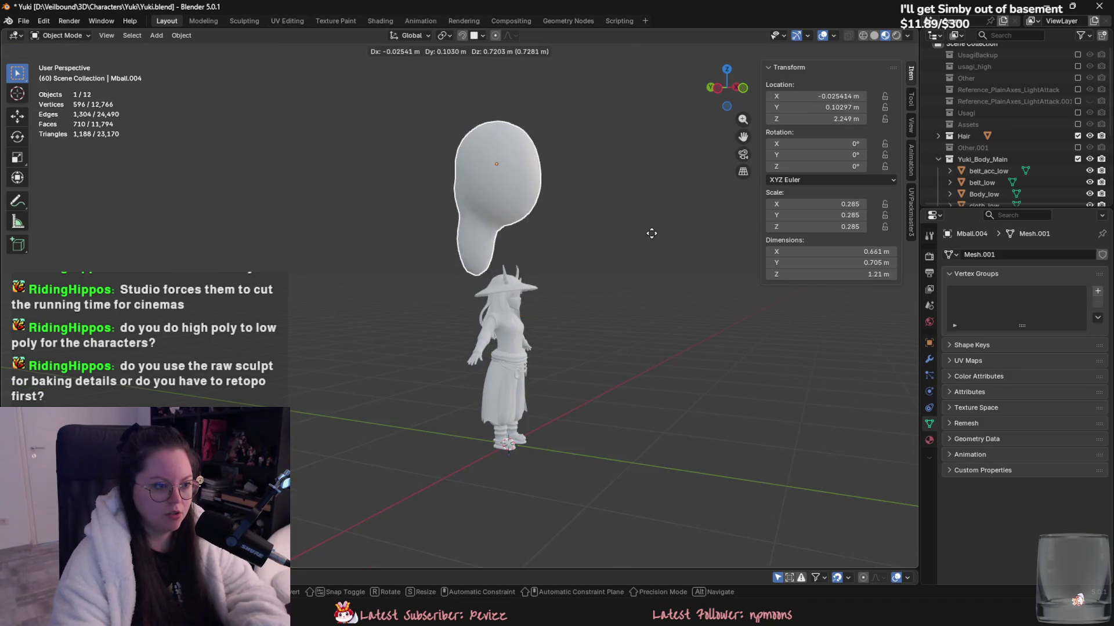
left_click(677, 300)
left_click(928, 359)
left_click(990, 256)
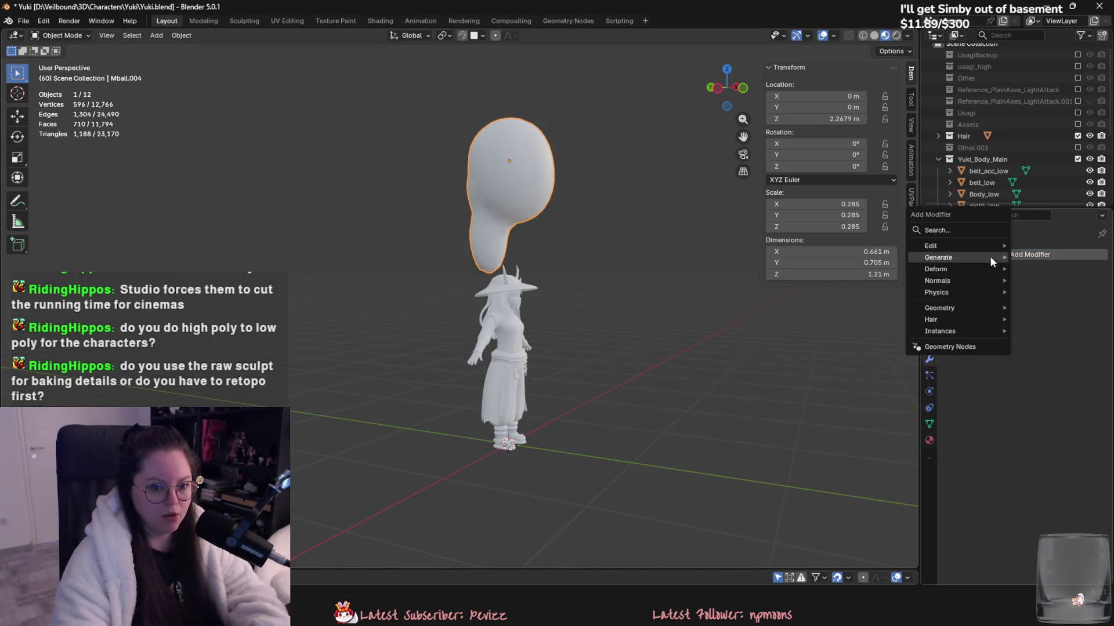
type("re")
key("Escape")
key("Tab")
mouse_move(593, 221)
middle_mouse_down()
mouse_move(525, 290)
mouse_move(557, 313)
middle_mouse_up()
key("Tab")
- Add a Voxel Remesh modifier, lower its voxel size to about 0.05 m, and apply it
left_click(1015, 254)
type("re")
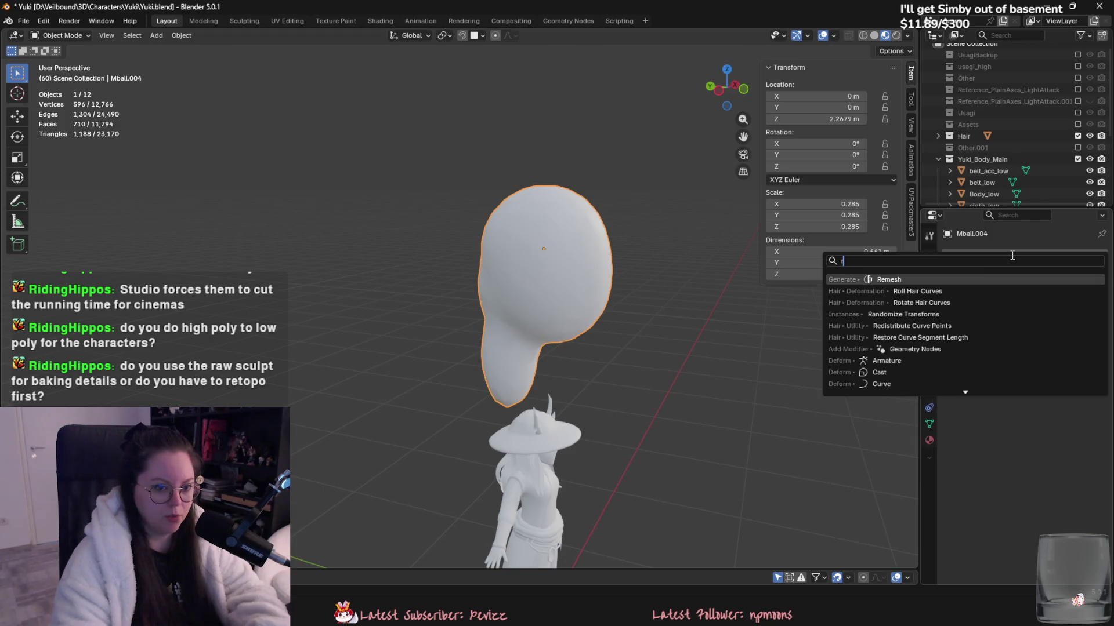
left_click(965, 277)
middle_click_drag(580, 255, 546, 257)
left_click_drag(1036, 308, 1020, 306)
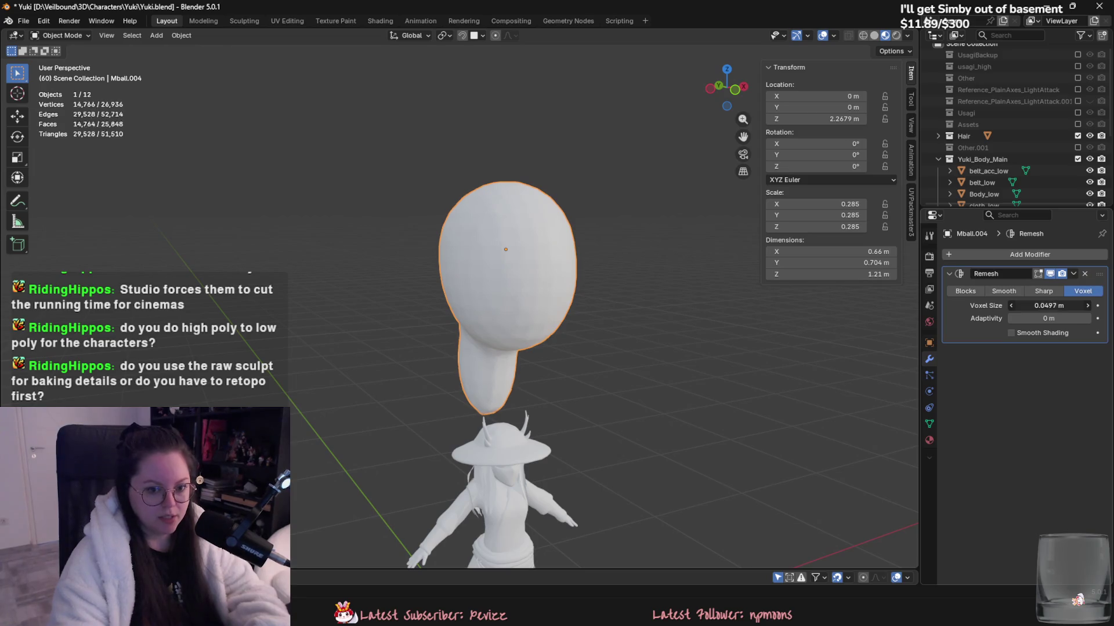
middle_click_drag(848, 279, 843, 298)
left_click(1073, 273)
left_click(1038, 290)
- Check the dense 41,910-vertex topology, then switch the head into Sculpt Mode
key("Tab")
middle_click_drag(145, 136, 328, 158)
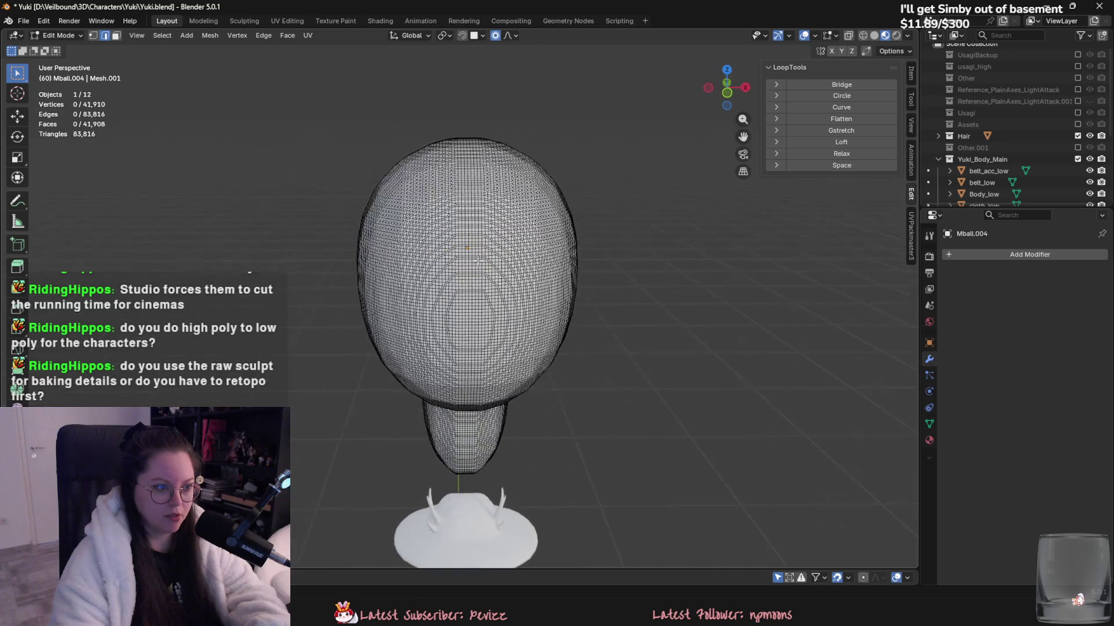
key("Tab")
right_click(426, 181)
right_click(429, 177)
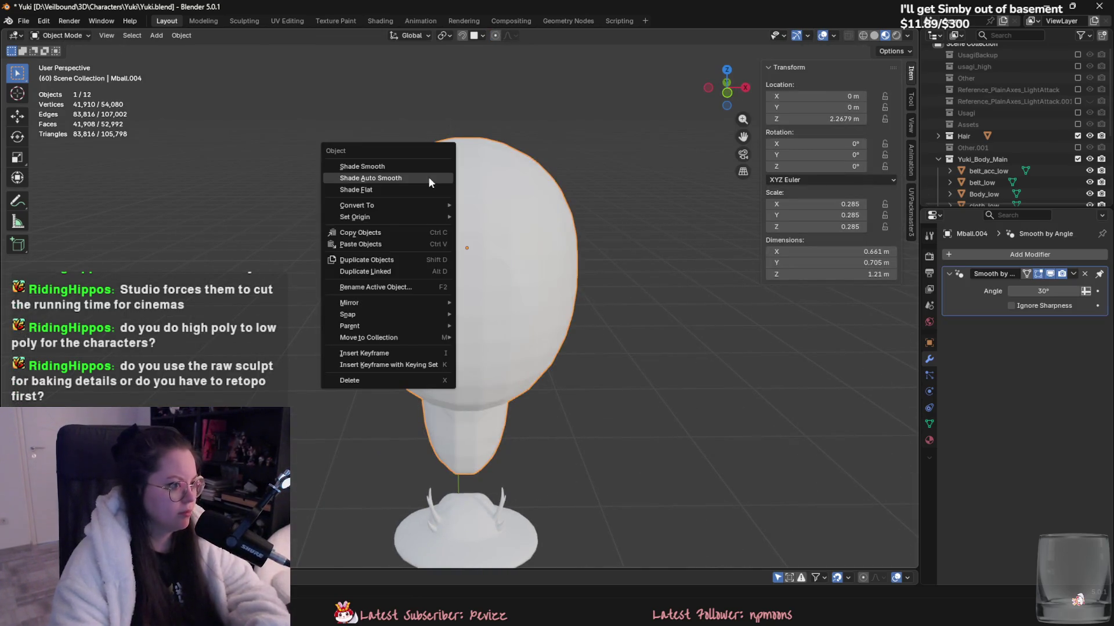
key("Escape")
left_click(62, 36)
left_click(66, 74)
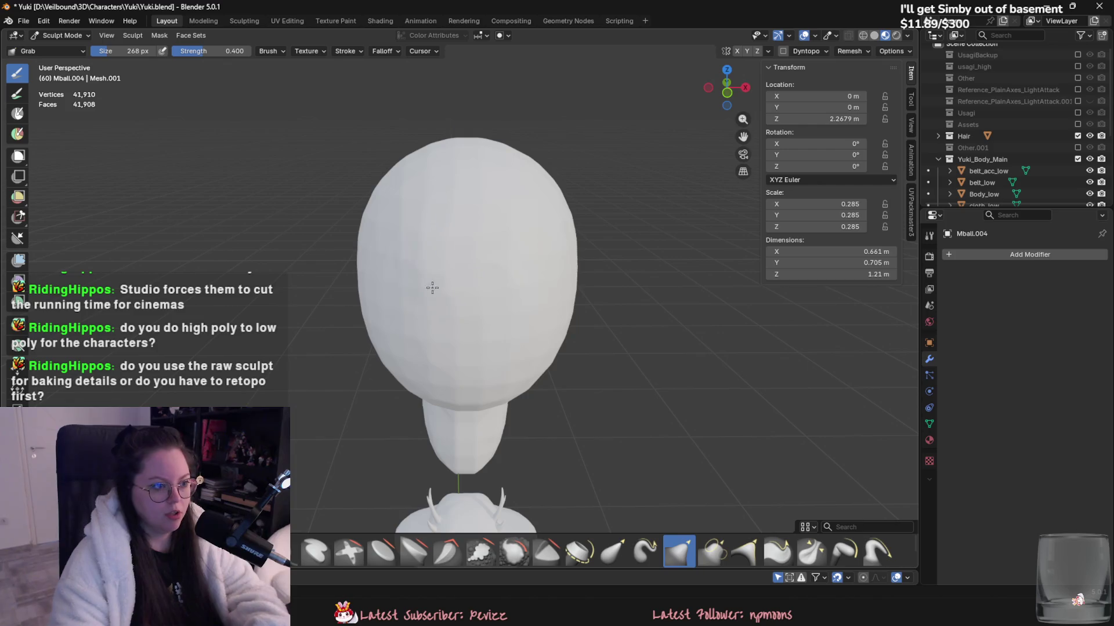
- Grab-sculpt the head's sides and front into an oval shape
left_click_drag(558, 293, 557, 302)
middle_click_drag(558, 293, 671, 276)
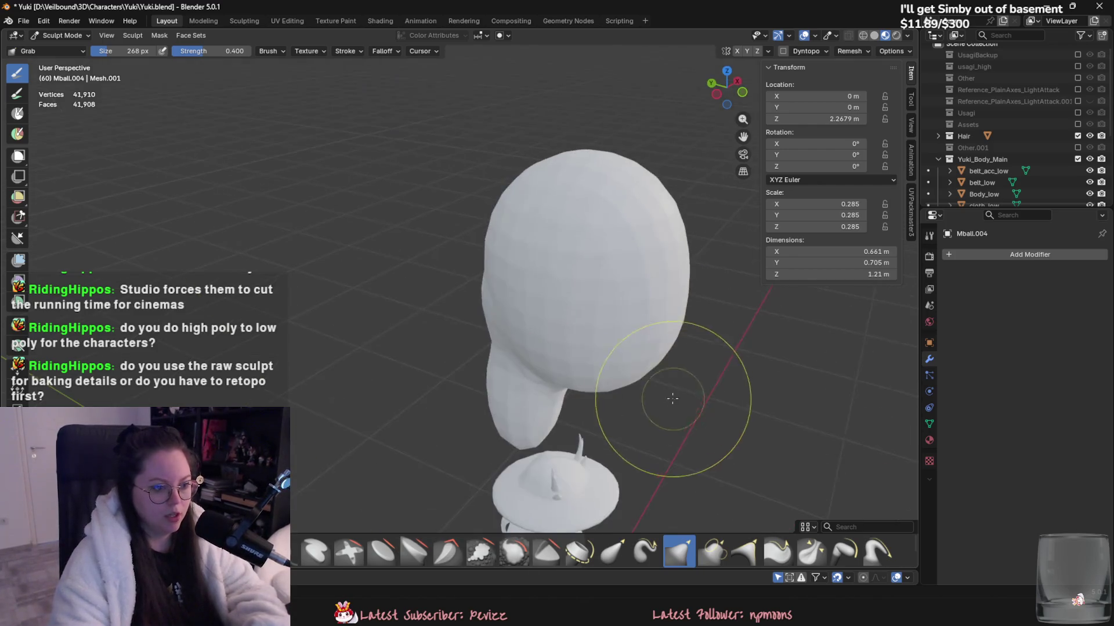
left_click_drag(671, 276, 677, 294)
middle_click_drag(676, 294, 659, 323)
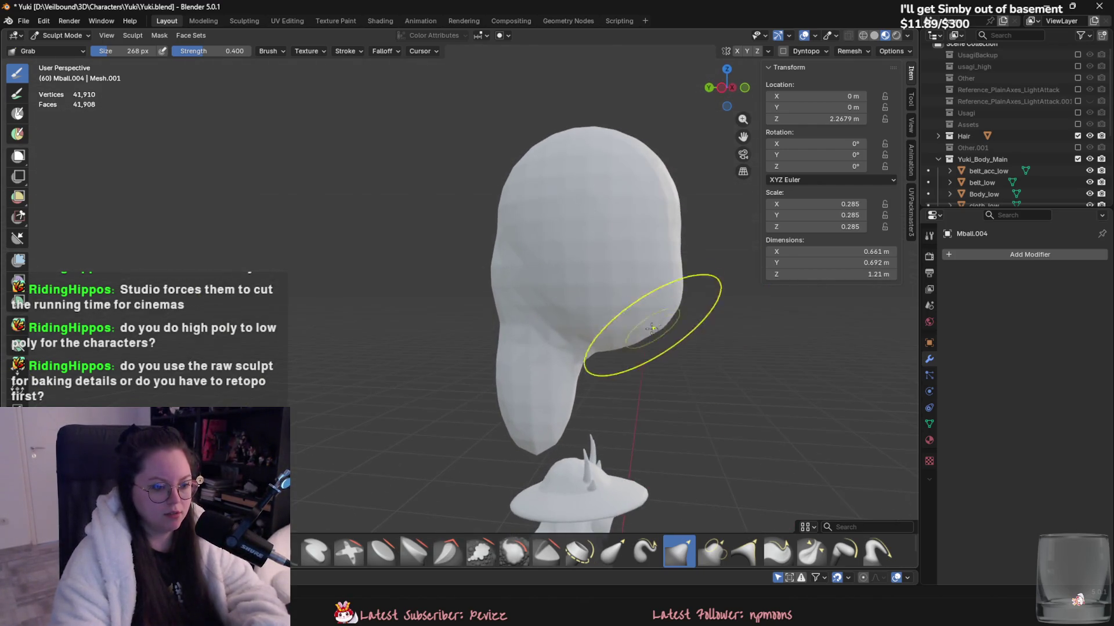
left_click_drag(642, 323, 635, 237)
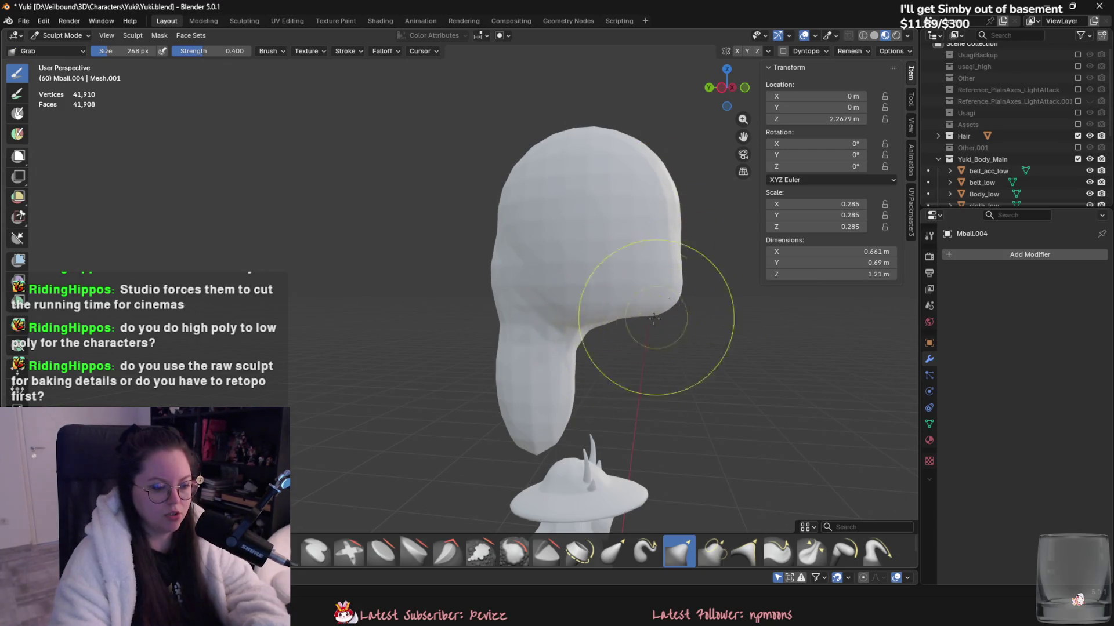
middle_click_drag(589, 336, 448, 348)
left_click_drag(585, 251, 596, 274)
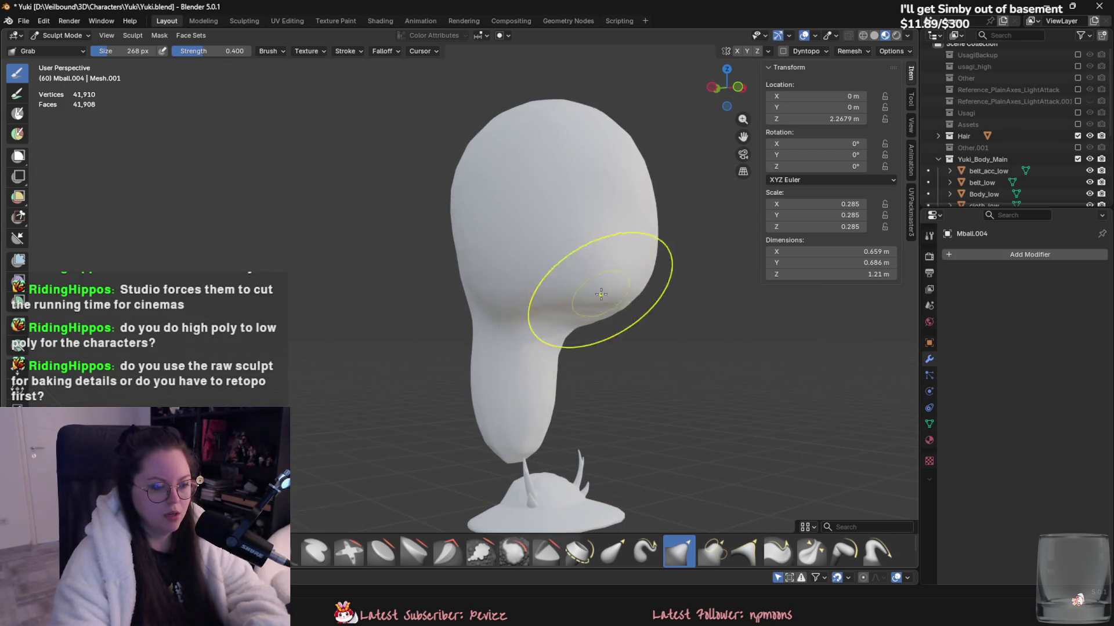
middle_click_drag(597, 273, 506, 253)
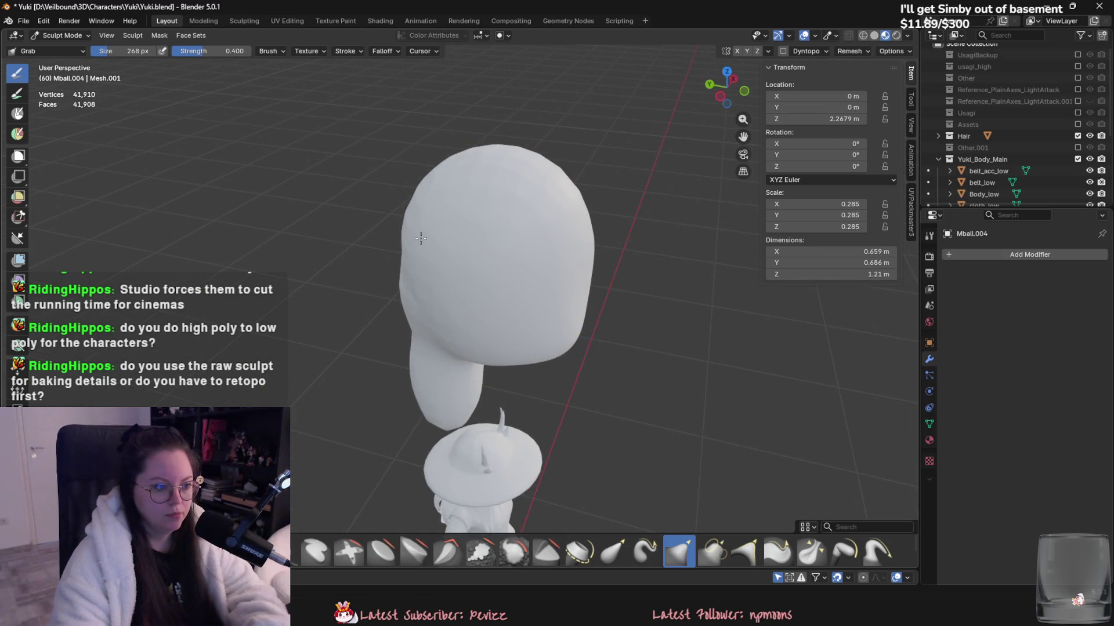
left_click_drag(425, 248, 410, 281)
mouse_move(392, 249)
middle_mouse_down()
mouse_move(447, 273)
mouse_move(460, 248)
mouse_move(495, 311)
middle_mouse_up()
- Reshape the neck below the head
middle_click_drag(425, 178, 571, 211)
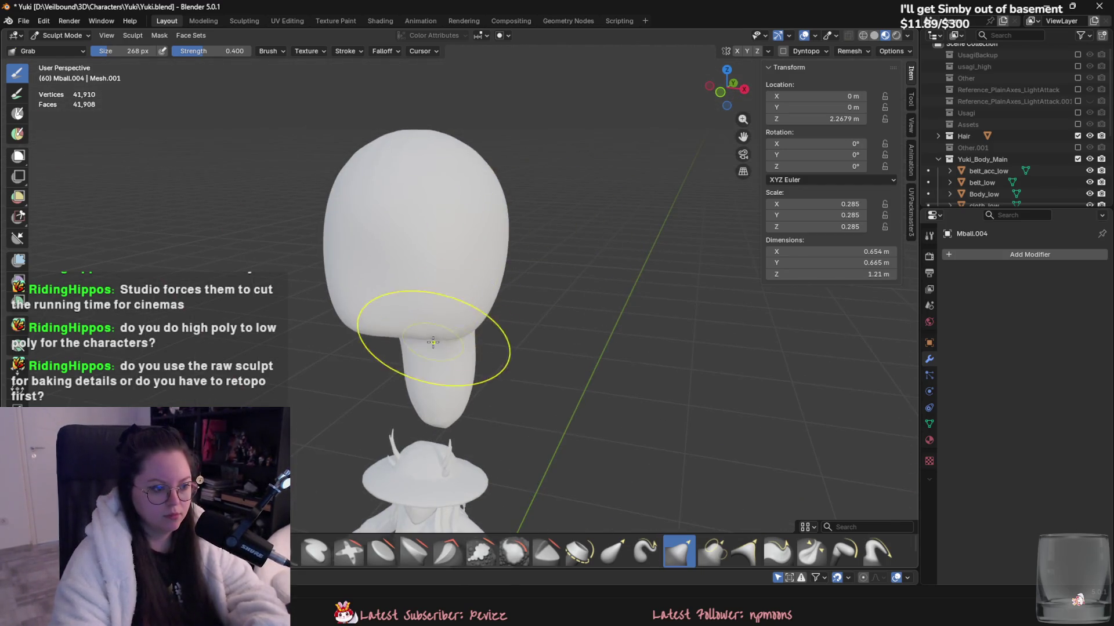
middle_click_drag(398, 348, 445, 354)
left_click_drag(444, 353, 445, 381)
middle_click_drag(444, 381, 575, 475)
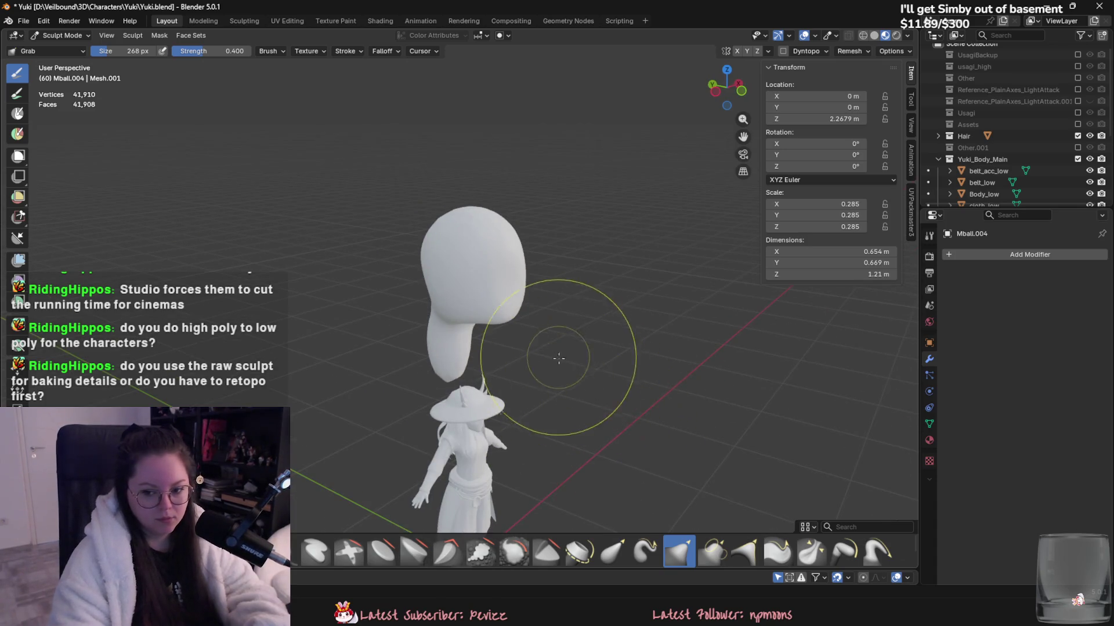
scroll(586, 464, "up", 2)
middle_click_drag(505, 290, 482, 272)
- In Object Mode, apply the head's scale to 1.000 and set its origin to geometry
left_click(62, 35)
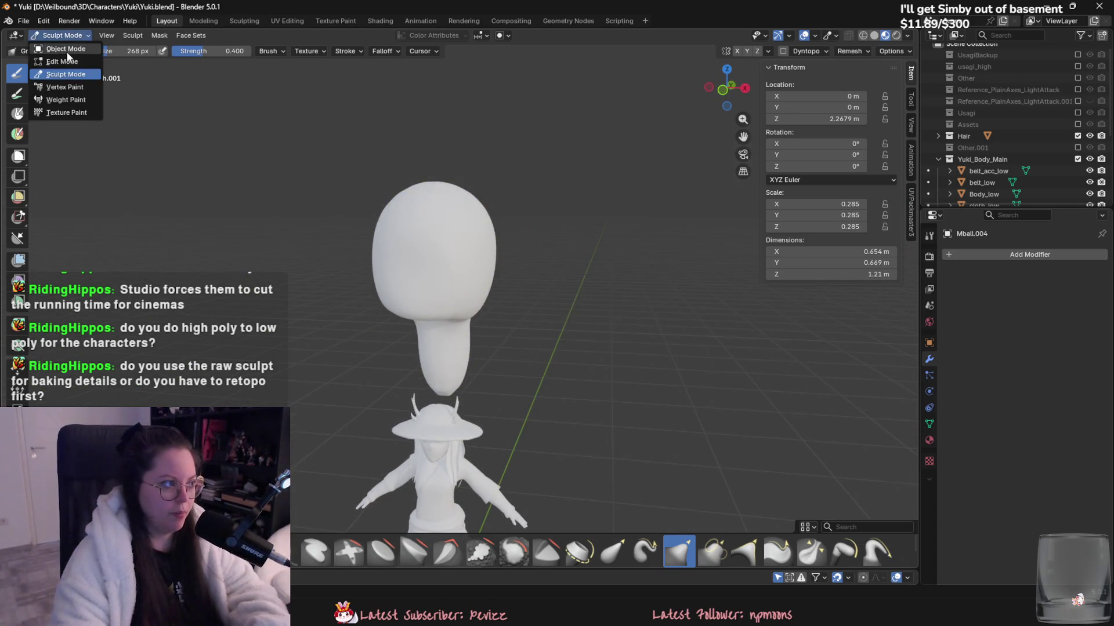
left_click(66, 51)
scroll(437, 275, "up", 2)
key("ctrl+a")
left_click(425, 301)
right_click(423, 288)
mouse_move(408, 343)
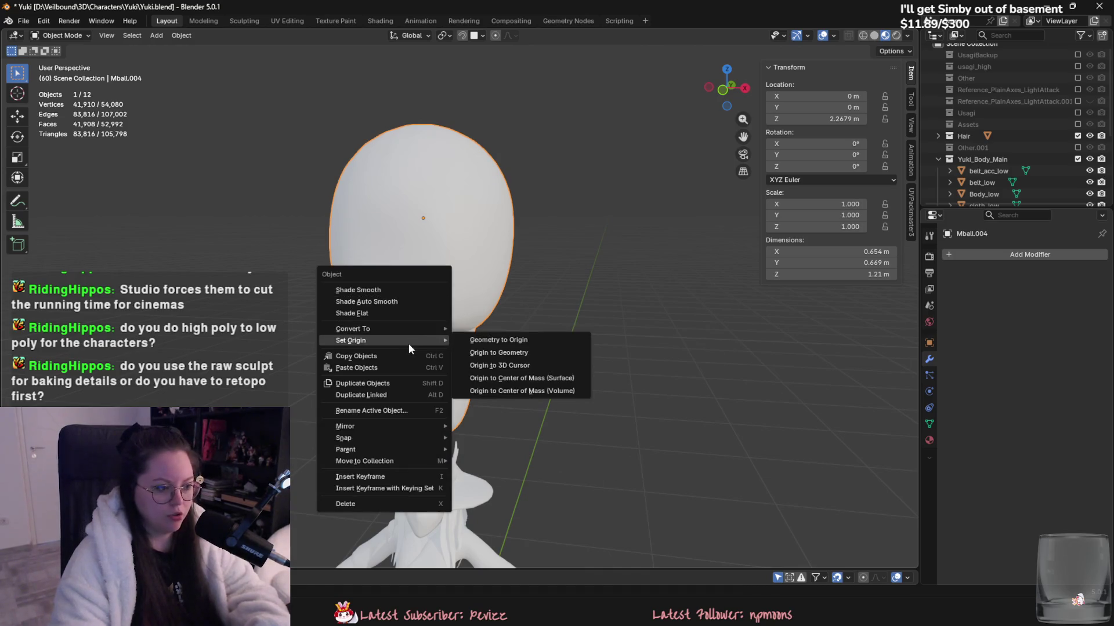
left_click(498, 354)
- Return to Sculpt Mode and pick the Clay Strips brush at 130 px
left_click(64, 35)
left_click(66, 74)
middle_click_drag(238, 153, 373, 199, "shift")
scroll(562, 280, "up", 4)
scroll(578, 278, "down", 4)
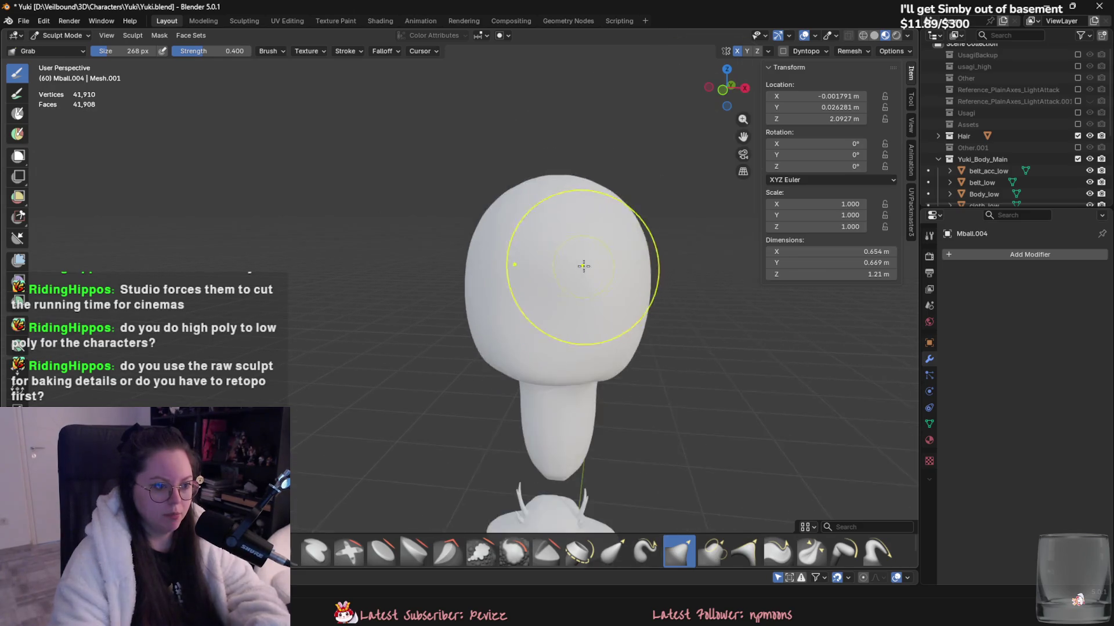
middle_click_drag(579, 277, 644, 325)
middle_click_drag(551, 305, 510, 325)
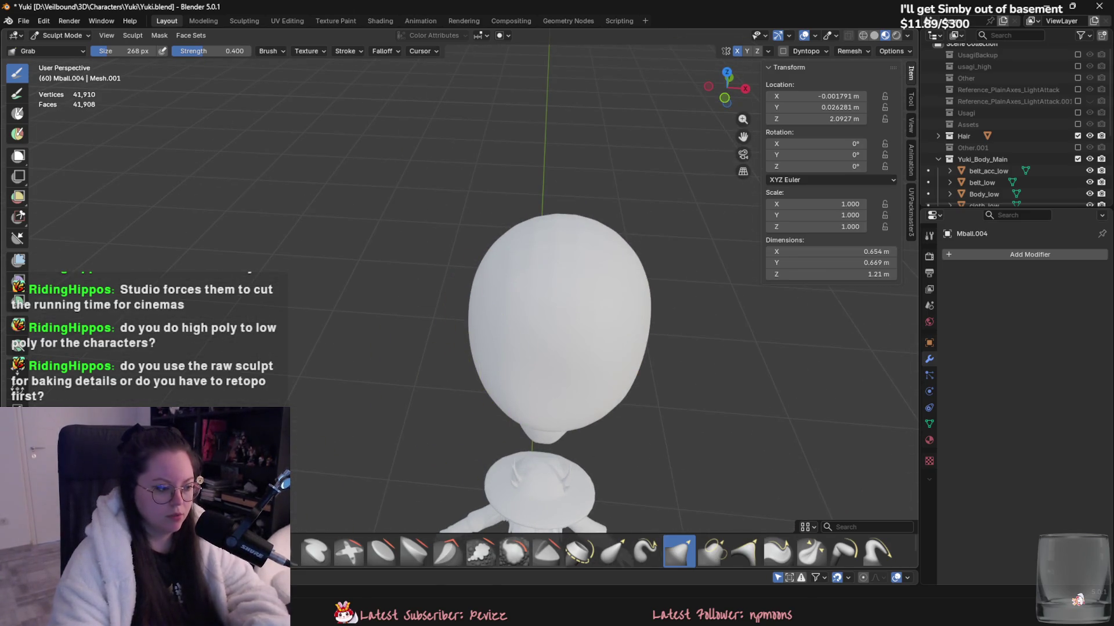
key("c")
scroll(492, 277, "up", 3)
key("f")
left_click(450, 272)
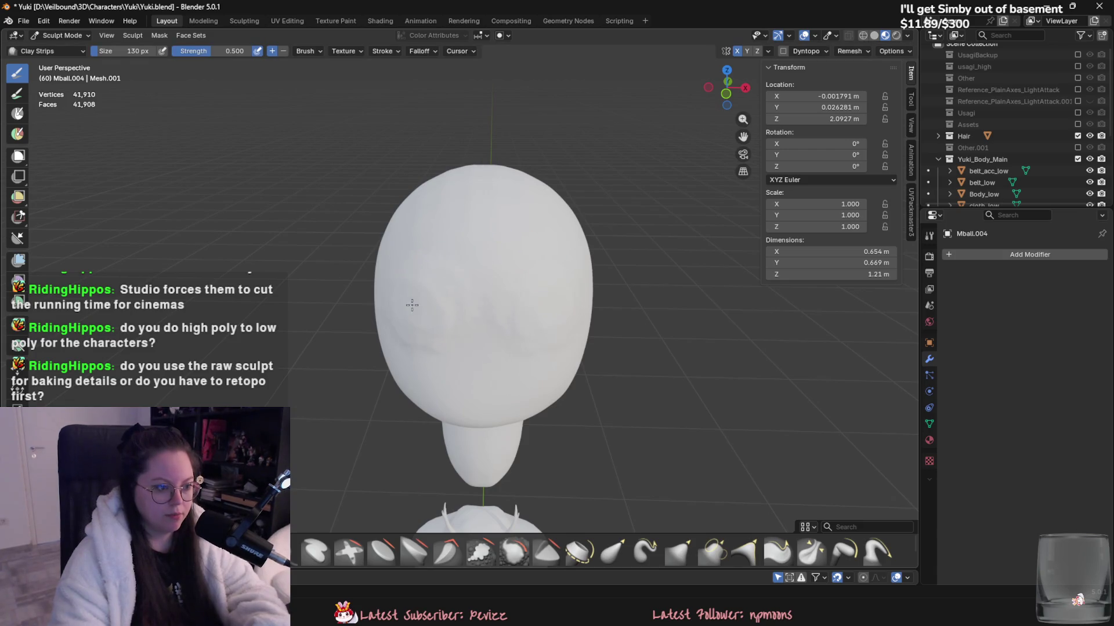
- Shrink the Clay Strips brush to 70 px and build up the eyes, nose and mouth
middle_click_drag(409, 308, 417, 290)
key("f")
left_click(420, 282)
mouse_move(421, 262)
left_mouse_down()
mouse_move(489, 340)
mouse_move(441, 355)
left_mouse_up()
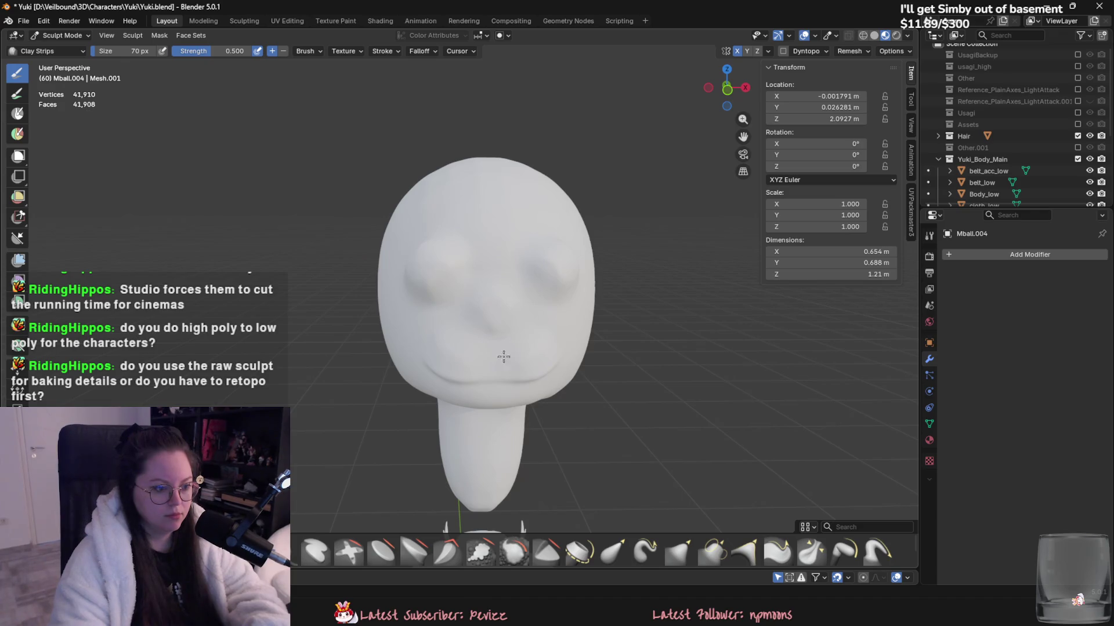
- Switch back to Object Mode and delete the sculpted Mball.004 head
middle_click_drag(497, 361, 607, 413)
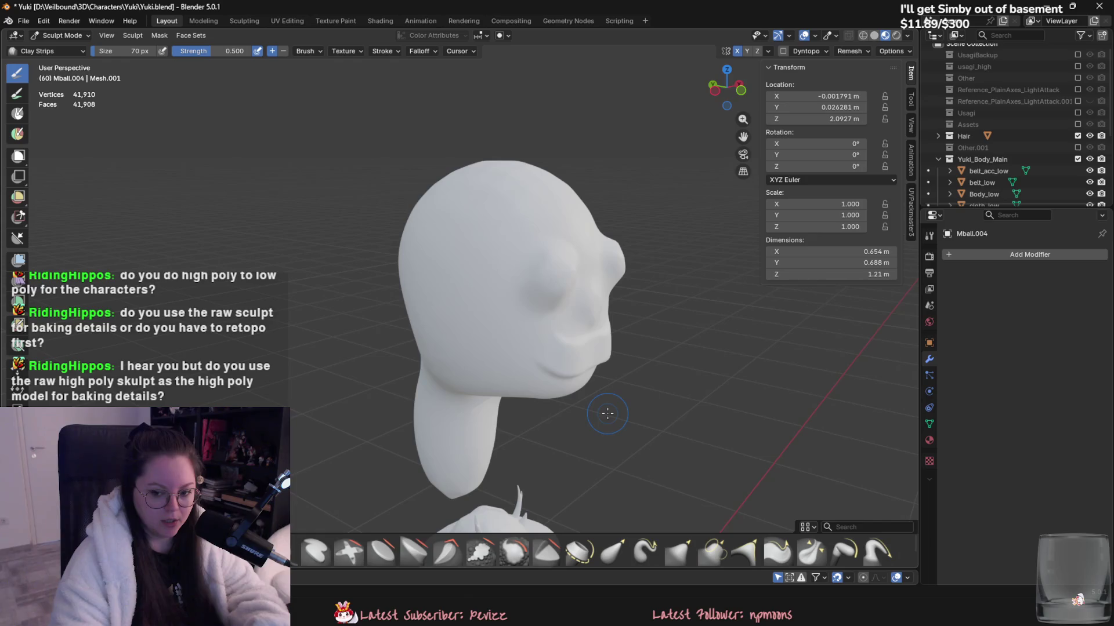
middle_click_drag(515, 400, 504, 406)
scroll(509, 447, "down", 5)
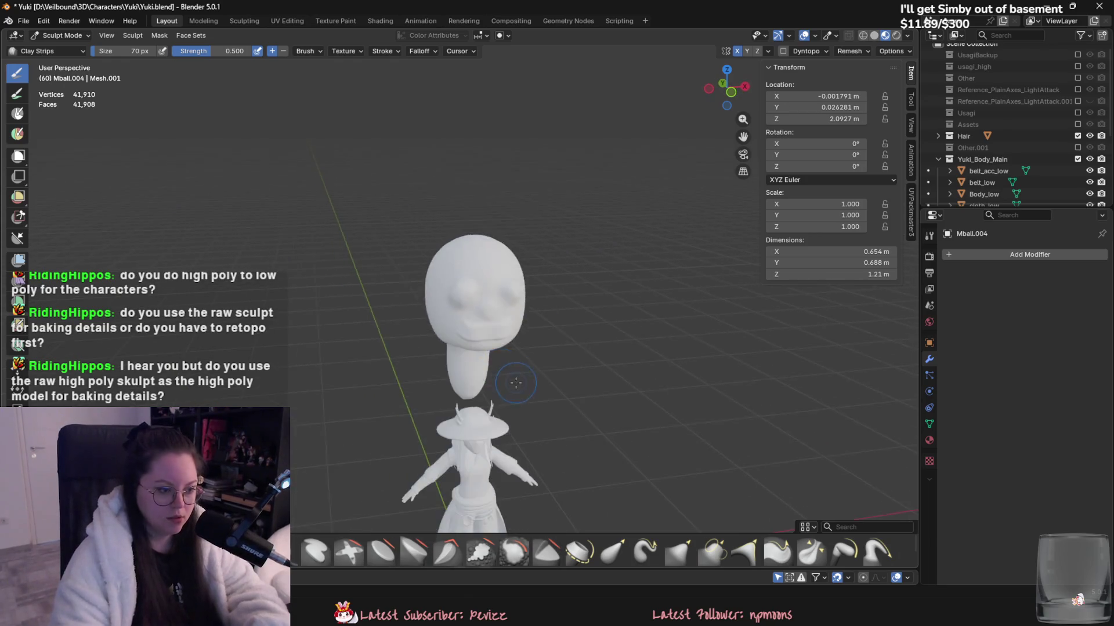
left_click(63, 35)
left_click(74, 59)
key("Delete")
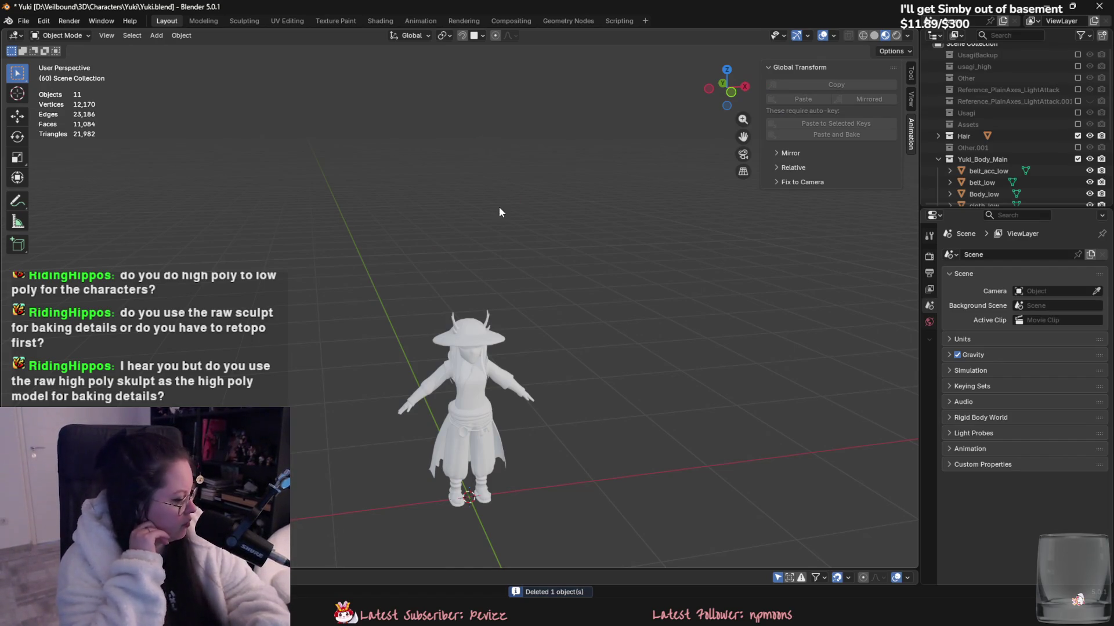
- Orbit and zoom around the remaining white Yuki character, viewing it from the side
scroll(398, 372, "up", 3)
middle_click_drag(398, 371, 486, 287)
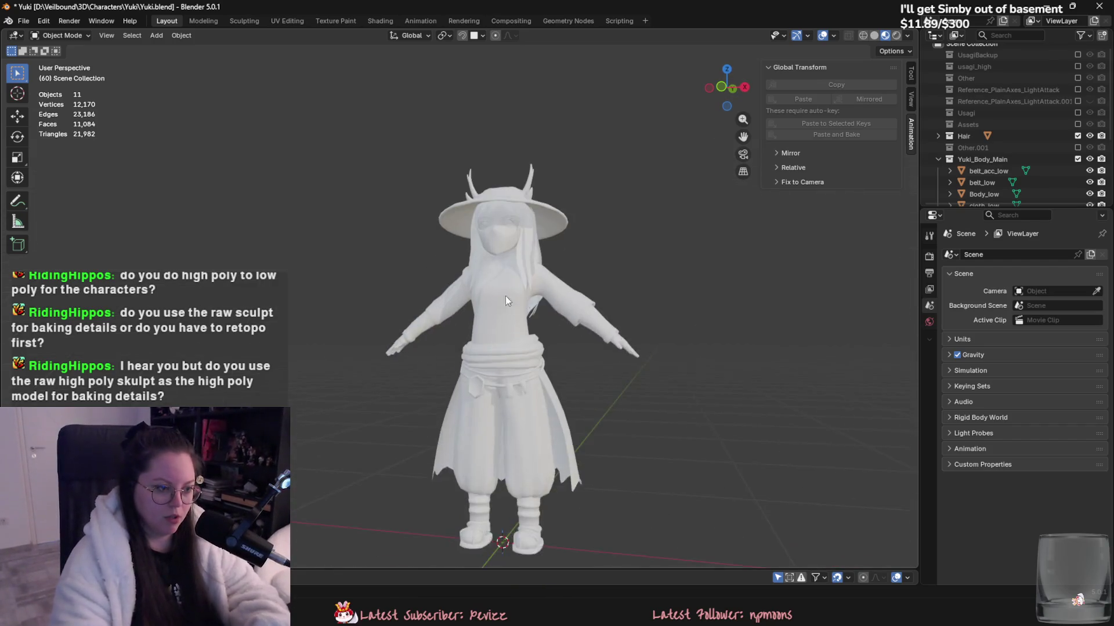
scroll(580, 319, "up", 2)
scroll(638, 359, "up", 2)
scroll(574, 360, "up", 2)
scroll(510, 333, "up", 1)
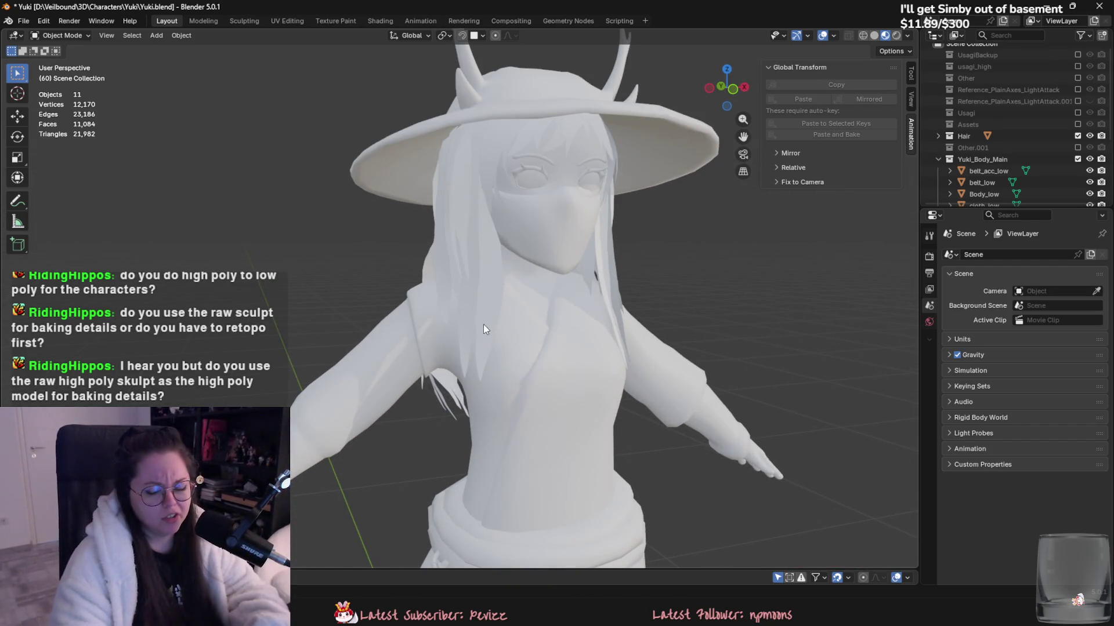
scroll(754, 325, "down", 2)
scroll(461, 312, "down", 2)
mouse_move(461, 312)
middle_mouse_down()
mouse_move(617, 331)
mouse_move(395, 307)
mouse_move(337, 318)
middle_mouse_up()
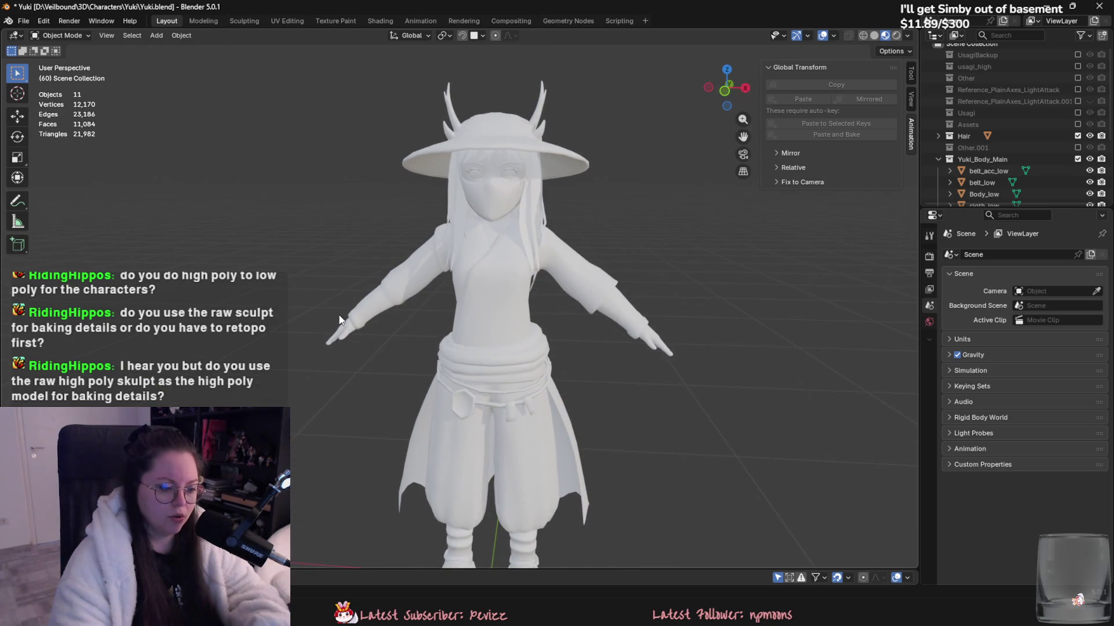
scroll(513, 323, "down", 4, "shift")
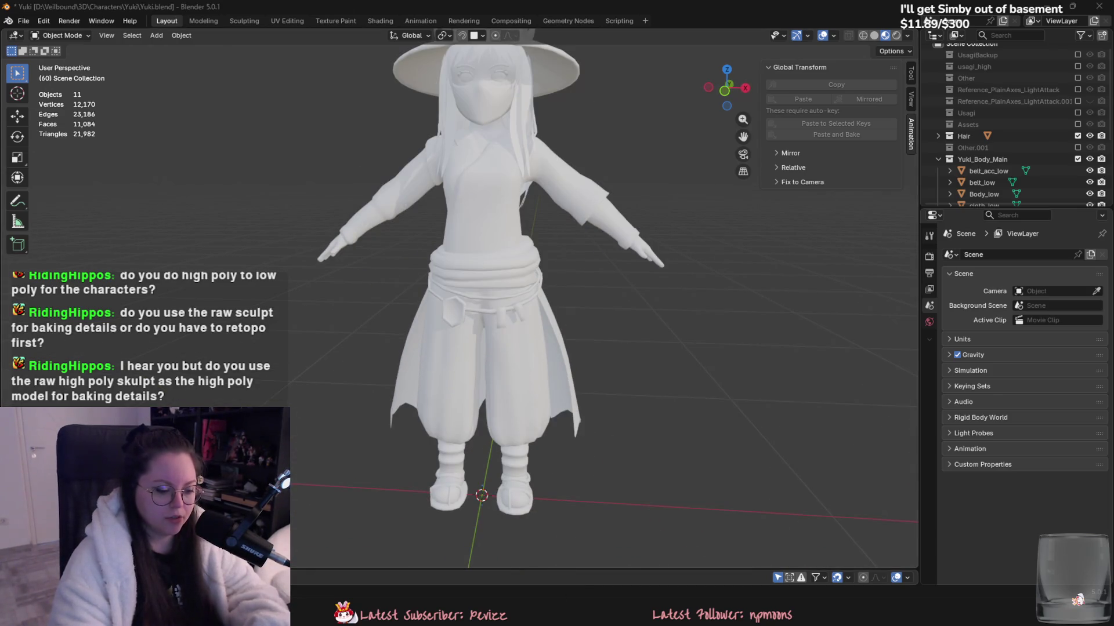
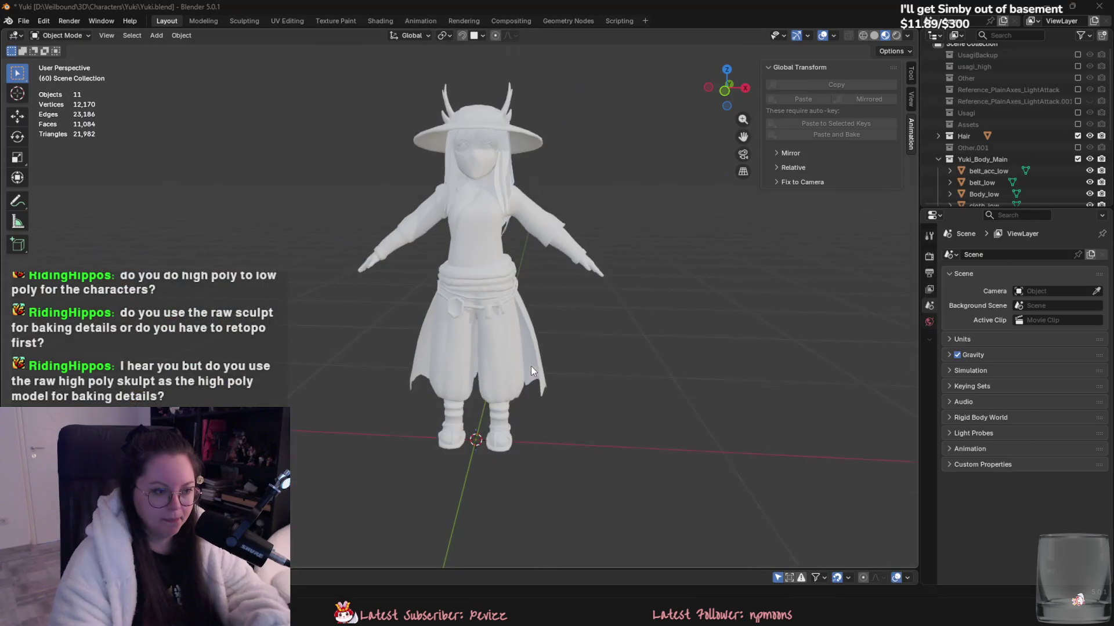
- Move the skirt mesh Plane.005 into Yuki_Body_Main and rename it cloak_low
mouse_move(530, 367)
middle_mouse_down()
mouse_move(607, 432)
mouse_move(516, 398)
mouse_move(561, 384)
middle_mouse_up()
left_click(534, 412)
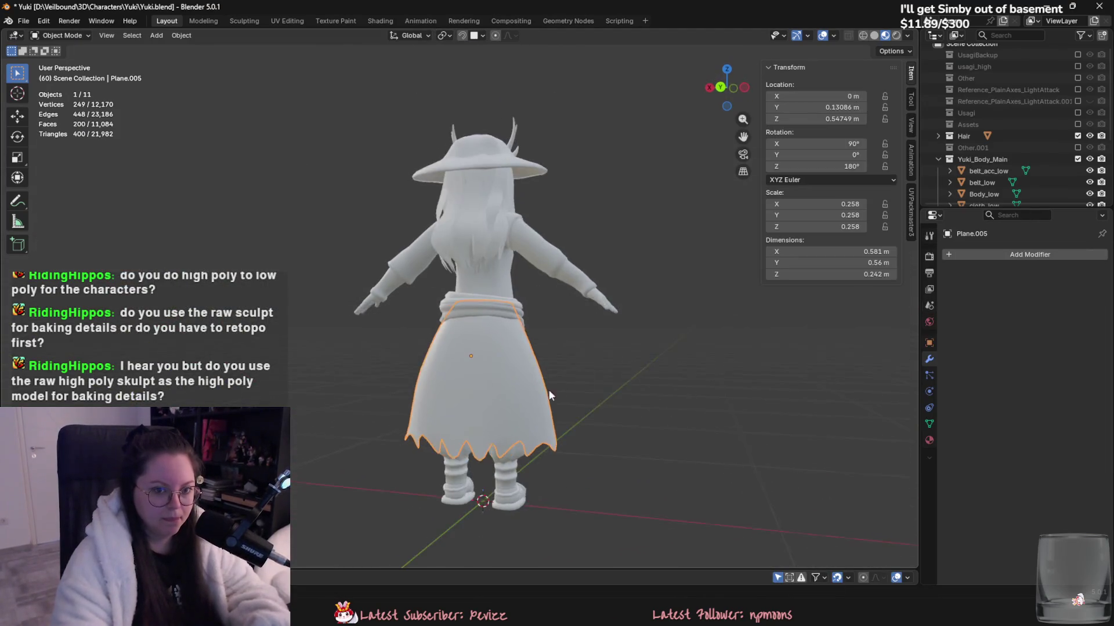
scroll(1020, 151, "down", 3)
left_click_drag(986, 200, 997, 102)
scroll(987, 179, "down", 3)
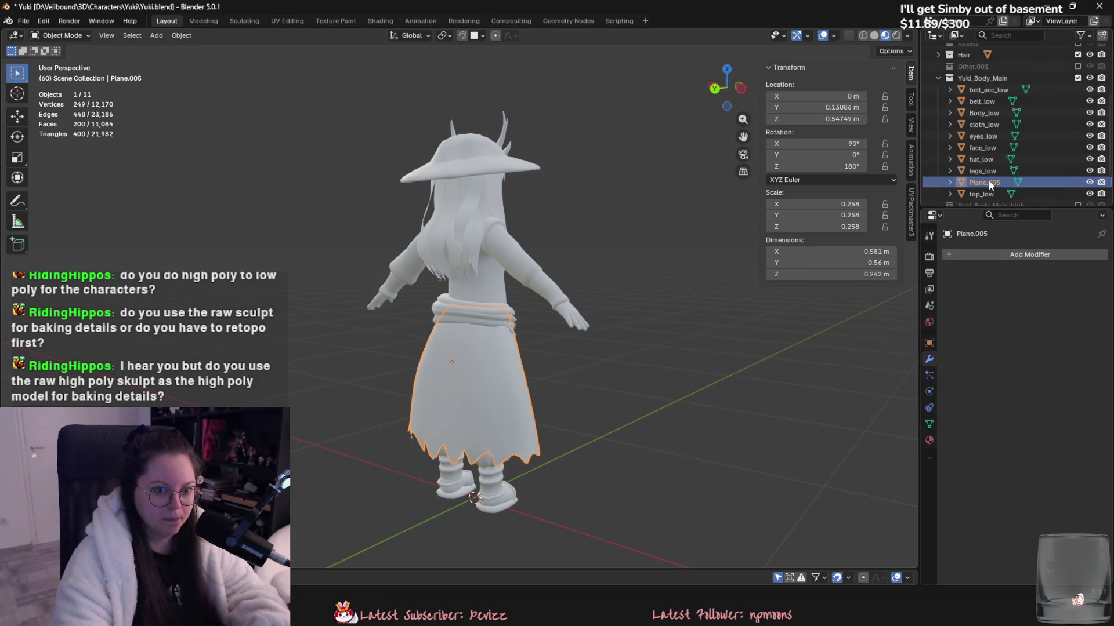
double_click(986, 167)
type("cloak_")
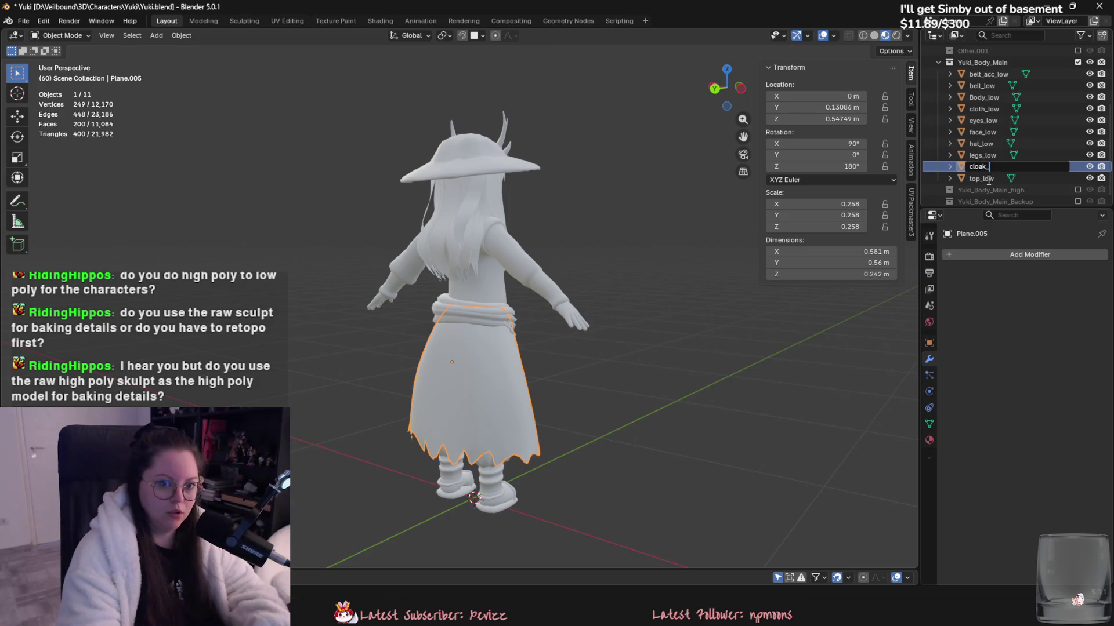
type("low")
key("Return")
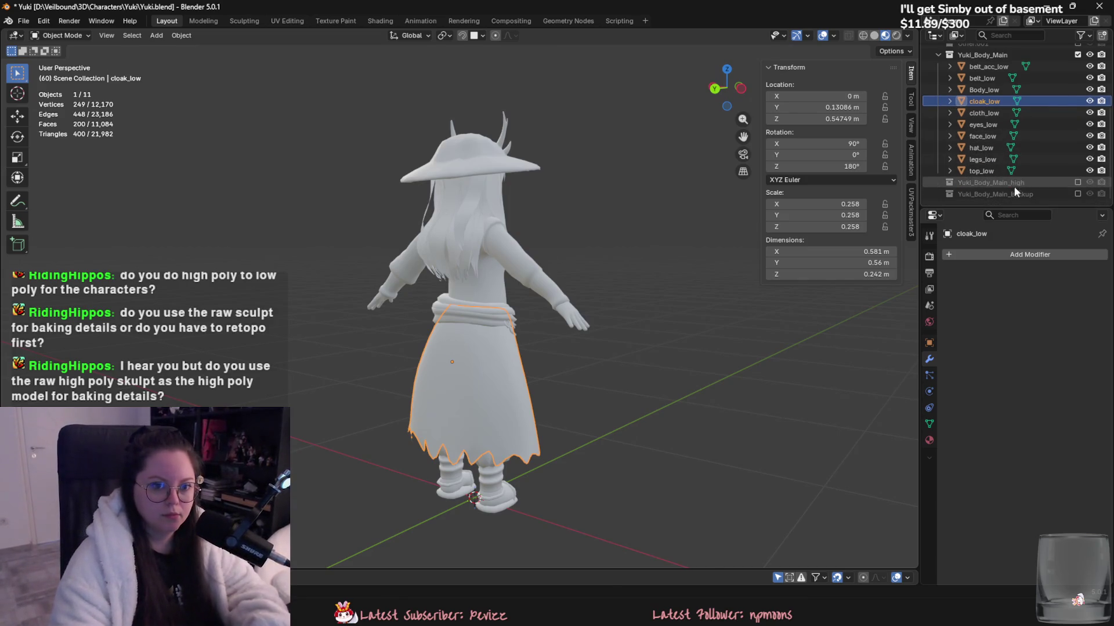
- Copy cloak_low, exclude the low-poly collection, and paste the copy into Yuki_Body_Main_high
key("ctrl+c")
left_click(1014, 183)
left_click(1077, 55)
key("ctrl+v")
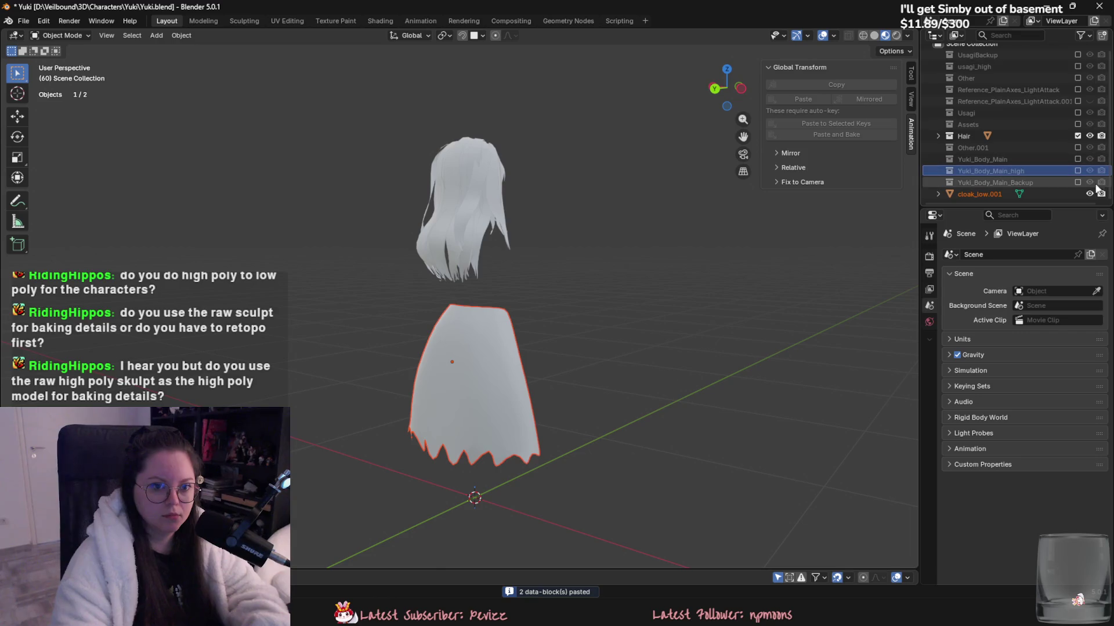
- Include the Yuki_Body_Main_high collection and exclude the Hair collection
left_click(1077, 170)
left_click(1078, 135)
scroll(997, 155, "down", 3)
mouse_move(753, 162)
middle_mouse_down()
mouse_move(670, 199)
mouse_move(683, 196)
middle_mouse_up()
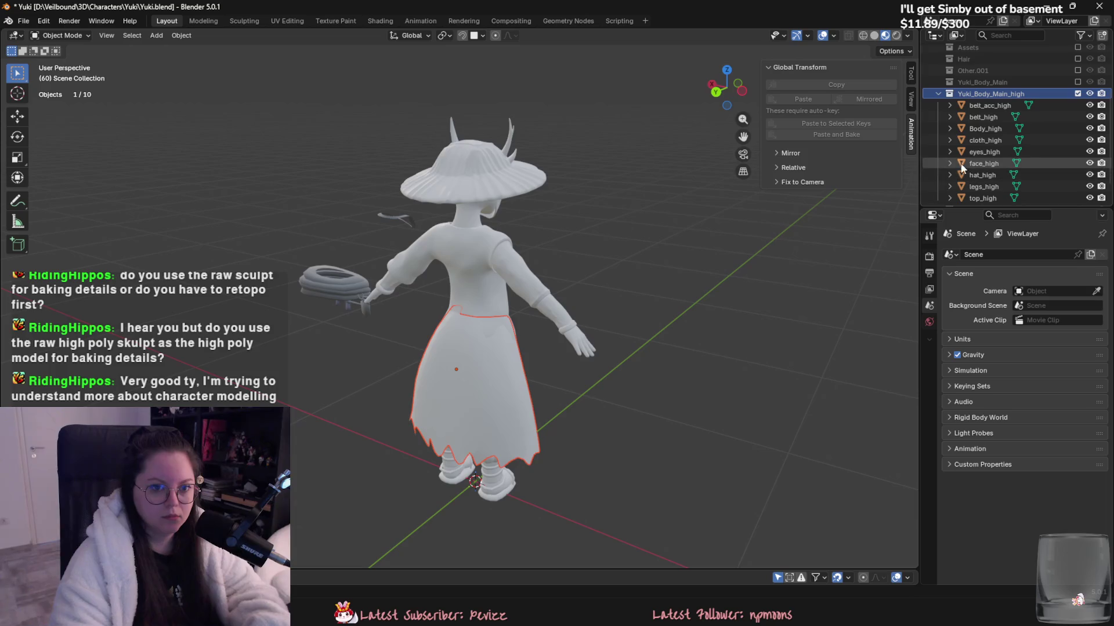
- Set Location X to 0 for belt_high, belt_acc_high and cloth_high
left_click(347, 277)
left_click(832, 96)
type("0.771789")
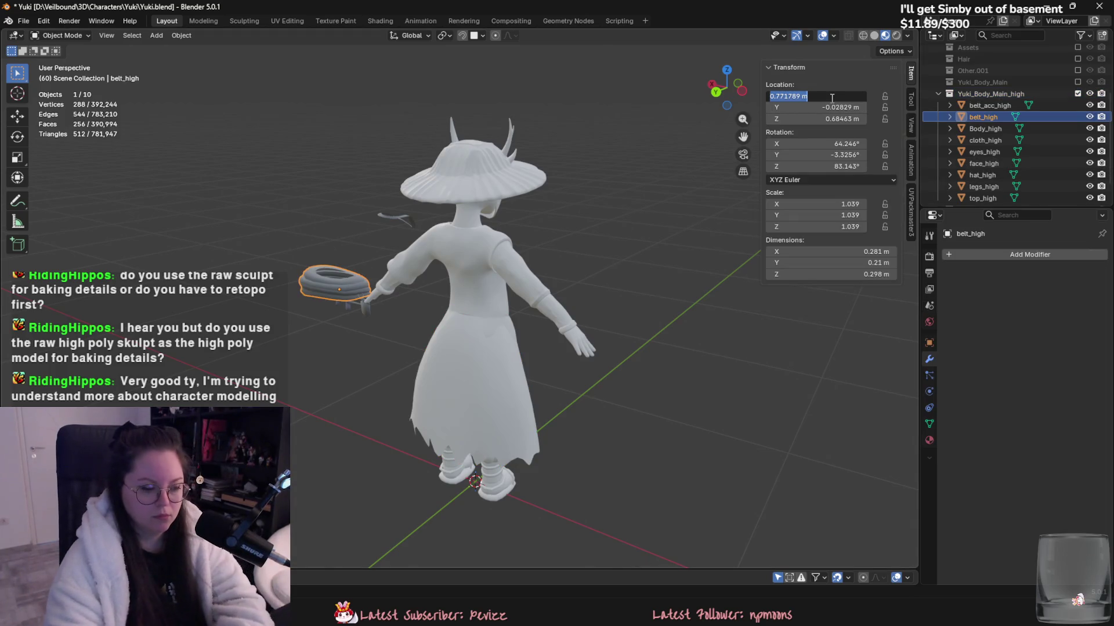
type("0")
key("Return")
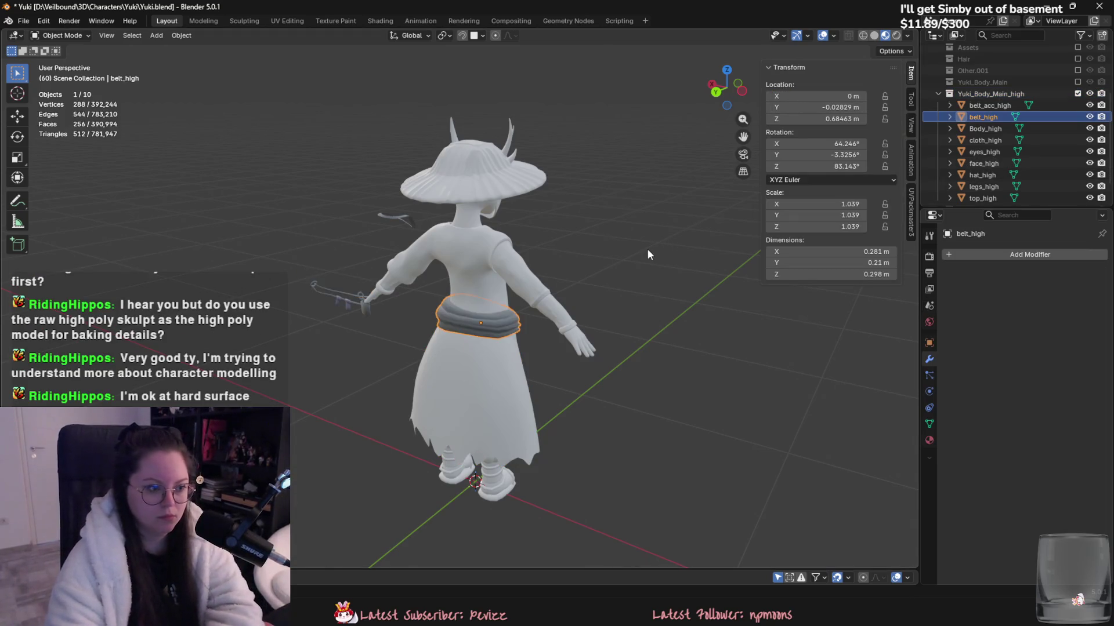
middle_click_drag(647, 249, 335, 321)
left_click(325, 316)
left_click(845, 96)
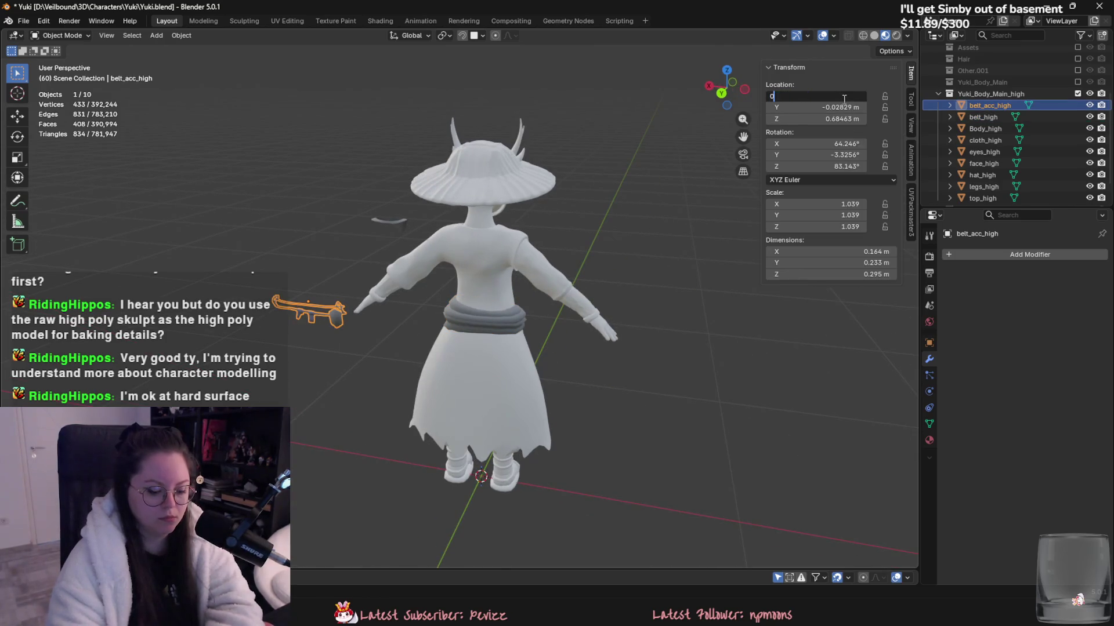
key("Return")
left_click(385, 223)
double_click(844, 96)
type("0")
key("Return")
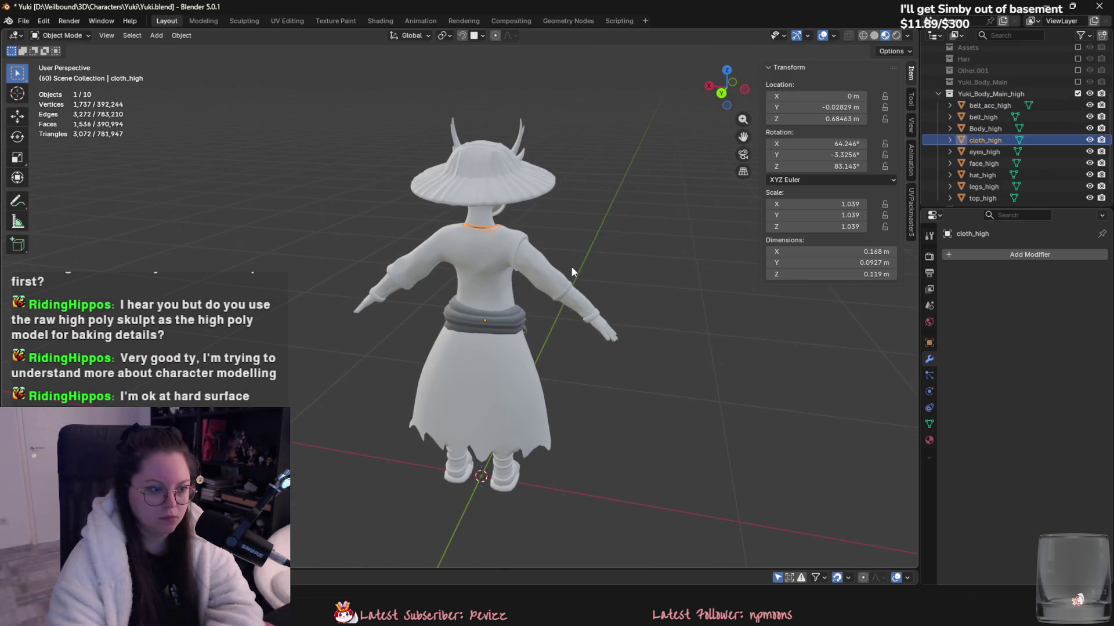
- Remove all materials from belt_acc_high, belt_high and cloth_high
middle_click_drag(572, 261, 405, 325)
left_click(406, 342)
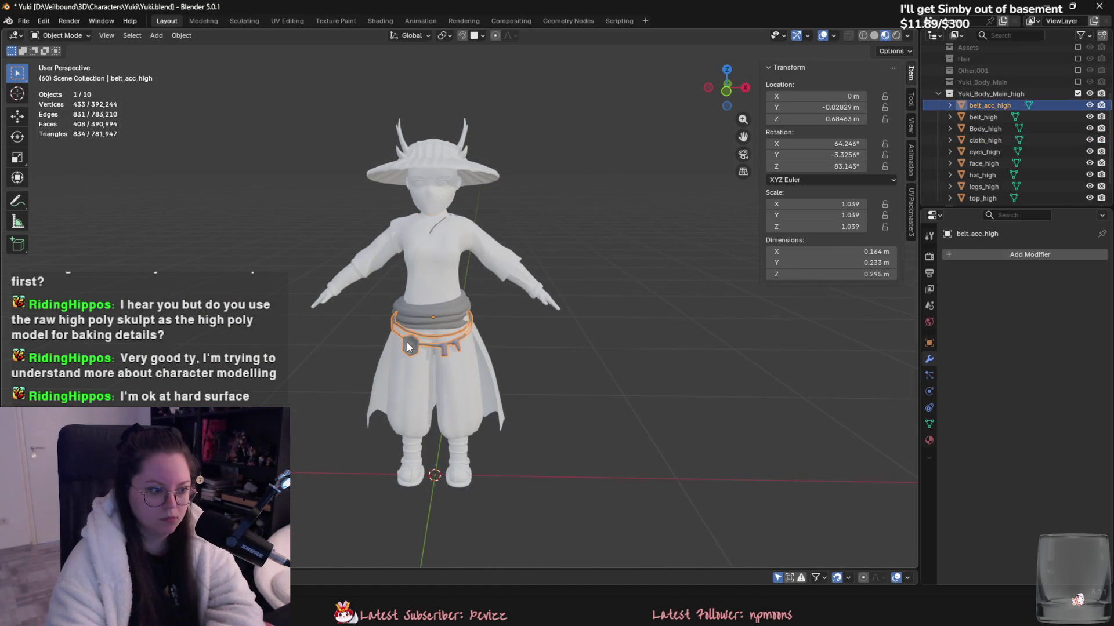
left_click(929, 441)
left_click(1102, 281)
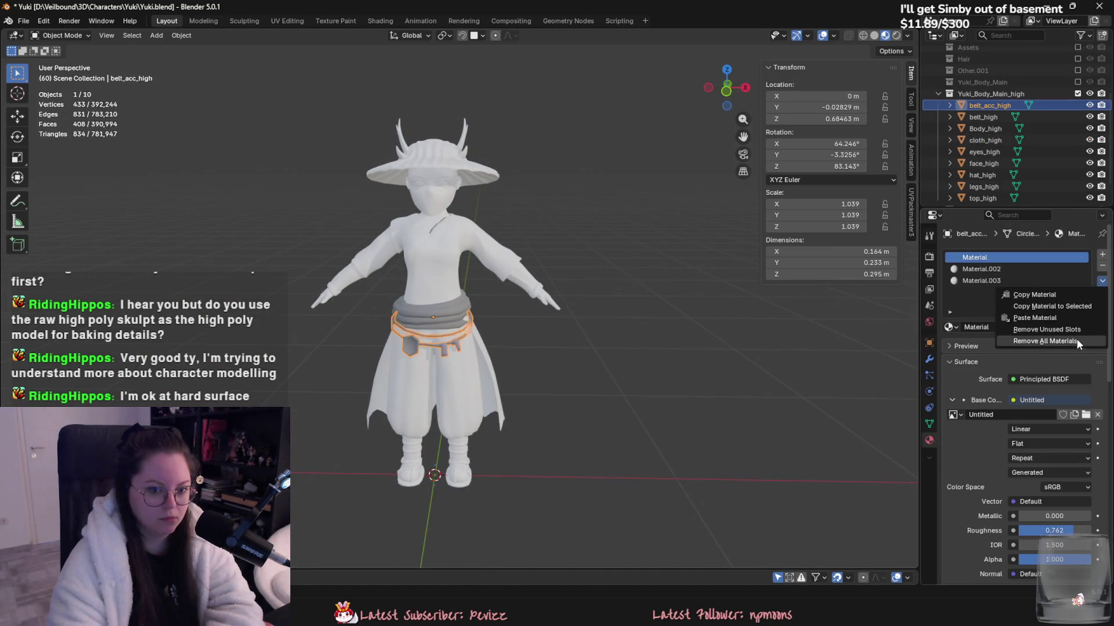
left_click(1044, 341)
left_click(450, 313)
left_click(1102, 281)
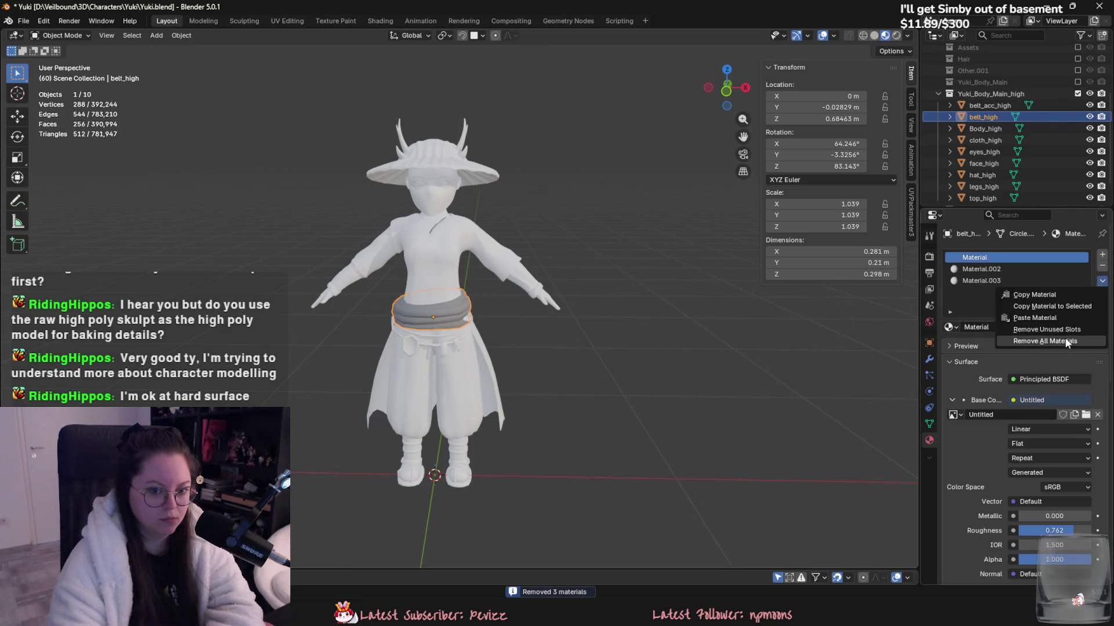
left_click(1038, 355)
left_click(441, 231)
middle_click_drag(433, 230, 420, 219)
scroll(420, 220, "up", 3)
left_click(420, 219)
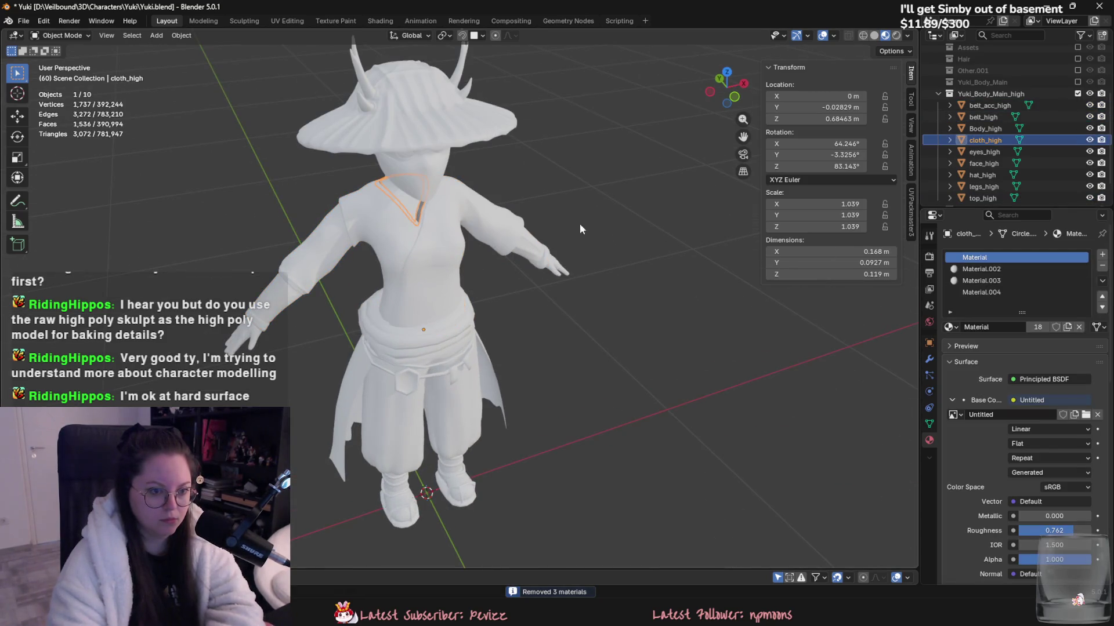
left_click(1102, 280)
left_click(1038, 355)
- Move cloak_low.001 into the Yuki_Body_Main_high collection in the Outliner
scroll(547, 312, "down", 4)
scroll(407, 368, "up", 2)
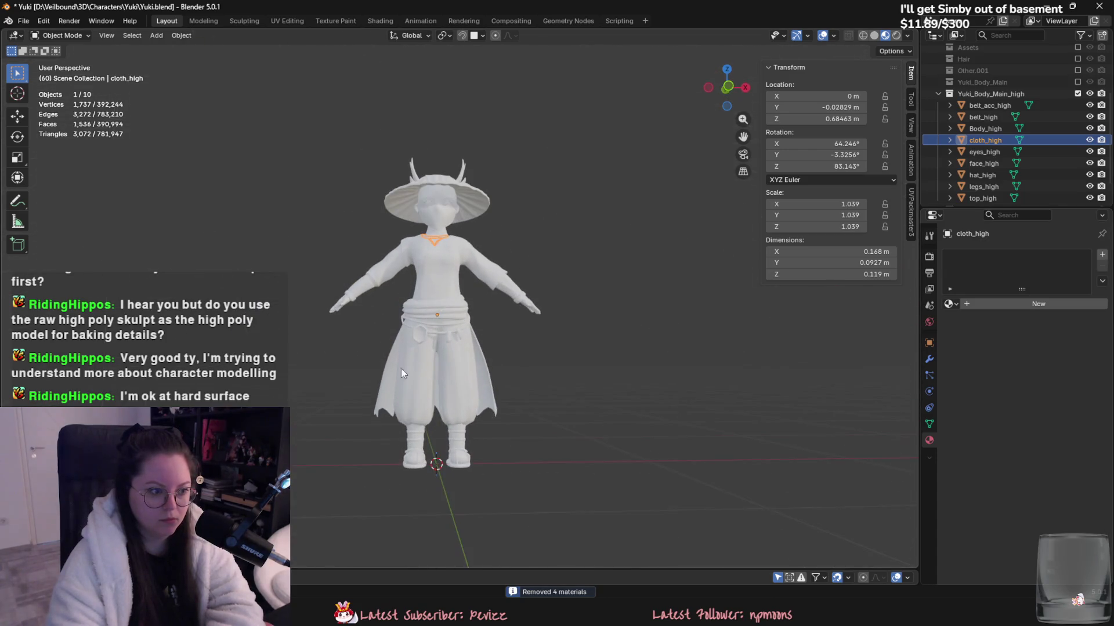
middle_click_drag(407, 368, 501, 370)
scroll(1038, 185, "down", 2)
left_click(1000, 193)
left_click_drag(1000, 193, 989, 68)
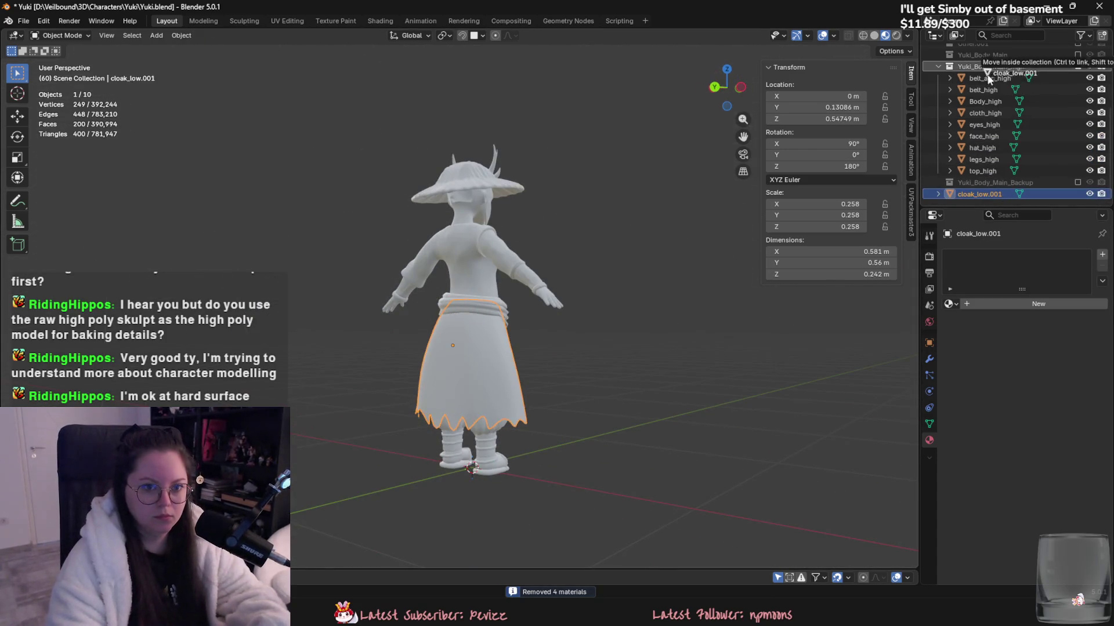
- Rename the cloak copy to cloak_high and save Yuki.blend
double_click(994, 116)
type("cloak_high")
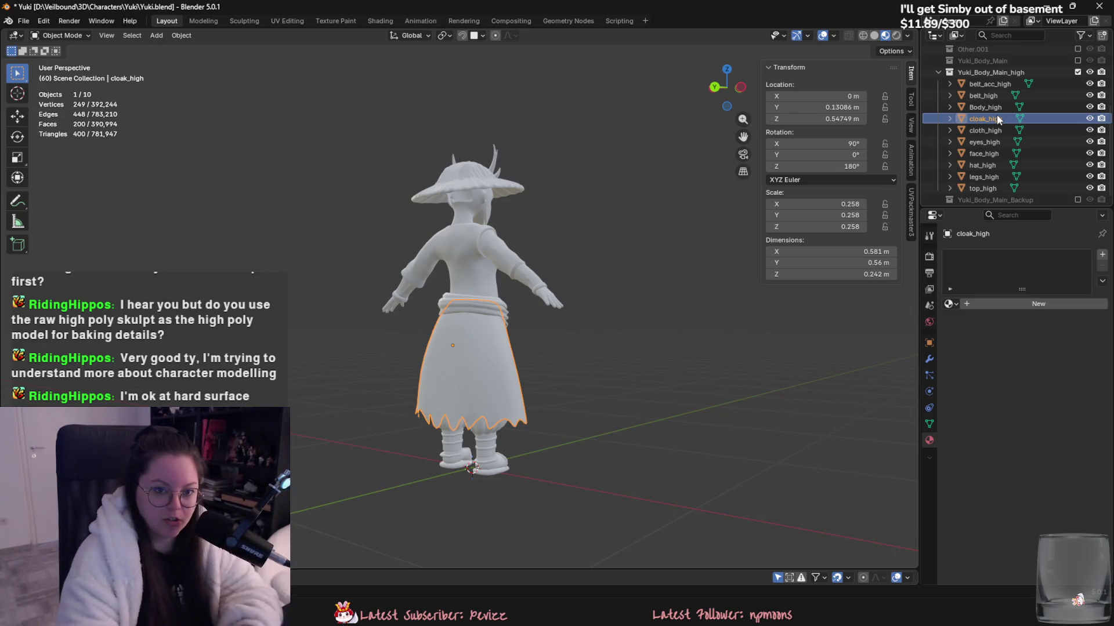
middle_click_drag(557, 249, 656, 255)
key("ctrl+s")
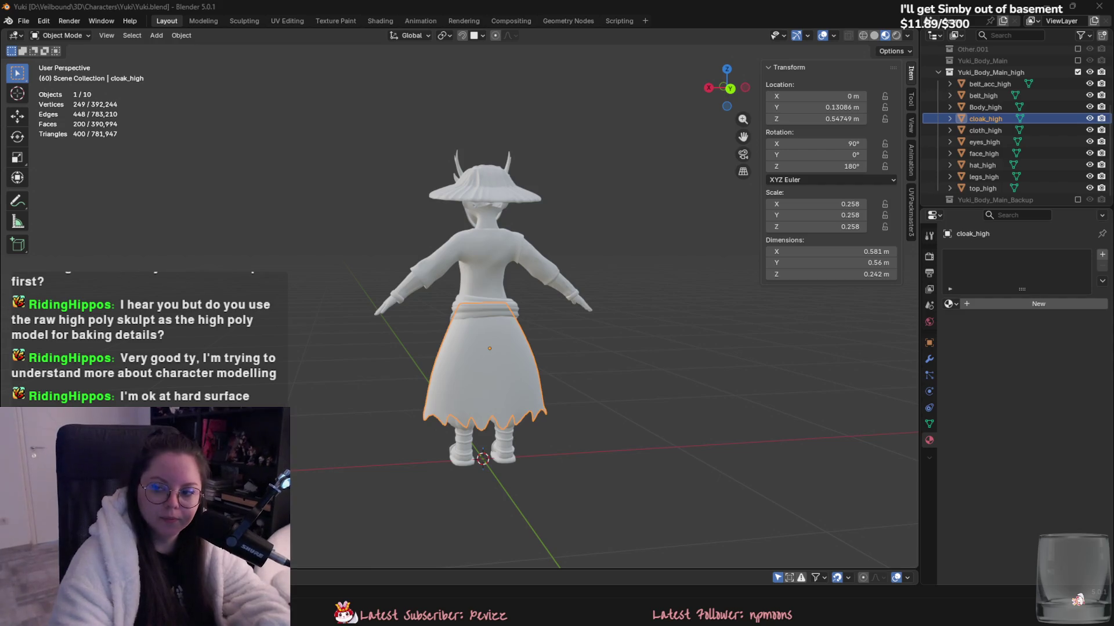
- Enter Edit Mode on cloak_high, viewing the front of the waist
scroll(637, 368, "up", 3)
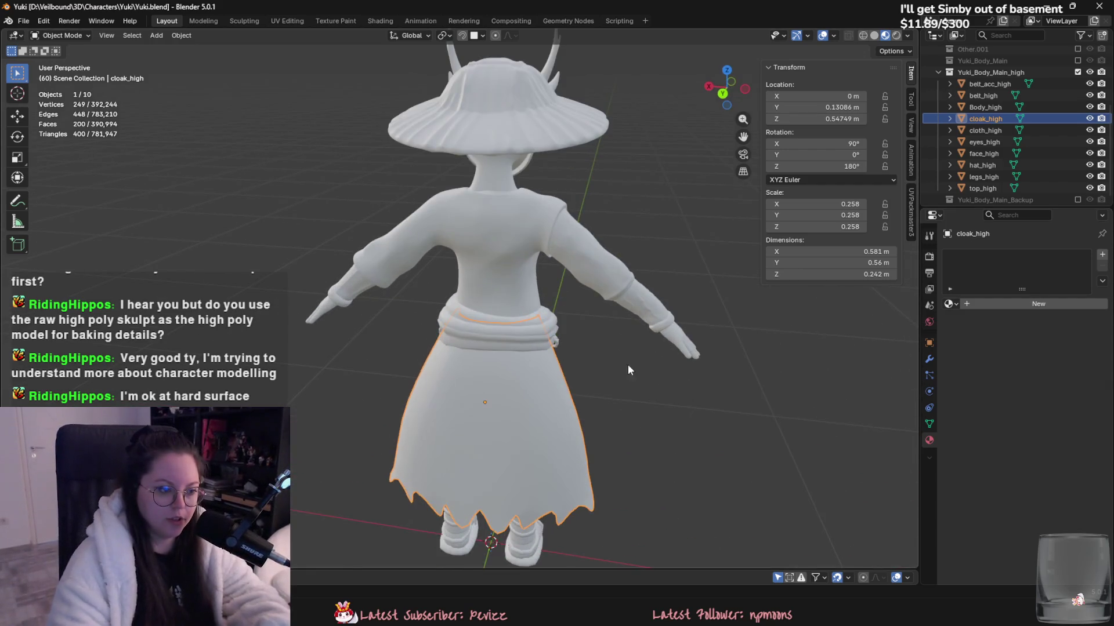
middle_click_drag(637, 367, 739, 324)
key("Tab")
mouse_move(471, 377)
middle_mouse_down()
mouse_move(562, 398)
mouse_move(547, 357)
middle_mouse_up()
scroll(553, 383, "up", 3)
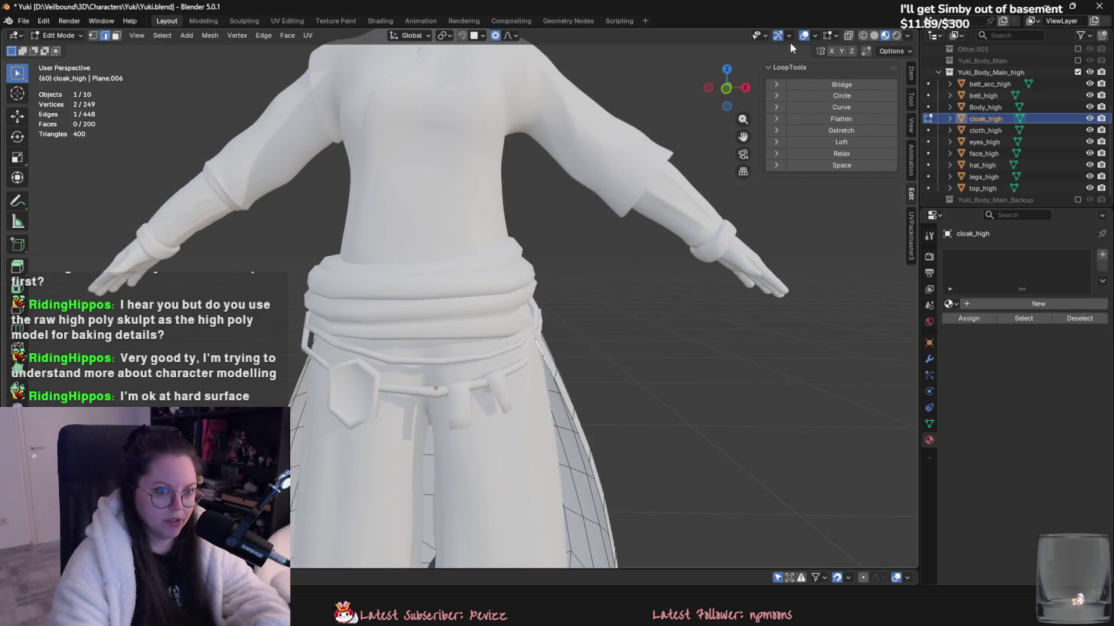
- Nudge a cloak vertex along X, then reposition belt_acc_high in Object Mode
key("g")
mouse_move(645, 335)
middle_mouse_down()
mouse_move(701, 320)
mouse_move(477, 378)
mouse_move(529, 377)
middle_mouse_up()
key("x")
key("Tab")
left_click(466, 368)
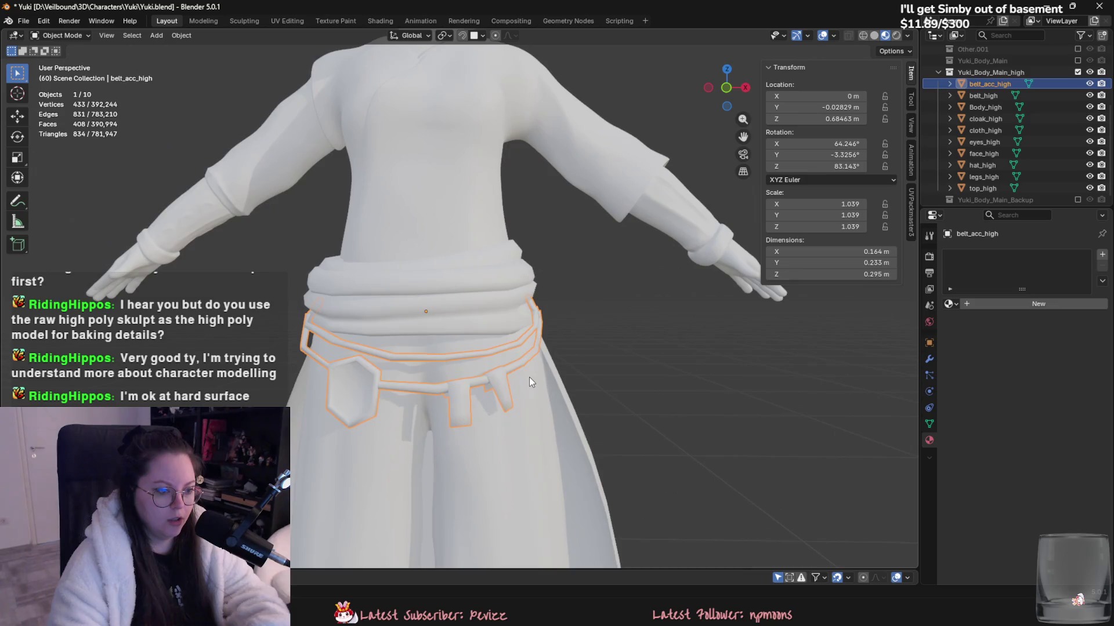
key("g")
left_click(530, 379)
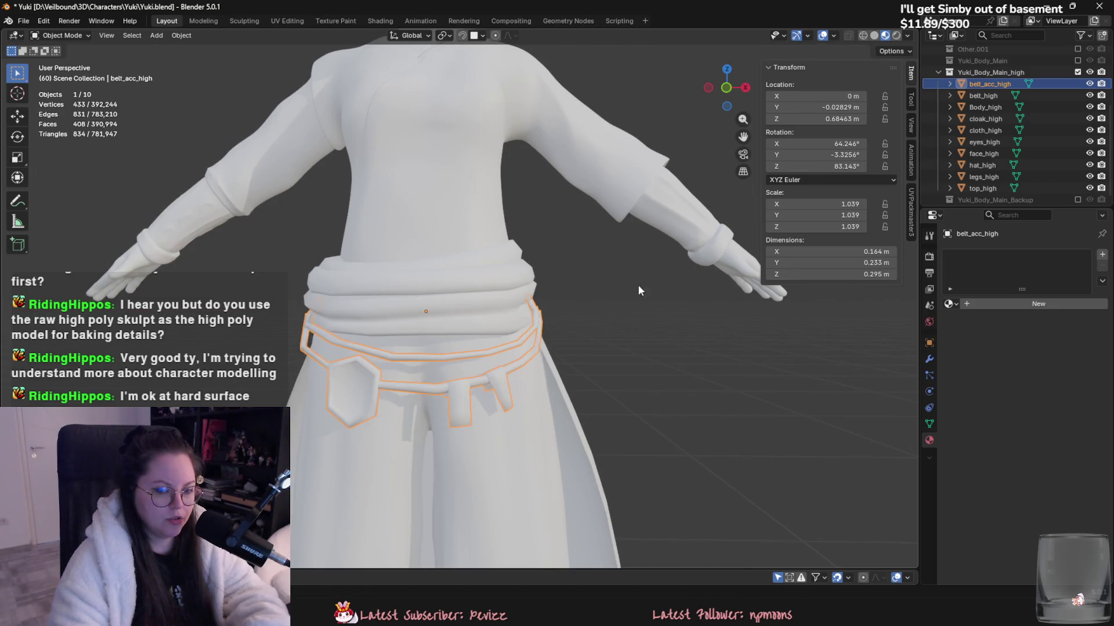
scroll(640, 294, "down", 5)
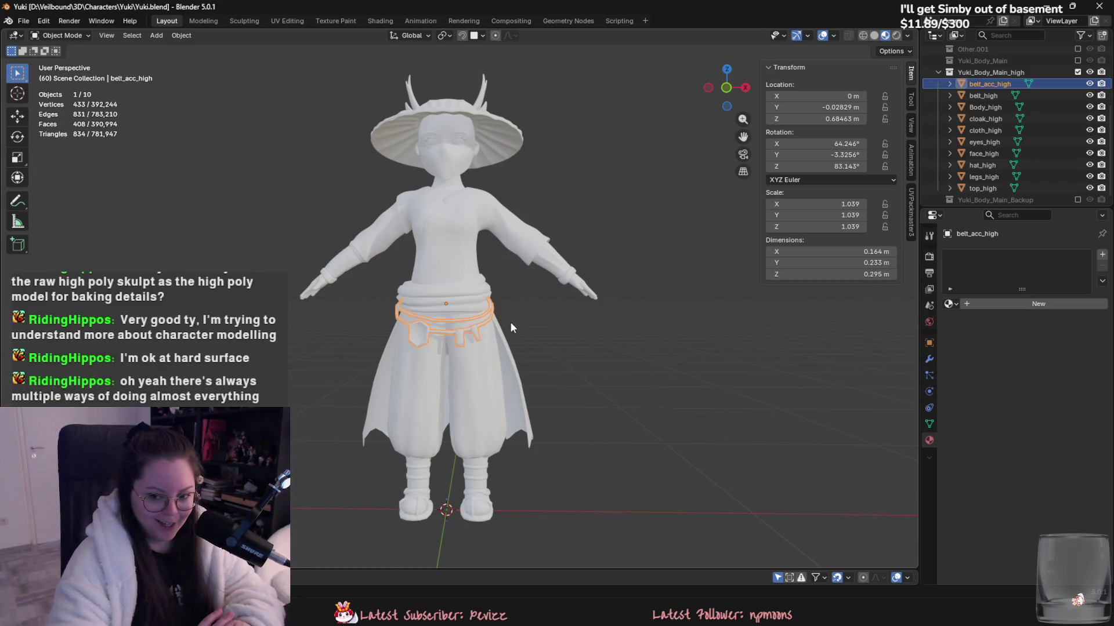
- Select cloak_high, switch to Solid shading, and re-enter Edit Mode from the back view
left_click(503, 337)
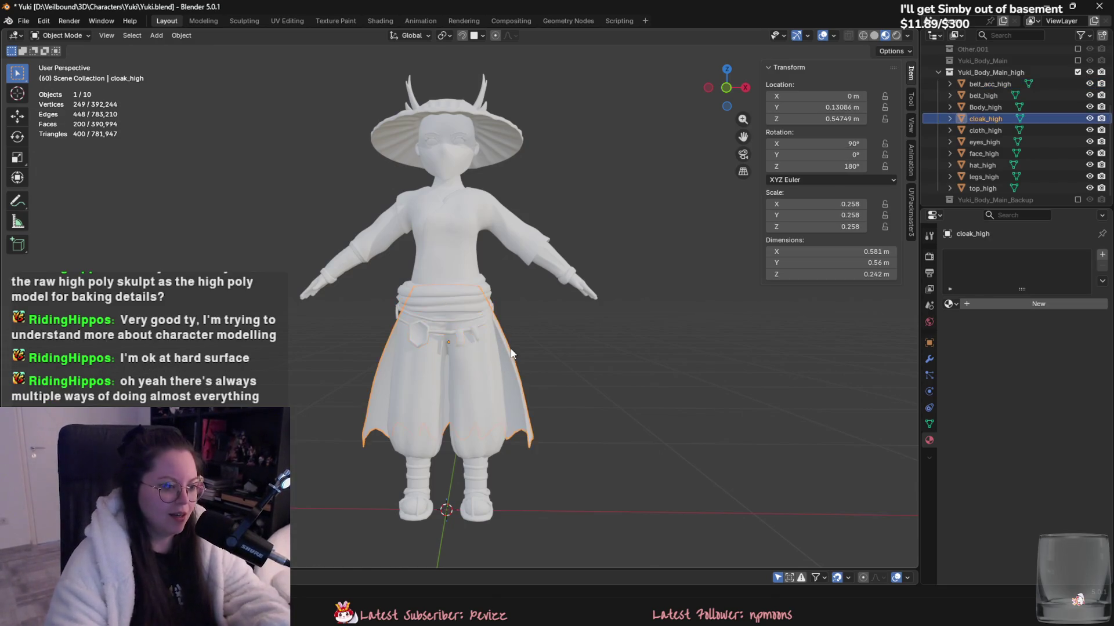
middle_click_drag(504, 336, 352, 348)
scroll(444, 343, "up", 4)
mouse_move(445, 348)
middle_mouse_down()
mouse_move(433, 350)
mouse_move(446, 316)
mouse_move(464, 313)
middle_mouse_up()
left_click(874, 35)
mouse_move(526, 378)
middle_mouse_down()
mouse_move(590, 328)
mouse_move(584, 360)
mouse_move(592, 330)
middle_mouse_up()
key("Tab")
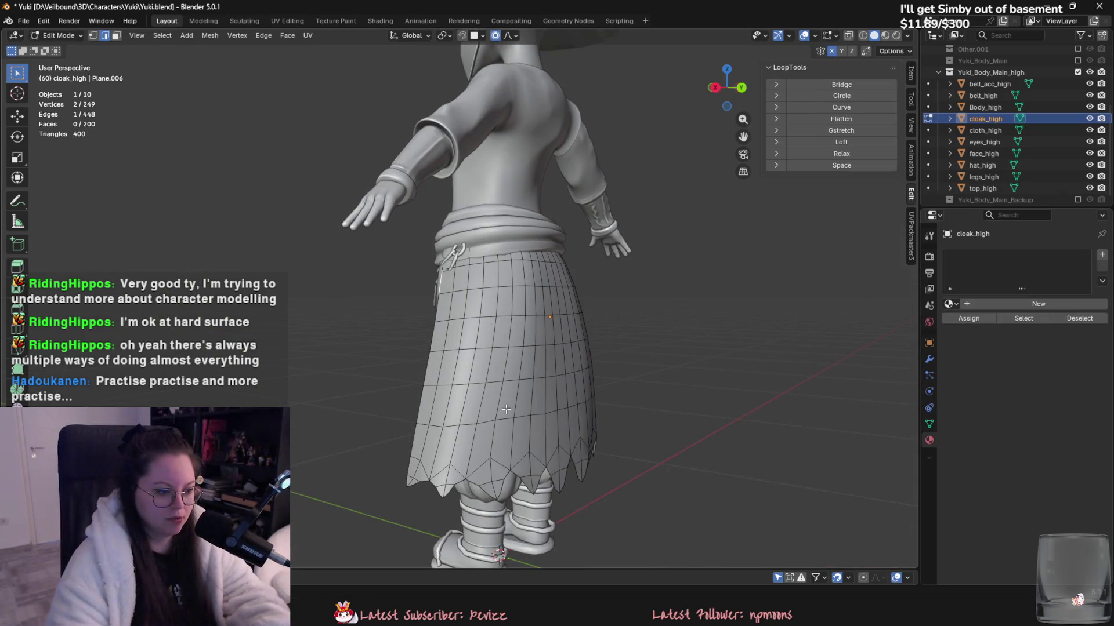
- Add a Subdivision Surface modifier to cloak_high
key("a")
mouse_move(491, 405)
middle_mouse_down()
mouse_move(637, 398)
mouse_move(579, 395)
middle_mouse_up()
key("Tab")
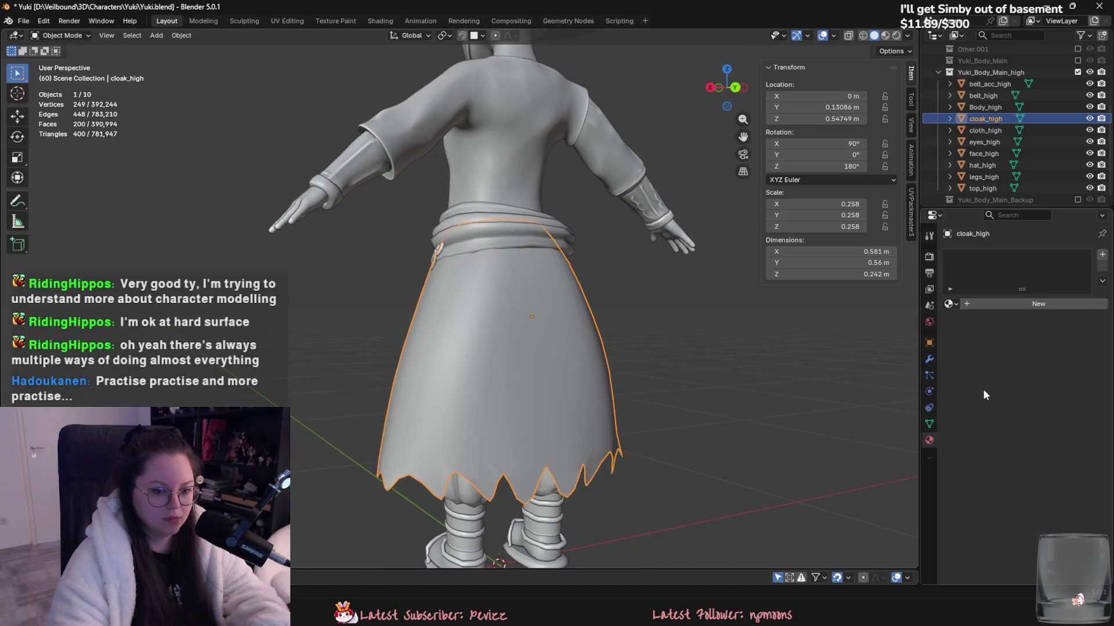
left_click(929, 360)
left_click(999, 254)
mouse_move(956, 312)
left_click(876, 438)
middle_click_drag(876, 438, 562, 378)
- In face select mode, extrude a vertical strip and a single hem face in place
key("Tab")
key("3")
left_click(510, 458)
mouse_move(510, 458)
middle_mouse_down()
mouse_move(580, 367)
mouse_move(537, 311)
mouse_move(516, 250)
middle_mouse_up()
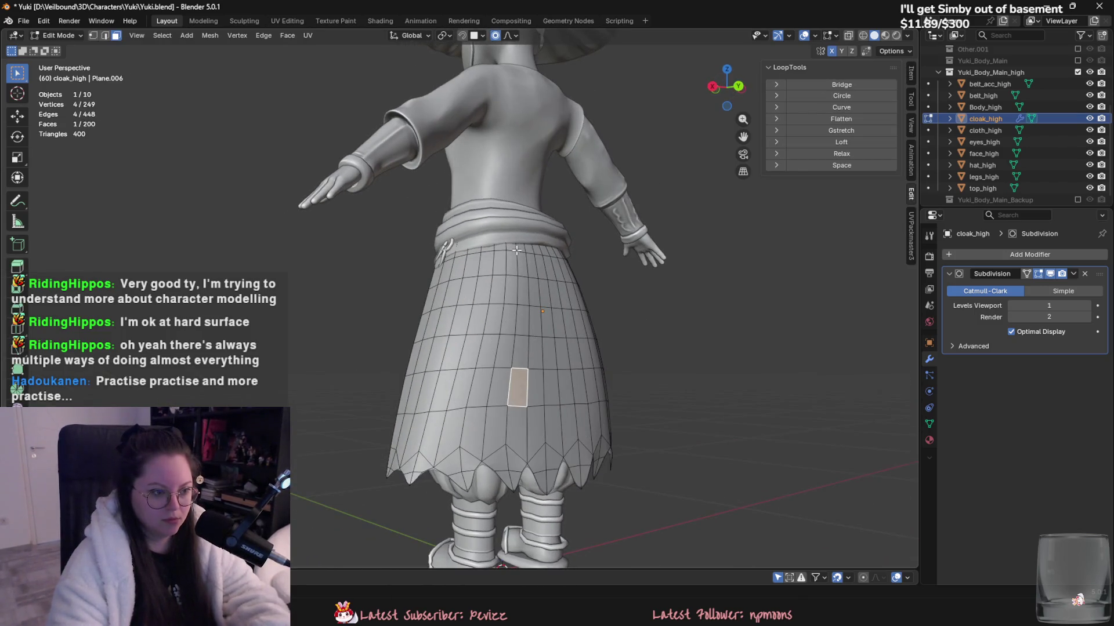
left_click(523, 363, "ctrl")
key("e")
mouse_move(522, 363)
middle_mouse_down()
mouse_move(544, 350)
mouse_move(556, 392)
mouse_move(486, 440)
mouse_move(652, 435)
mouse_move(508, 335)
middle_mouse_up()
right_click(544, 351)
left_click(557, 392)
key("e")
right_click(557, 392)
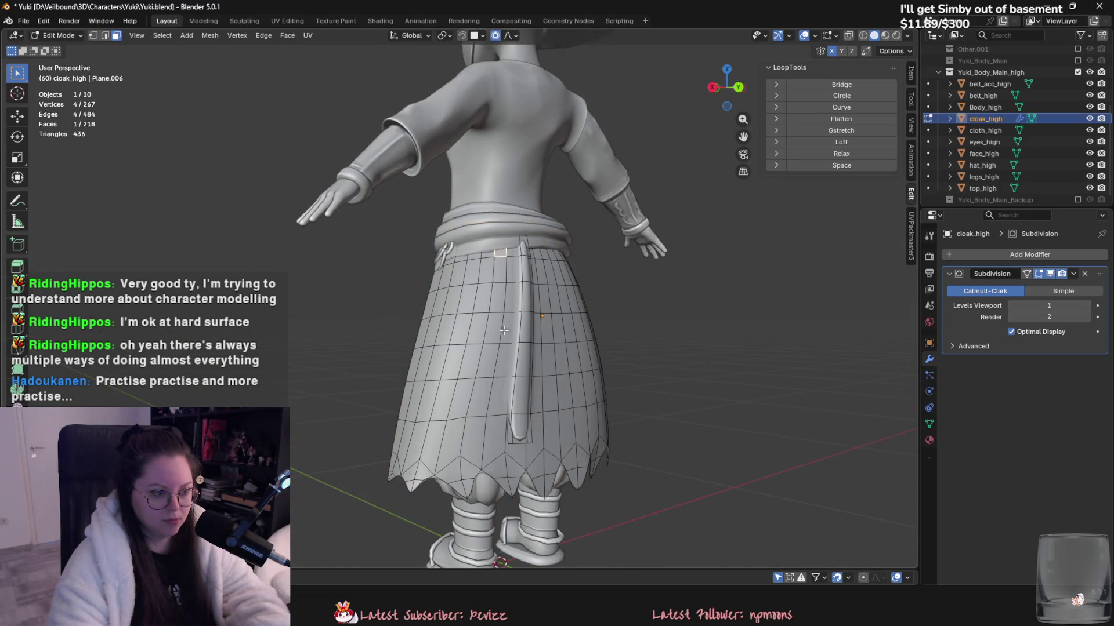
- Extrude a vertical strip of seven hem faces outward
left_click(474, 430, "ctrl")
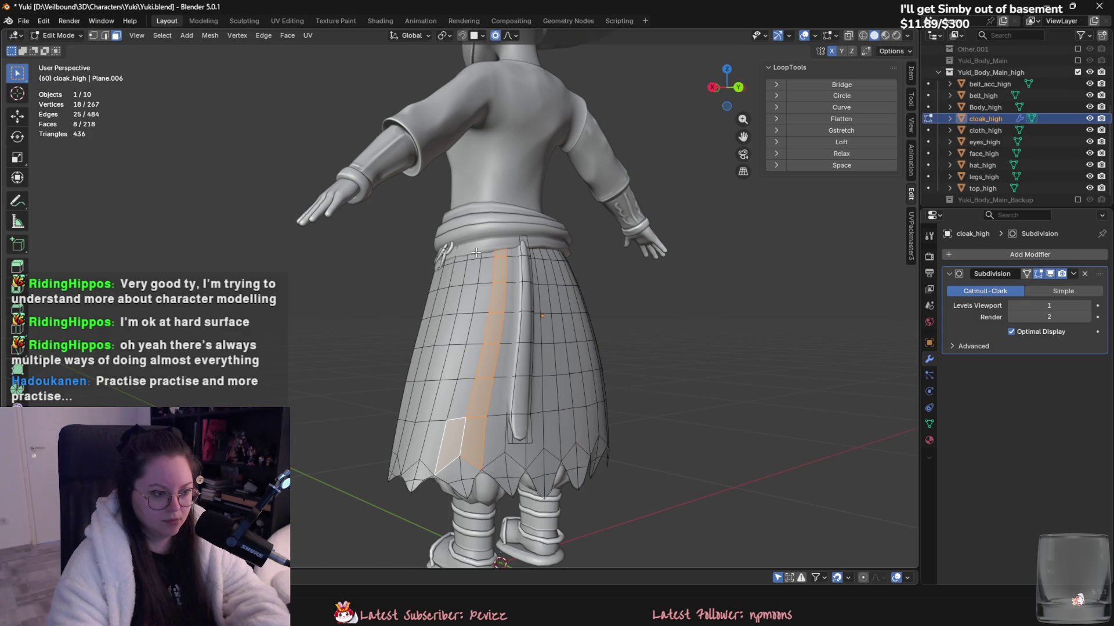
mouse_move(487, 253)
middle_mouse_down()
mouse_move(586, 320)
mouse_move(575, 315)
mouse_move(509, 411)
middle_mouse_up()
key("e")
left_click(592, 326)
- Extrude a single hem face in place and move it down into a pleat tab
left_click(491, 398)
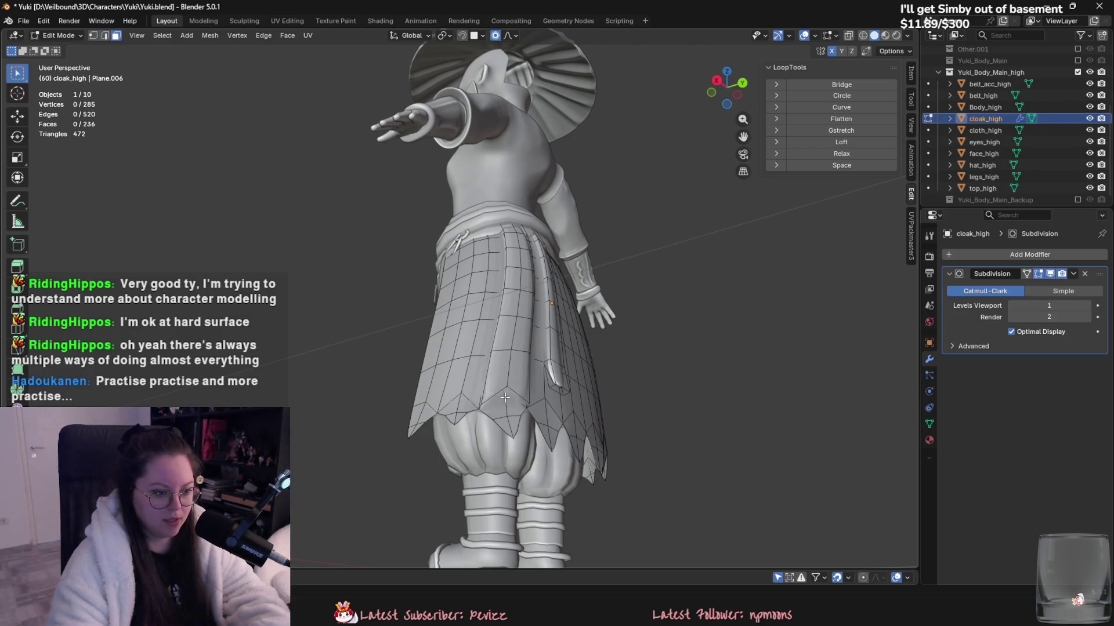
left_click(506, 393)
mouse_move(506, 394)
middle_mouse_down()
mouse_move(481, 375)
mouse_move(447, 417)
middle_mouse_up()
key("e")
right_click(452, 424)
key("g")
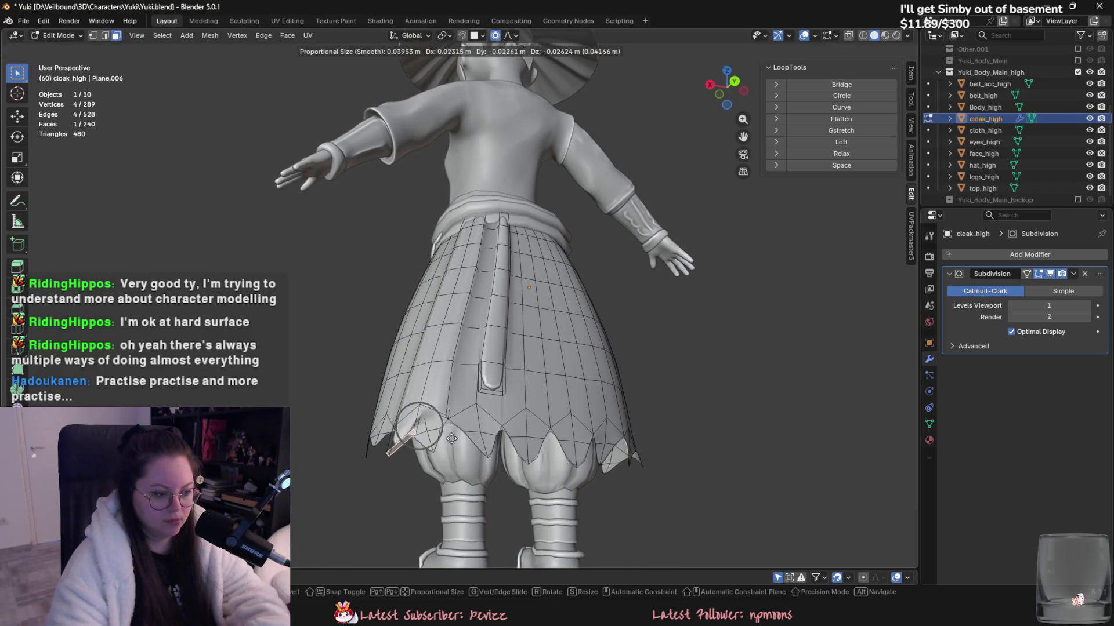
left_click(458, 436)
key("g")
left_click(458, 440)
key("g")
left_click(461, 470)
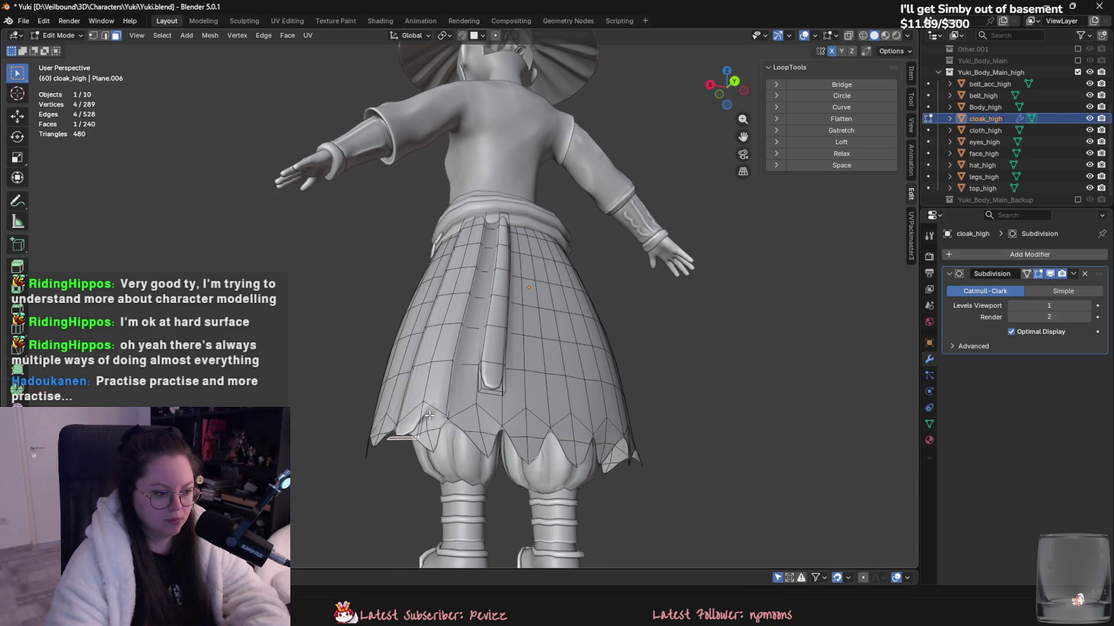
- Rotate the pleat face, extrude it again, and scale the new face down
middle_click_drag(462, 471, 518, 438)
key("r")
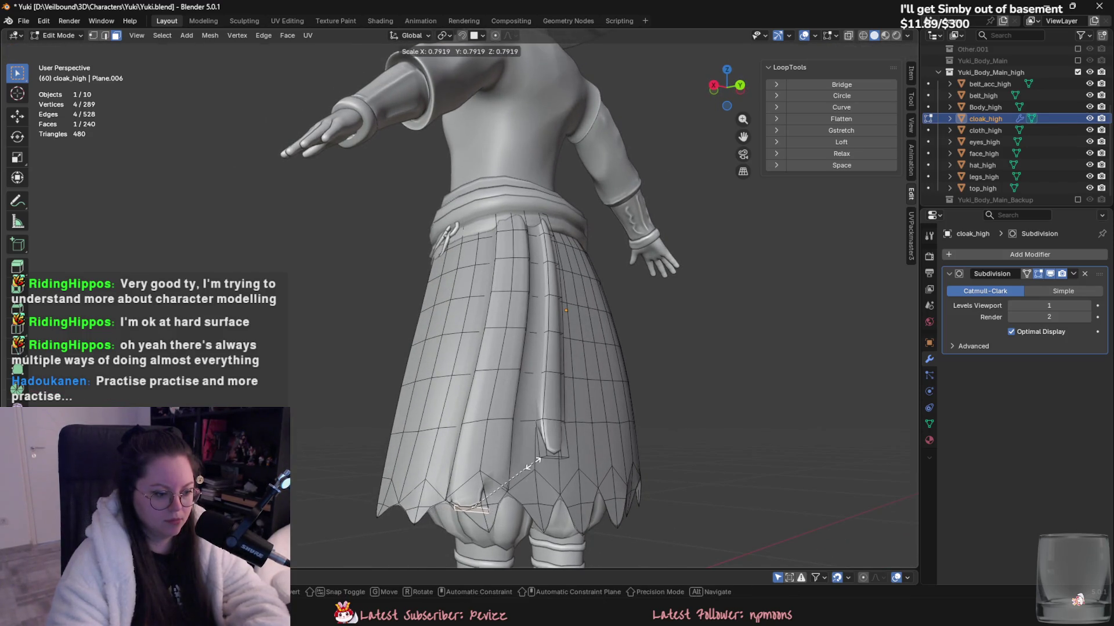
middle_click_drag(505, 486, 522, 490)
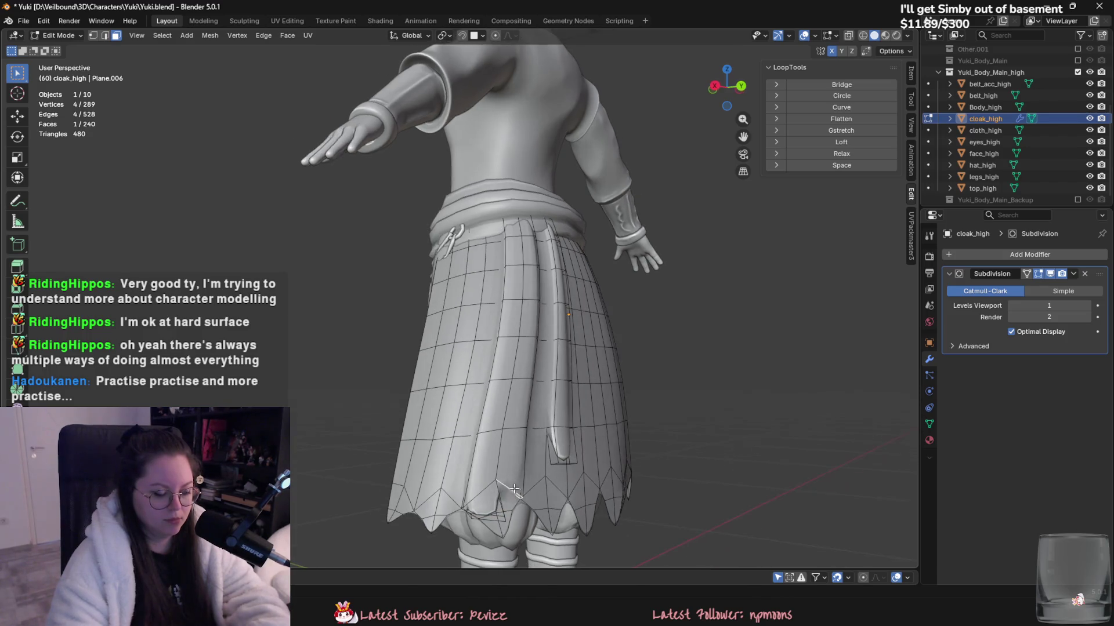
key("e")
key("Escape")
key("s")
left_click(554, 508)
- Preview the smoothed cloak in Object Mode, then select another vertical strip of skirt faces
key("Tab")
mouse_move(617, 478)
middle_mouse_down()
mouse_move(517, 481)
mouse_move(538, 424)
mouse_move(534, 378)
middle_mouse_up()
key("Tab")
left_click(502, 444, "ctrl")
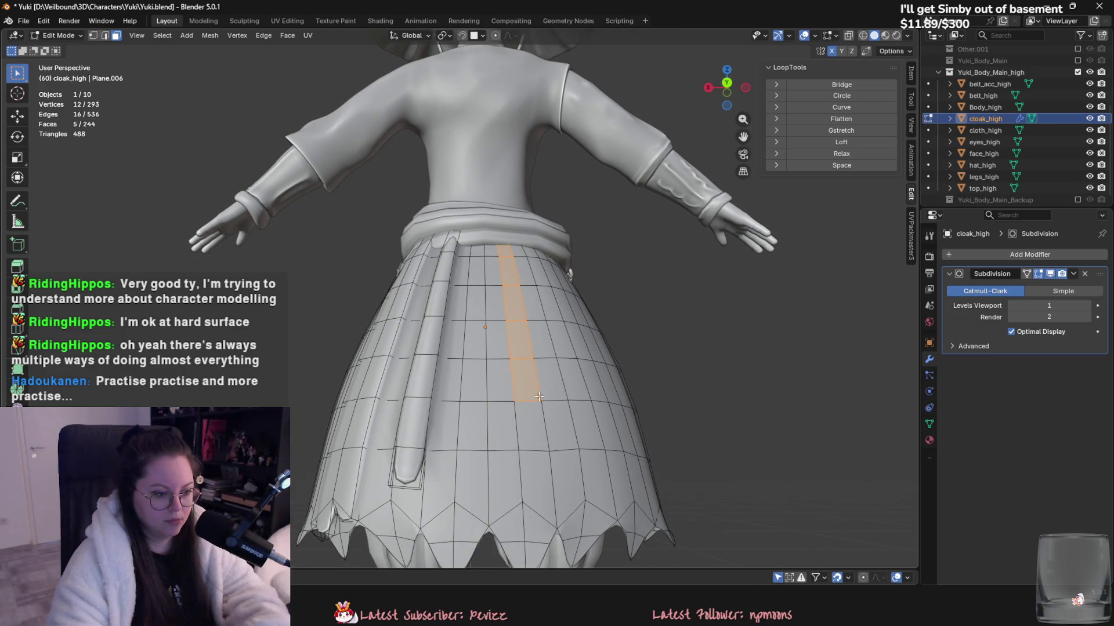
- Extrude a five-face pleat strip on cloak_high, then extrude and reposition its bottom face
key("e")
left_click(553, 416)
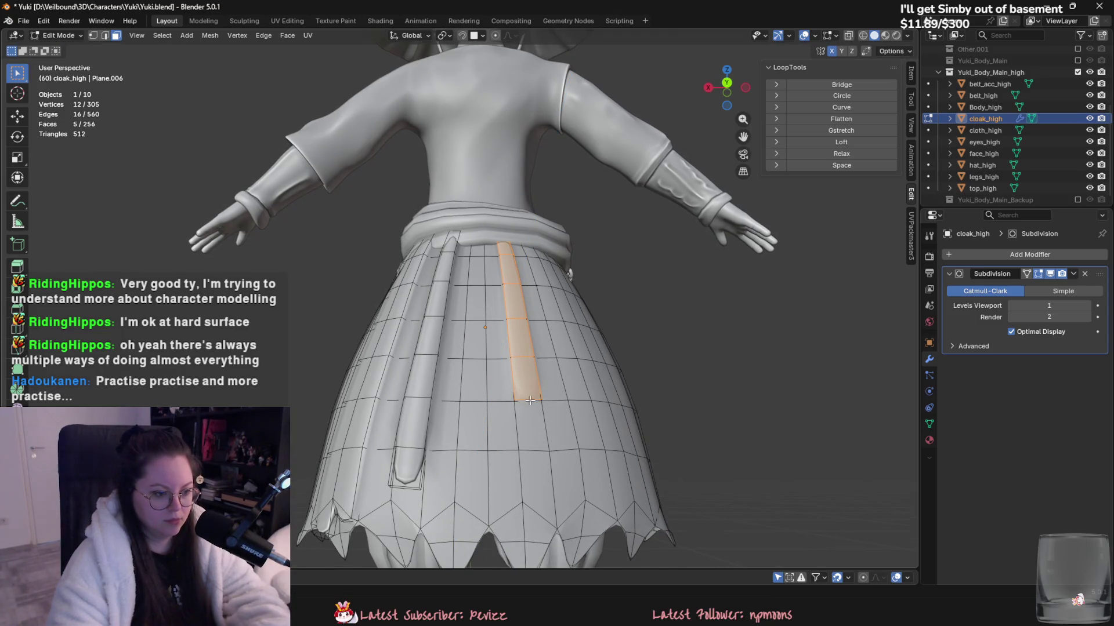
middle_click_drag(530, 400, 556, 448)
left_click(555, 448)
key("e")
key("r")
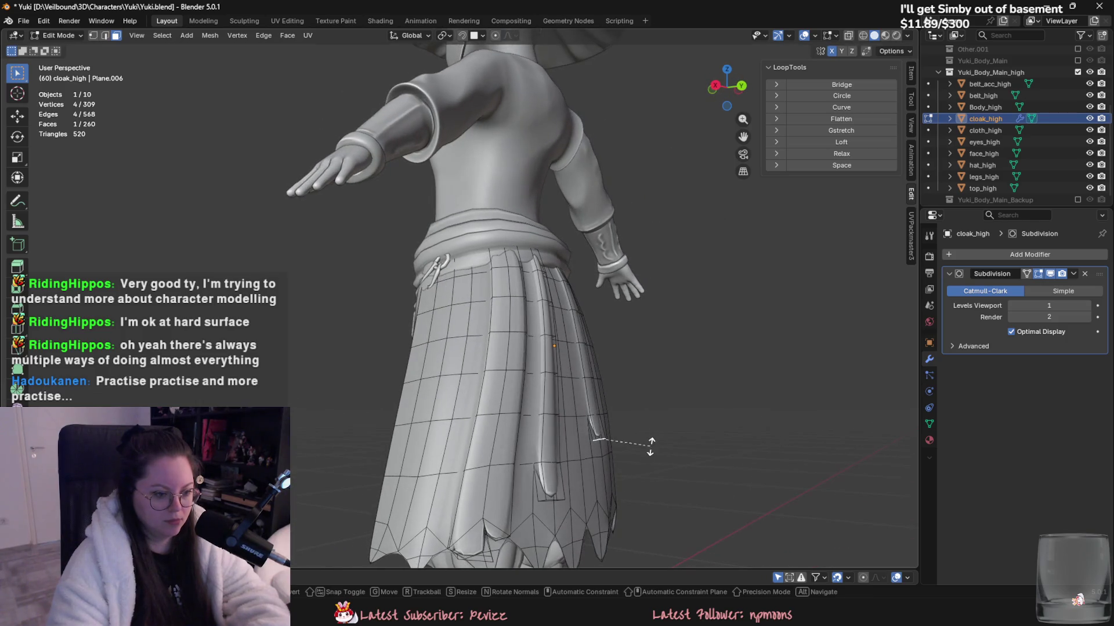
key("x")
key("g")
left_click(615, 416)
- Extrude another pleat strip, rotate its bottom face 66°, and extrude one more pleat face
middle_click_drag(616, 416, 529, 376)
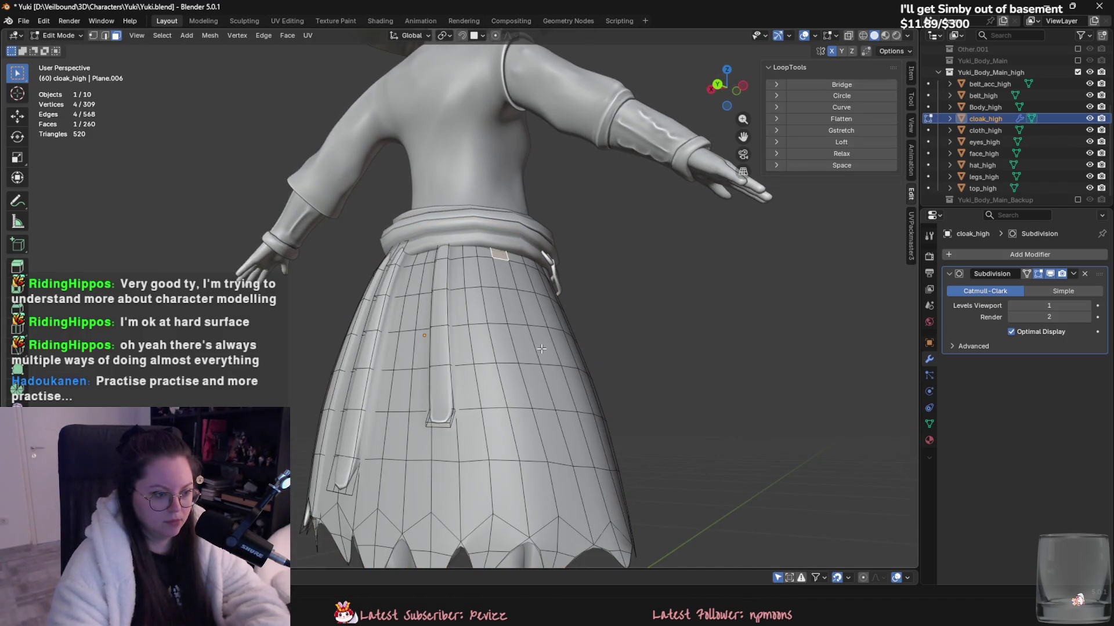
mouse_move(541, 389)
middle_mouse_down()
mouse_move(574, 377)
mouse_move(574, 406)
middle_mouse_up()
key("e")
left_click(576, 376)
left_click(522, 423)
key("r")
left_click(534, 452)
mouse_move(533, 451)
middle_mouse_down()
mouse_move(508, 363)
mouse_move(580, 371)
middle_mouse_up()
left_click(574, 353)
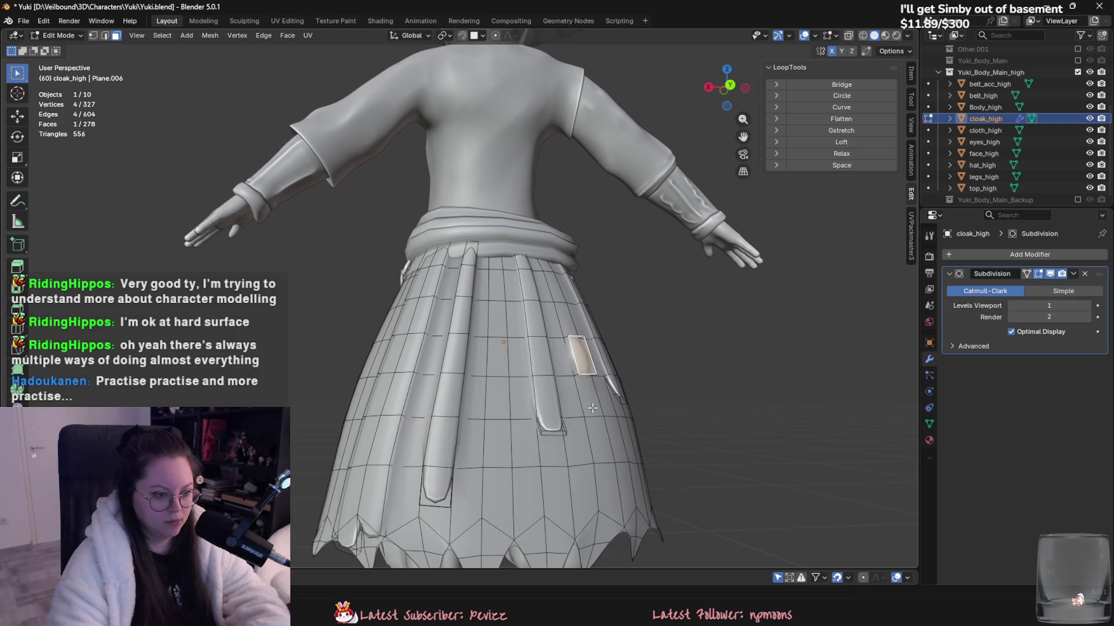
key("e")
left_click(578, 380)
- Preview the smoothed cloak from behind, then select a pleat face on its back
key("Tab")
mouse_move(593, 405)
middle_mouse_down()
mouse_move(561, 444)
mouse_move(578, 422)
mouse_move(510, 445)
middle_mouse_up()
key("Tab")
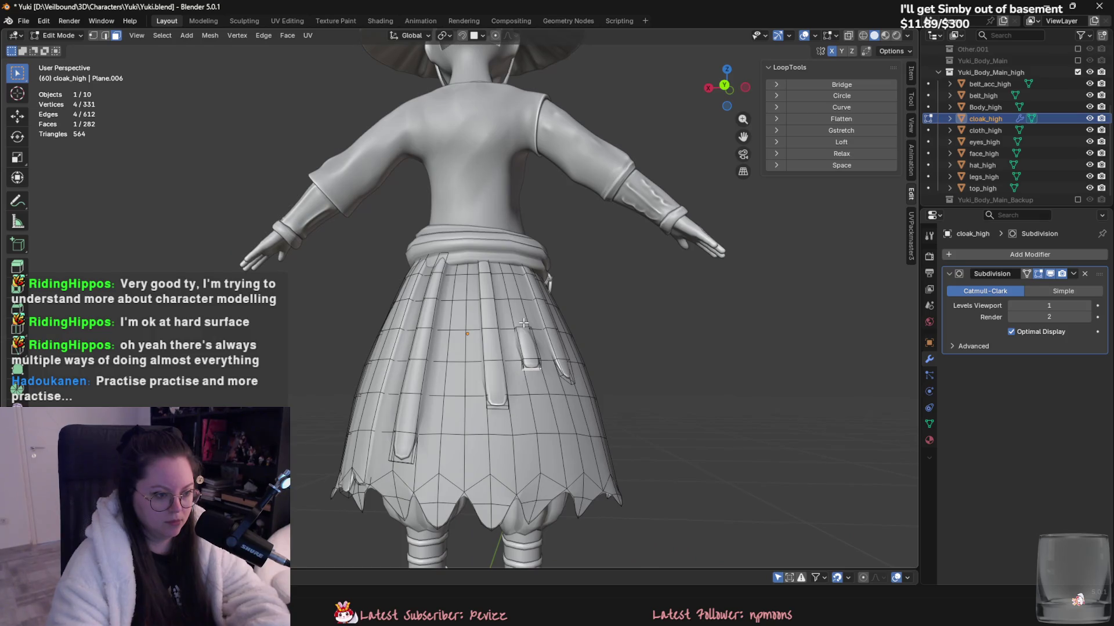
left_click(523, 323)
middle_click_drag(523, 323, 542, 335)
mouse_move(516, 263)
middle_mouse_down()
mouse_move(656, 441)
mouse_move(635, 455)
mouse_move(510, 444)
middle_mouse_up()
key("Tab")
key("ctrl+z")
key("ctrl+z")
key("ctrl+z")
scroll(582, 437, "down", 3)
key("Tab")
key("Tab")
key("Tab")
scroll(536, 305, "up", 3)
middle_click_drag(528, 307, 535, 304)
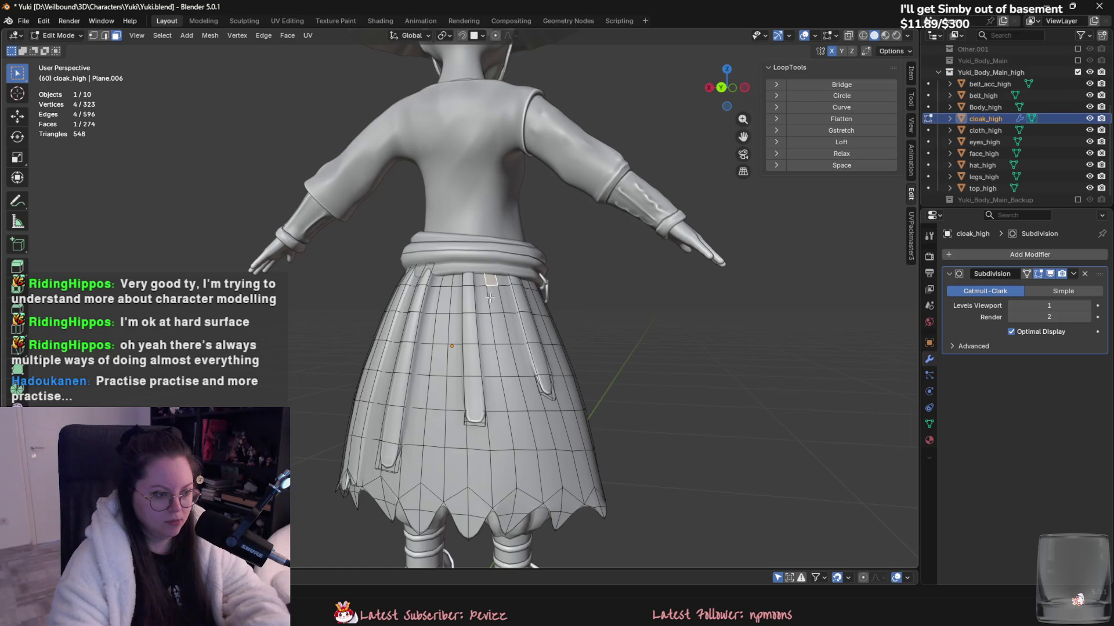
- Extrude the selected back pleat faces in place and scale them
key("e")
mouse_move(505, 358)
middle_mouse_down()
mouse_move(562, 376)
mouse_move(581, 367)
middle_mouse_up()
right_click(563, 375)
scroll(556, 377, "down", 3)
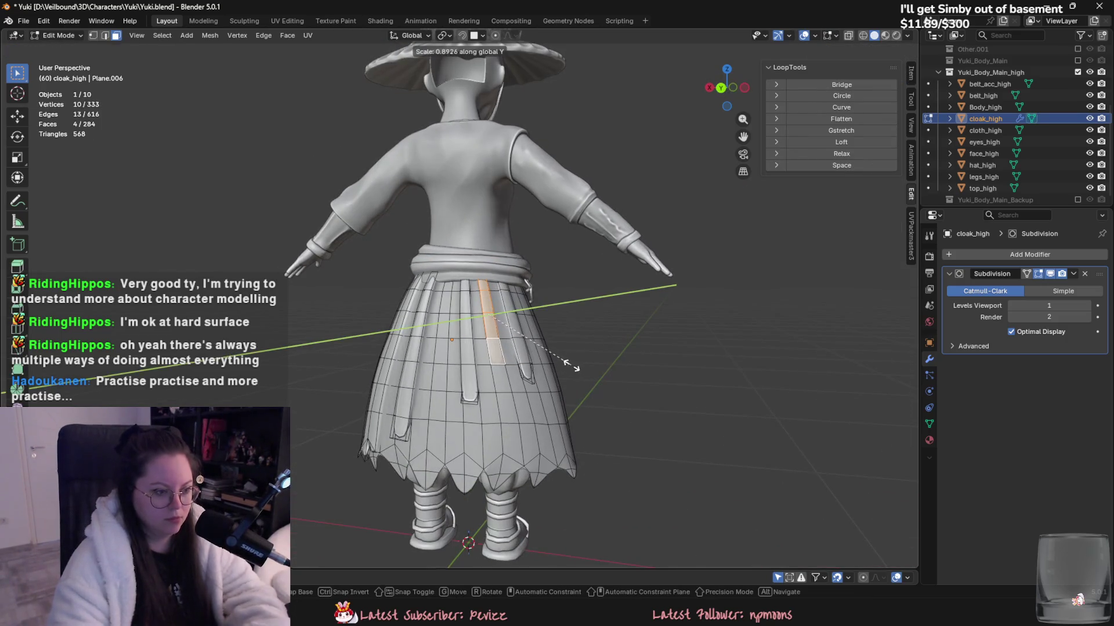
scroll(581, 365, "up", 3)
key("s")
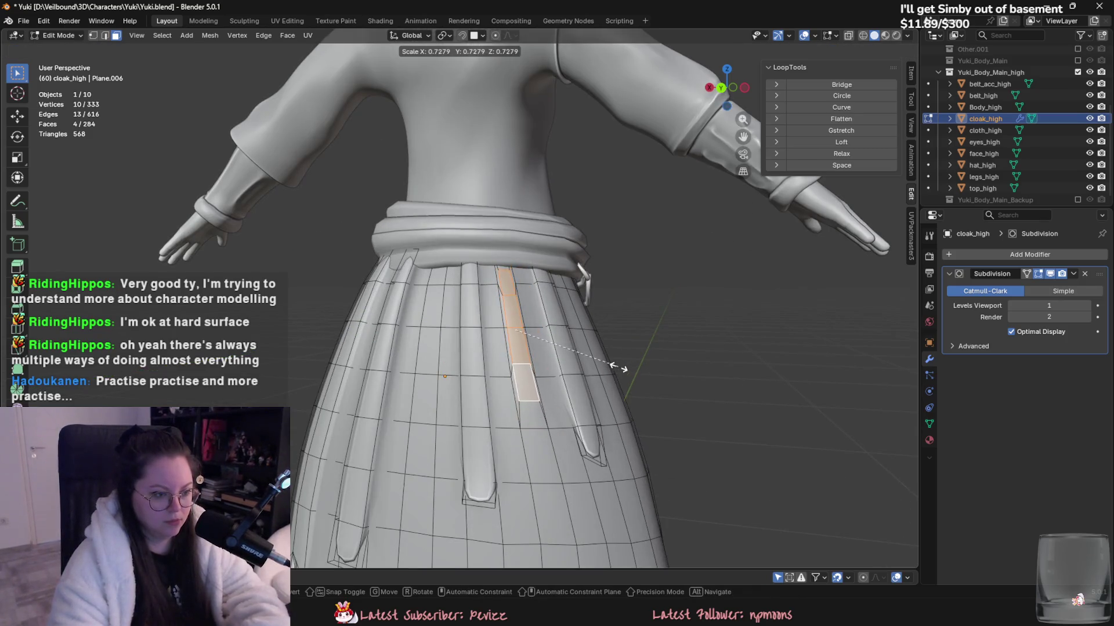
left_click(618, 367)
key("Tab")
scroll(621, 418, "down", 4)
mouse_move(621, 419)
middle_mouse_down()
mouse_move(703, 410)
mouse_move(613, 371)
middle_mouse_up()
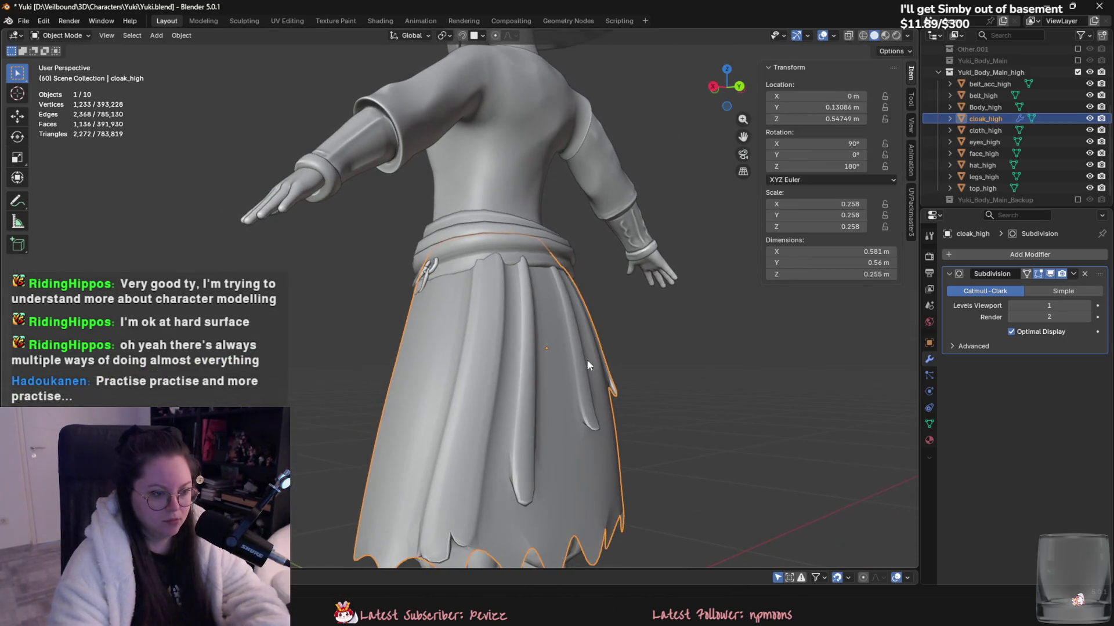
key("Tab")
- Narrow a long vertical pleat strip along X and scale an edge loop on the pleat
left_click(446, 508, "ctrl")
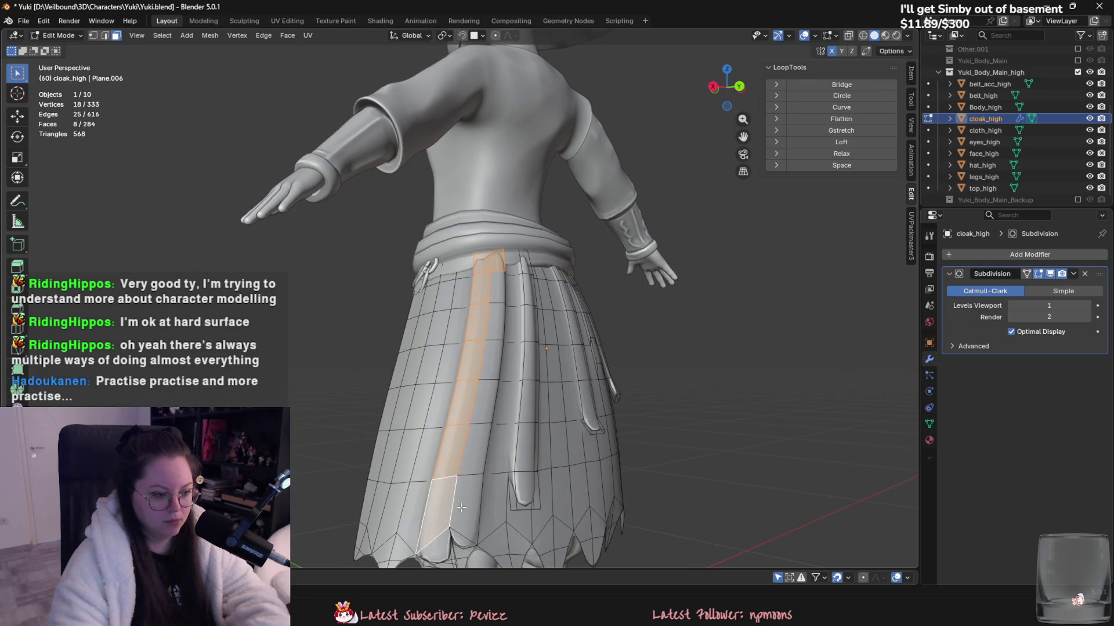
key("s")
key("x")
key("x")
left_click(609, 377)
mouse_move(611, 441)
middle_mouse_down()
mouse_move(388, 374)
mouse_move(580, 383)
mouse_move(558, 405)
mouse_move(493, 400)
middle_mouse_up()
key("2")
left_click(388, 374, "alt")
key("s")
left_click(594, 383)
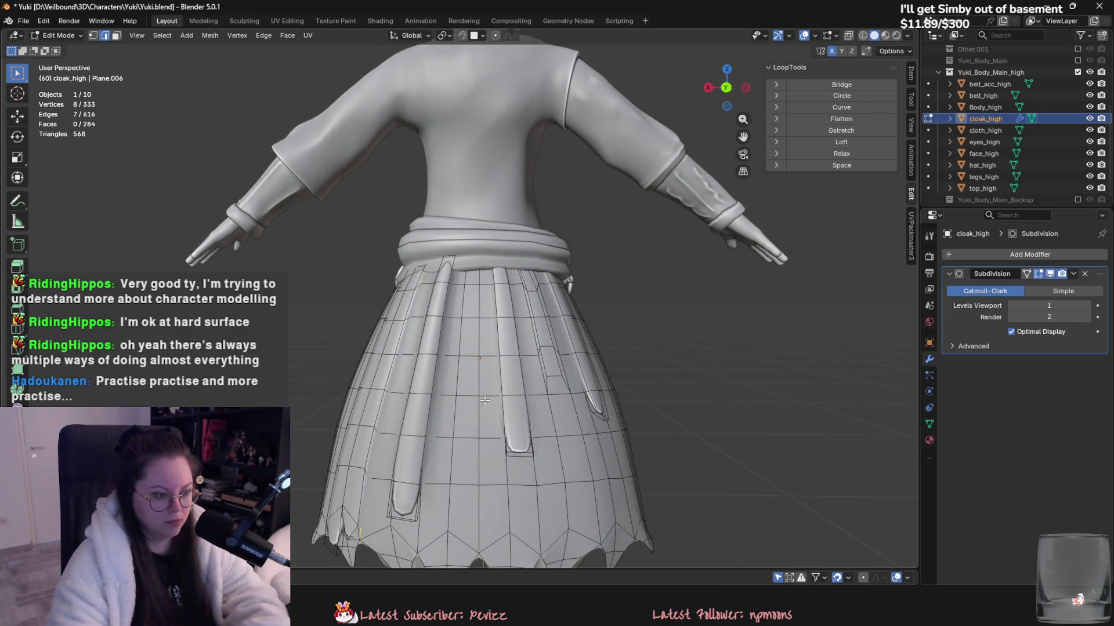
- Mark the pleat edges sharp and check the sharpened pleats in Object Mode
middle_click_drag(424, 400, 444, 430)
right_click(443, 431)
left_click(443, 431)
right_click(431, 443)
left_click(413, 440)
key("Tab")
mouse_move(399, 463)
middle_mouse_down()
mouse_move(361, 456)
mouse_move(468, 453)
middle_mouse_up()
key("Tab")
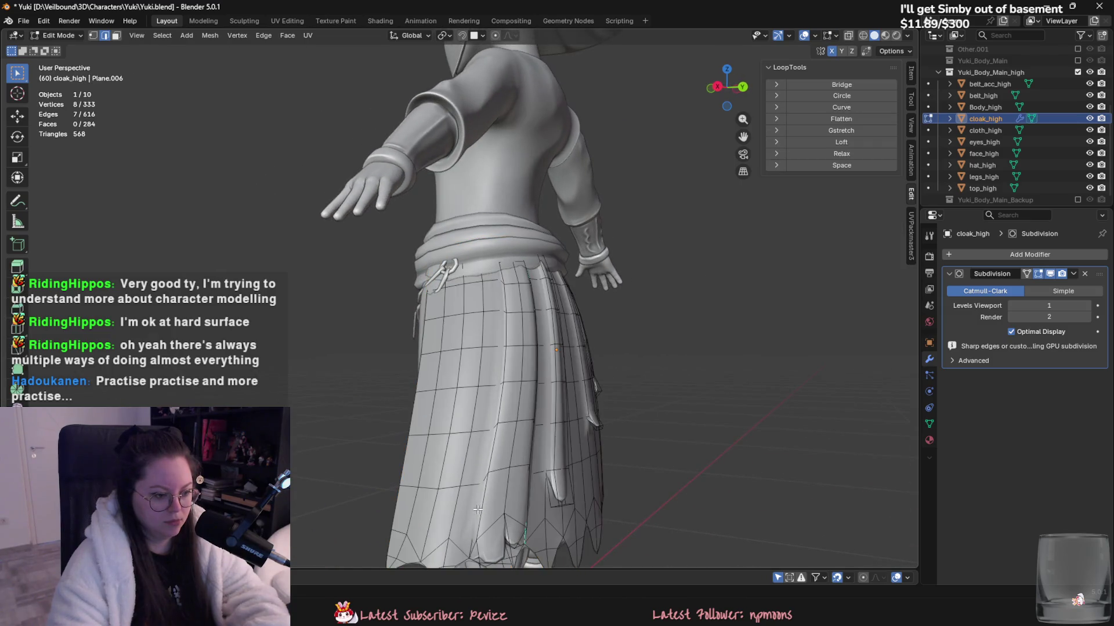
scroll(504, 515, "up", 3)
right_click(504, 515)
left_click(487, 477)
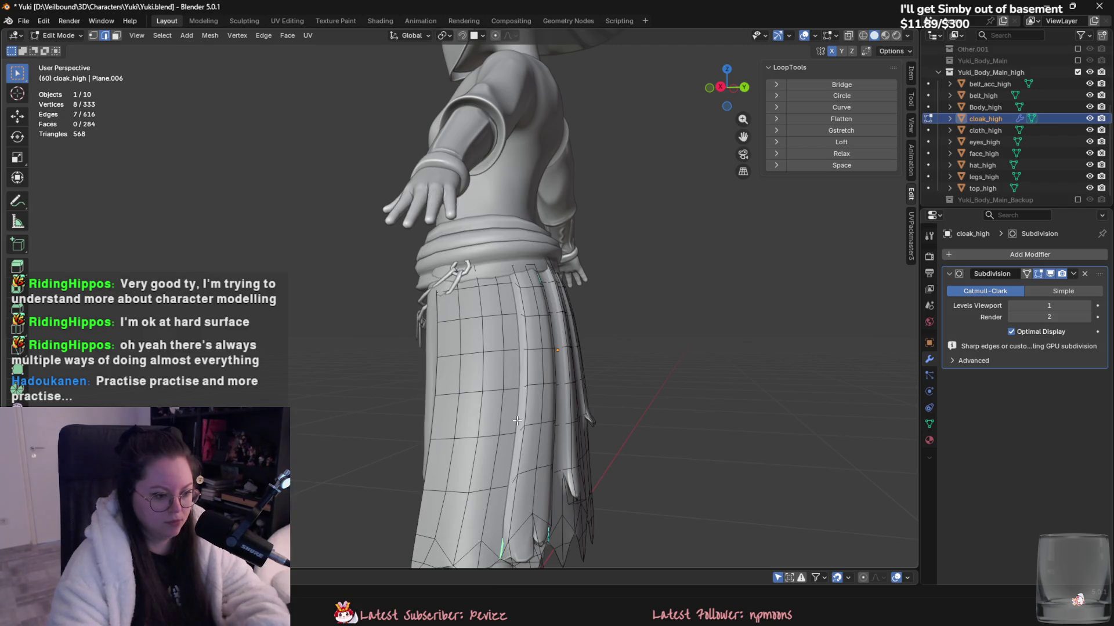
- Inspect the pleats on the character's back from a lower angle in Object Mode
scroll(568, 457, "down", 3)
middle_click_drag(632, 506, 538, 499)
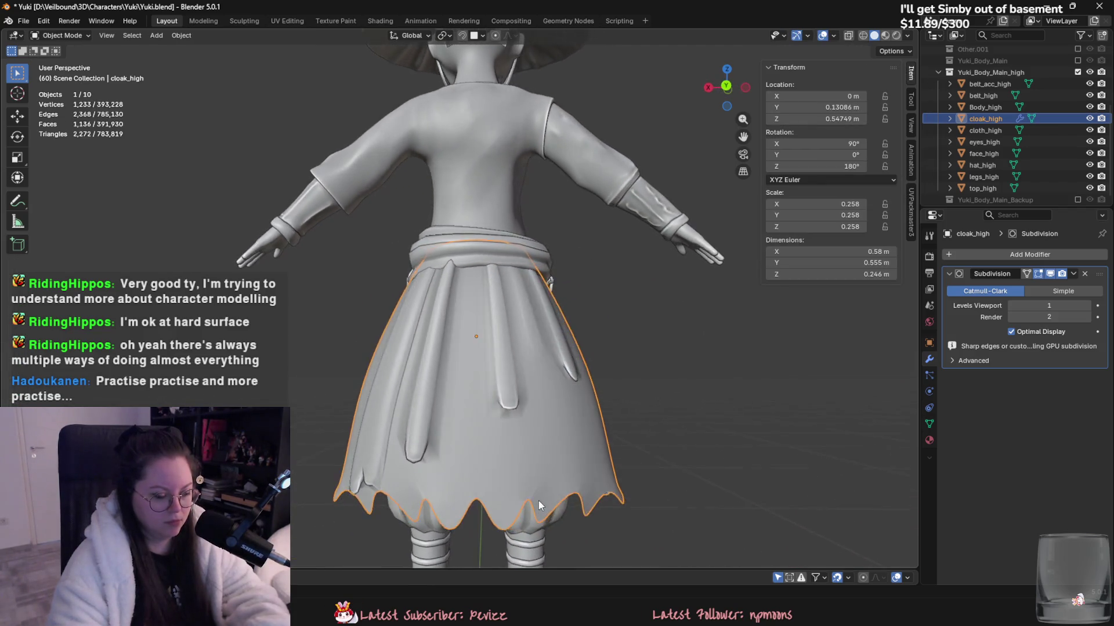
scroll(522, 499, "up", 3)
scroll(452, 387, "down", 2)
key("Tab")
mouse_move(546, 443)
middle_mouse_down()
mouse_move(541, 423)
mouse_move(447, 392)
middle_mouse_up()
key("Tab")
scroll(498, 410, "up", 3)
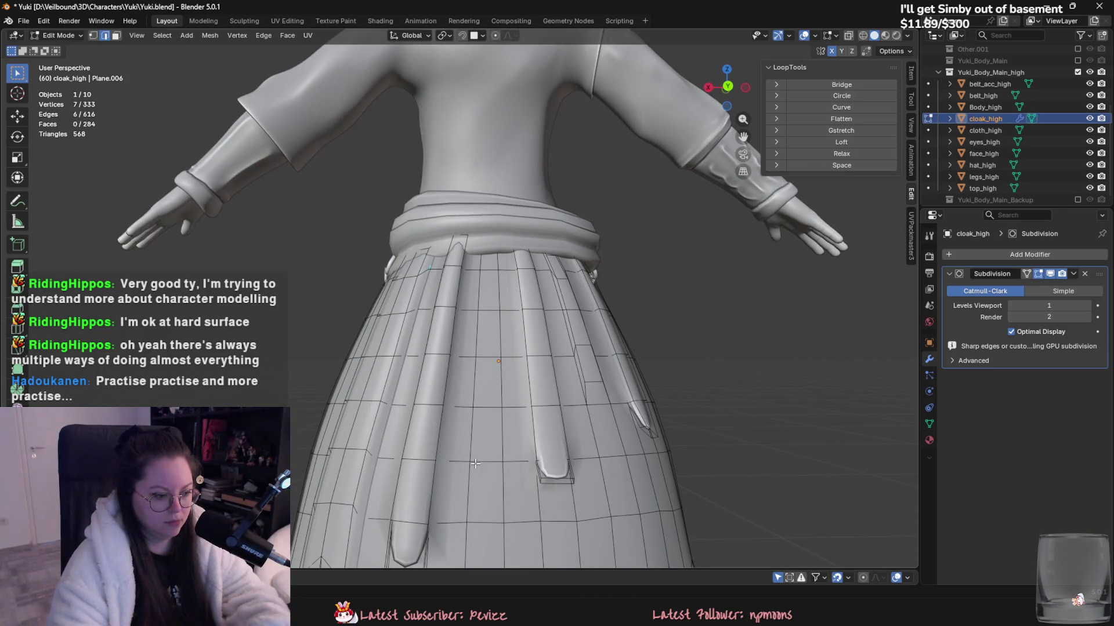
scroll(475, 460, "down", 3)
middle_click_drag(475, 460, 412, 436)
scroll(412, 437, "up", 3)
- Review the sharpened skirt pleats from several angles, toggling between Edit and Object Mode
right_click(398, 430)
key("Tab")
key("Tab")
mouse_move(508, 437)
middle_mouse_down()
mouse_move(547, 424)
mouse_move(584, 445)
middle_mouse_up()
scroll(486, 370, "down", 3)
key("Tab")
scroll(577, 489, "down", 2)
mouse_move(578, 489)
middle_mouse_down()
mouse_move(522, 519)
mouse_move(447, 510)
mouse_move(513, 486)
middle_mouse_up()
key("Tab")
scroll(531, 468, "up", 3)
key("Tab")
key("Tab")
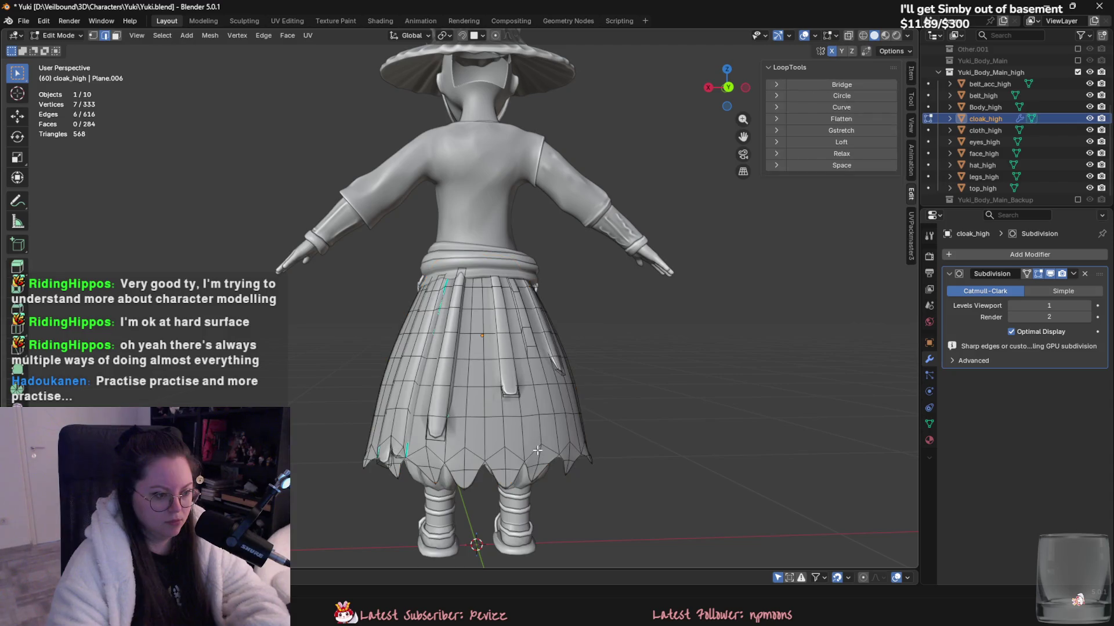
scroll(532, 458, "up", 2)
- Try adding an edge loop across the skirt, then undo it
key("3")
left_click(485, 353)
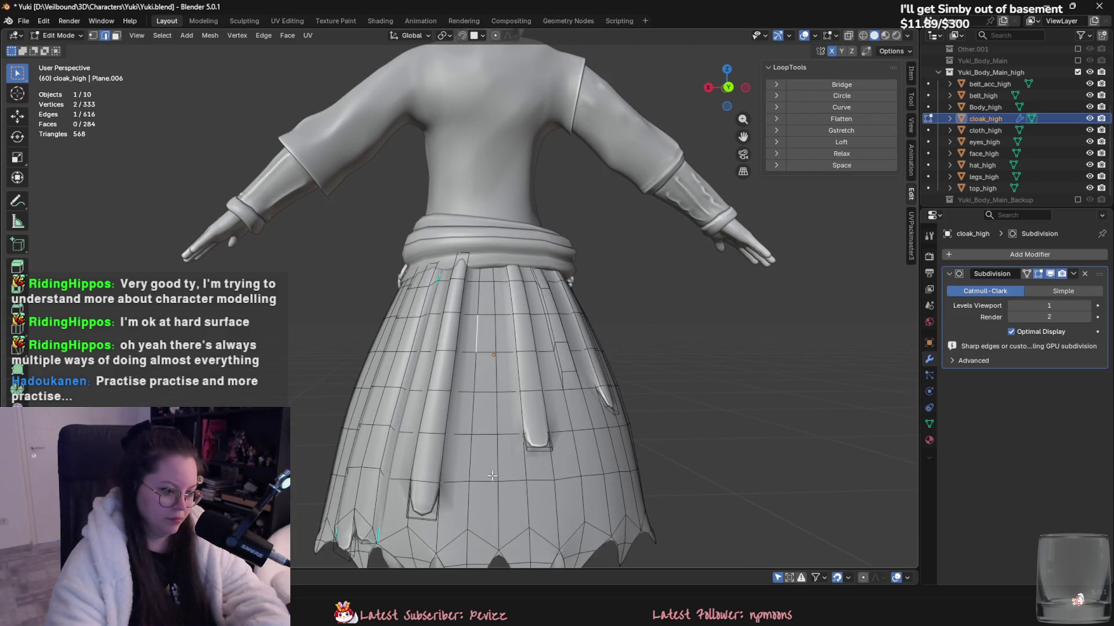
key("ctrl+r")
left_click(494, 465)
middle_click_drag(495, 466, 581, 461)
key("g")
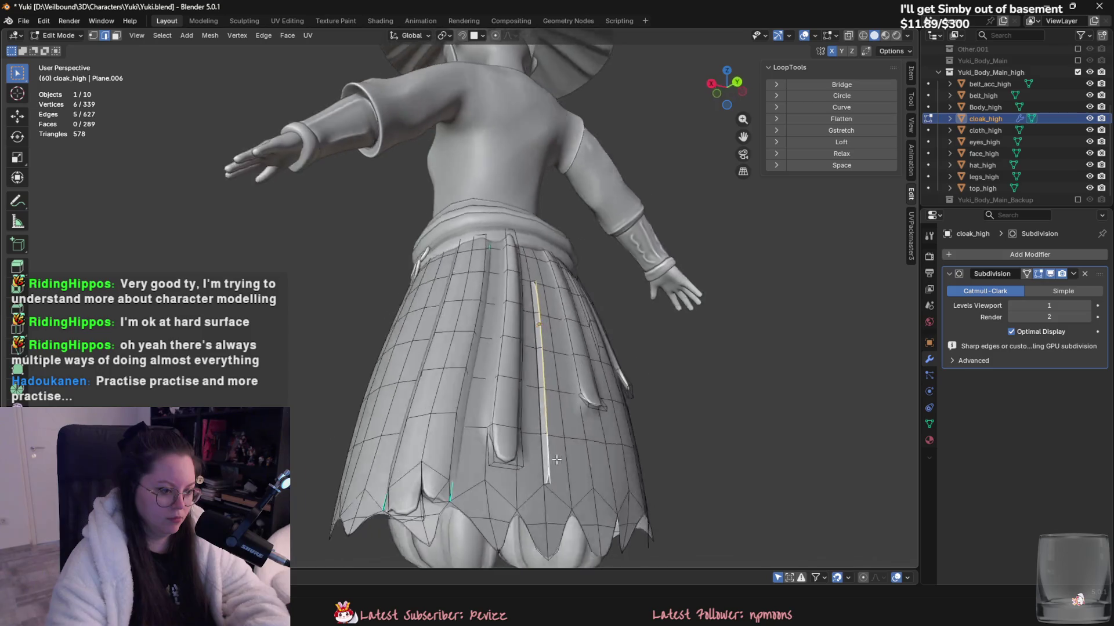
middle_click_drag(585, 461, 482, 456, "alt")
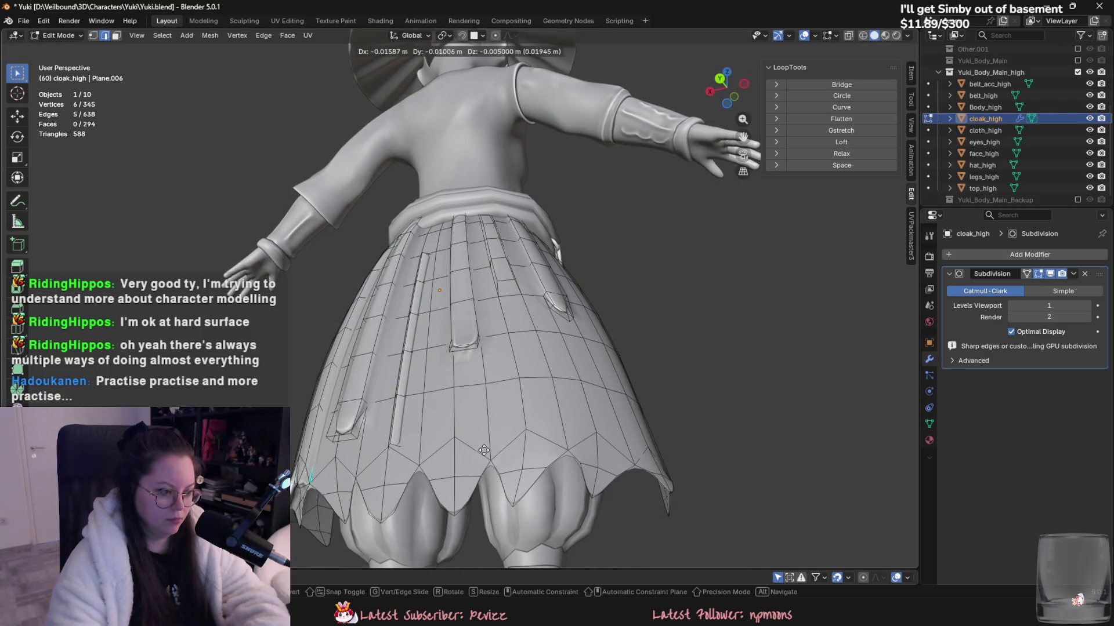
right_click(484, 450)
key("ctrl+z")
key("ctrl+z")
middle_click_drag(557, 464, 533, 396)
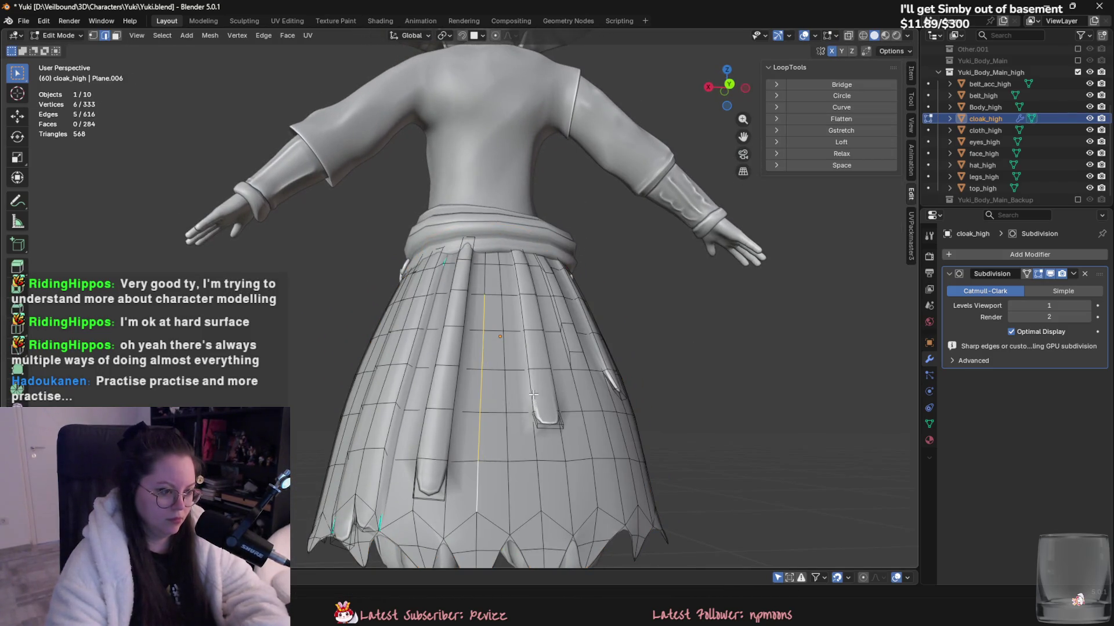
- Select a face near the waist and frame the cloak in a front three-quarter view
key("3")
left_click(491, 264)
mouse_move(491, 264)
middle_mouse_down()
mouse_move(506, 434)
mouse_move(413, 443)
mouse_move(471, 417)
middle_mouse_up()
key("Tab")
key("Tab")
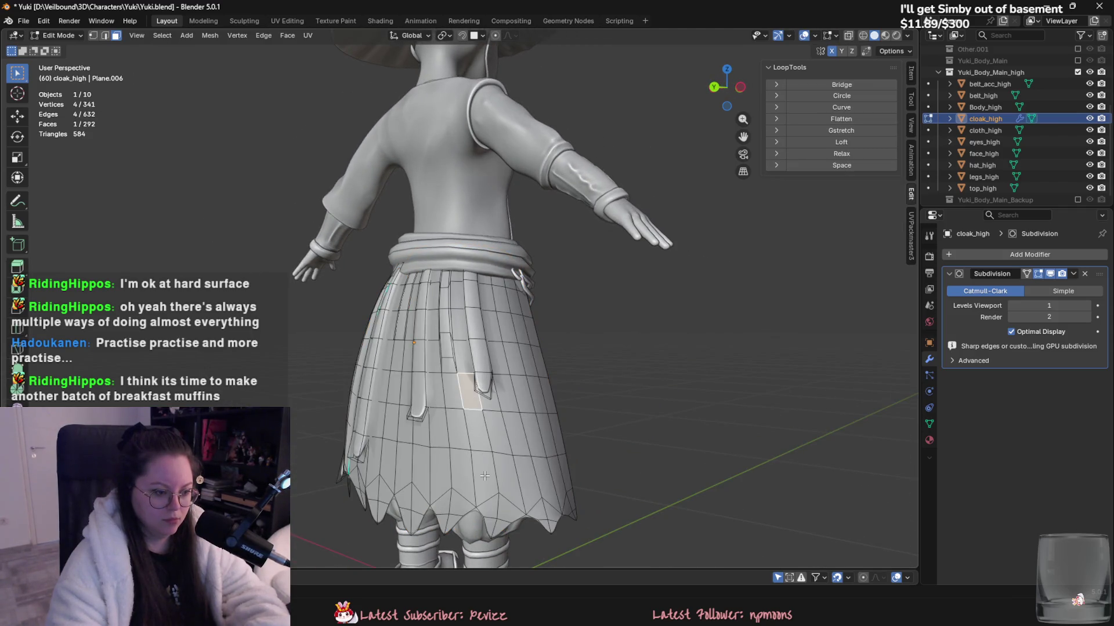
scroll(484, 475, "down", 2)
key("Tab")
scroll(576, 475, "down", 3)
scroll(553, 481, "down", 1)
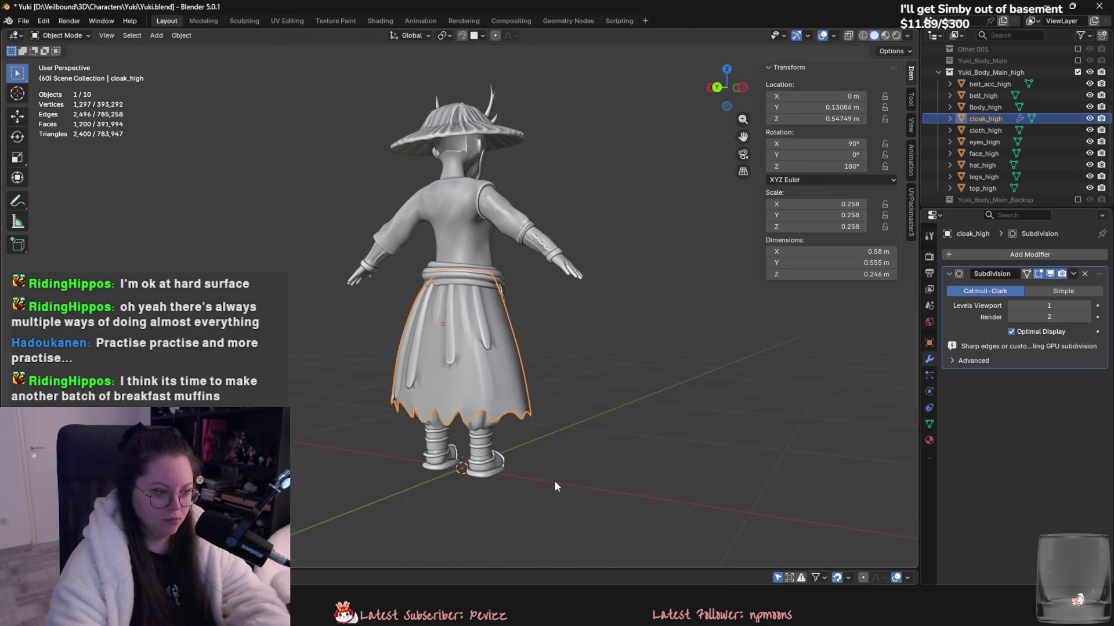
scroll(660, 490, "up", 3)
mouse_move(661, 490)
middle_mouse_down()
mouse_move(666, 426)
mouse_move(549, 308)
middle_mouse_up()
key("Tab")
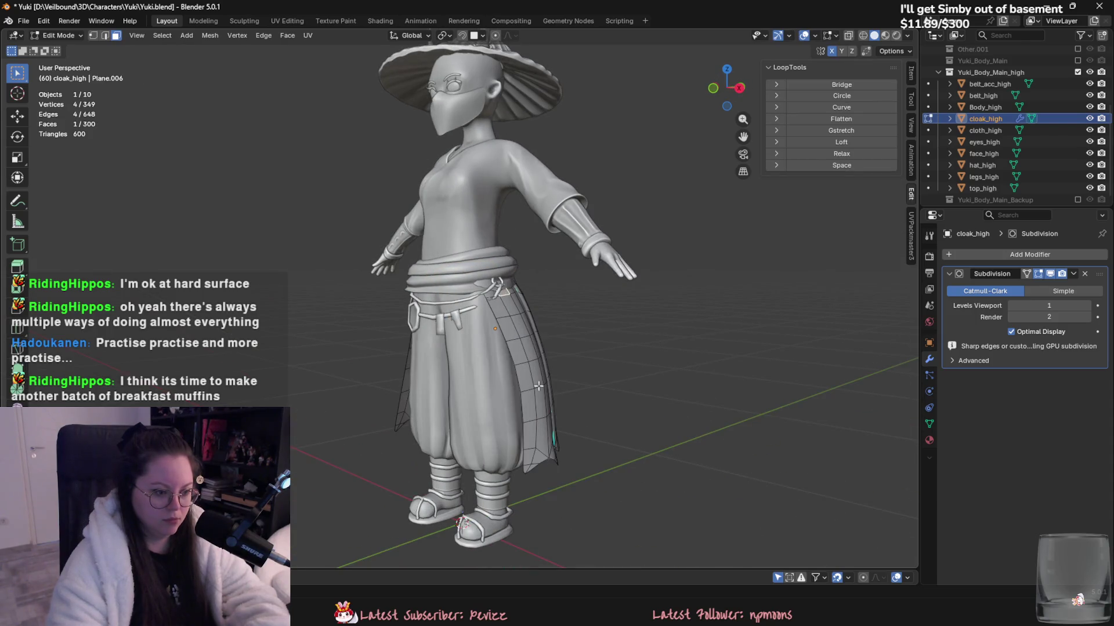
- Extrude a front face strip and a single cloak face in place as raised pleats
left_click(537, 430, "ctrl")
mouse_move(538, 430)
middle_mouse_down()
mouse_move(535, 406)
mouse_move(557, 383)
mouse_move(597, 460)
mouse_move(412, 268)
middle_mouse_up()
left_click(535, 403, "ctrl")
key("e")
right_click(571, 424)
left_click(554, 377)
key("e")
right_click(556, 396)
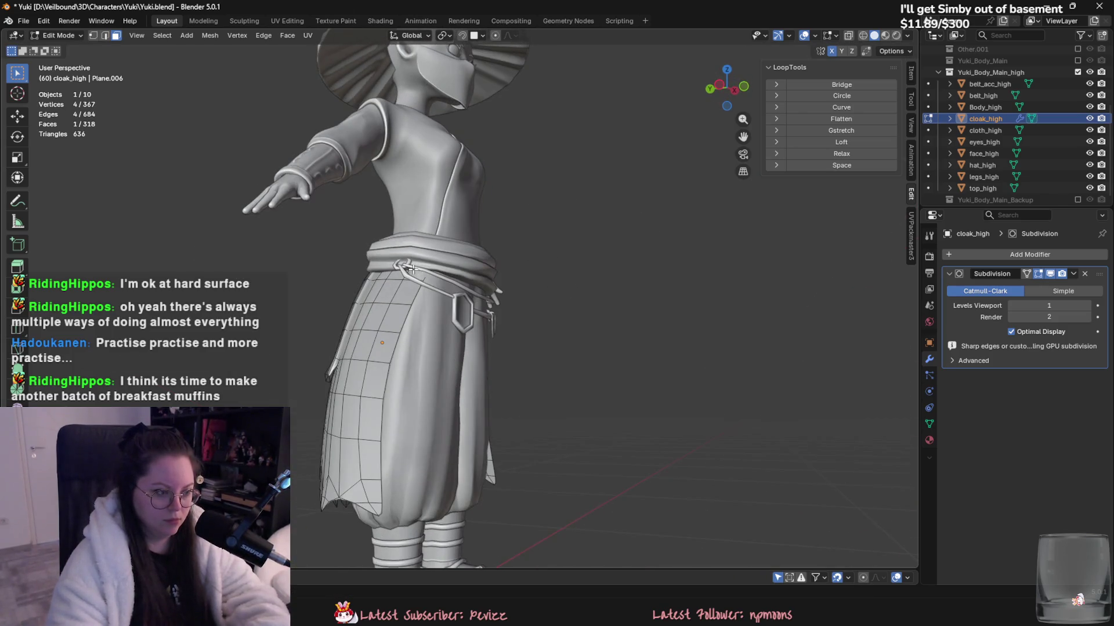
- Extrude a six-face strip in place and return to Object Mode
left_click(383, 414, "ctrl")
key("e")
right_click(384, 415)
mouse_move(384, 414)
middle_mouse_down()
mouse_move(349, 354)
mouse_move(405, 445)
mouse_move(460, 441)
mouse_move(334, 448)
mouse_move(486, 462)
middle_mouse_up()
key("Tab")
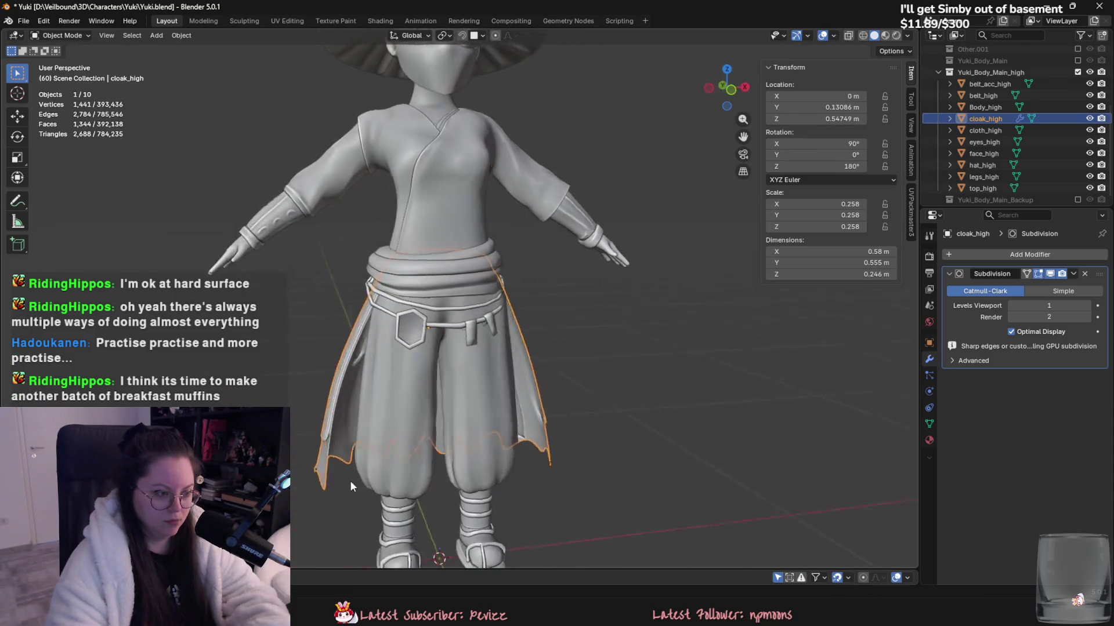
scroll(487, 465, "down", 3)
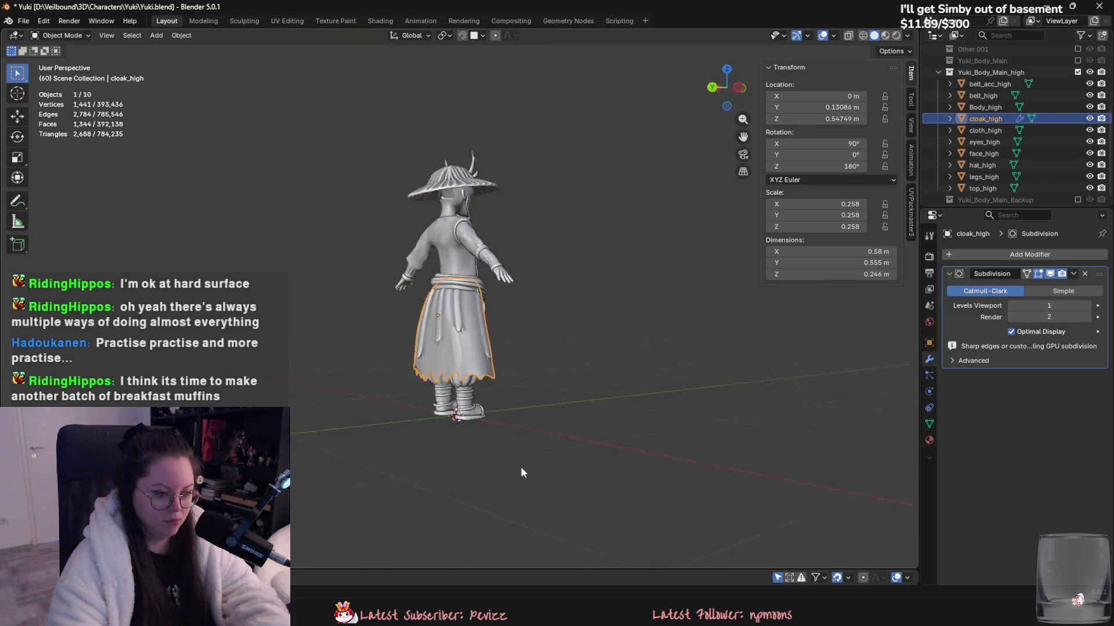
- Hide cloak_high, show the Yuki_Body_Main low-poly collection, and select cloak_low
middle_click_drag(516, 465, 635, 471)
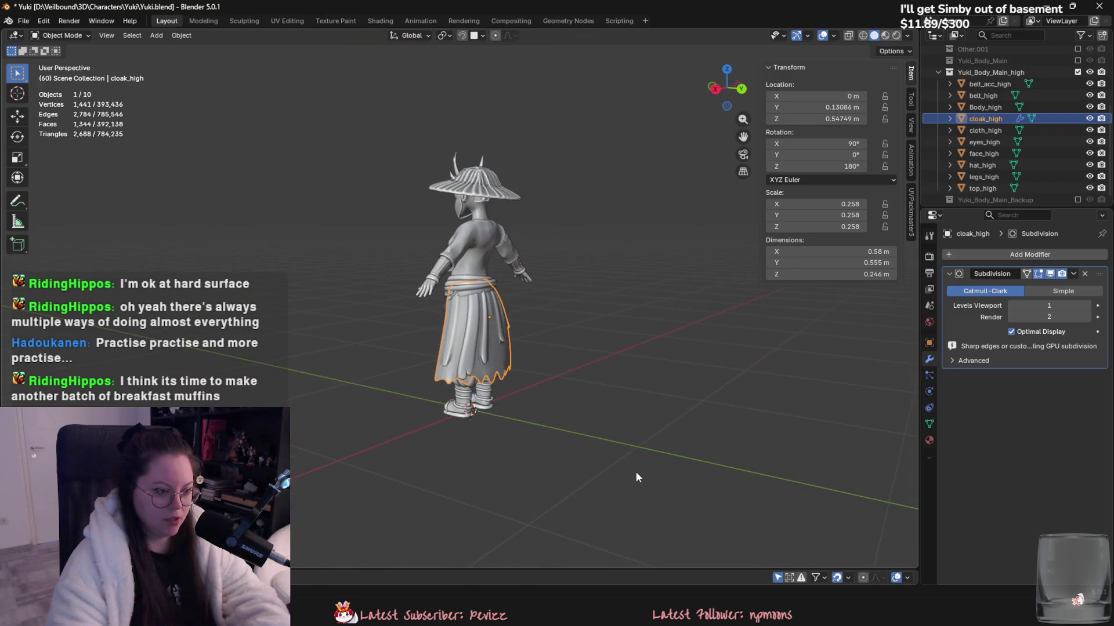
left_click(1089, 119)
scroll(1073, 120, "up", 2)
left_click(1078, 84)
scroll(1057, 144, "down", 3)
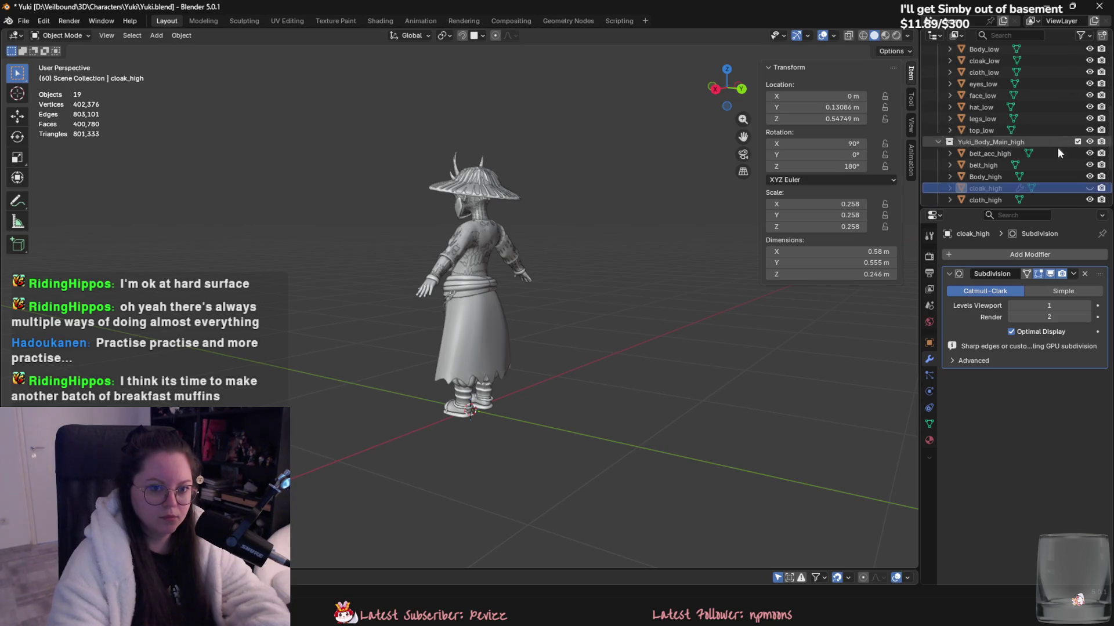
left_click(985, 60)
- Add a Solidify modifier to cloak_low with a thickness of 0.01 m
middle_click_drag(522, 290, 522, 220)
left_click(967, 262)
mouse_move(976, 255)
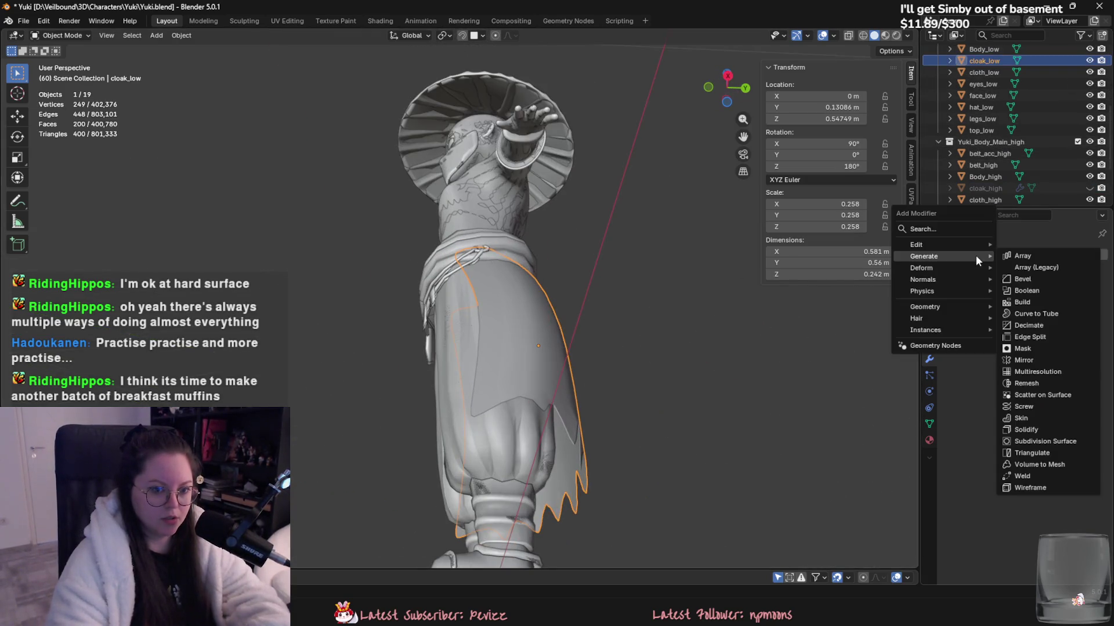
left_click(1064, 428)
middle_click_drag(772, 301, 739, 293)
scroll(739, 295, "up", 3)
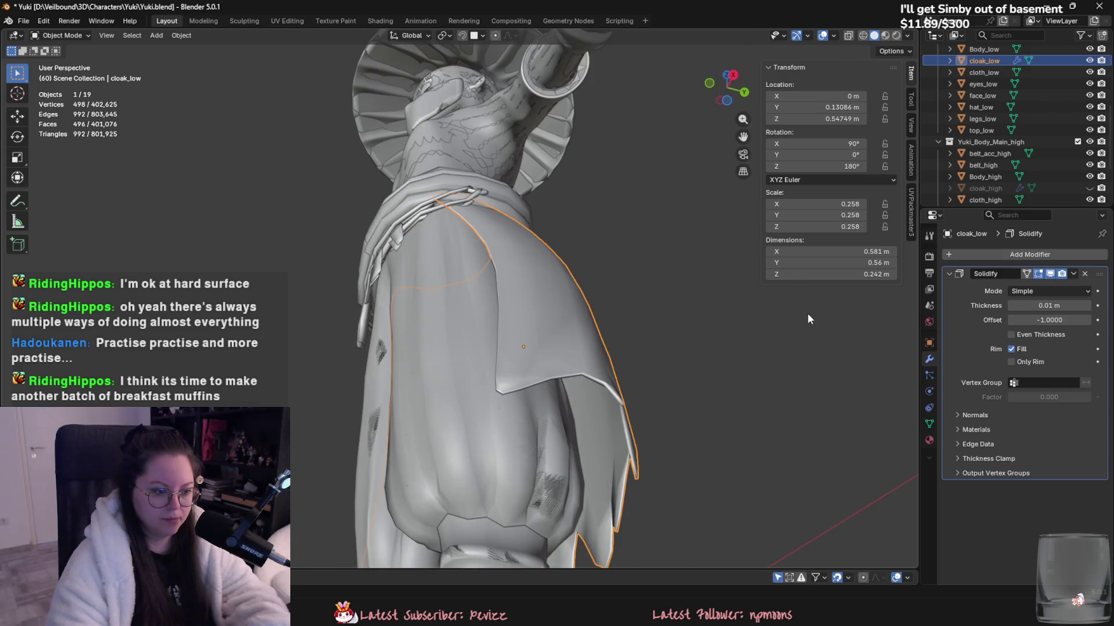
left_click_drag(1049, 306, 1067, 305)
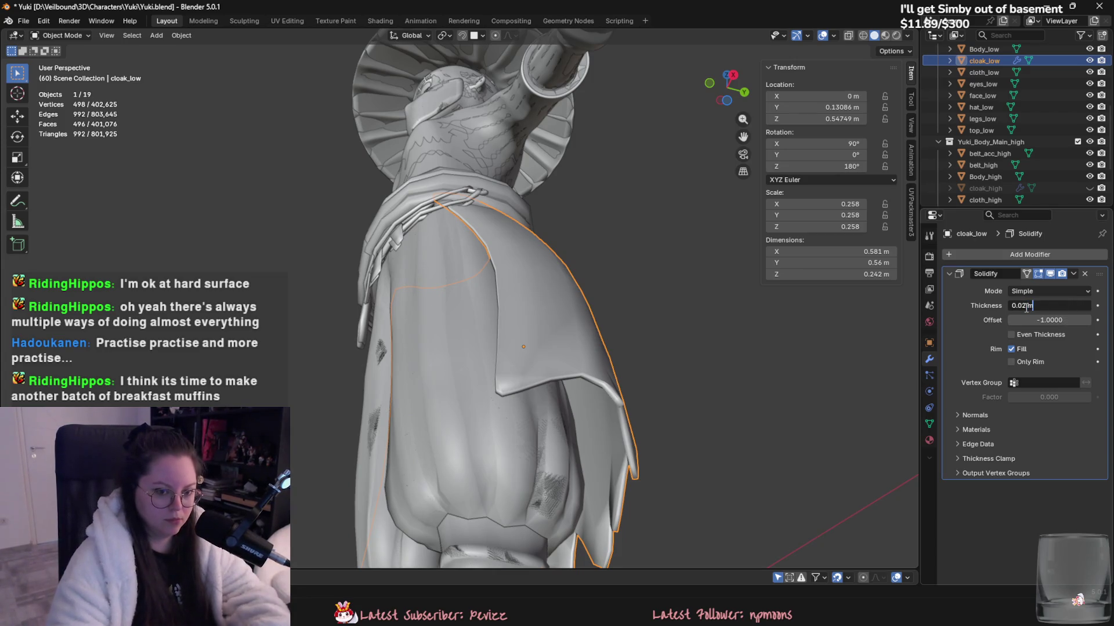
key("BackSpace")
type("1")
key("Return")
key("Tab")
- Apply the Solidify modifier permanently and inspect the thickened cloak mesh in Edit Mode
mouse_move(721, 427)
middle_mouse_down()
mouse_move(635, 444)
mouse_move(489, 443)
mouse_move(504, 409)
middle_mouse_up()
key("Tab")
left_click(1073, 273)
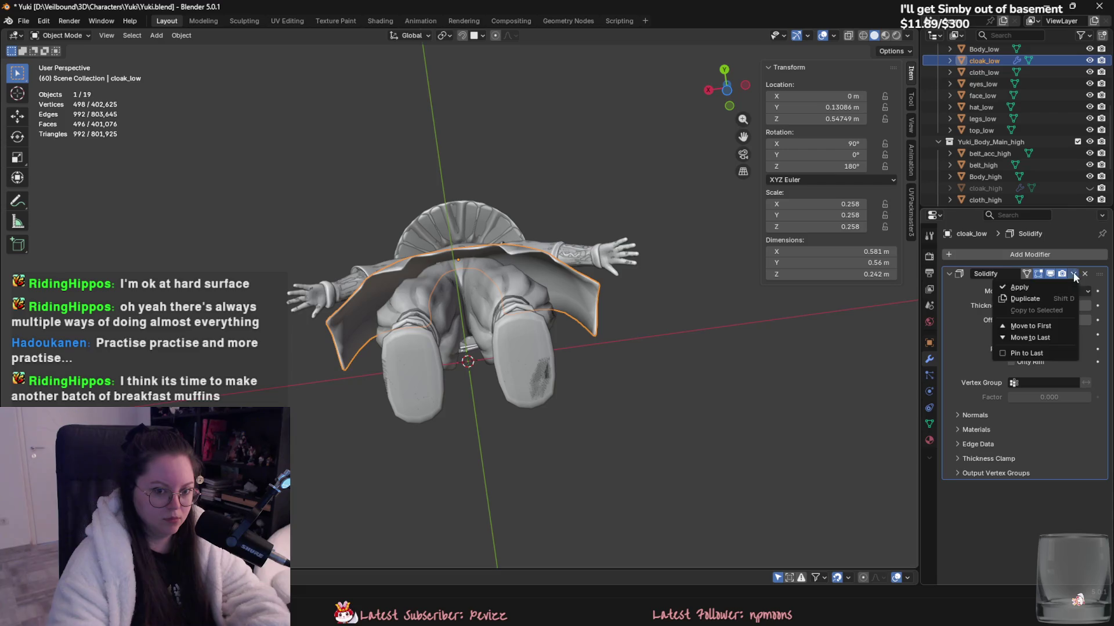
left_click(1012, 287)
middle_click_drag(681, 312, 556, 407)
key("Tab")
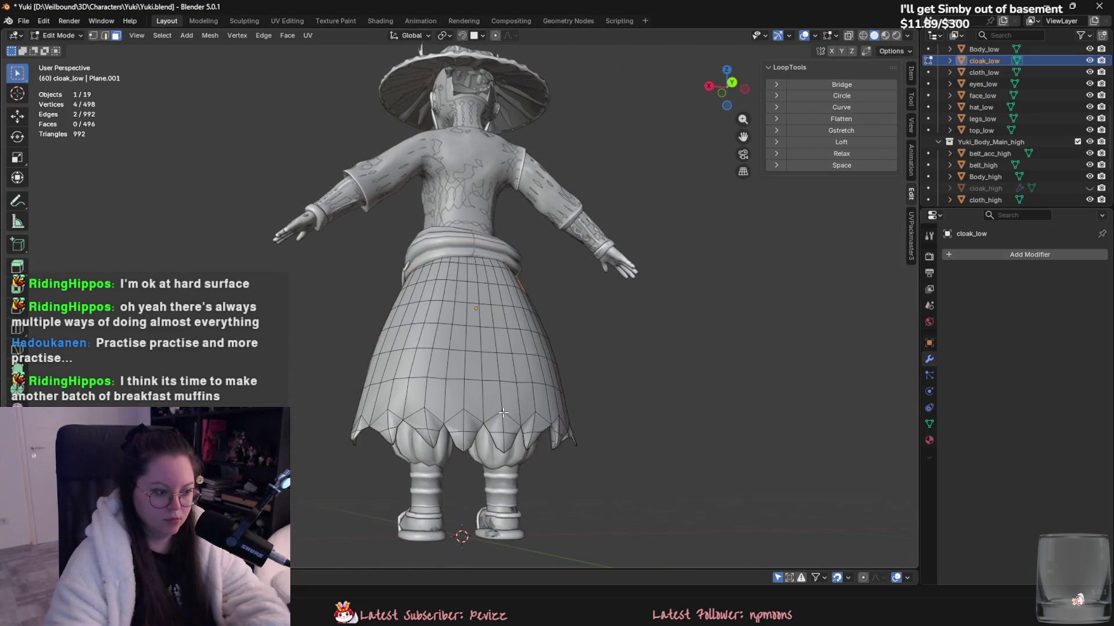
- Select the whole cloak_low mesh in Edit Mode and triangulate it with Ctrl+T
key("Tab")
scroll(476, 436, "up", 3)
right_click(477, 432)
left_click(457, 381)
mouse_move(457, 396)
middle_mouse_down()
mouse_move(487, 404)
mouse_move(476, 410)
mouse_move(533, 347)
middle_mouse_up()
key("Tab")
key("Tab")
key("Tab")
key("2")
scroll(534, 346, "up", 3)
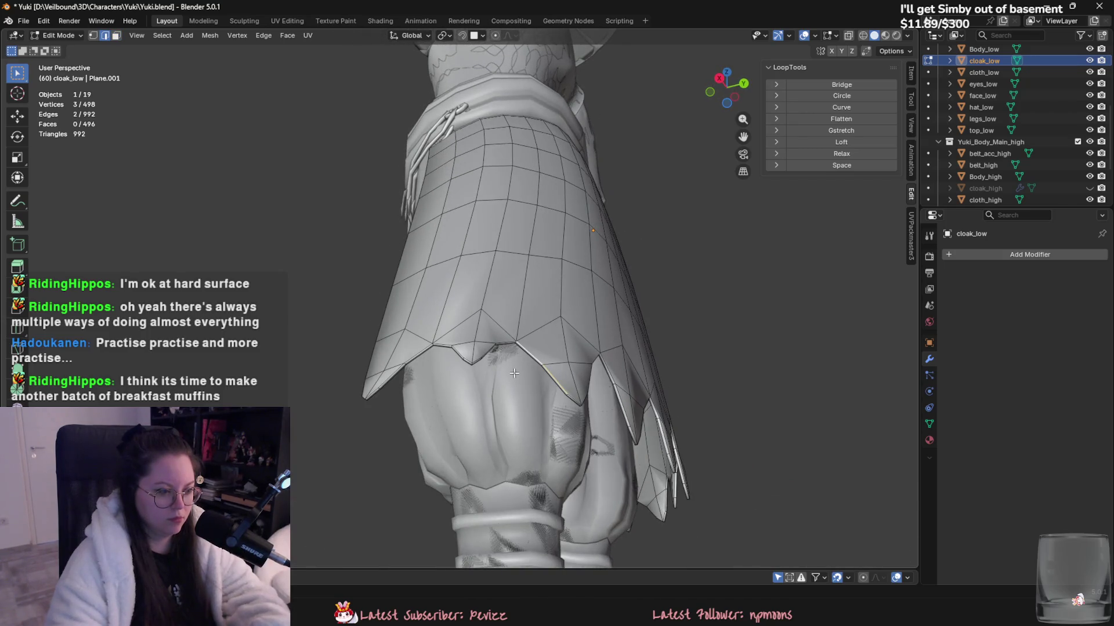
key("a")
key("ctrl+t")
key("alt+a")
key("1")
key("a")
key("Tab")
- Shade cloak_low smooth and apply all transforms, then undo those changes
scroll(520, 381, "down", 3)
middle_click_drag(520, 381, 486, 391)
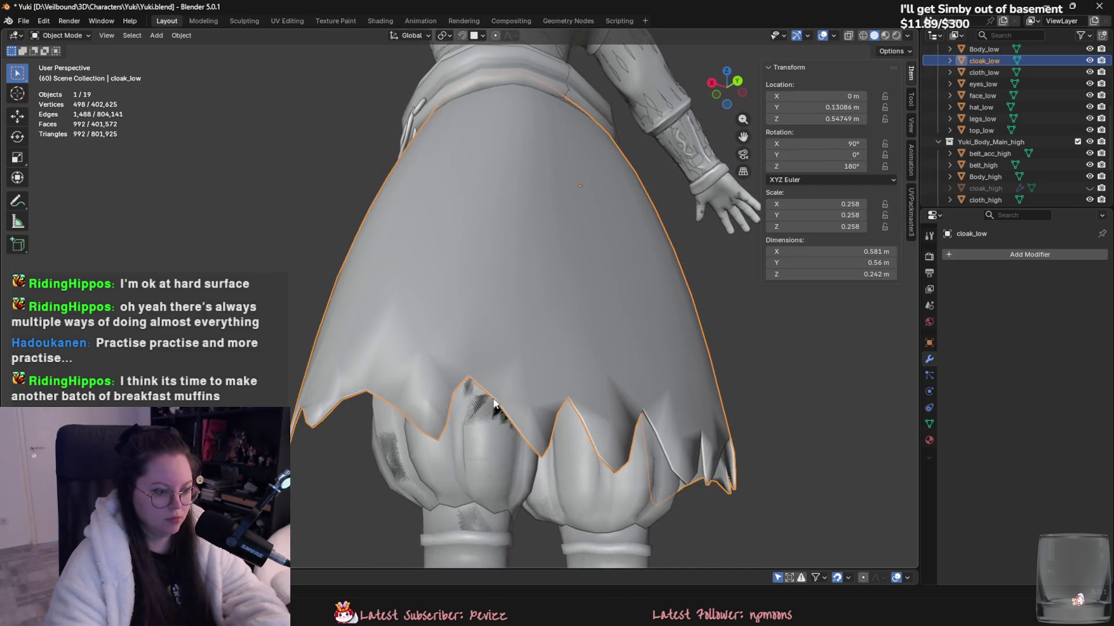
right_click(486, 391)
left_click(486, 391)
right_click(521, 364)
left_click(516, 343)
key("ctrl+a")
left_click(527, 377)
right_click(531, 386)
key("Escape")
key("ctrl+z")
key("Tab")
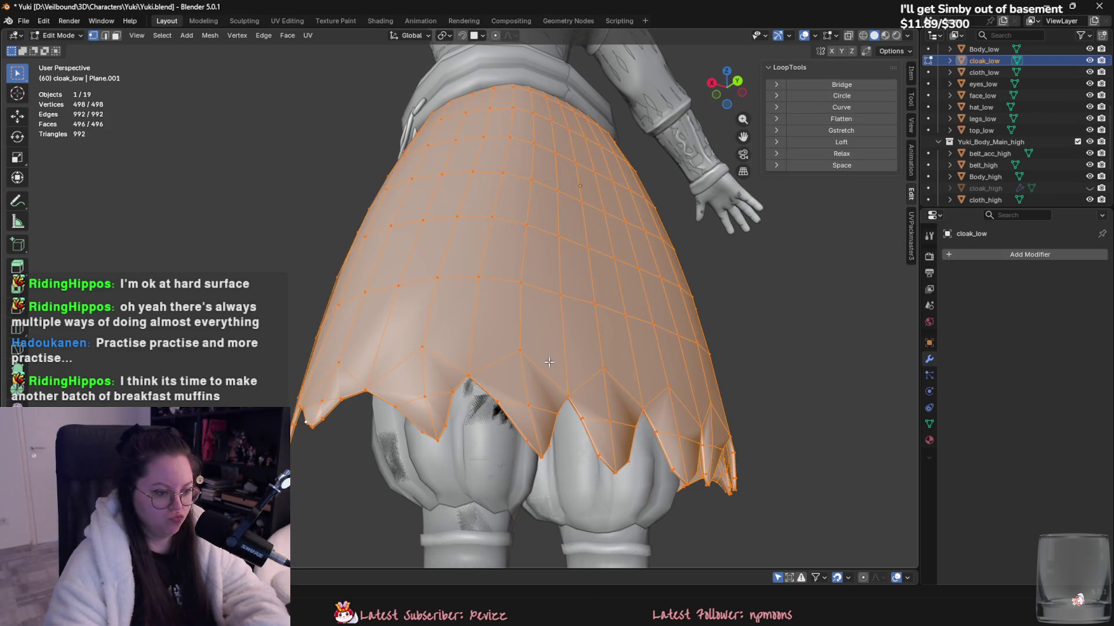
key("Tab")
- Add a Subdivision Surface modifier to cloak_low and inspect the smoothed hem
left_click(1015, 256)
mouse_move(1012, 259)
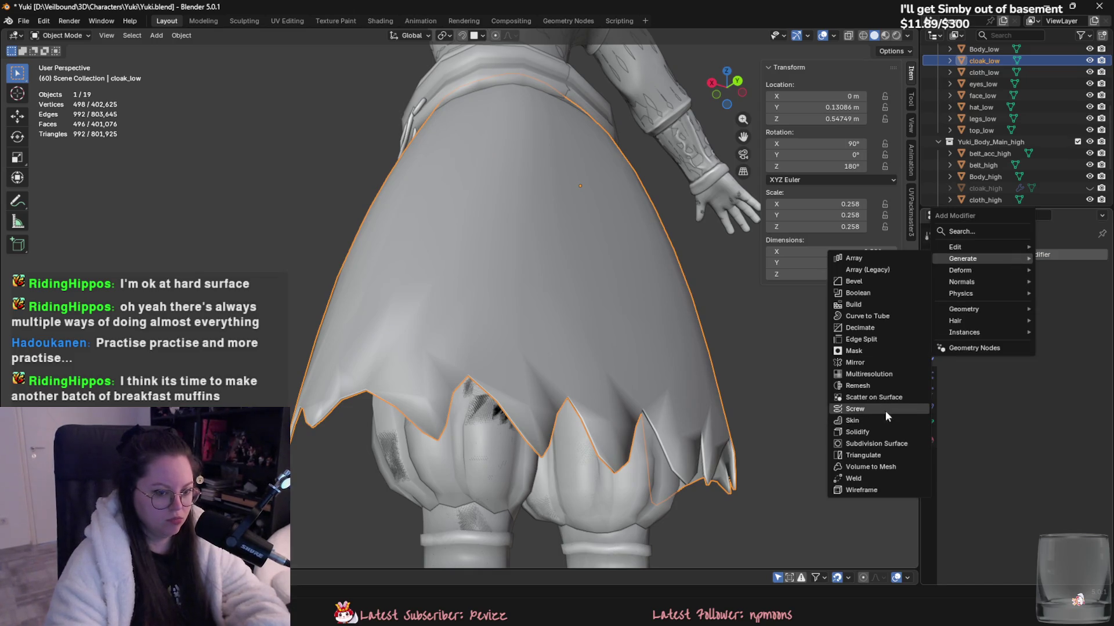
left_click(884, 444)
middle_click_drag(889, 441, 631, 440)
key("Tab")
key("Tab")
mouse_move(649, 499)
middle_mouse_down()
mouse_move(825, 448)
mouse_move(903, 456)
mouse_move(675, 427)
mouse_move(643, 475)
middle_mouse_up()
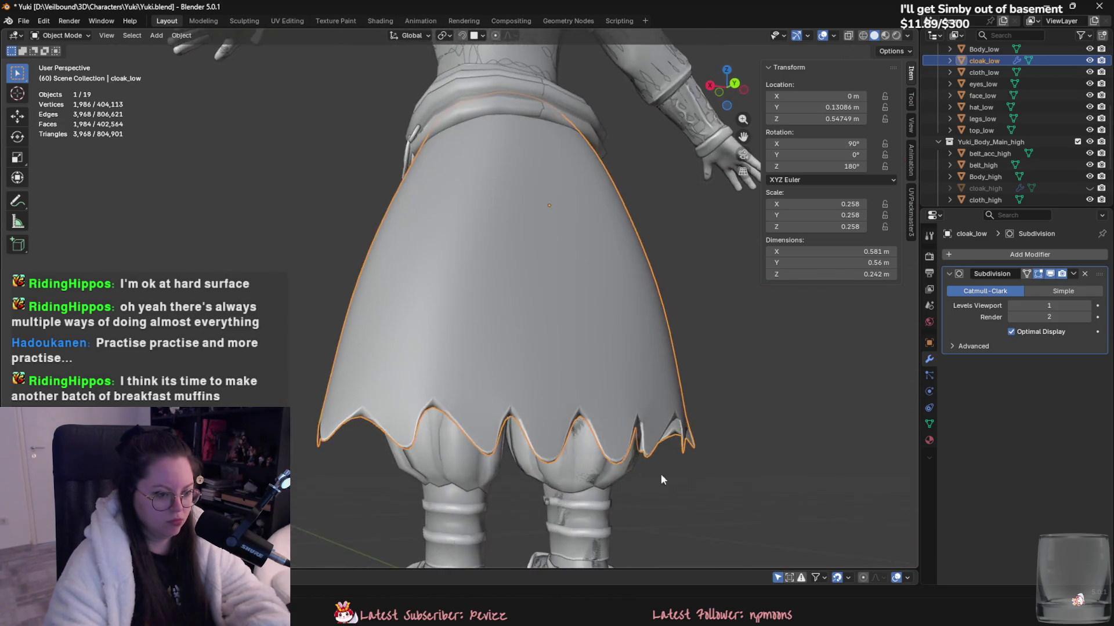
scroll(642, 471, "down", 5)
left_click(712, 482)
mouse_move(713, 482)
middle_mouse_down()
mouse_move(602, 531)
mouse_move(688, 515)
middle_mouse_up()
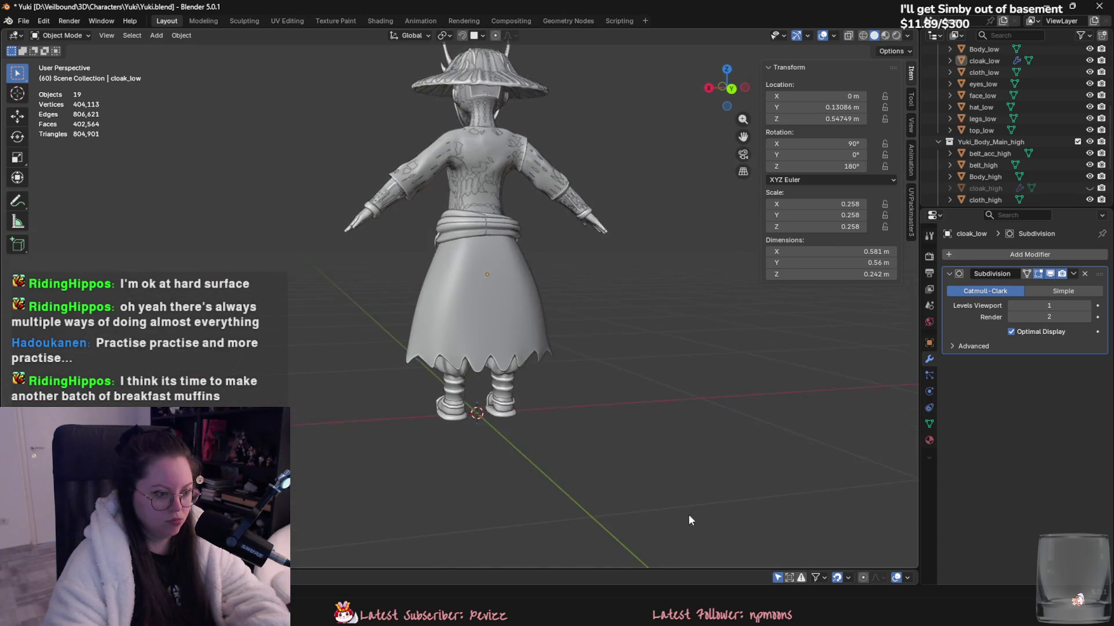
scroll(751, 343, "up", 3)
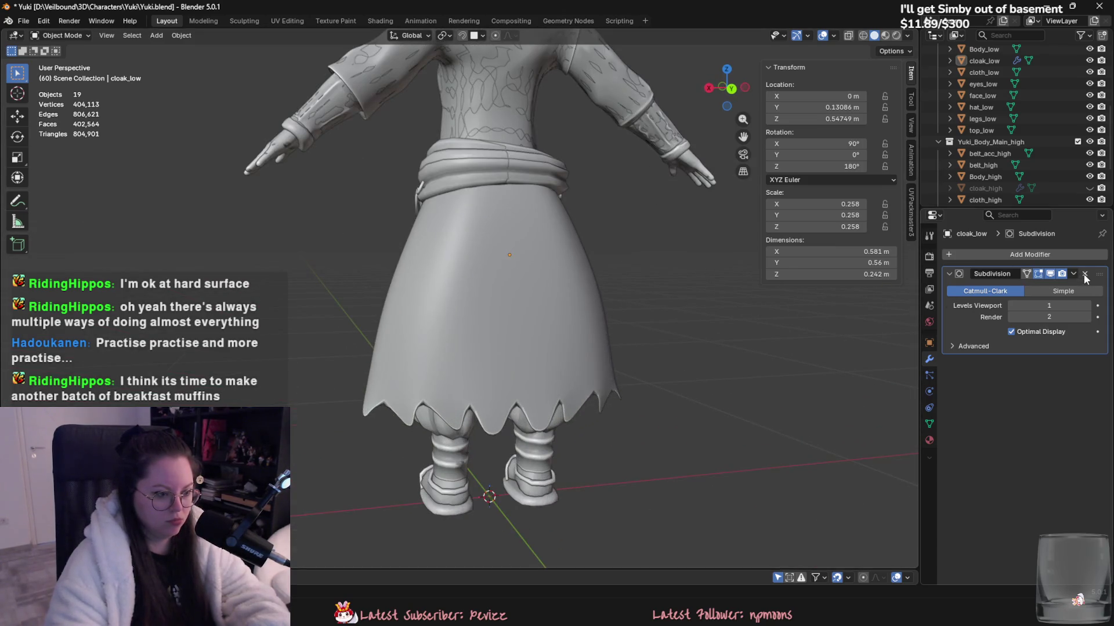
- Remove the Subdivision modifier and add a loop cut just above the cloak's hem
left_click(1084, 278)
key("Tab")
key("ctrl+r")
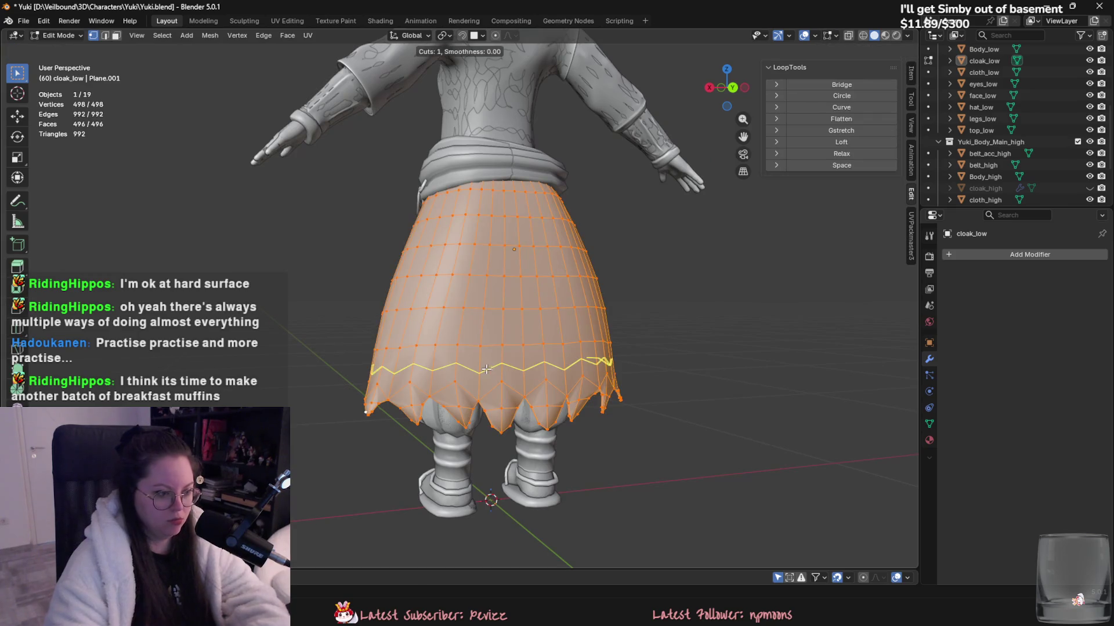
left_click(487, 369)
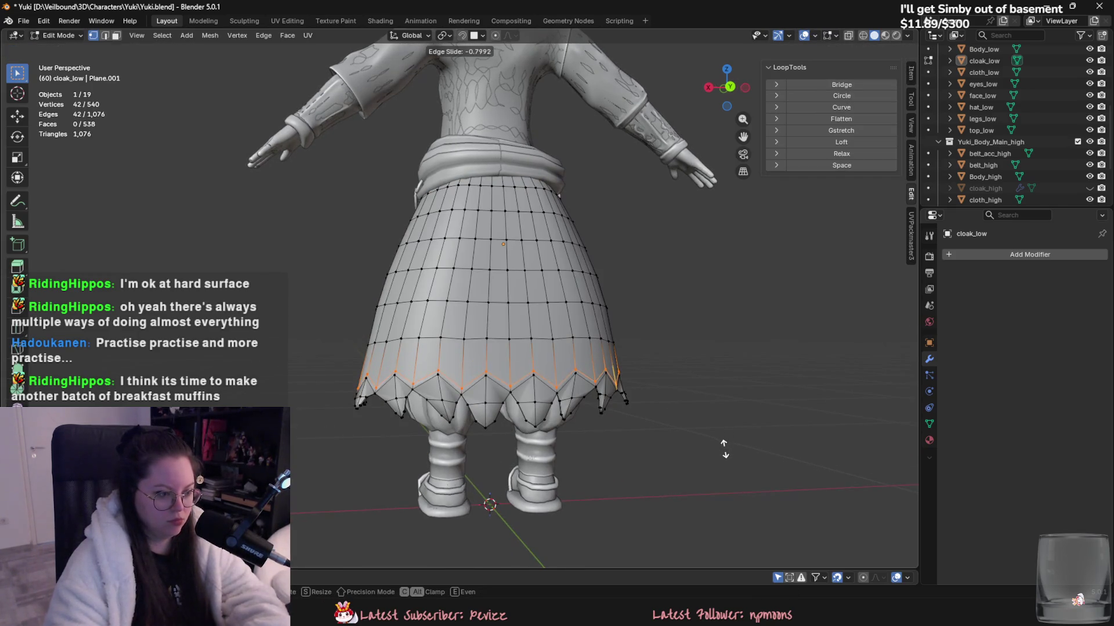
left_click(724, 449)
key("Tab")
- Select cloak_low in edge mode and start selecting the hem edges along its front
mouse_move(687, 451)
middle_mouse_down()
mouse_move(567, 448)
mouse_move(706, 428)
mouse_move(788, 440)
mouse_move(782, 452)
middle_mouse_up()
scroll(679, 461, "down", 5)
scroll(544, 382, "up", 3)
scroll(534, 366, "up", 2)
left_click(527, 354)
scroll(534, 384, "down", 1)
mouse_move(534, 385)
middle_mouse_down()
mouse_move(553, 383)
mouse_move(580, 335)
middle_mouse_up()
key("Tab")
scroll(601, 370, "up", 2)
scroll(545, 357, "up", 3)
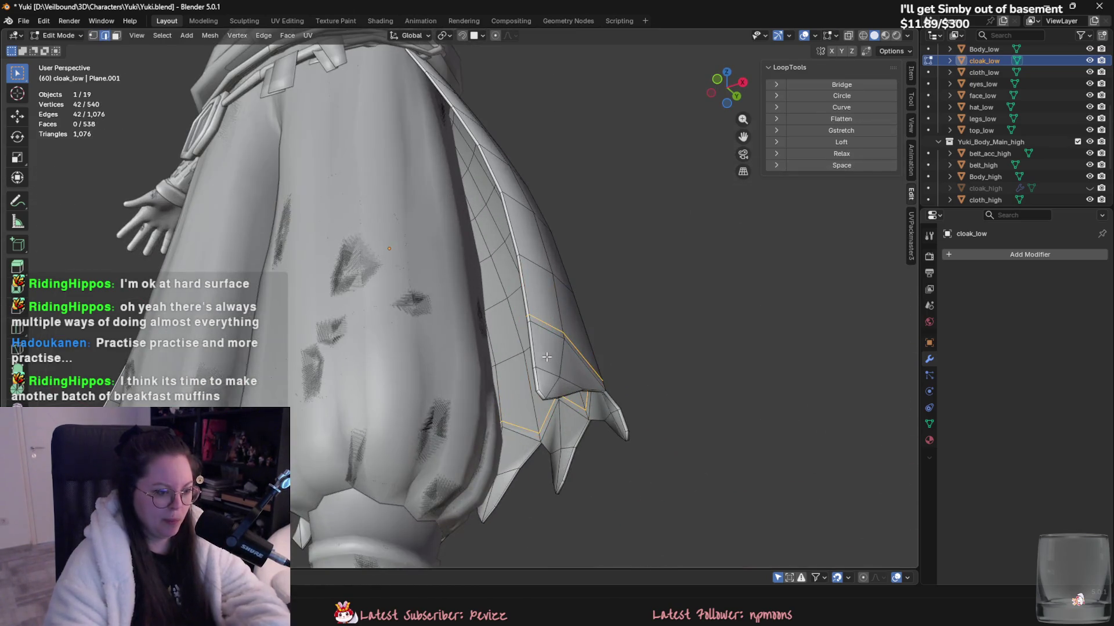
left_click(531, 346, "alt")
middle_click_drag(539, 395, 526, 370)
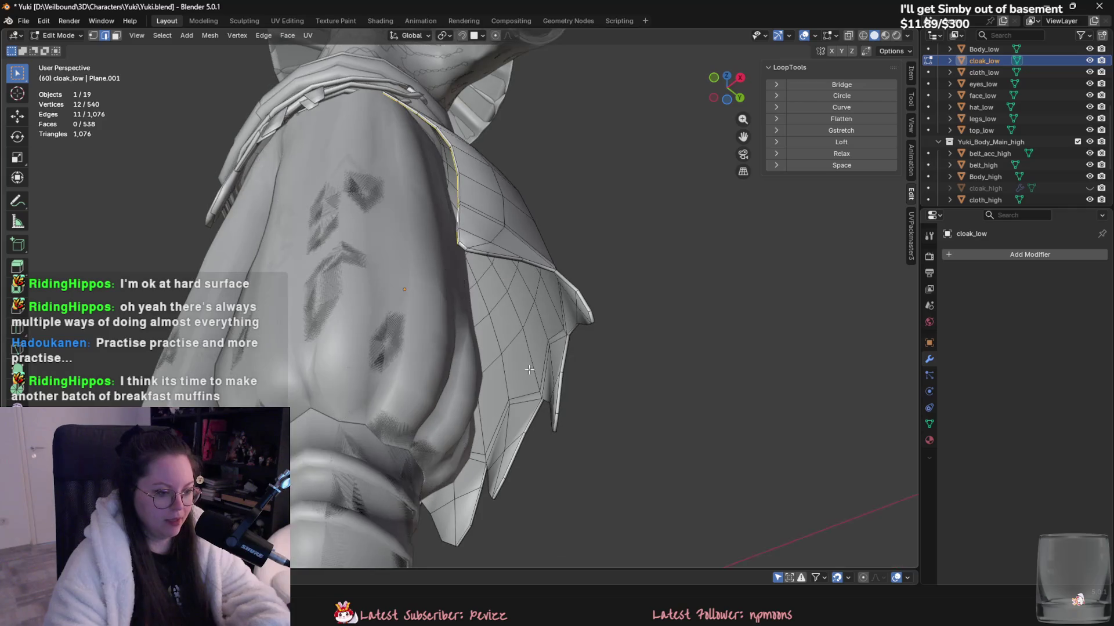
mouse_move(565, 328)
middle_mouse_down()
mouse_move(534, 376)
mouse_move(601, 380)
middle_mouse_up()
left_click(525, 359, "alt")
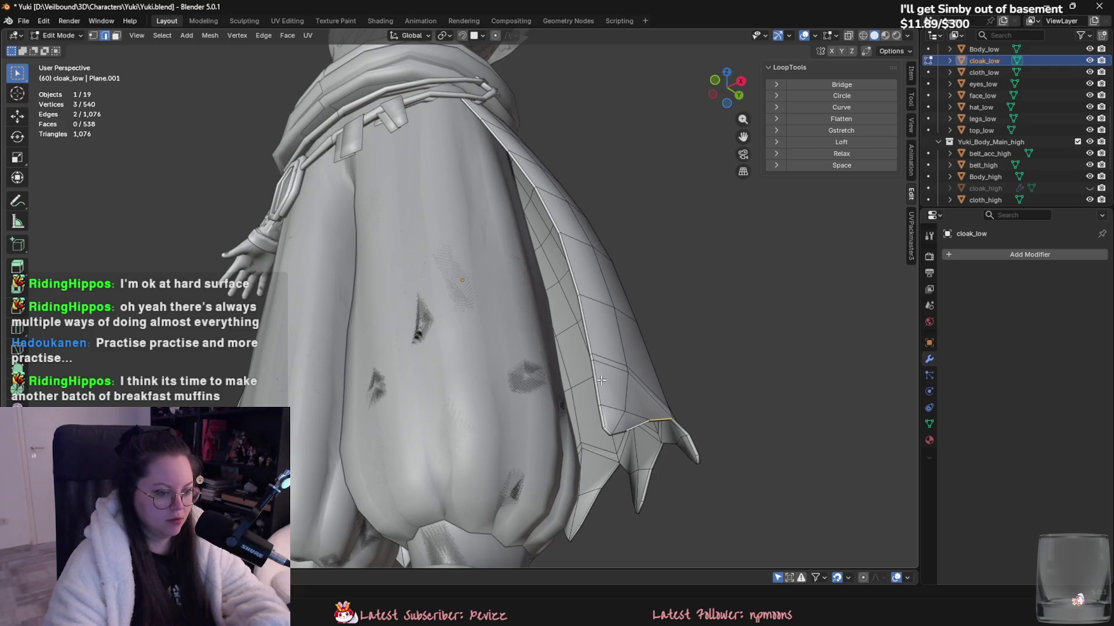
left_click(608, 429, "shift")
- Extend the hem edge selection around the back, dropping a stray vertical edge loop
middle_click_drag(607, 429, 479, 387)
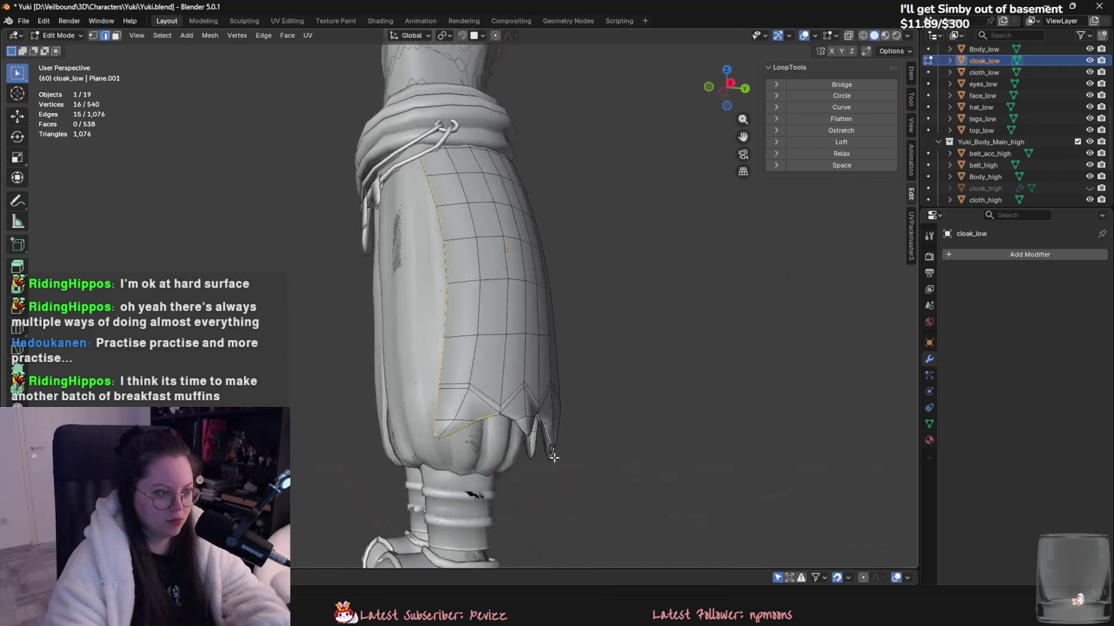
scroll(472, 393, "up", 2)
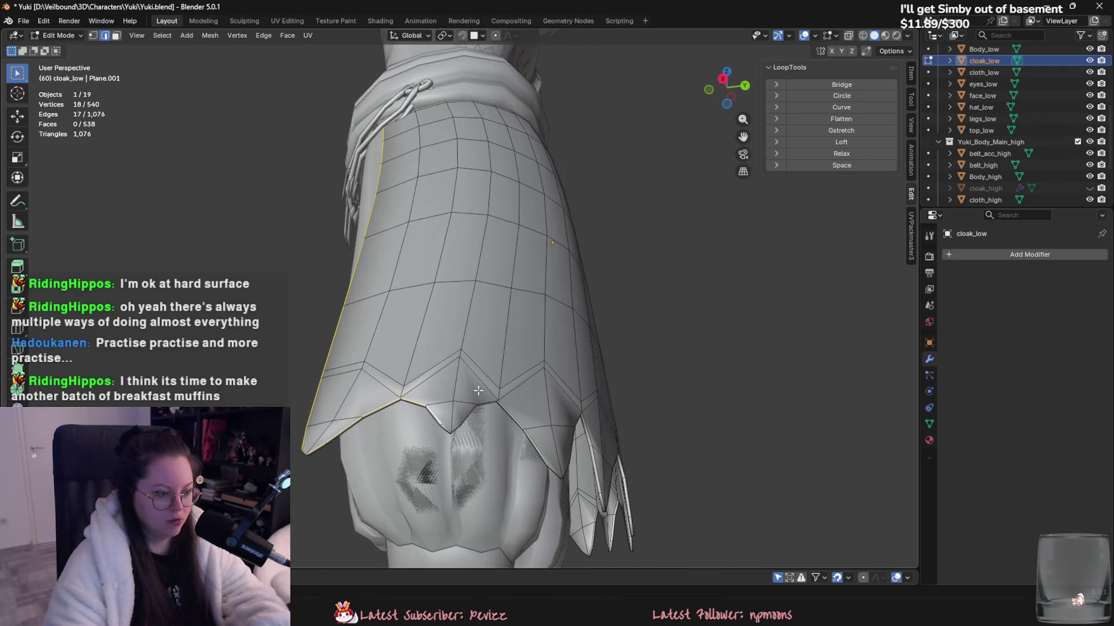
left_click(472, 409, "ctrl")
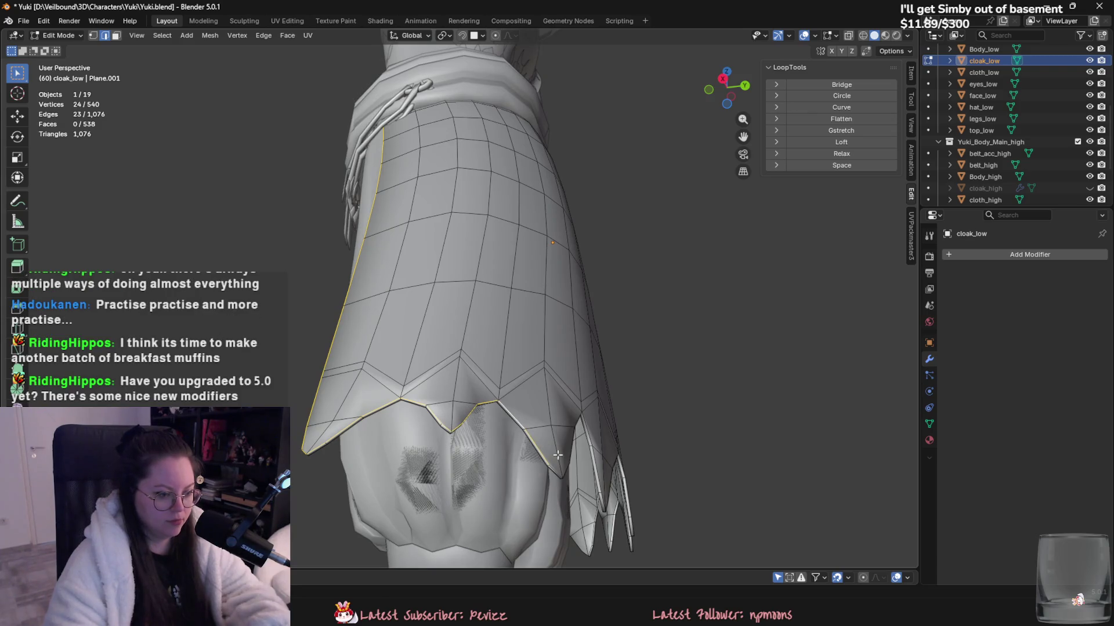
mouse_move(553, 468)
middle_mouse_down()
mouse_move(445, 435)
mouse_move(500, 359)
middle_mouse_up()
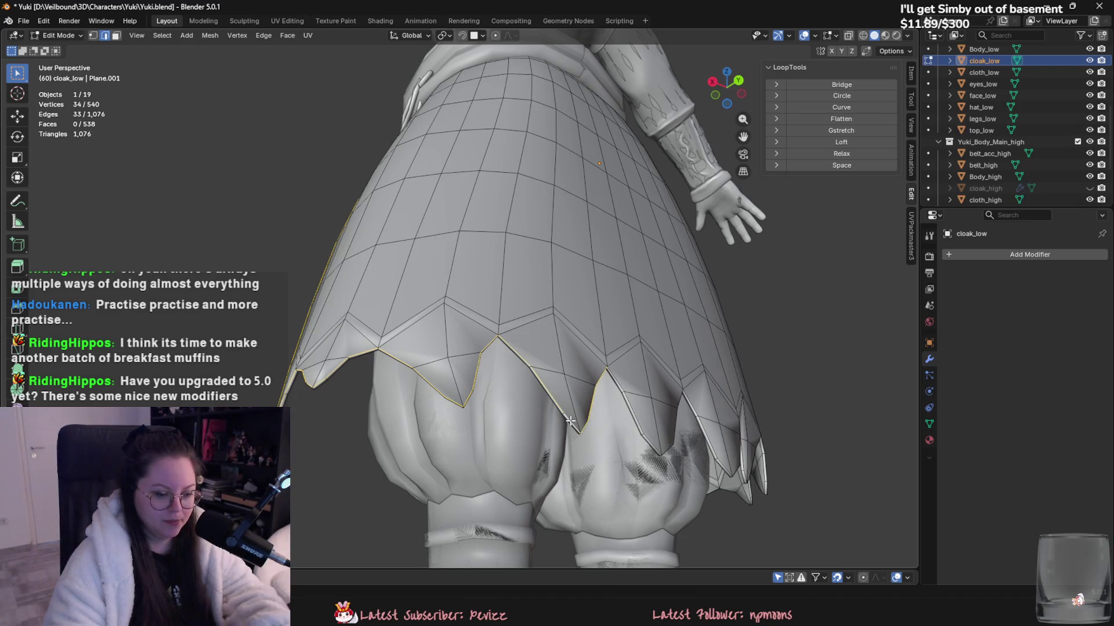
mouse_move(631, 409)
middle_mouse_down("shift")
mouse_move(624, 383)
mouse_move(560, 371)
middle_mouse_up("shift")
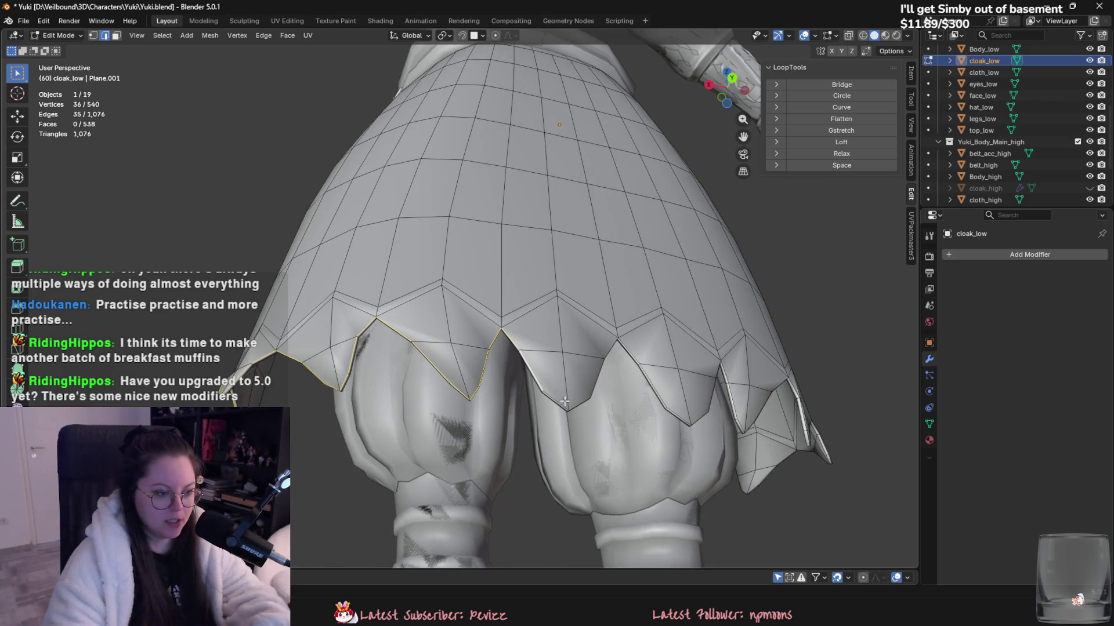
left_click(564, 405, "alt+shift")
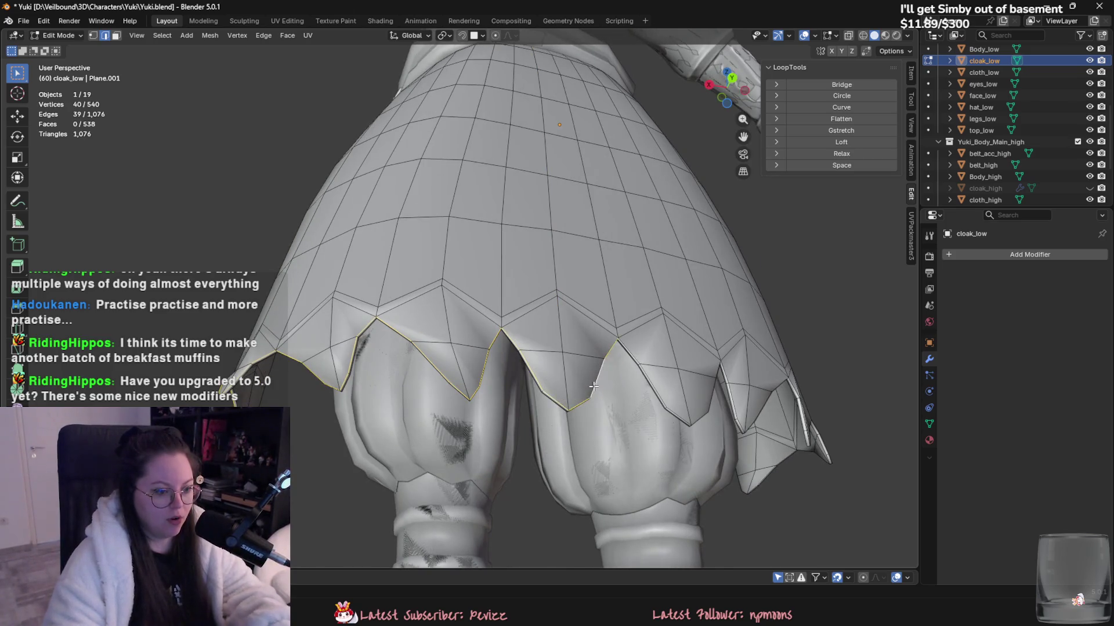
middle_click_drag(594, 387, 585, 346)
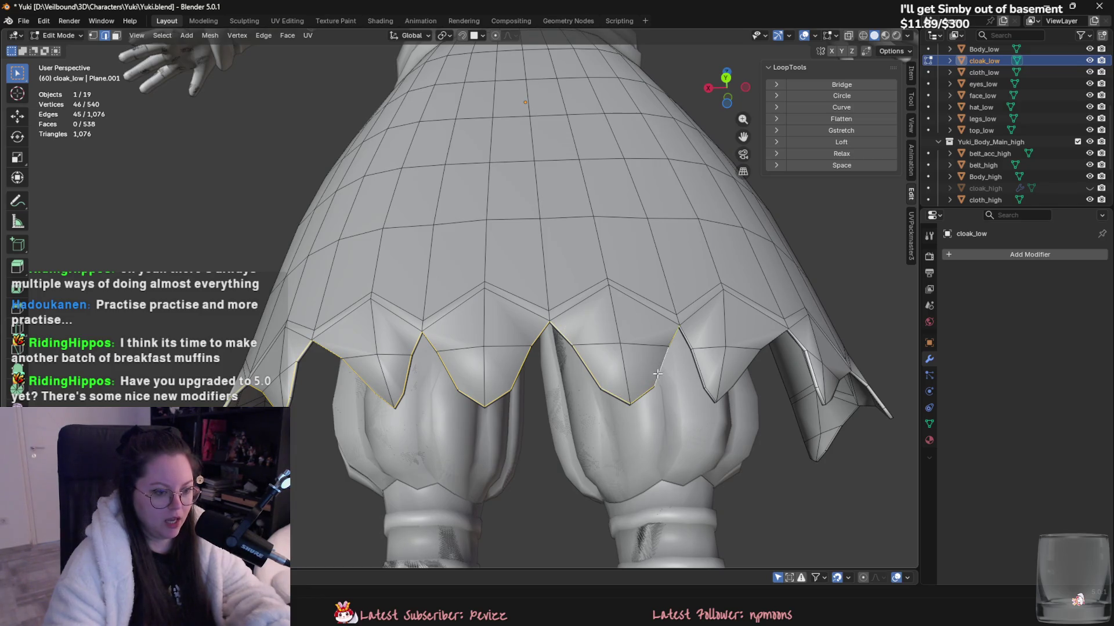
middle_click_drag(656, 374, 623, 315)
left_click(676, 359, "shift")
middle_click_drag(676, 359, 625, 362)
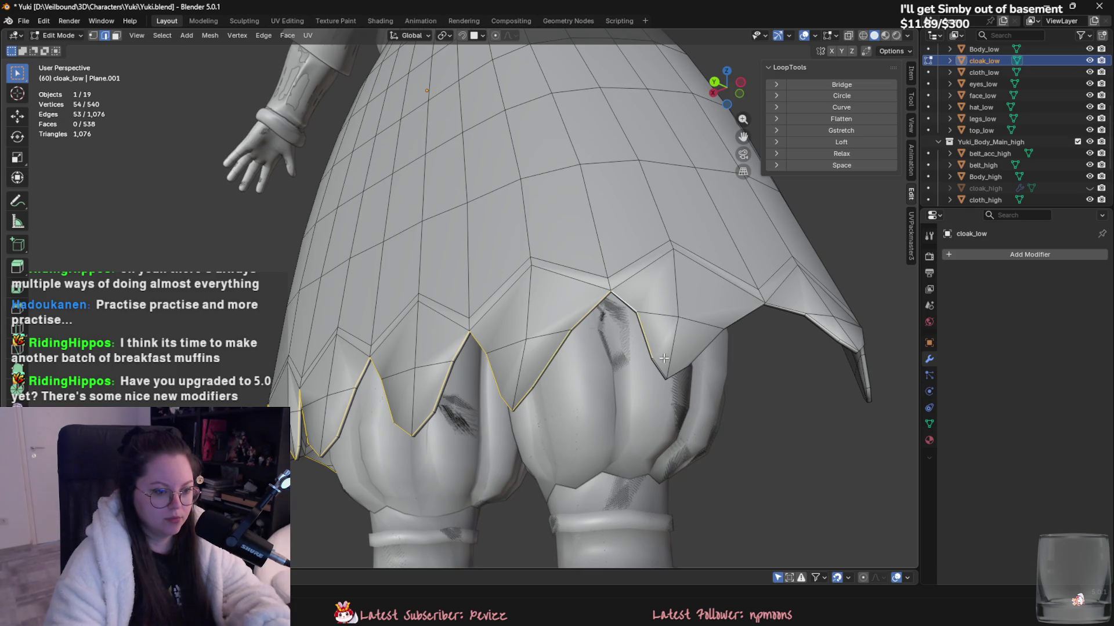
left_click(686, 364, "shift")
middle_click_drag(686, 364, 605, 297)
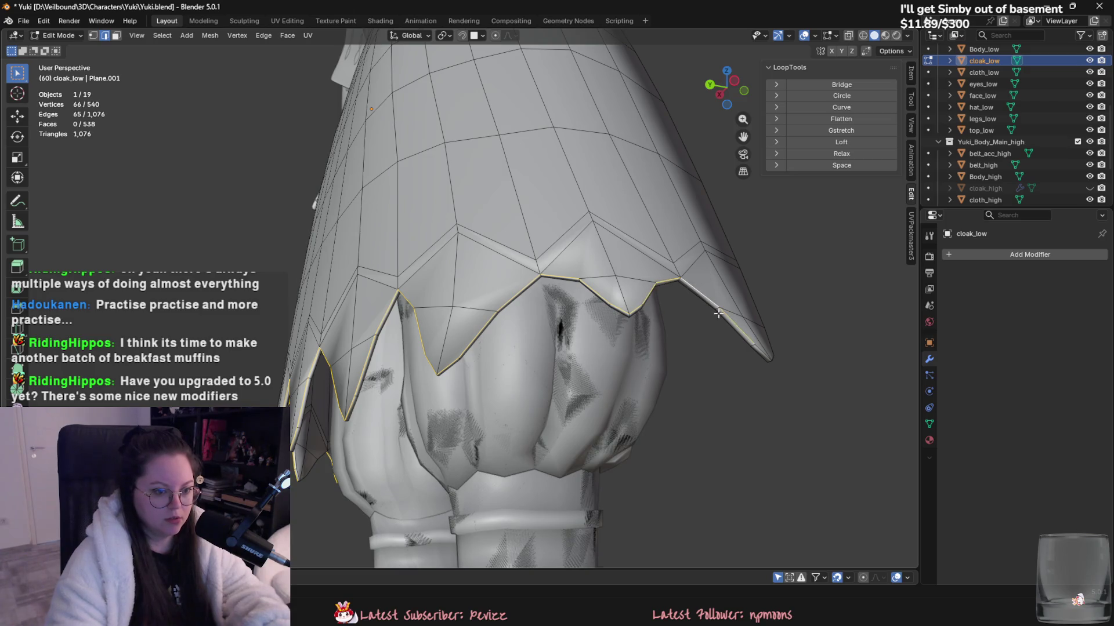
left_click(756, 346, "shift")
mouse_move(755, 346)
middle_mouse_down()
mouse_move(667, 378)
mouse_move(607, 319)
middle_mouse_up()
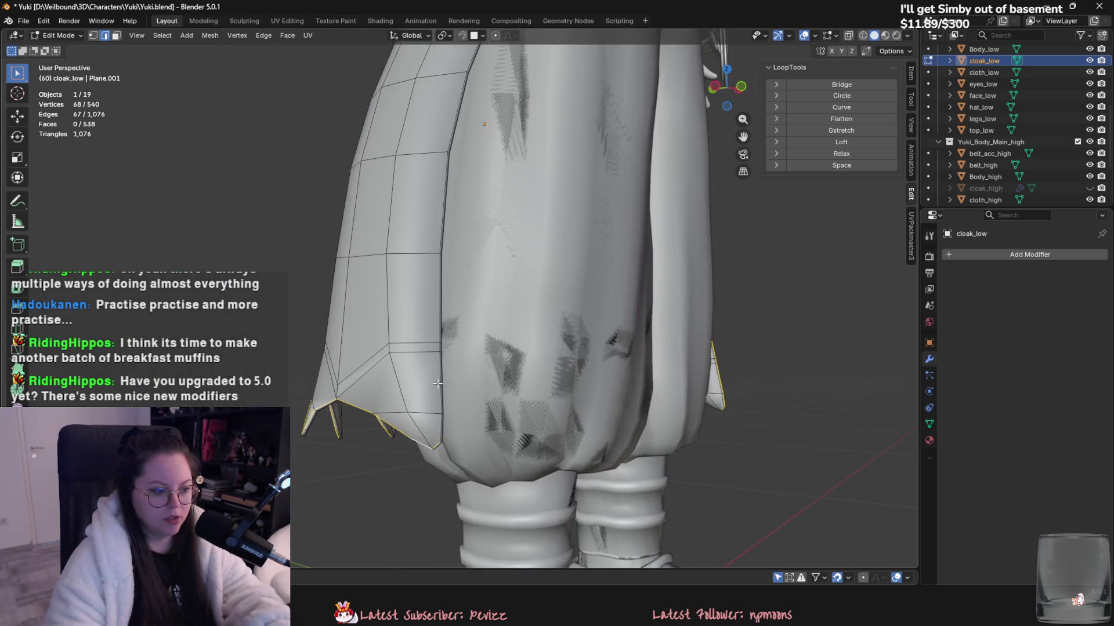
- Mark the selected hem edges as seams and check the result
middle_click_drag(438, 384, 432, 337)
scroll(431, 338, "down", 3)
right_click(432, 337)
left_click(418, 443)
mouse_move(419, 439)
middle_mouse_down()
mouse_move(440, 406)
mouse_move(522, 360)
mouse_move(522, 325)
middle_mouse_up()
scroll(573, 337, "up", 3)
left_click(517, 329)
scroll(518, 329, "up", 3)
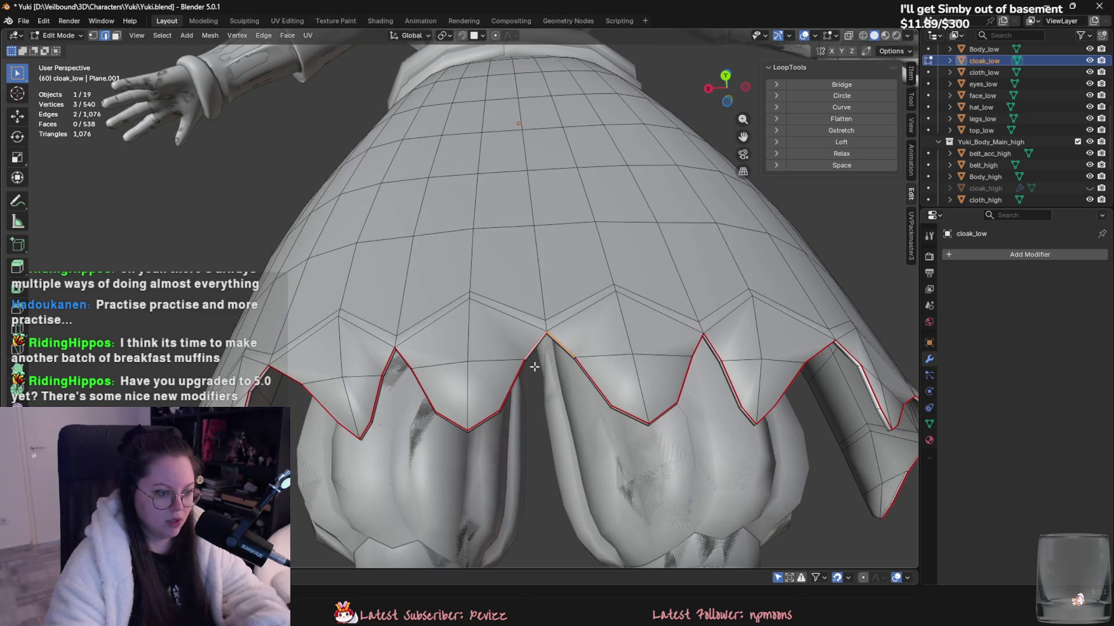
- Set cloak_low's origin to its geometry
right_click(506, 370)
scroll(501, 379, "down", 5)
key("a")
middle_click_drag(441, 250, 497, 250)
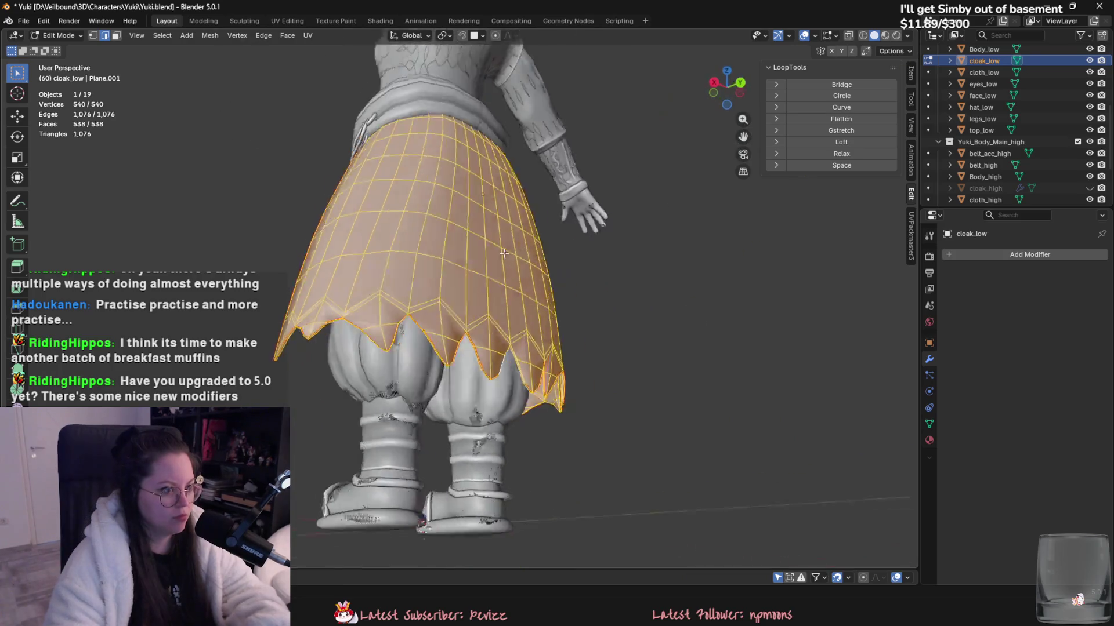
key("Tab")
scroll(451, 240, "down", 3)
key("ctrl+a")
left_click(451, 239)
right_click(482, 249)
mouse_move(479, 298)
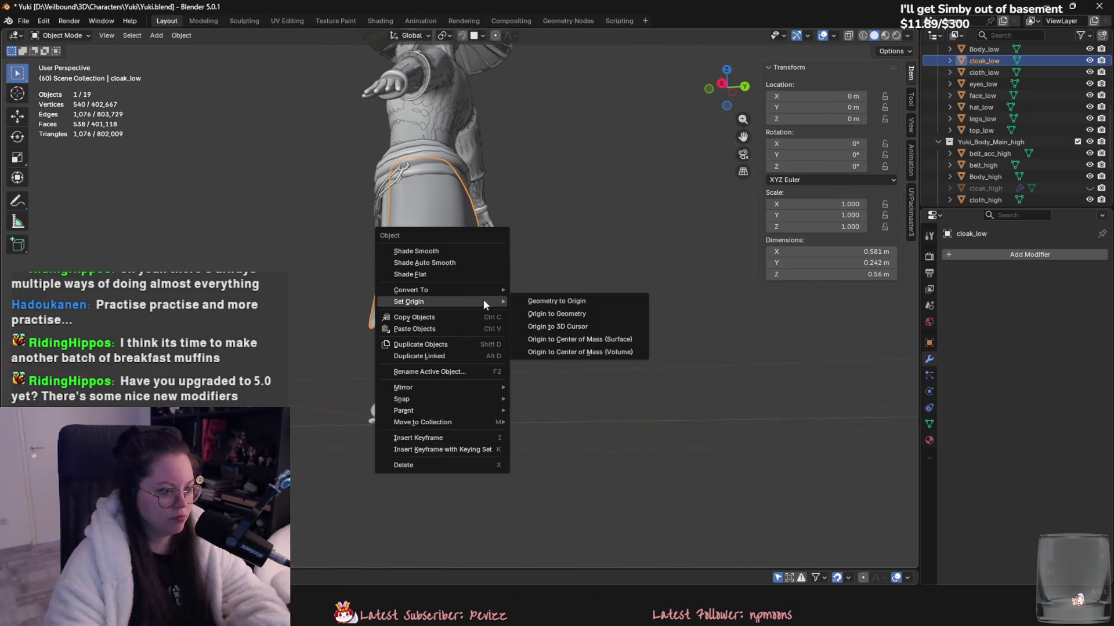
left_click(556, 314)
- Unwrap the cloak with Minimum Stretch in the UV Editing workspace and frame the UV layout
left_click(378, 21)
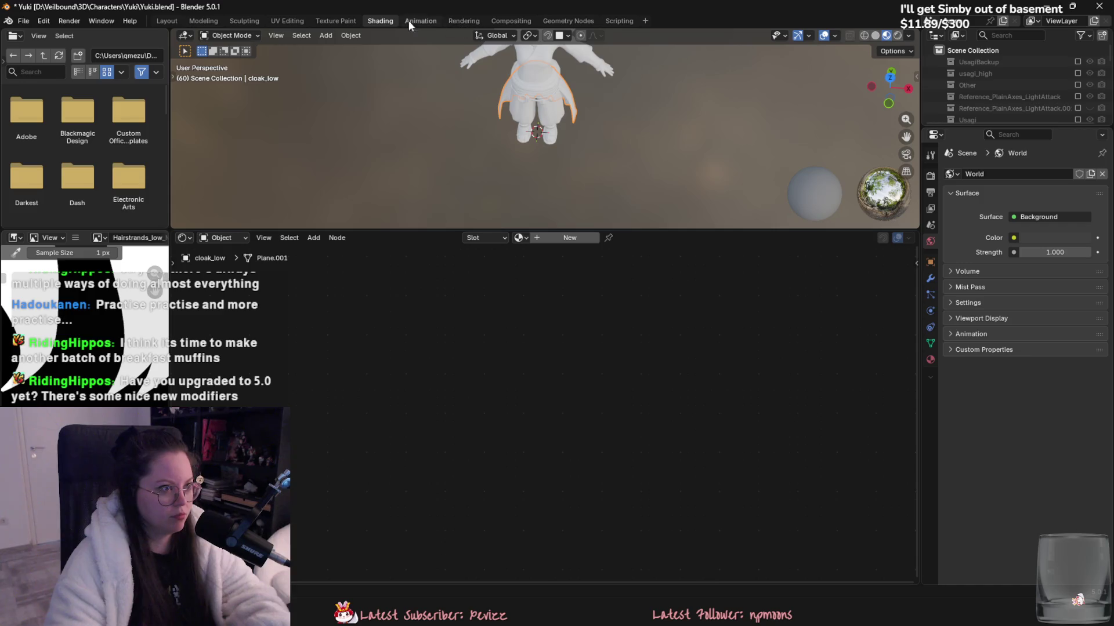
left_click(304, 21)
scroll(735, 388, "down", 4)
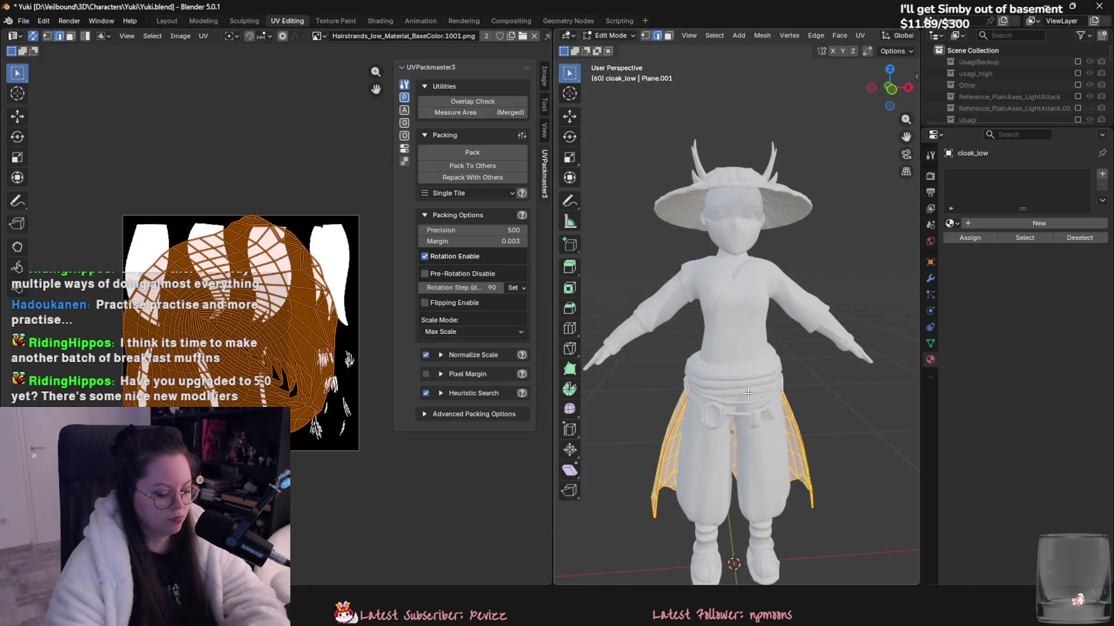
key("u")
left_click(733, 416)
mouse_move(725, 348)
middle_mouse_down()
mouse_move(783, 359)
mouse_move(645, 353)
middle_mouse_up()
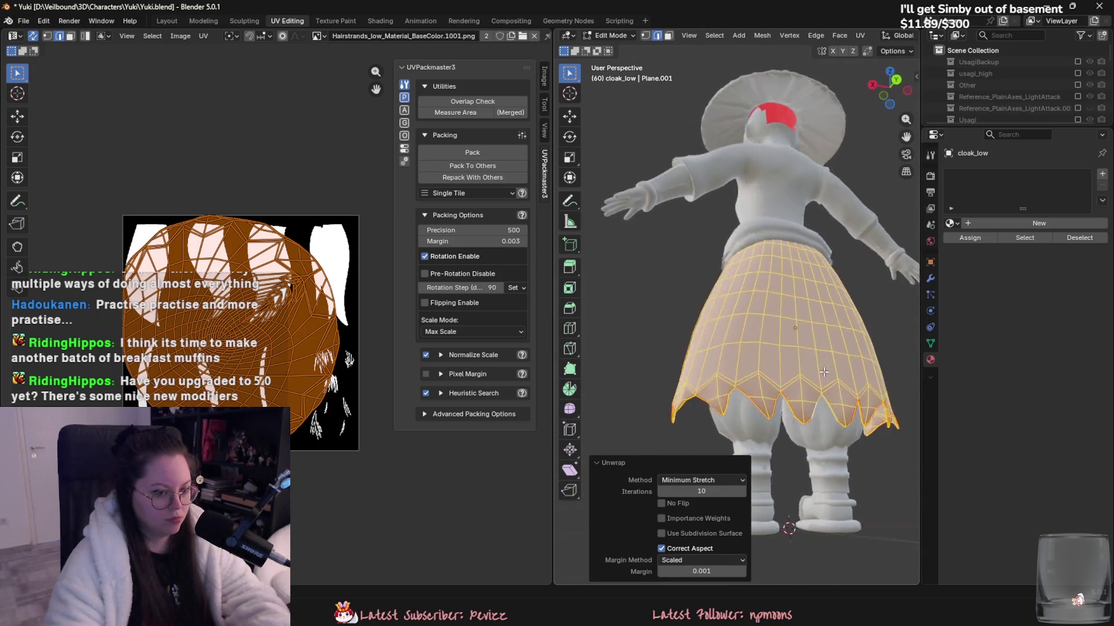
left_click(127, 36)
left_click(142, 220)
scroll(322, 322, "up", 3)
scroll(307, 337, "up", 2)
- Re-unwrap the whole cloak with Minimum Stretch, then open all low-poly meshes in Edit Mode
middle_click_drag(634, 344, 716, 398)
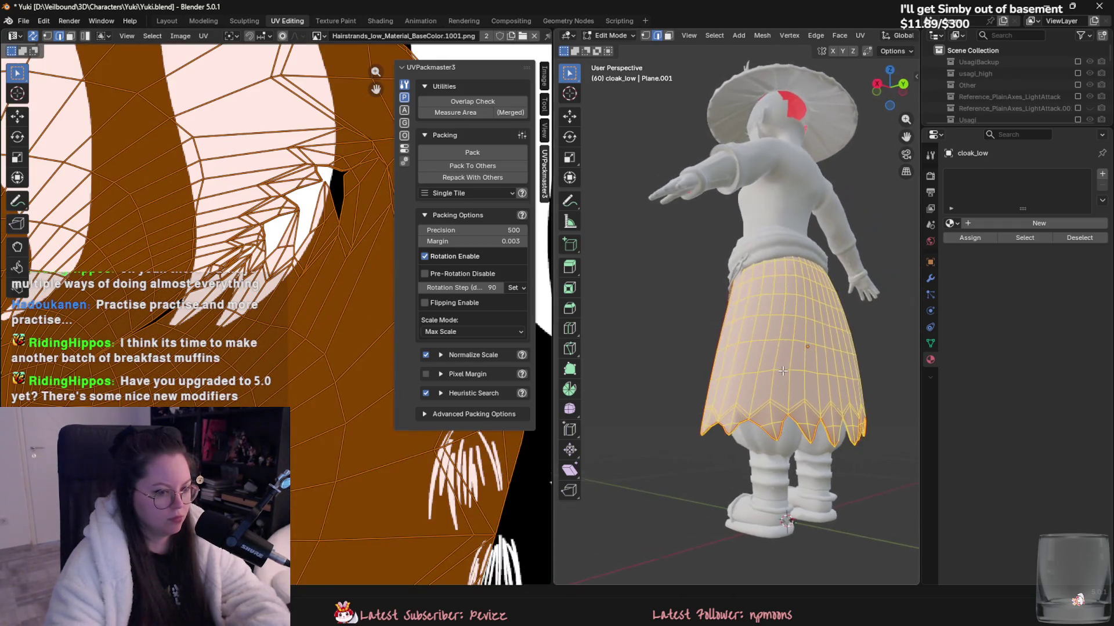
scroll(716, 398, "up", 2)
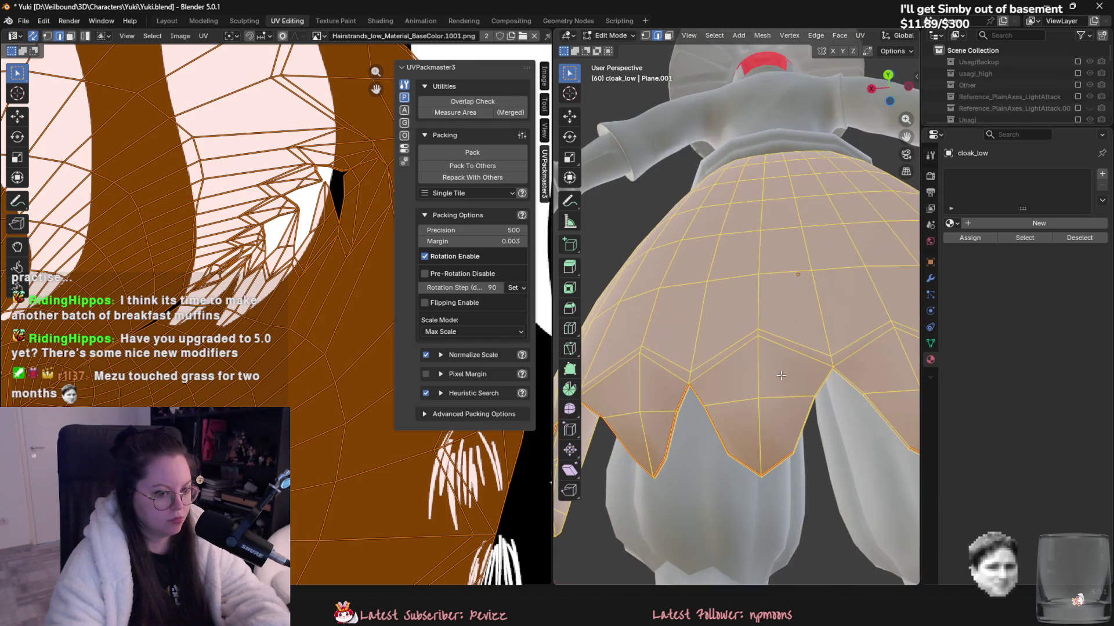
key("alt+a")
right_click(884, 415)
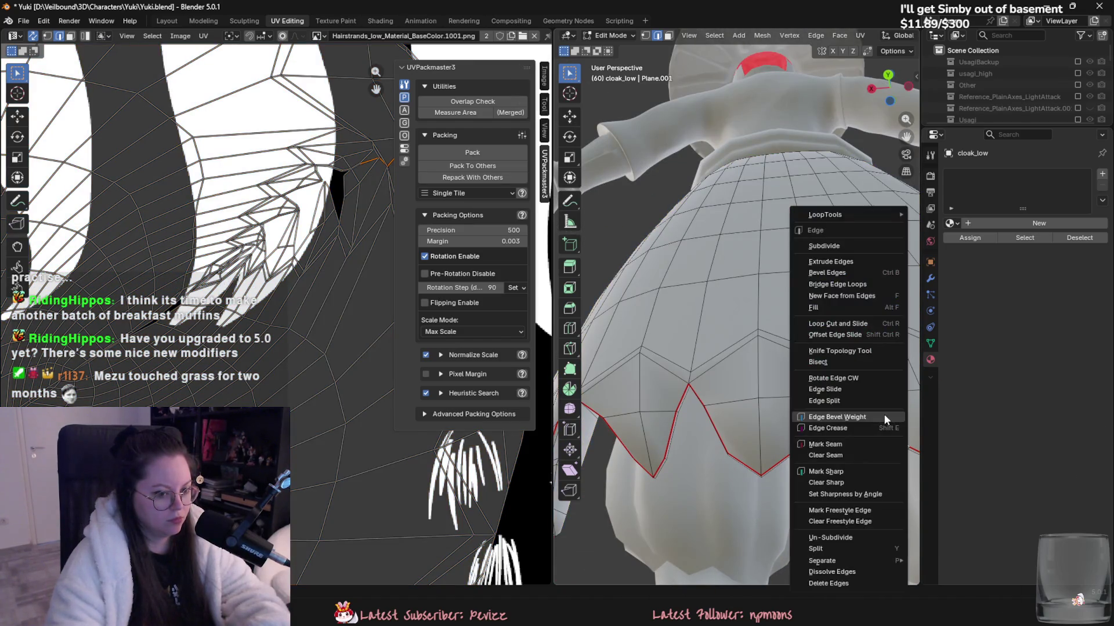
left_click(841, 444)
key("u")
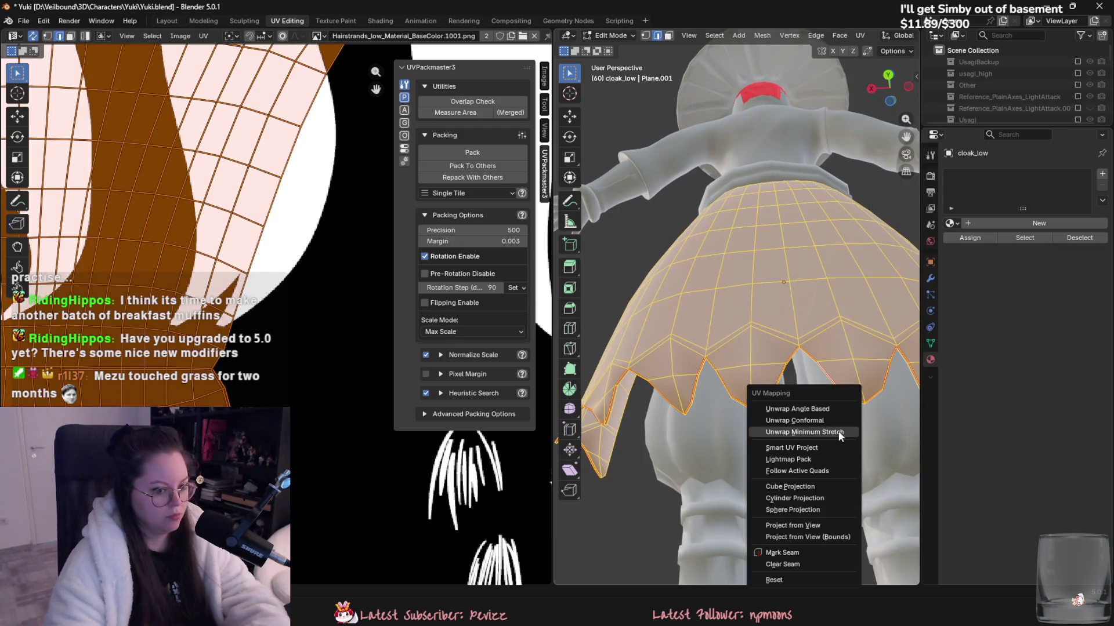
left_click(765, 435)
scroll(223, 385, "up", 2)
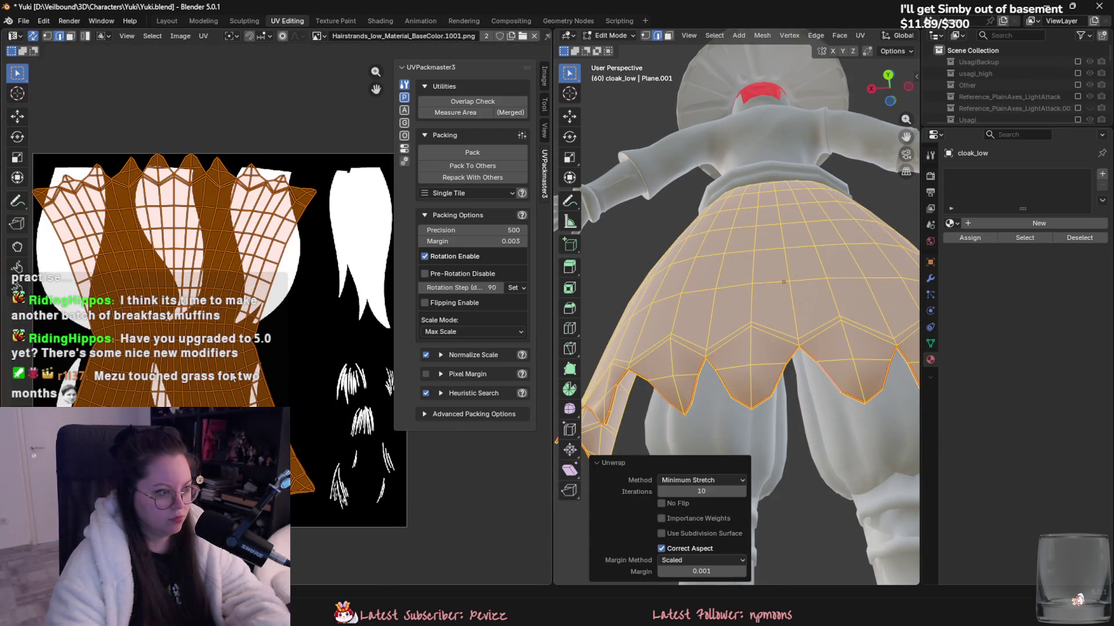
scroll(726, 343, "down", 5)
key("Tab")
mouse_move(715, 343)
middle_mouse_down()
mouse_move(832, 403)
mouse_move(784, 360)
middle_mouse_up()
scroll(755, 361, "up", 2)
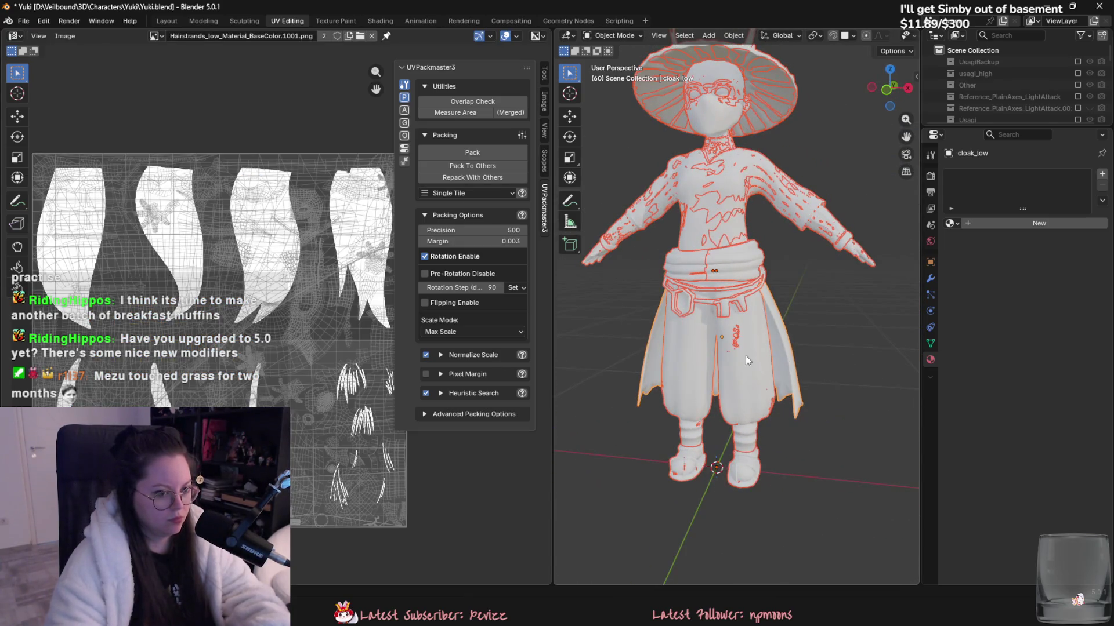
key("Tab")
- Select belt_acc_low through top_low together and unwrap them with Minimum Stretch
mouse_move(973, 126)
left_mouse_down()
mouse_move(972, 413)
mouse_move(973, 380)
left_mouse_up()
left_click(989, 178)
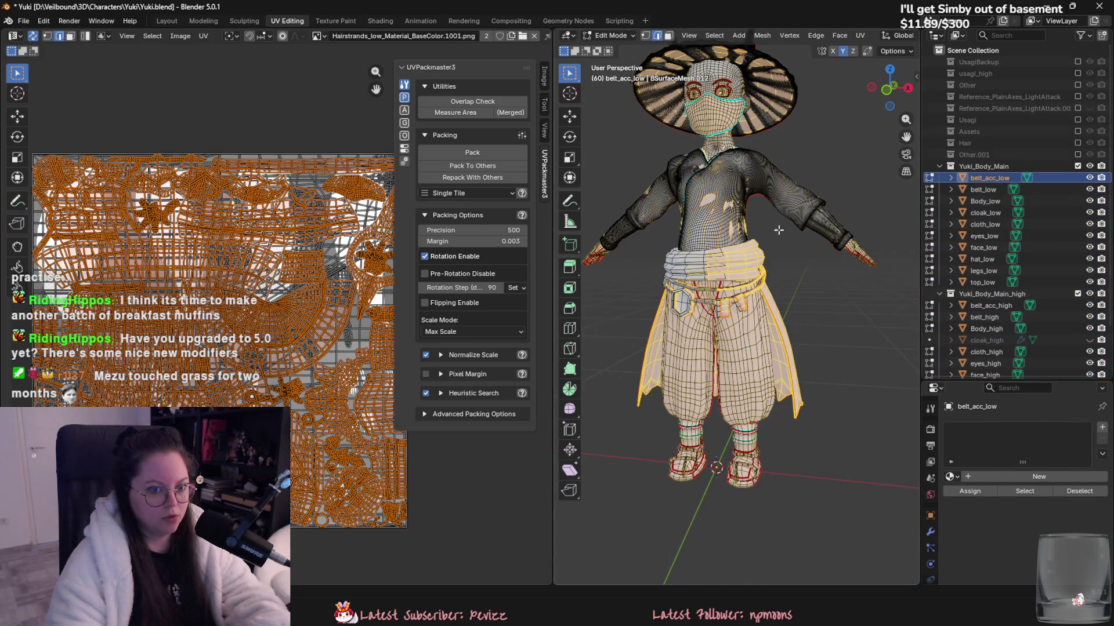
key("Tab")
left_click(982, 283, "shift")
key("Tab")
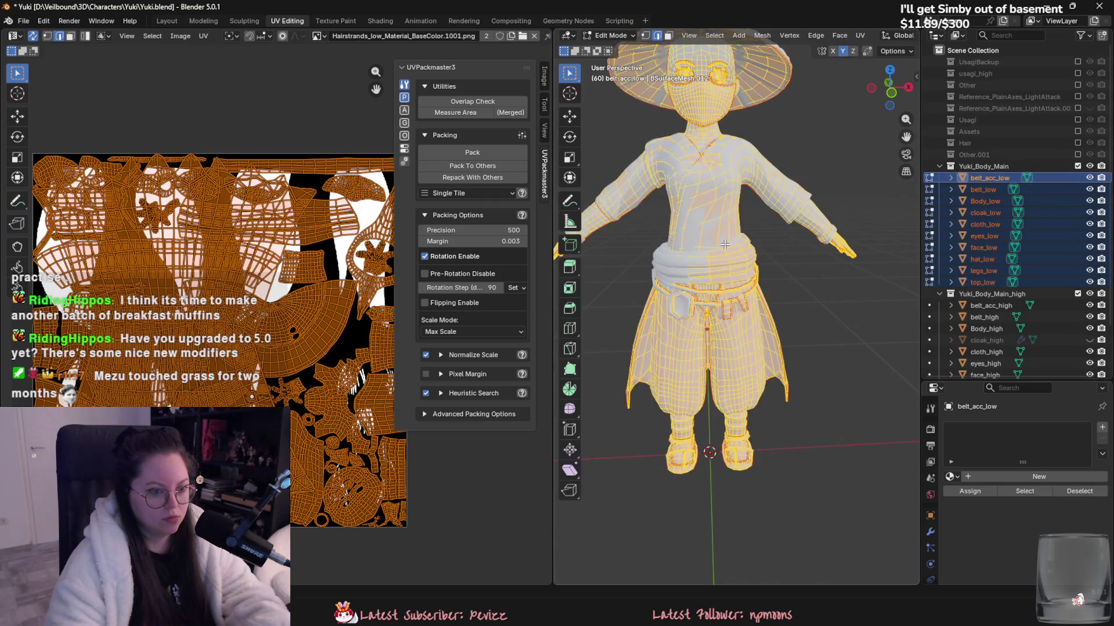
scroll(722, 248, "up", 2)
key("u")
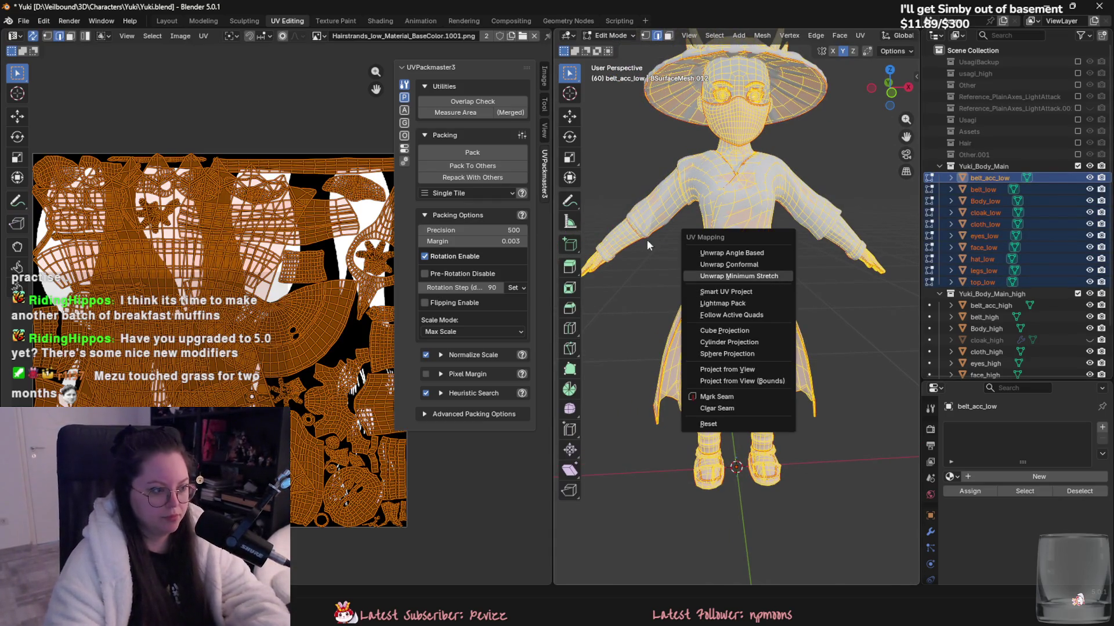
left_click(725, 273)
- Pack all the low-mesh UV islands into one tile with a 0.002 margin
left_click(152, 36)
left_click(218, 203)
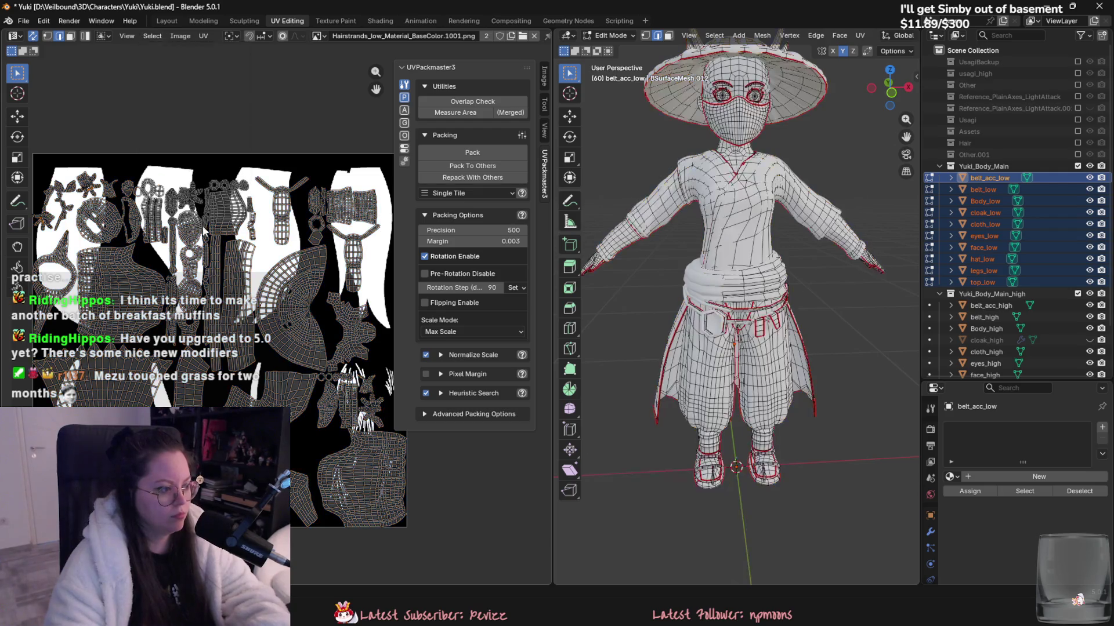
key("a")
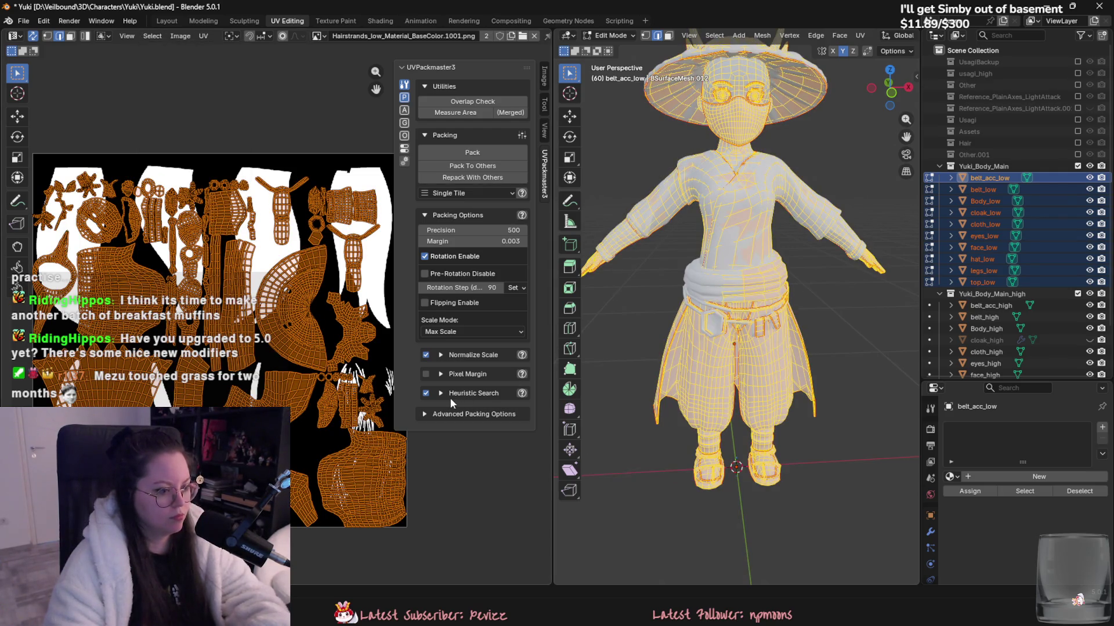
left_click(473, 152)
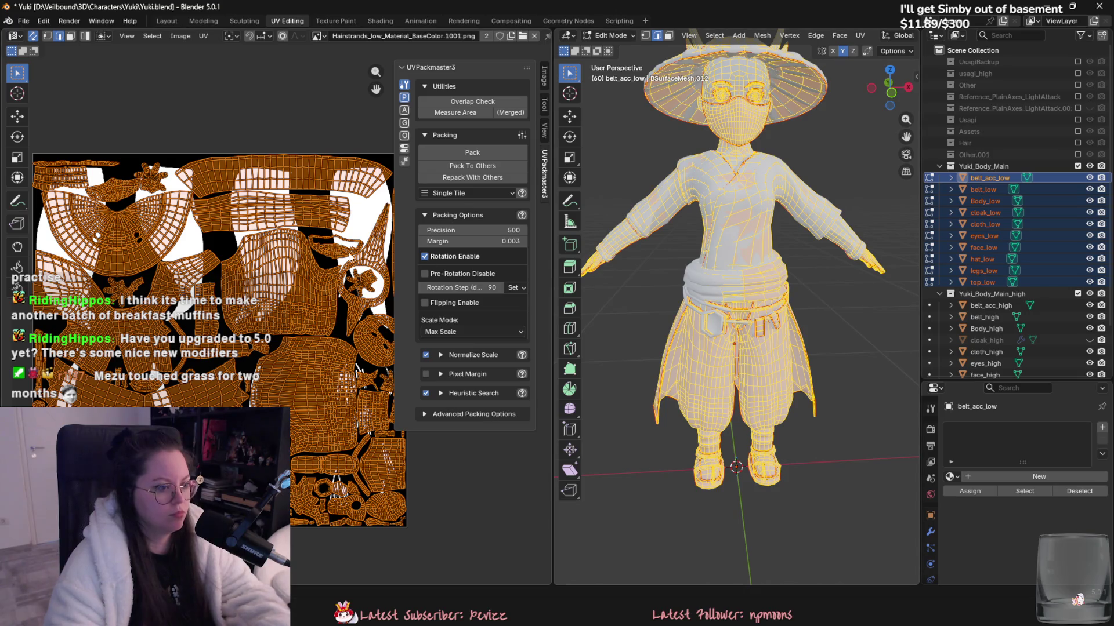
type("0.002")
key("Return")
left_click(472, 152)
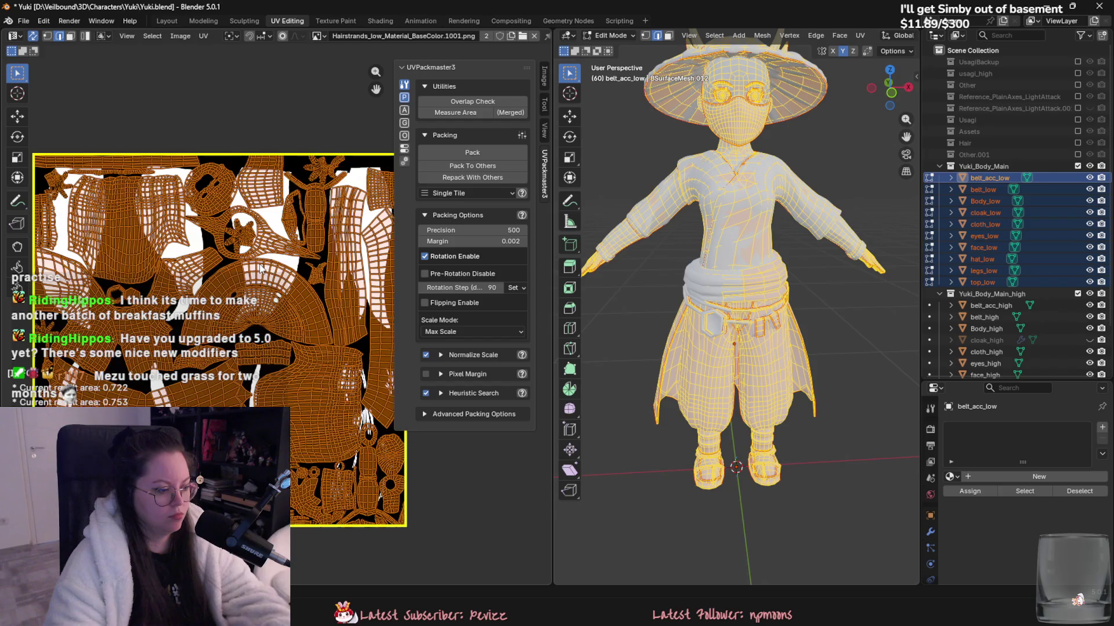
key("Tab")
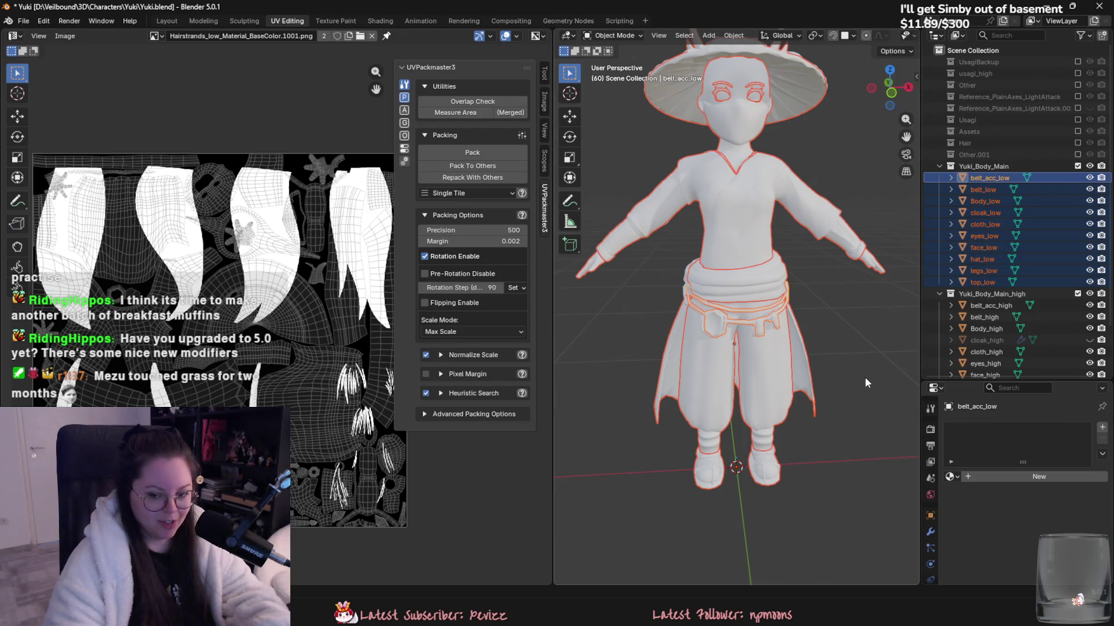
- Delete the old belt_acc_high and belt_high objects
middle_click_drag(771, 355, 812, 342)
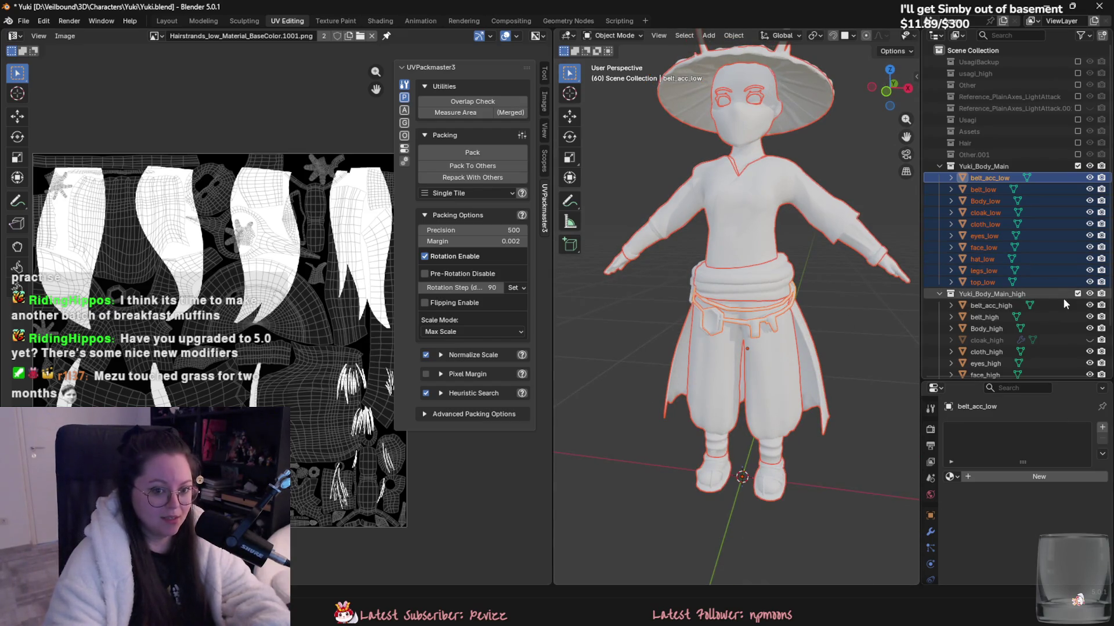
left_click(990, 190)
left_click(991, 178, "ctrl")
left_click(167, 20)
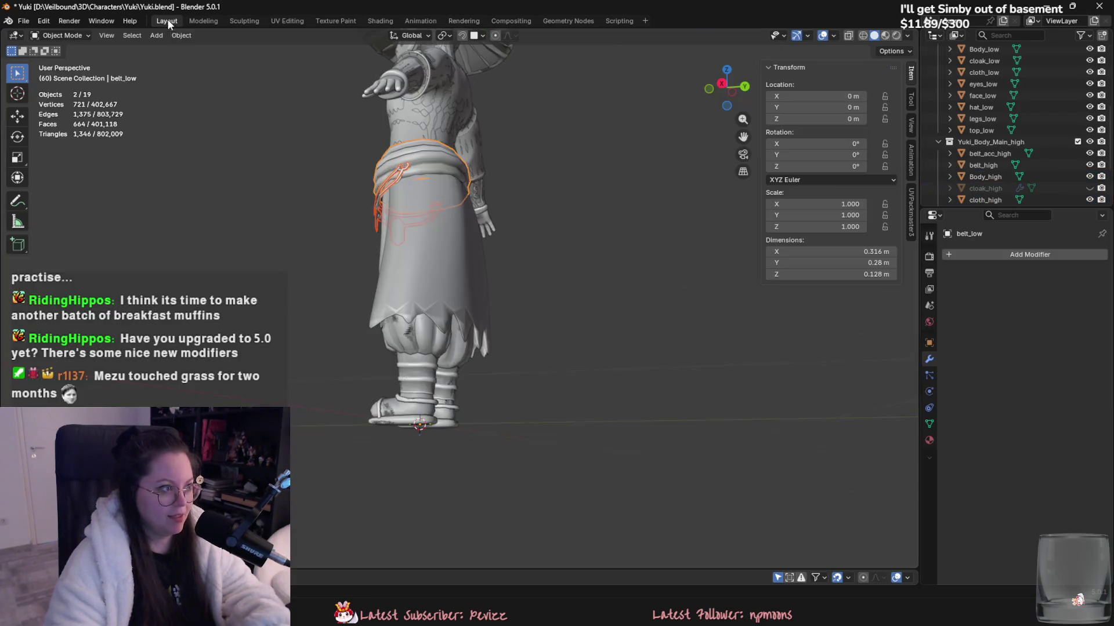
scroll(635, 318, "up", 2)
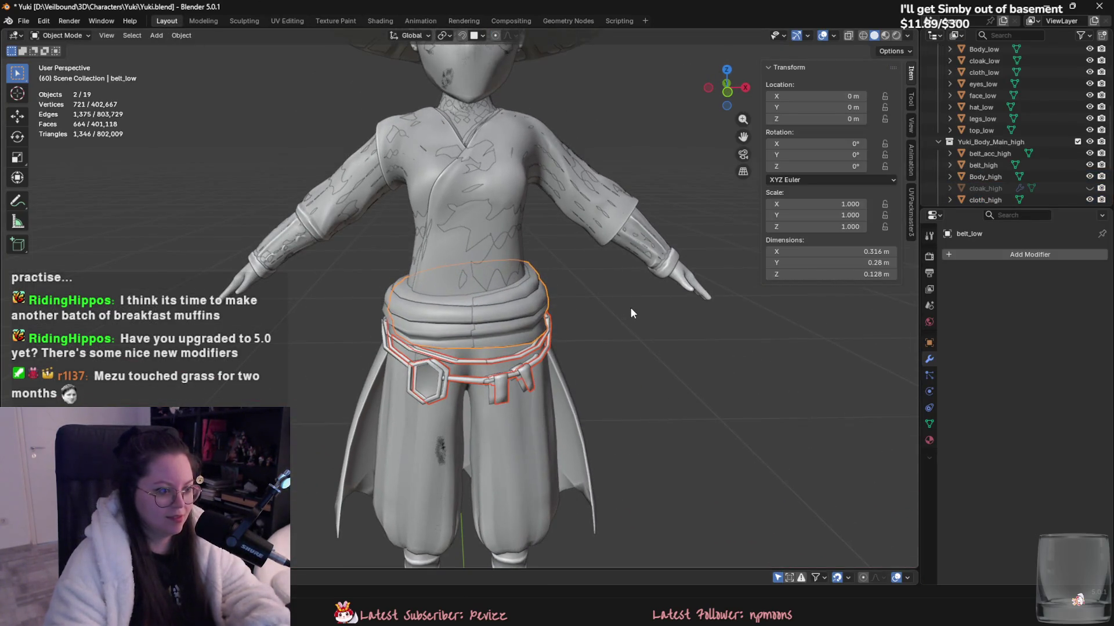
middle_click_drag(621, 252, 628, 308)
scroll(993, 170, "down", 1)
scroll(990, 154, "down", 1)
left_click(991, 110)
left_click(990, 119, "shift")
key("Delete")
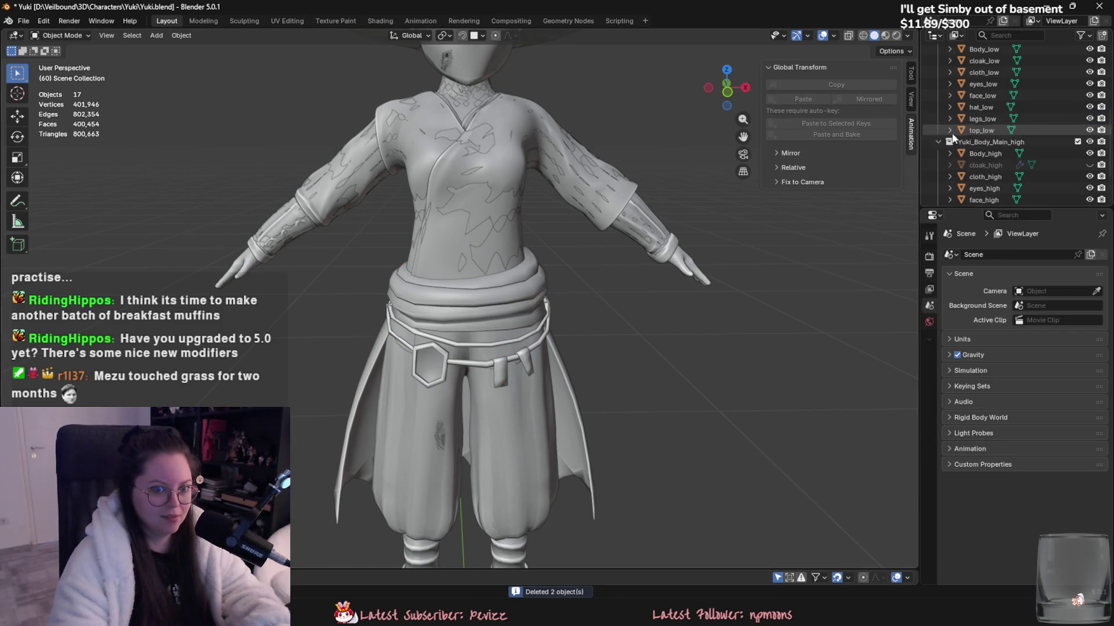
- Copy belt_acc_low and belt_low into the Yuki_Body_Main_high collection
scroll(993, 123, "up", 5)
left_click(996, 93)
left_click(998, 107, "shift")
key("ctrl+c")
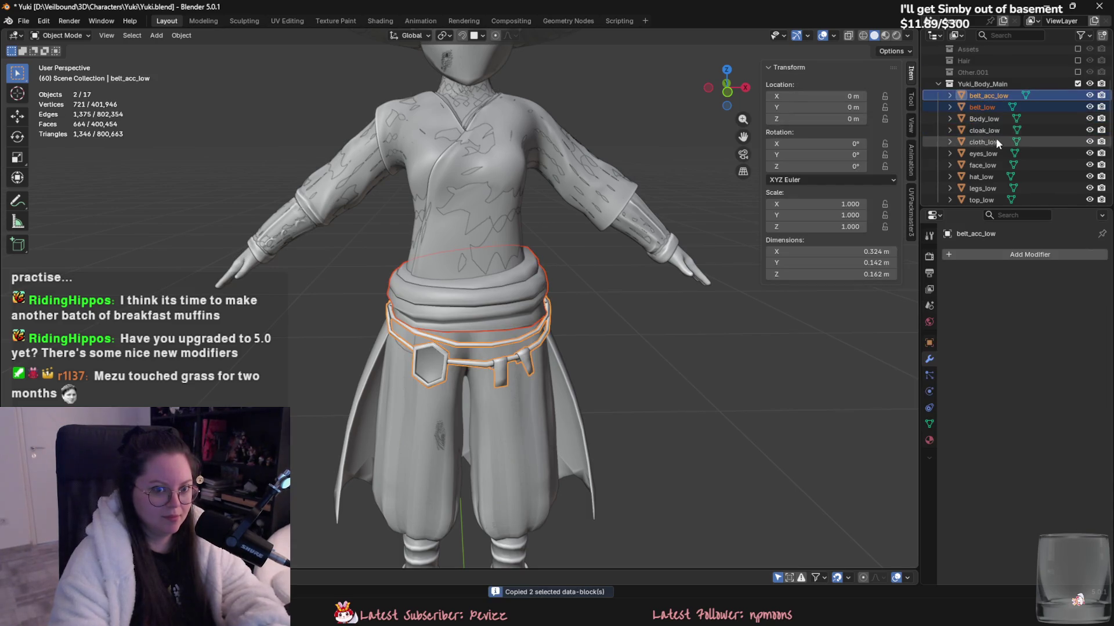
scroll(996, 136, "down", 5)
left_click(989, 96)
key("ctrl+v")
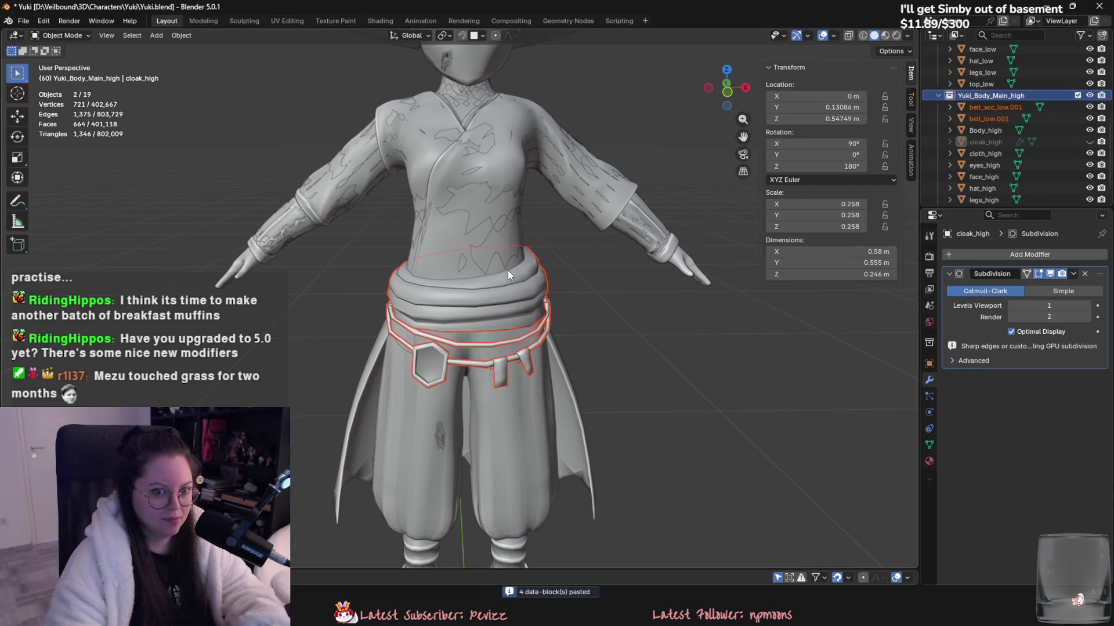
- Rename the pasted belt copies to belt_acc_high and belt_high
double_click(1006, 107)
scroll(1005, 104, "up", 1)
key("BackSpace")
key("BackSpace")
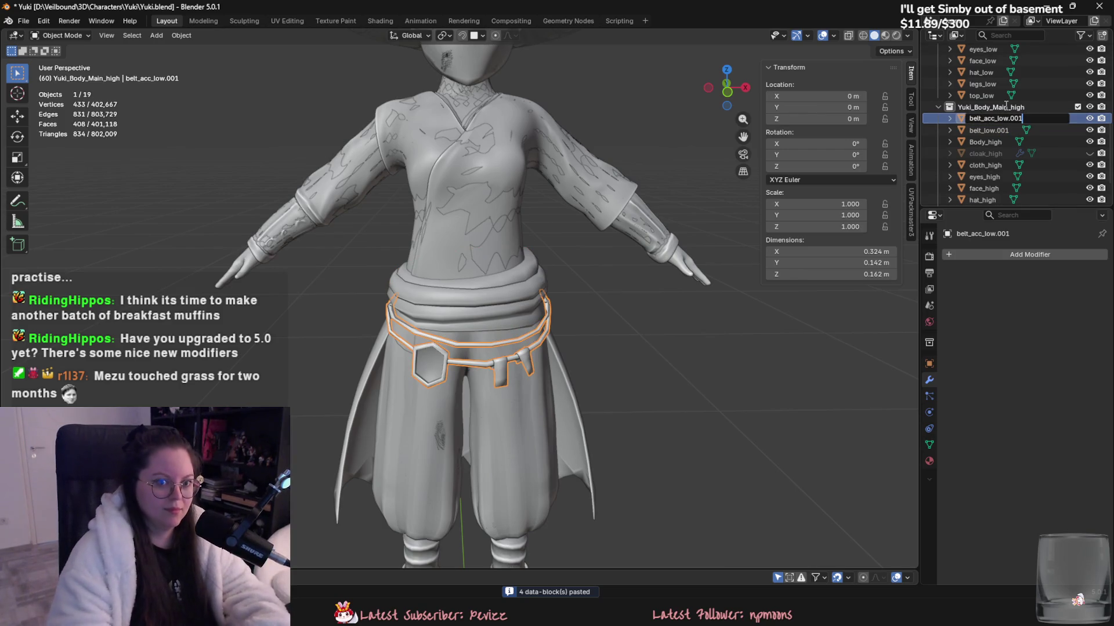
type("high")
key("Return")
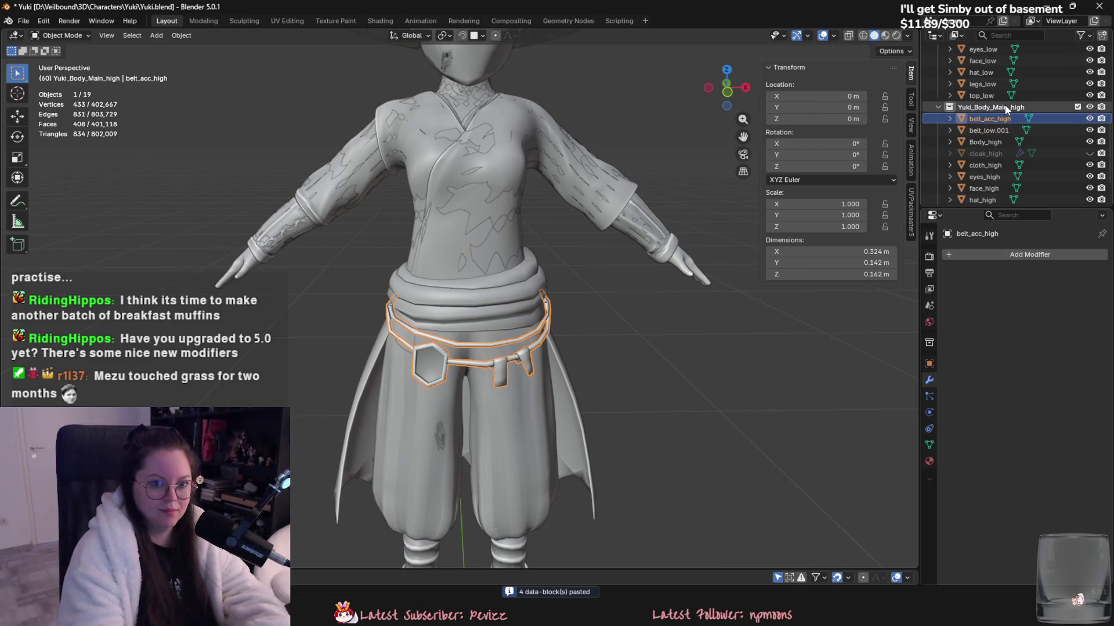
double_click(1014, 130)
scroll(1014, 120, "down", 1)
key("BackSpace")
key("BackSpace")
key("BackSpace")
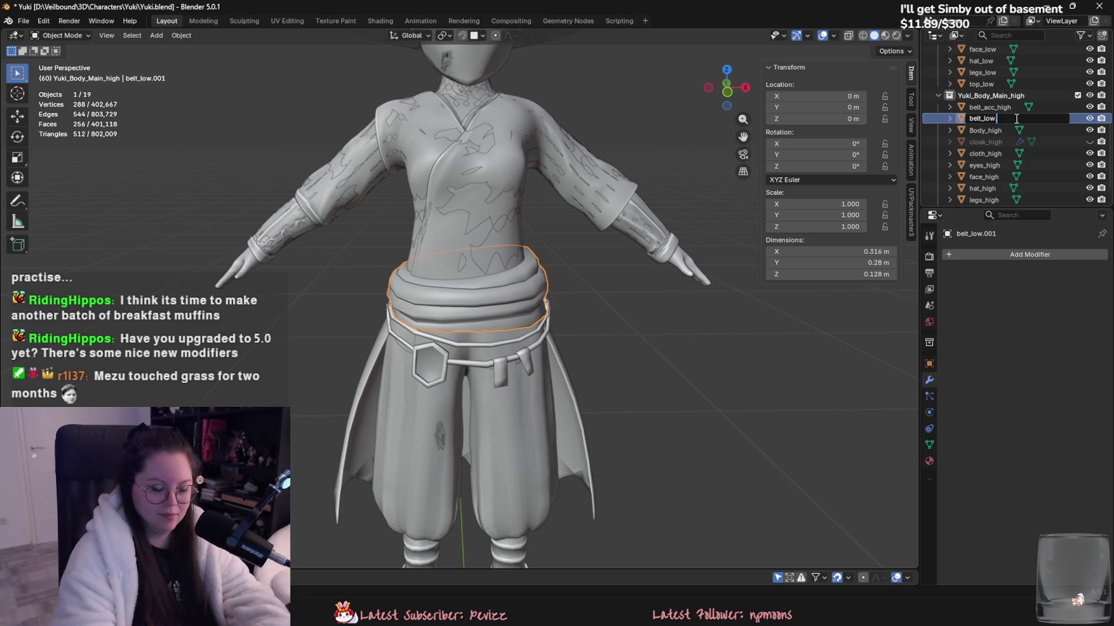
type("high")
key("Return")
- Look over the whole character, save Yuki.blend, and select cloak_low
scroll(546, 342, "down", 2)
middle_click_drag(545, 342, 622, 234, "shift")
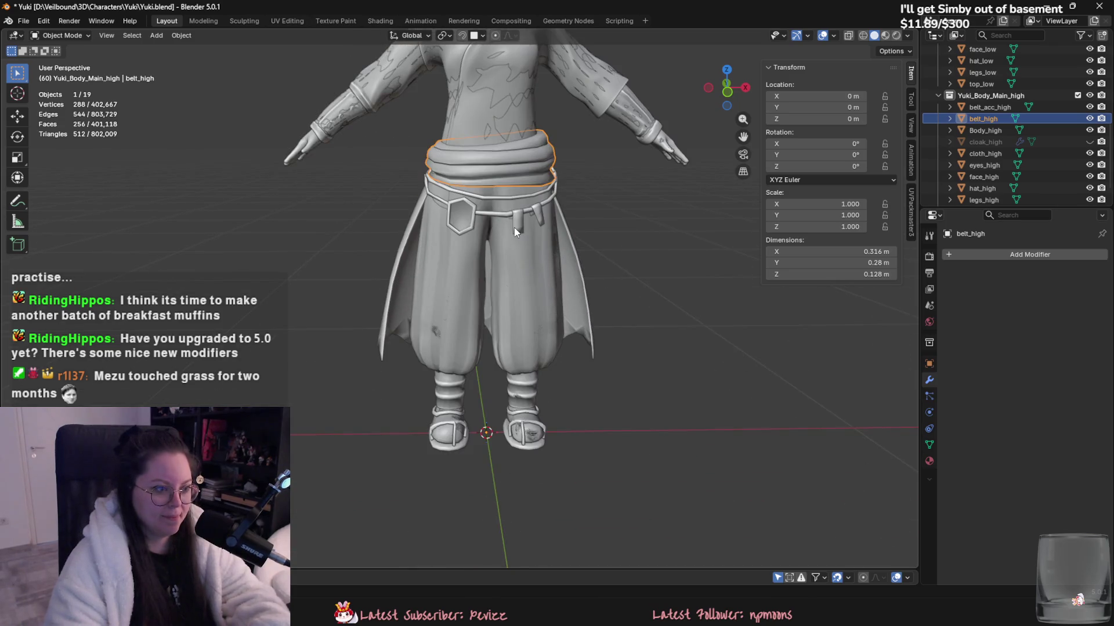
scroll(514, 228, "down", 2)
mouse_move(562, 190)
middle_mouse_down("shift")
mouse_move(582, 377)
mouse_move(505, 412)
mouse_move(486, 301)
mouse_move(529, 303)
middle_mouse_up("shift")
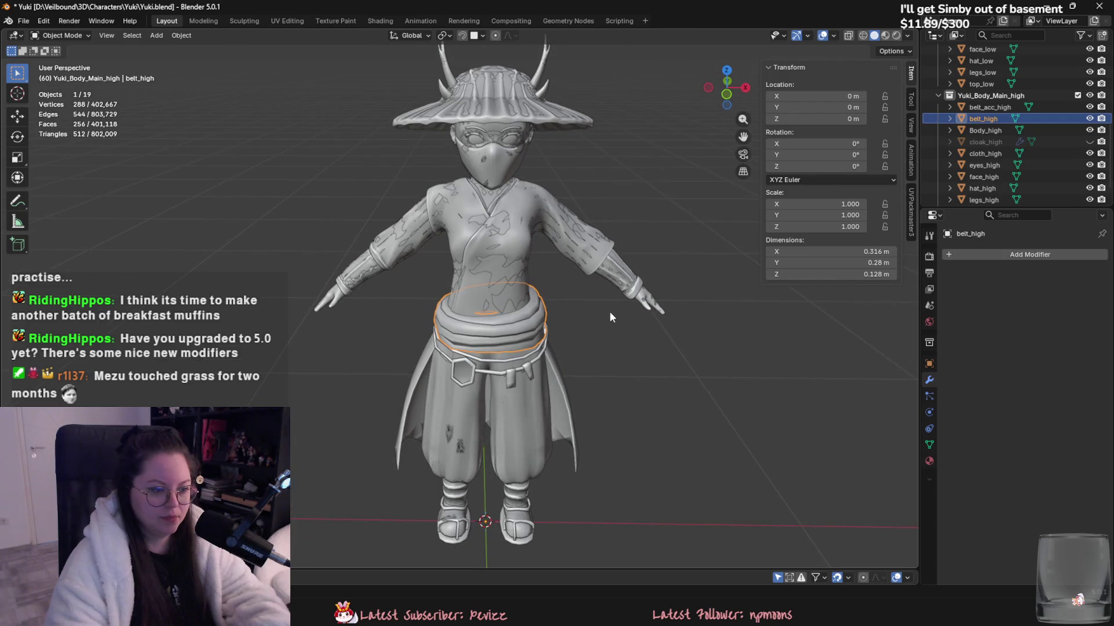
scroll(613, 312, "up", 2)
scroll(597, 322, "up", 2)
mouse_move(597, 323)
middle_mouse_down()
mouse_move(547, 396)
mouse_move(541, 369)
middle_mouse_up()
key("ctrl+s")
left_click(540, 368)
scroll(1035, 131, "down", 2)
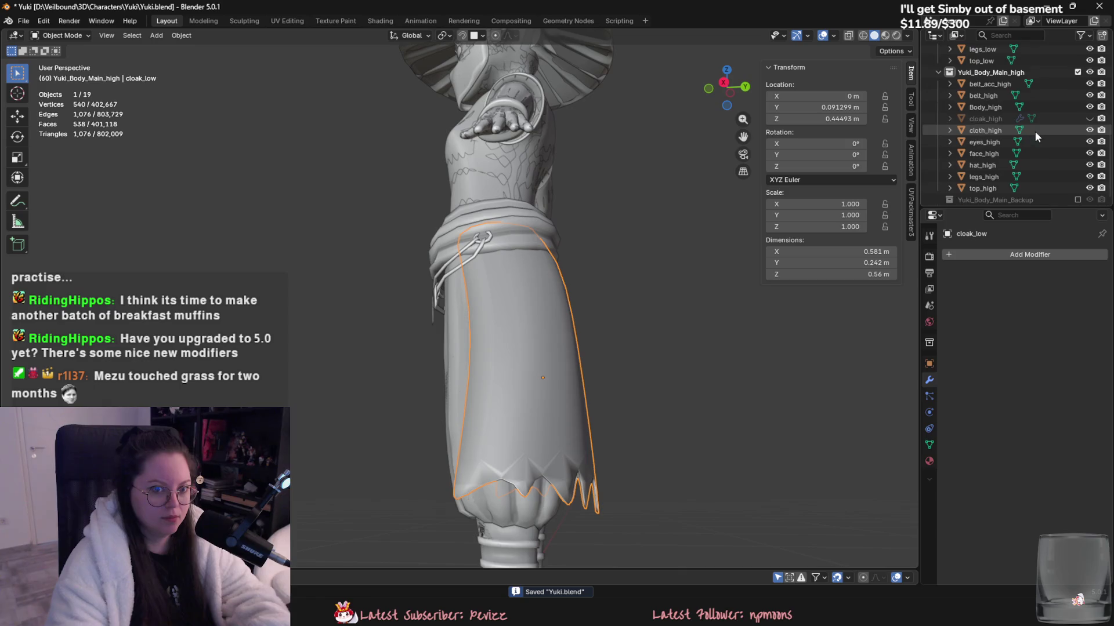
- Unhide cloak_high and apply its Subdivision modifier
left_click(1089, 118)
left_click(628, 335)
middle_click_drag(629, 336, 649, 328)
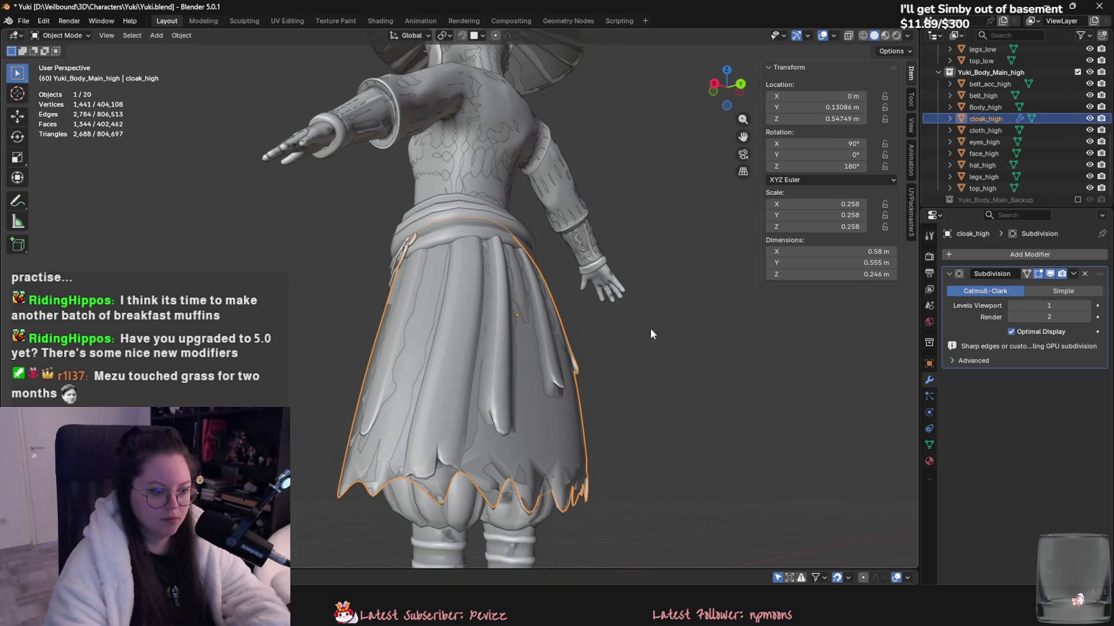
left_click(1073, 277)
left_click(1066, 289)
mouse_move(609, 375)
middle_mouse_down()
mouse_move(373, 401)
mouse_move(649, 378)
mouse_move(489, 323)
mouse_move(537, 370)
mouse_move(455, 396)
middle_mouse_up()
scroll(360, 399, "up", 4)
scroll(449, 395, "down", 3)
scroll(491, 345, "up", 2)
scroll(492, 347, "down", 5)
scroll(1022, 116, "up", 5)
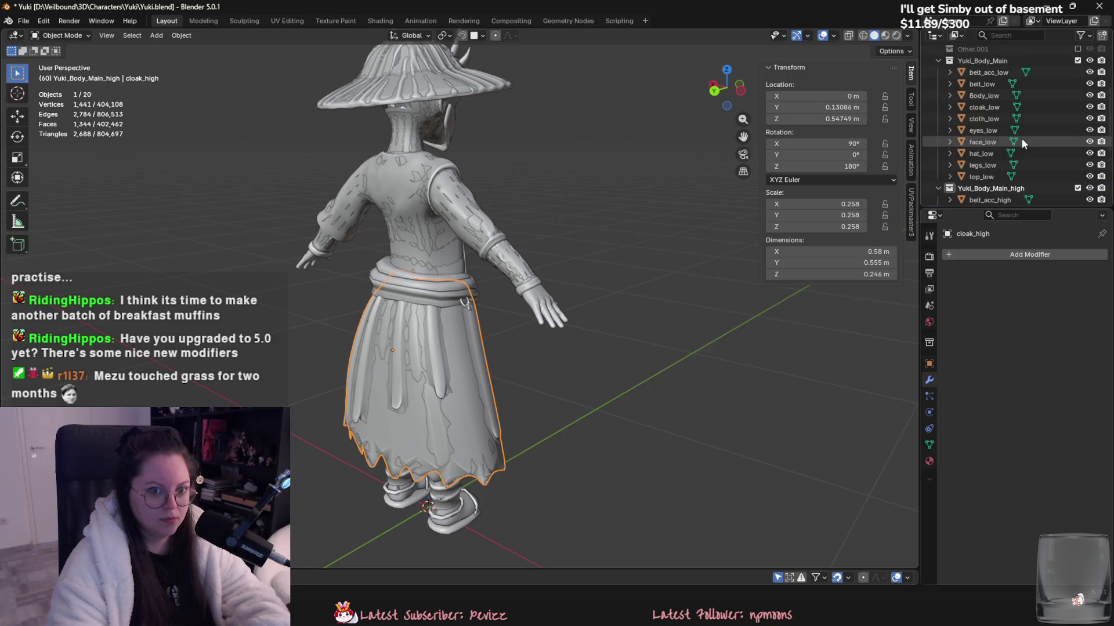
- Select cloak_low together with cloak_high and save Yuki.blend
left_click(998, 107, "ctrl")
key("ctrl+s")
middle_click_drag(659, 192, 754, 191)
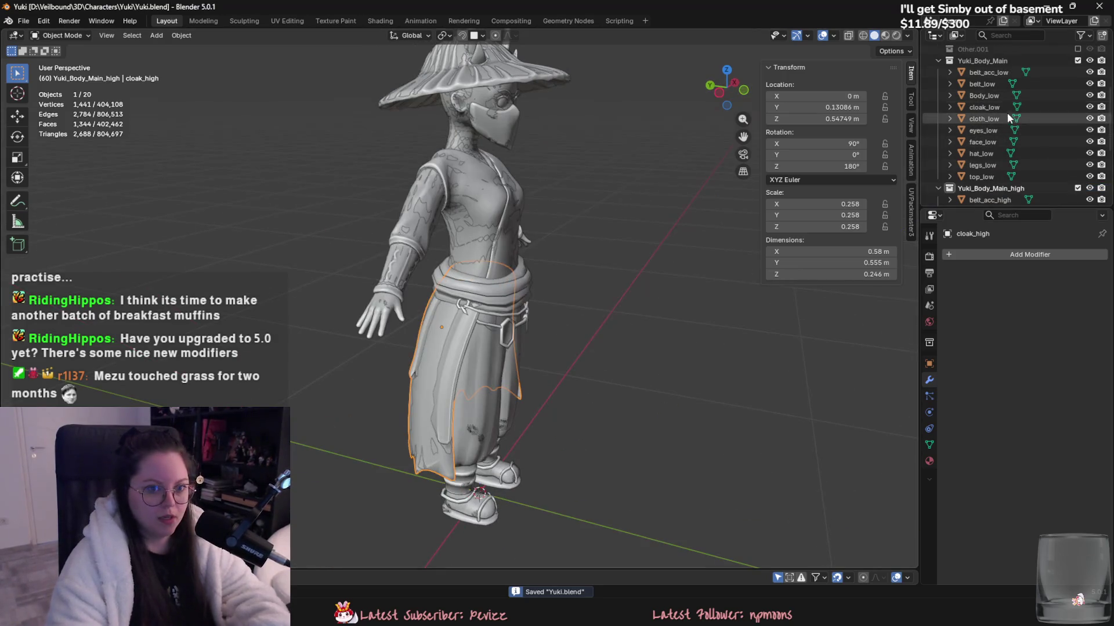
middle_click_drag(661, 261, 689, 254)
- Move the two cloak pieces out beside the character along Y
key("g")
key("y")
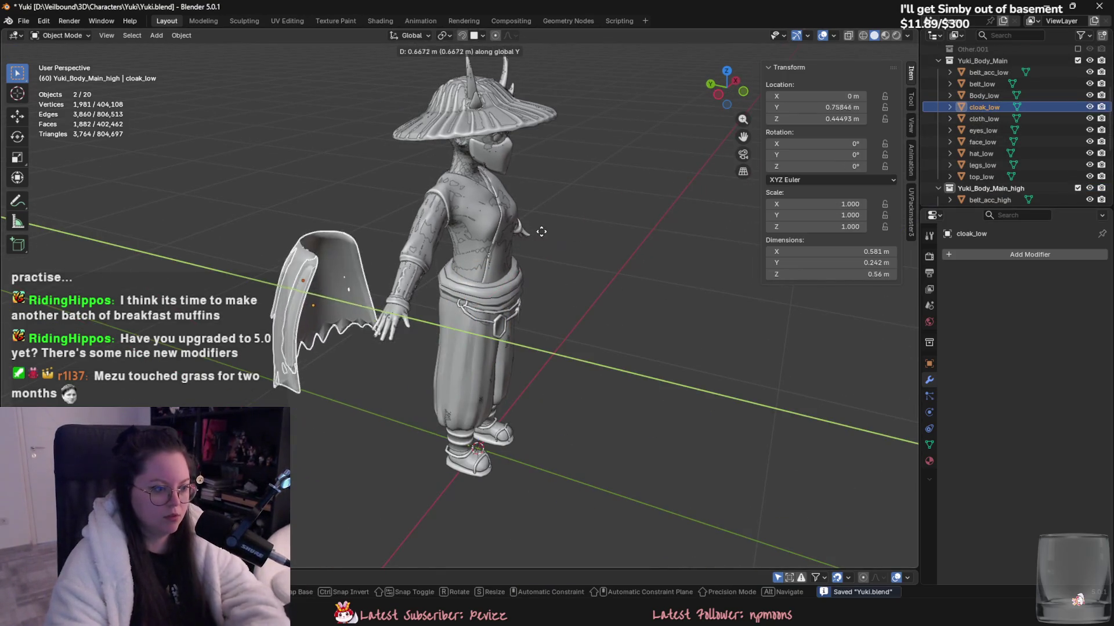
left_click(553, 238)
middle_click_drag(553, 237, 625, 213)
scroll(543, 290, "up", 4)
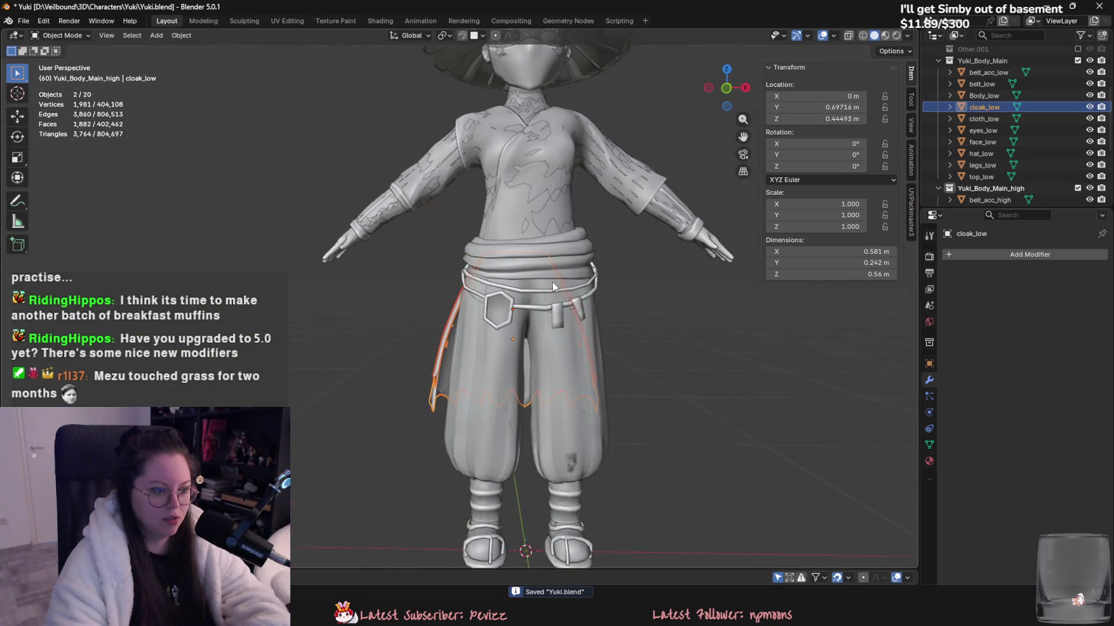
- Move the belt ring, belt_low, belt_acc_high and belt_high out to the right along X
left_click(543, 290)
left_click(569, 264, "shift")
scroll(1005, 158, "down", 3)
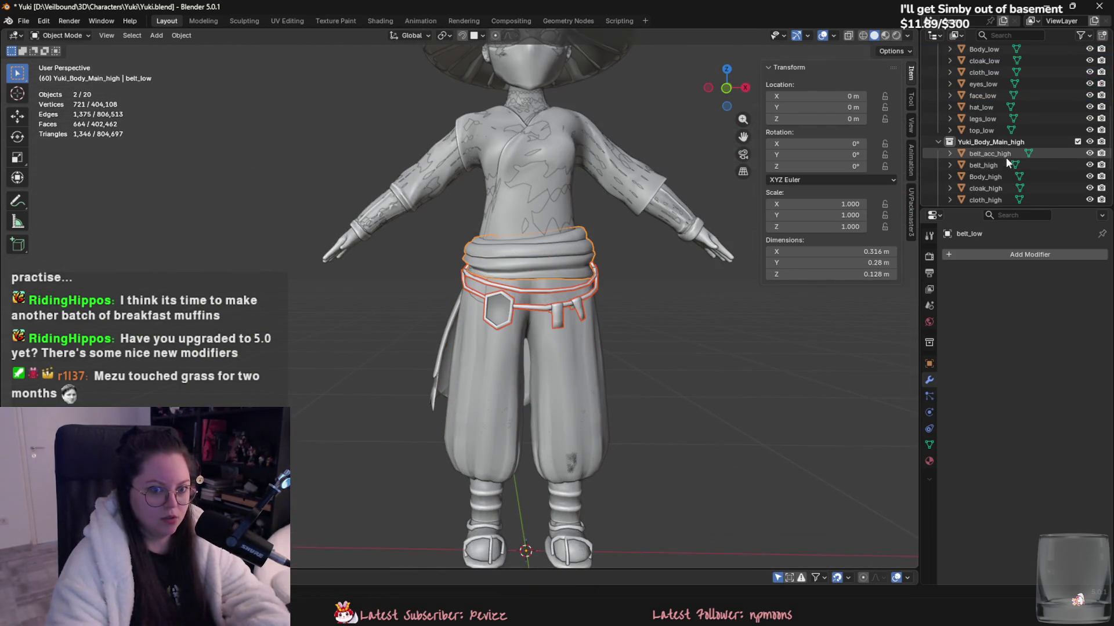
left_click(994, 154, "ctrl")
left_click(986, 165, "ctrl")
scroll(1033, 157, "up", 5)
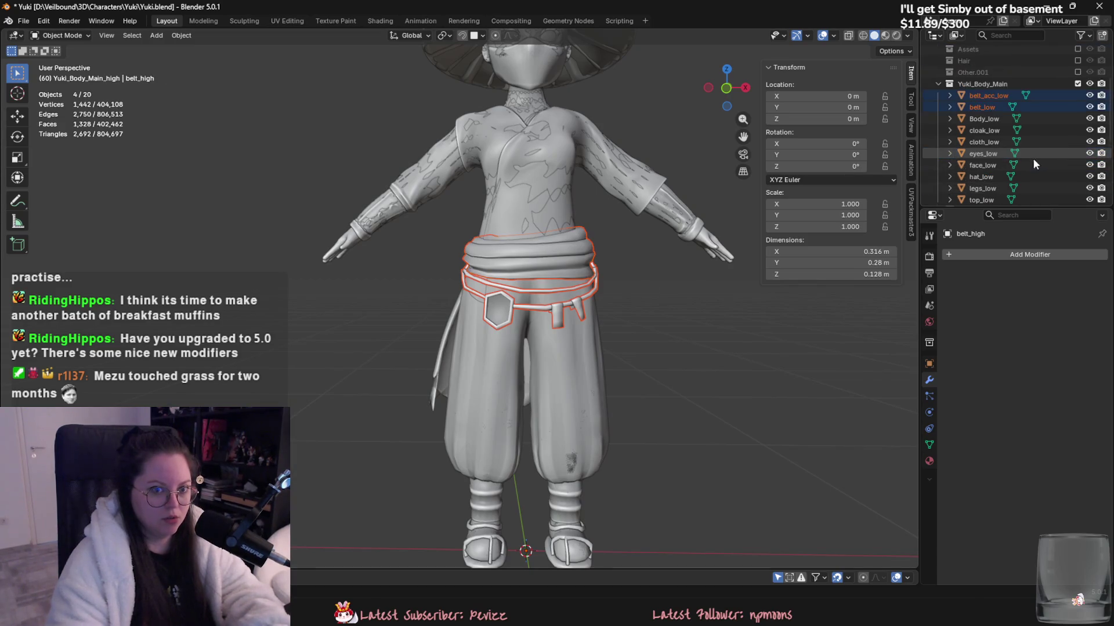
scroll(611, 234, "down", 3)
key("g")
key("x")
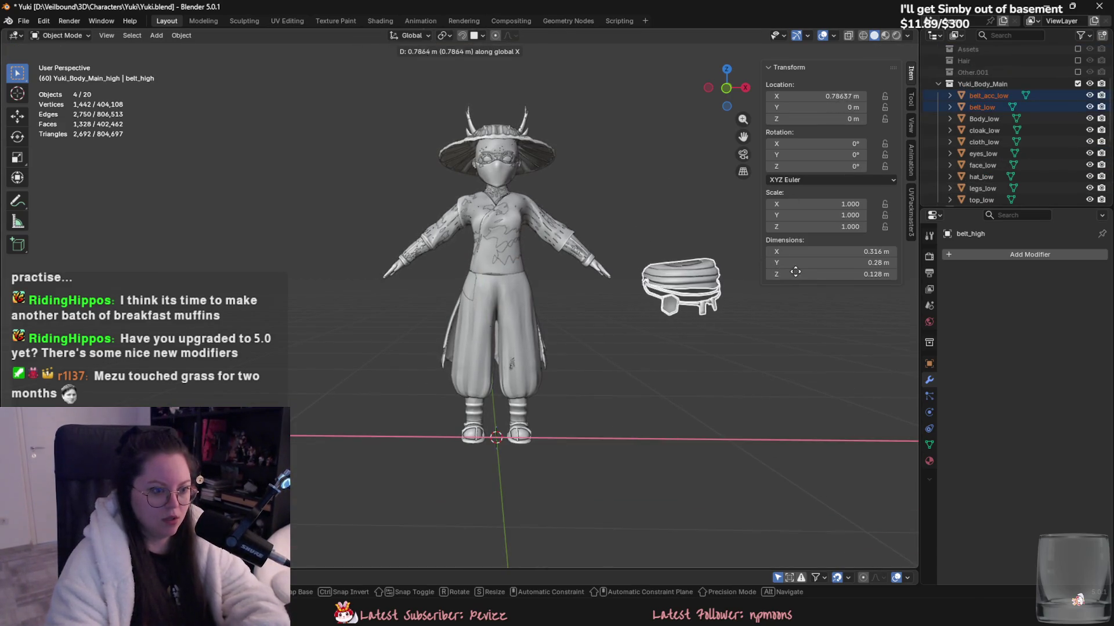
left_click(661, 268)
- Try moving the hat aside, then undo so it stays in place
middle_click_drag(662, 268, 615, 305, "shift")
scroll(615, 306, "up", 2)
left_click_drag(498, 144, 513, 188)
key("g")
left_click(730, 256)
key("ctrl+z")
scroll(458, 182, "up", 1)
scroll(447, 221, "up", 2)
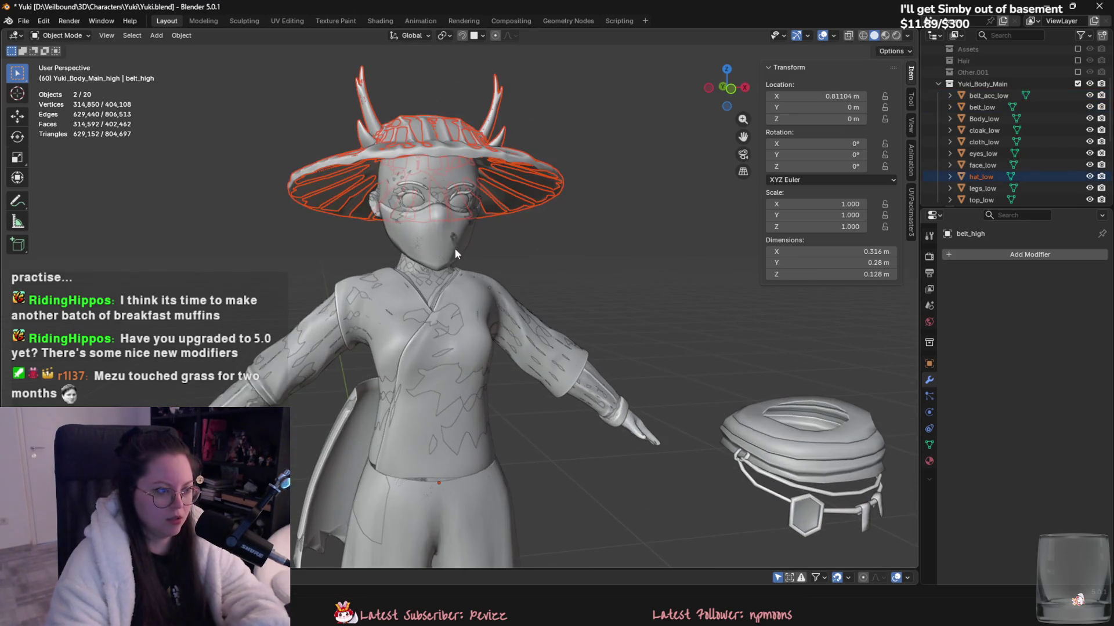
scroll(430, 222, "down", 2)
- Inspect the top_low shirt, then select cloth_high
left_click(479, 270)
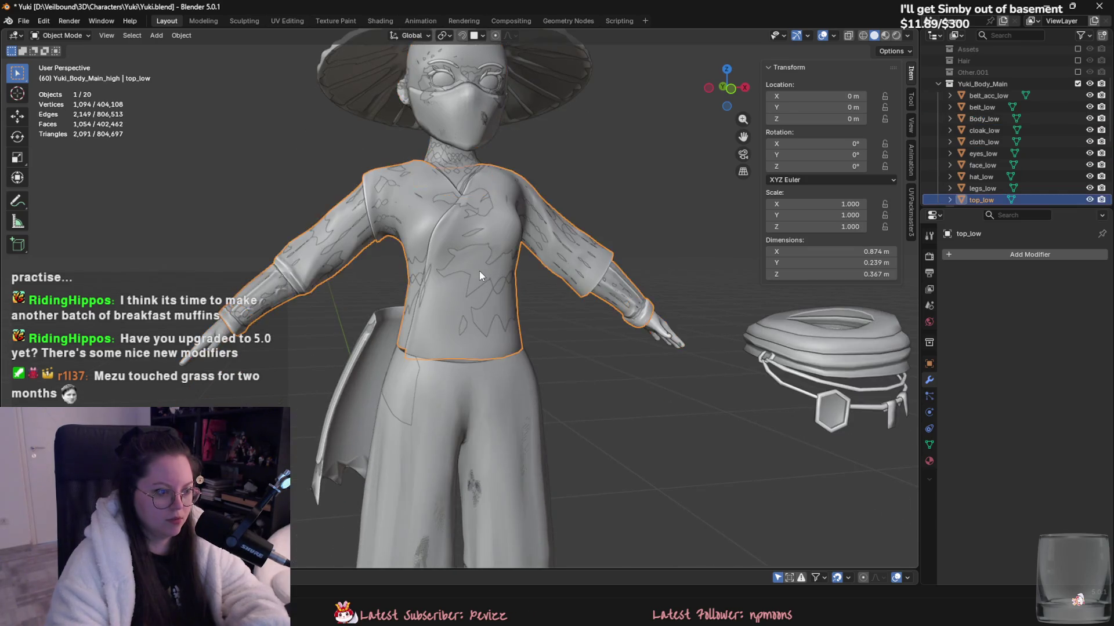
scroll(509, 293, "down", 3)
middle_click_drag(509, 293, 485, 309)
scroll(485, 309, "up", 5)
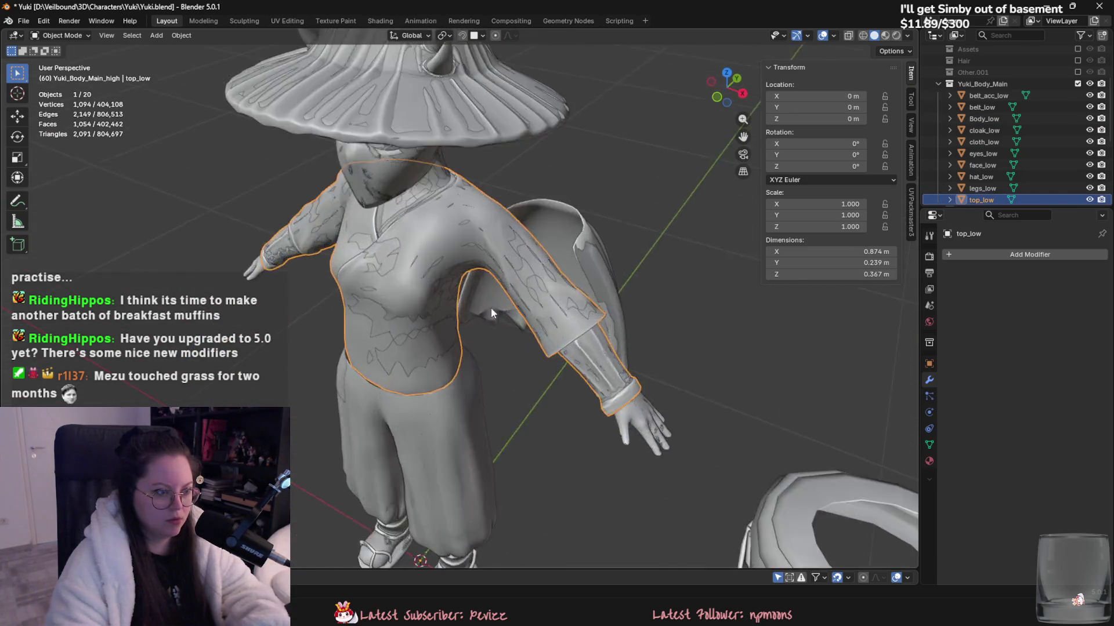
scroll(503, 306, "up", 3)
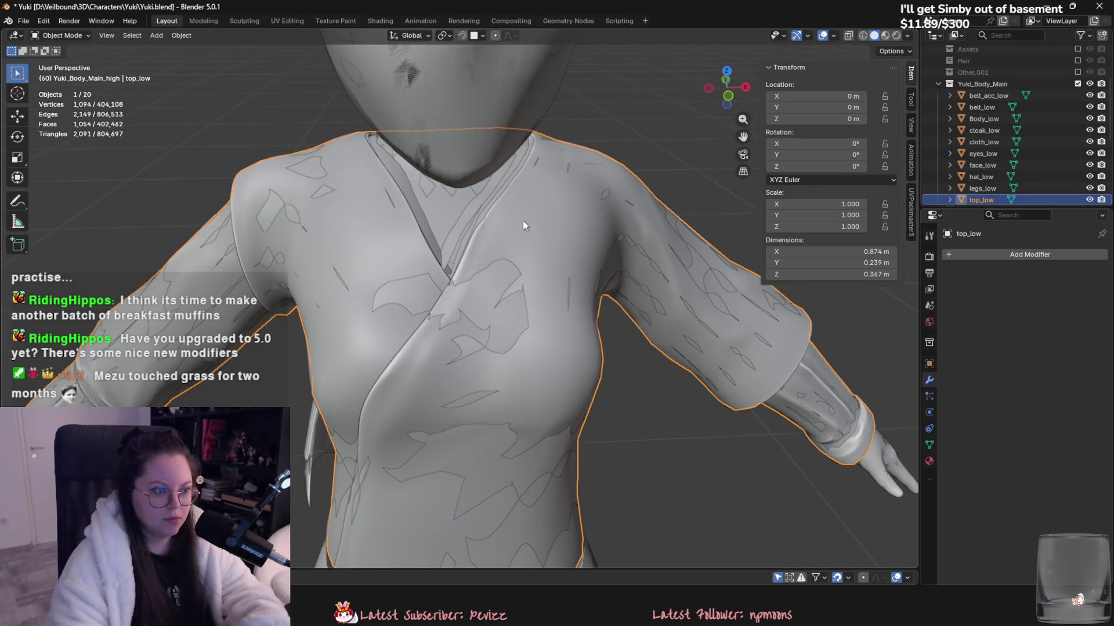
left_click(454, 233)
scroll(454, 233, "up", 3)
scroll(457, 288, "down", 4)
scroll(1038, 119, "down", 3)
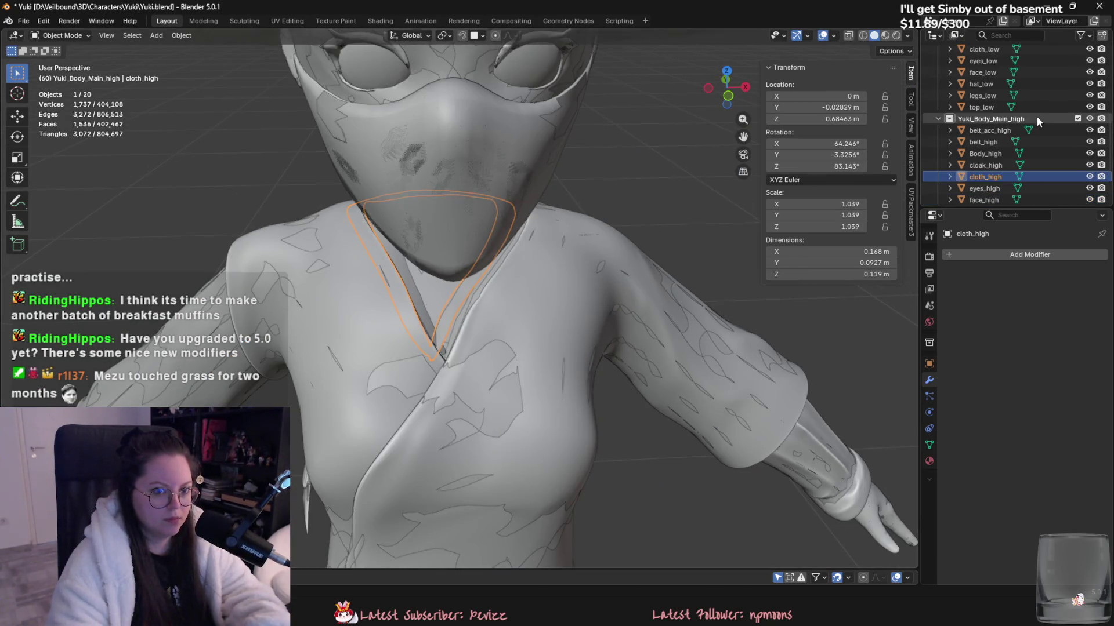
- Replace cloth_high with a copy of cloth_low pasted into the high collection and named cloth_high
key("Delete")
scroll(1012, 105, "up", 4)
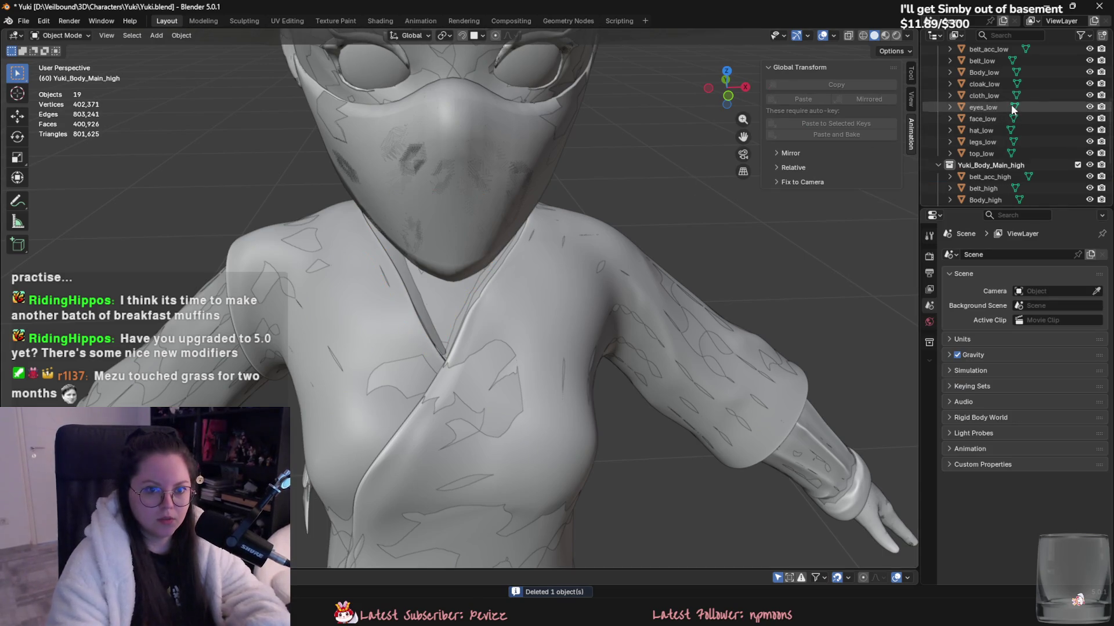
left_click(996, 96)
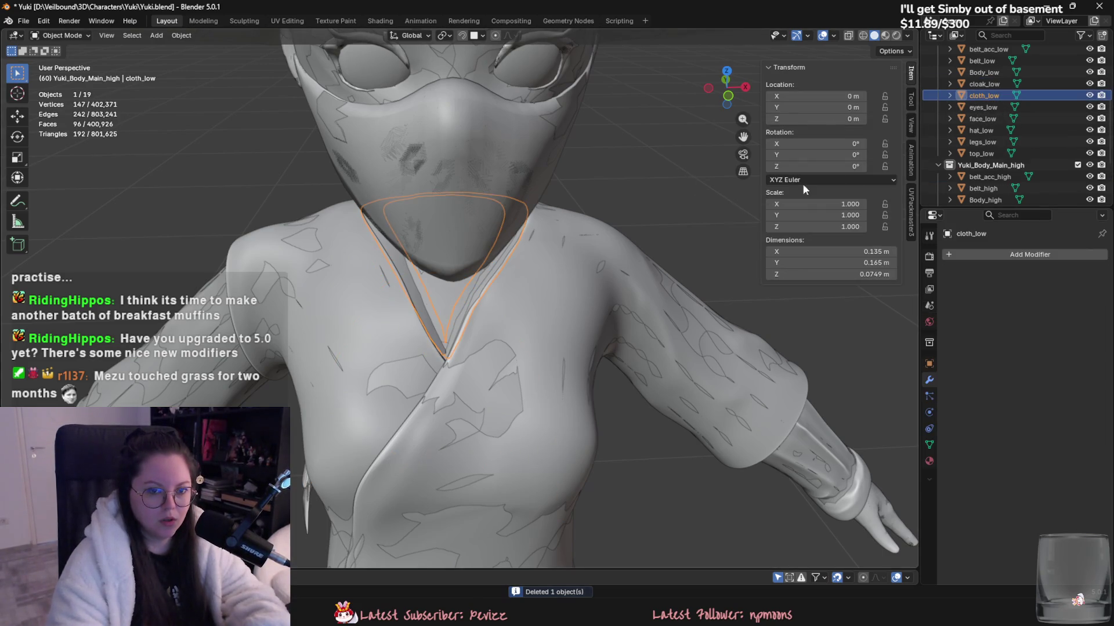
left_click(980, 167)
key("ctrl+c")
key("ctrl+v")
double_click(1018, 124)
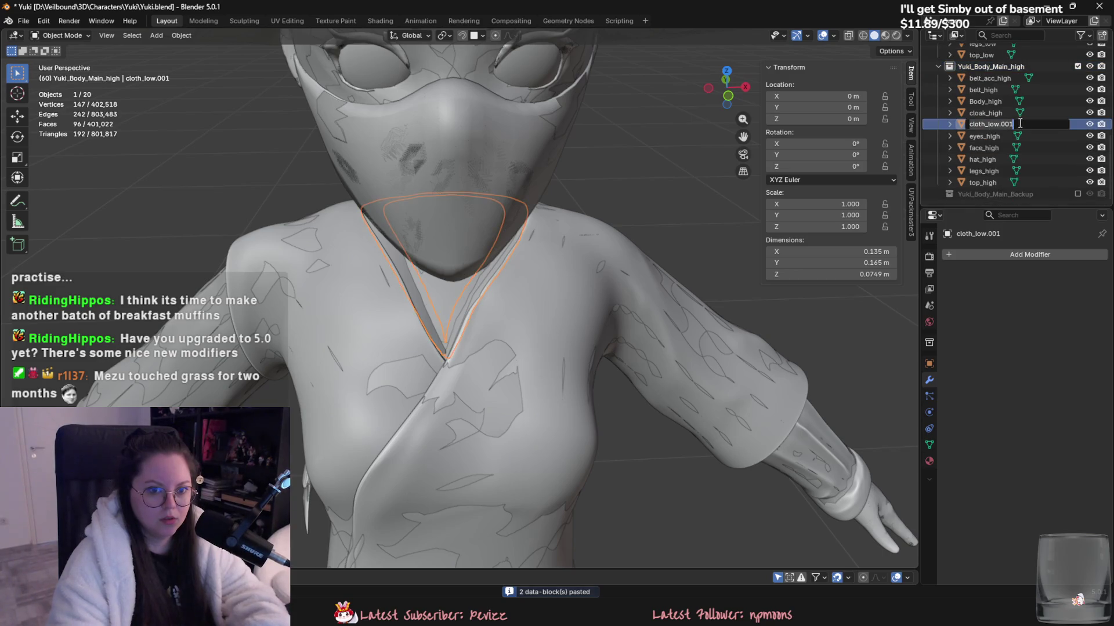
type("cloth_high")
key("Return")
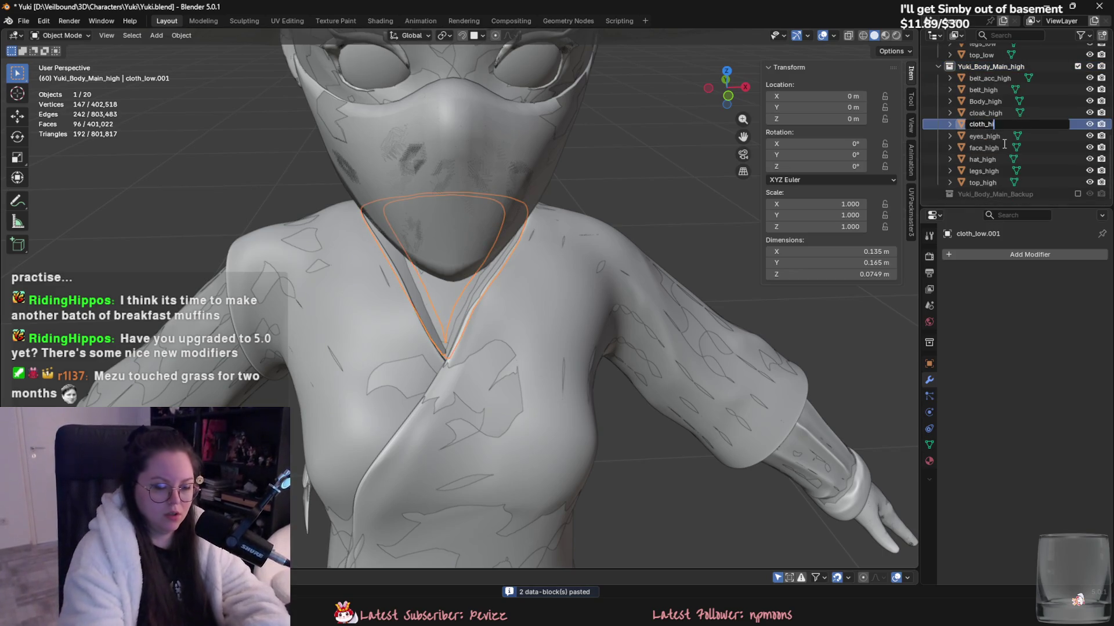
- Move cloth_low and cloth_high aside along X and frame them
scroll(1001, 133, "up", 4)
left_click(996, 91, "ctrl")
key("Home")
key("g")
key("x")
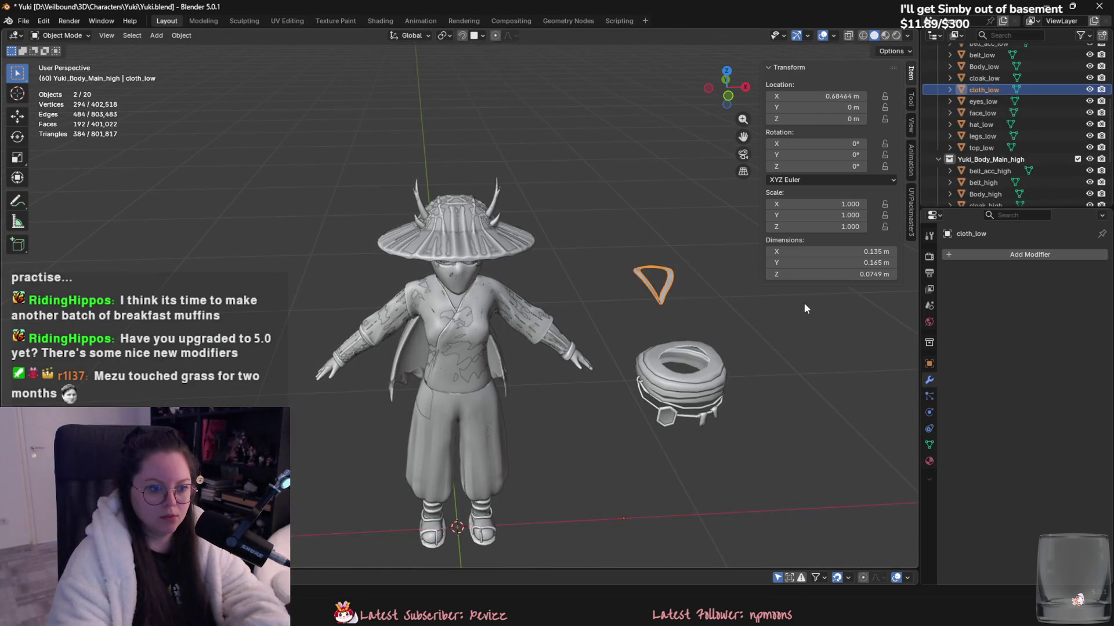
left_click(731, 311)
key("KP_Decimal")
middle_click_drag(573, 241, 569, 301)
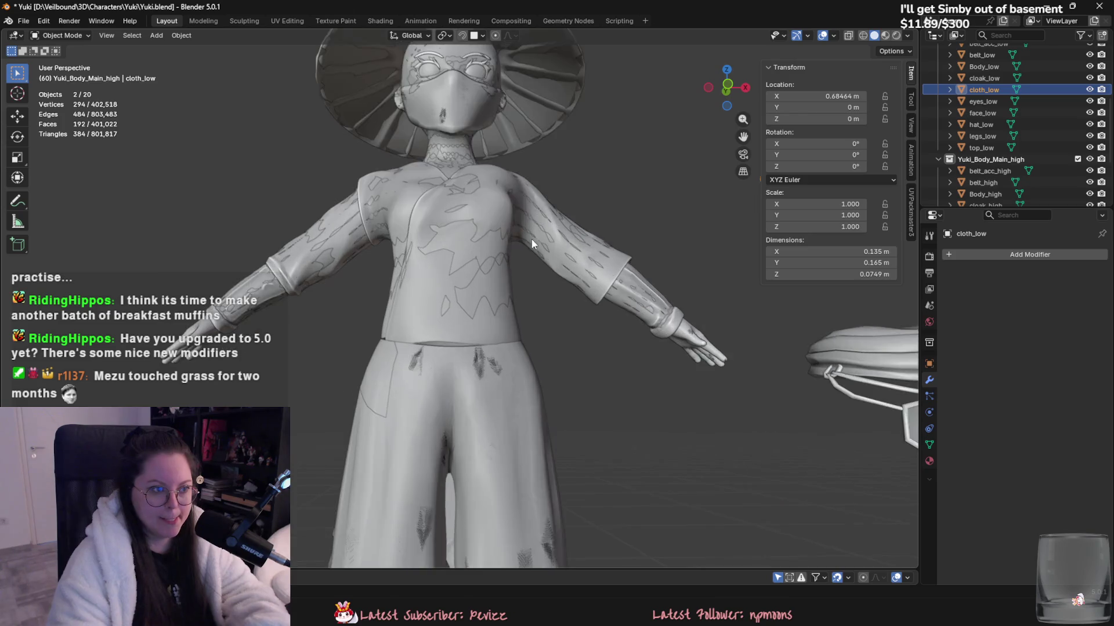
- Check Body_low, save Yuki.blend, and select belt_acc_low
left_click(627, 244)
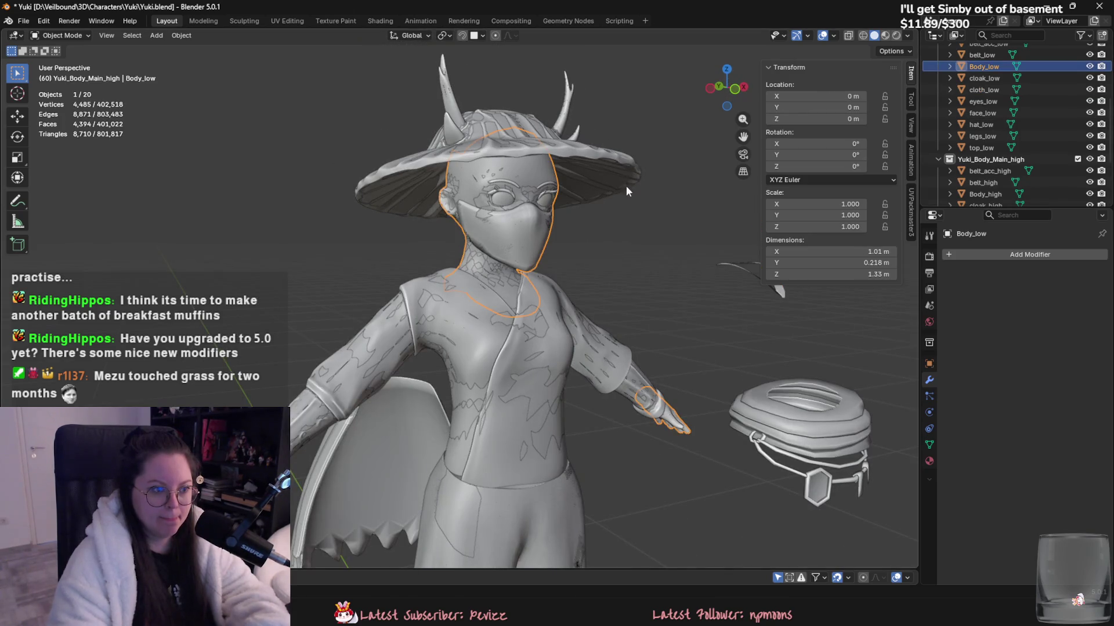
scroll(576, 207, "down", 1)
scroll(522, 185, "down", 2)
scroll(471, 162, "down", 2)
scroll(471, 162, "up", 2)
scroll(532, 249, "down", 2)
scroll(500, 284, "up", 1)
scroll(517, 307, "down", 2)
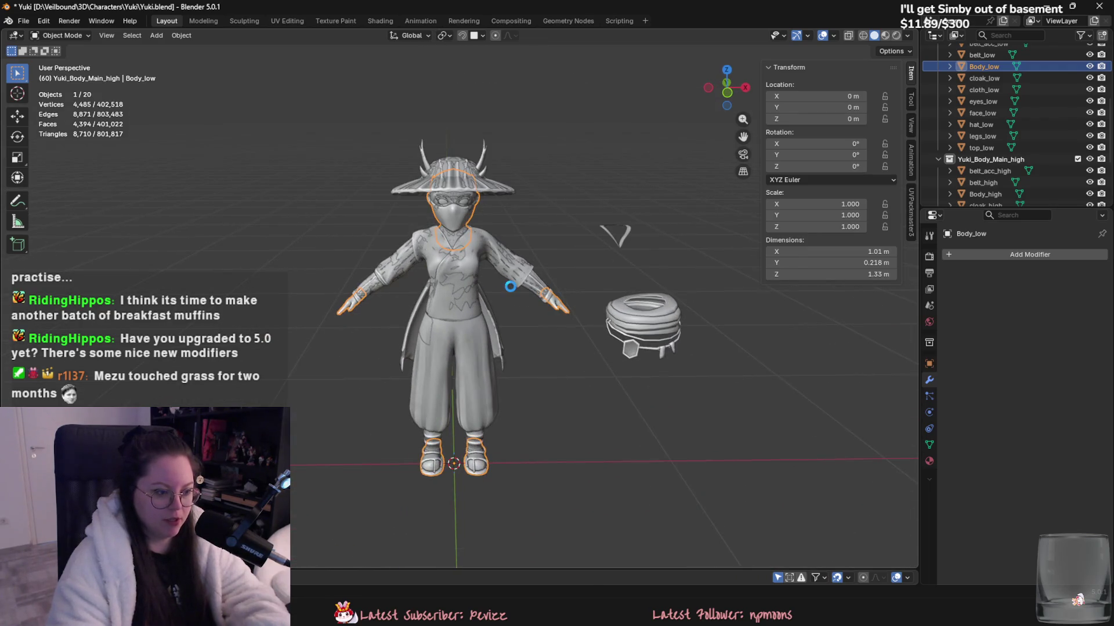
middle_click_drag(510, 286, 561, 262)
key("ctrl+s")
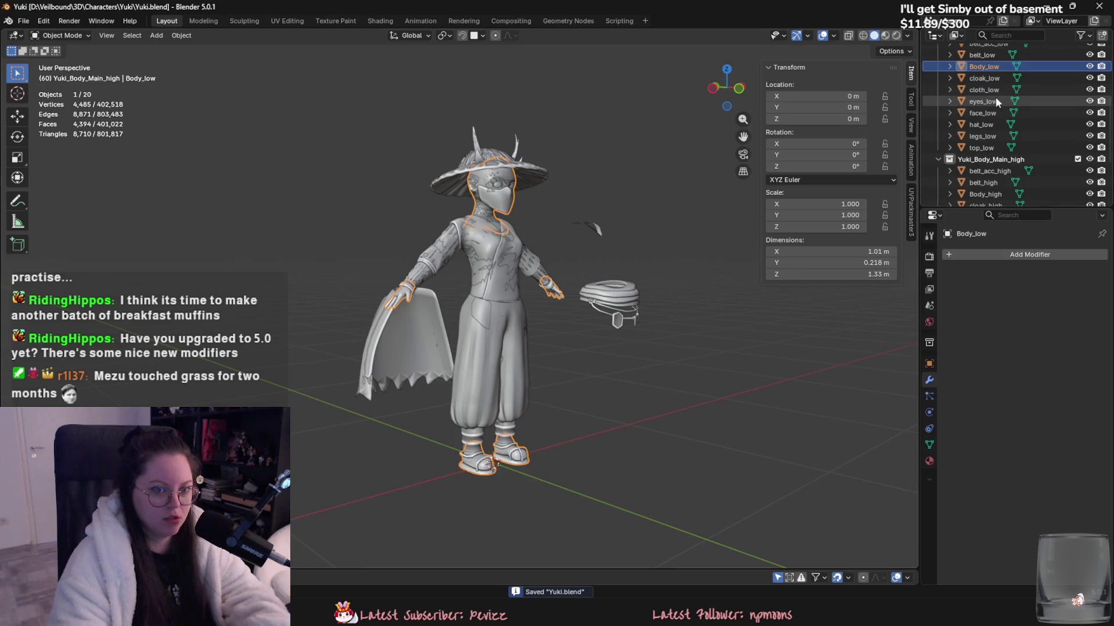
scroll(972, 103, "up", 2)
left_click(986, 66)
- Re-export the ten selected low-poly objects as FBX, overwriting Yuki_low.fbx
left_click(981, 171, "shift")
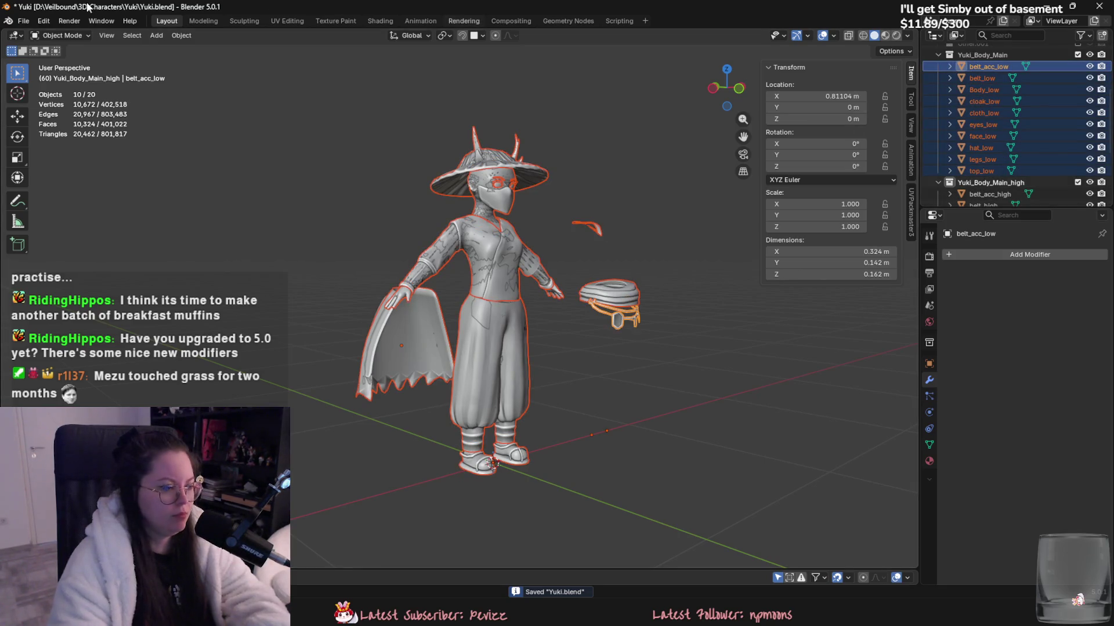
left_click(23, 21)
mouse_move(79, 198)
left_click(187, 291)
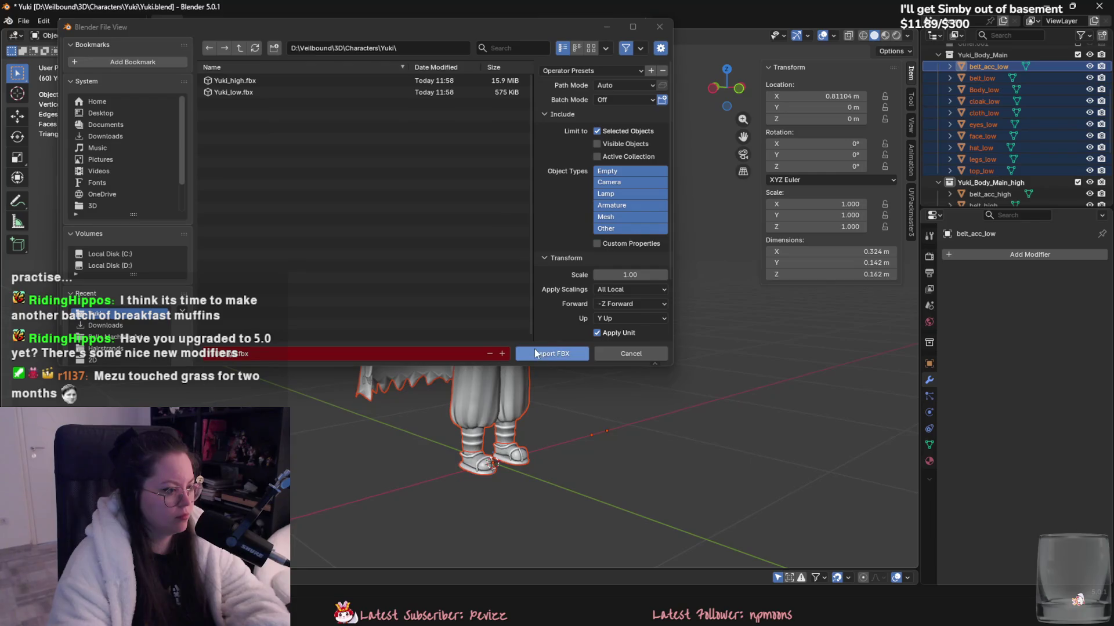
double_click(265, 94)
- Select belt_acc_high through top_high, start an FBX export, then cancel it
scroll(1000, 125, "down", 3)
left_click(1000, 126)
scroll(997, 151, "down", 2)
left_click(993, 178, "shift")
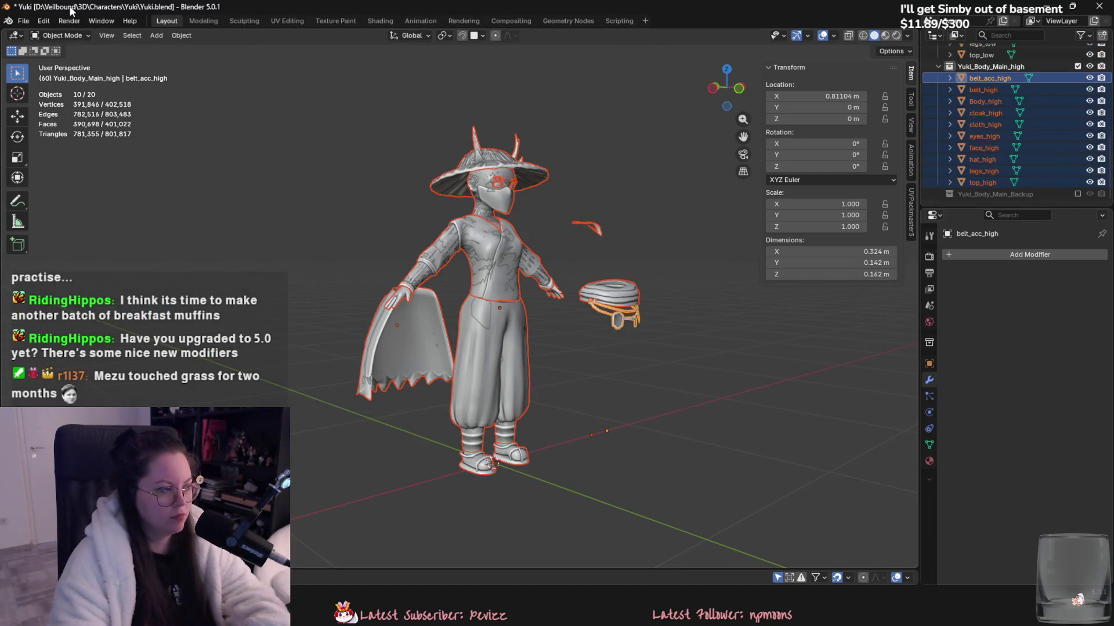
left_click(24, 21)
mouse_move(57, 200)
left_click(169, 290)
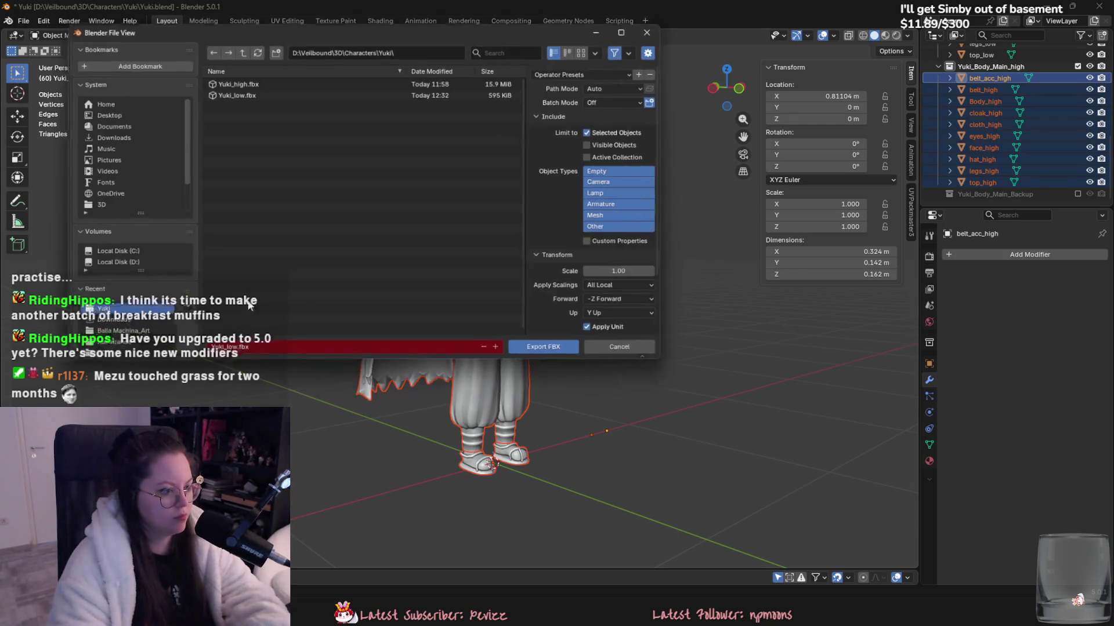
left_click(614, 355)
- Reselect the low-poly objects, frame them and open them together in Edit Mode
scroll(1045, 95, "up", 2)
scroll(1045, 95, "up", 3)
left_click(991, 144)
scroll(992, 140, "up", 3)
left_click(986, 116, "shift")
key("KP_Decimal")
key("Tab")
middle_click_drag(586, 165, 504, 278)
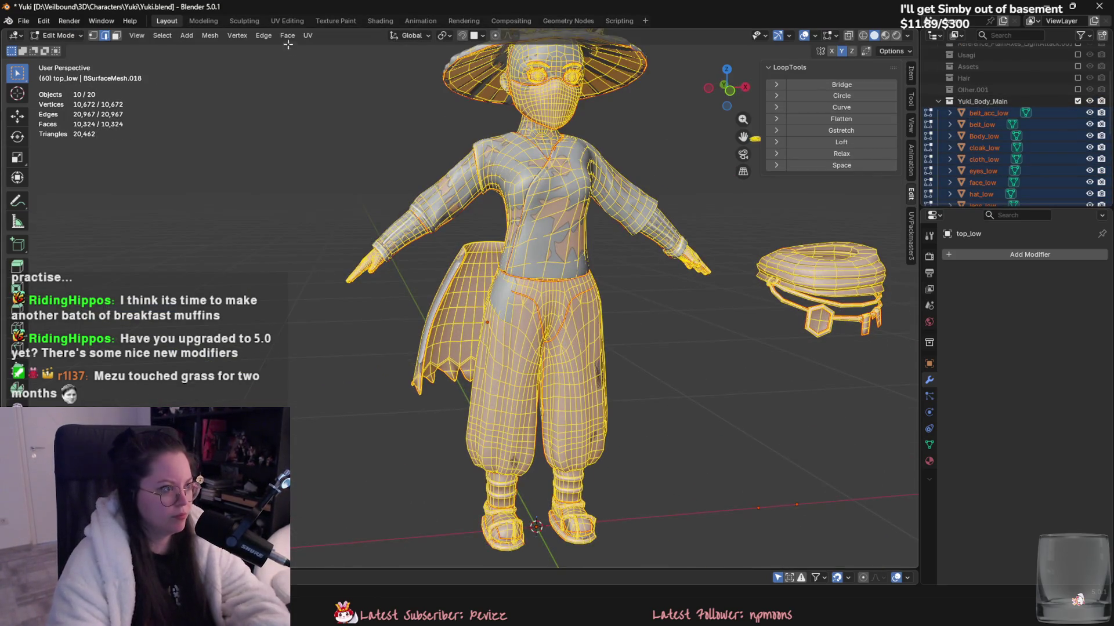
- In the UV Editing workspace, select the cloak's whole island in face select mode
left_click(287, 21)
key("3")
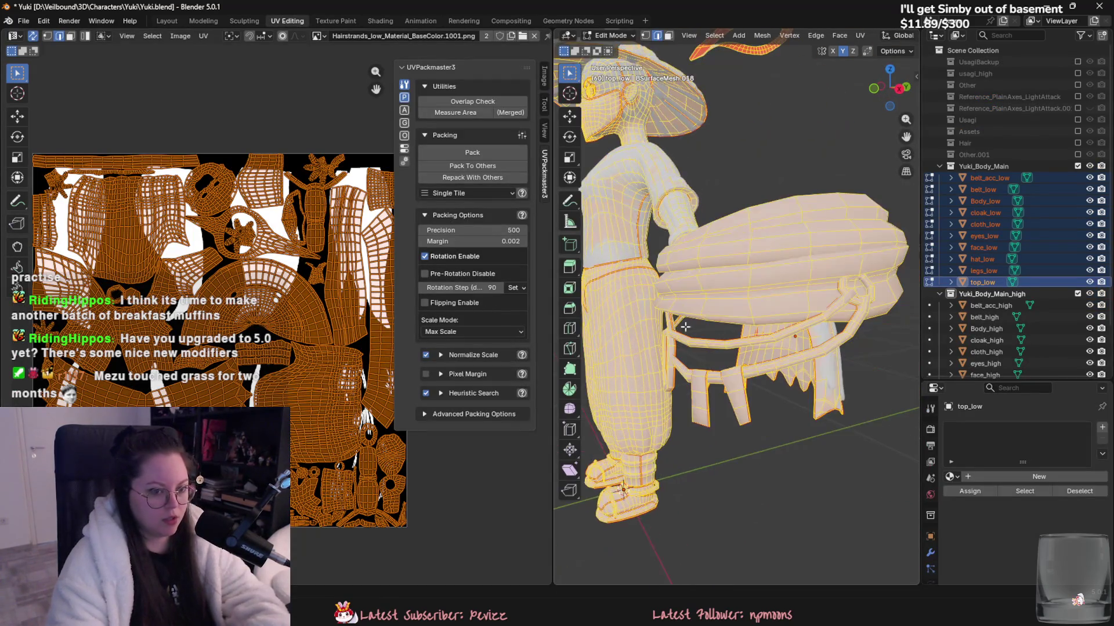
middle_click_drag(696, 290, 730, 347)
left_click(729, 347)
key("ctrl+l")
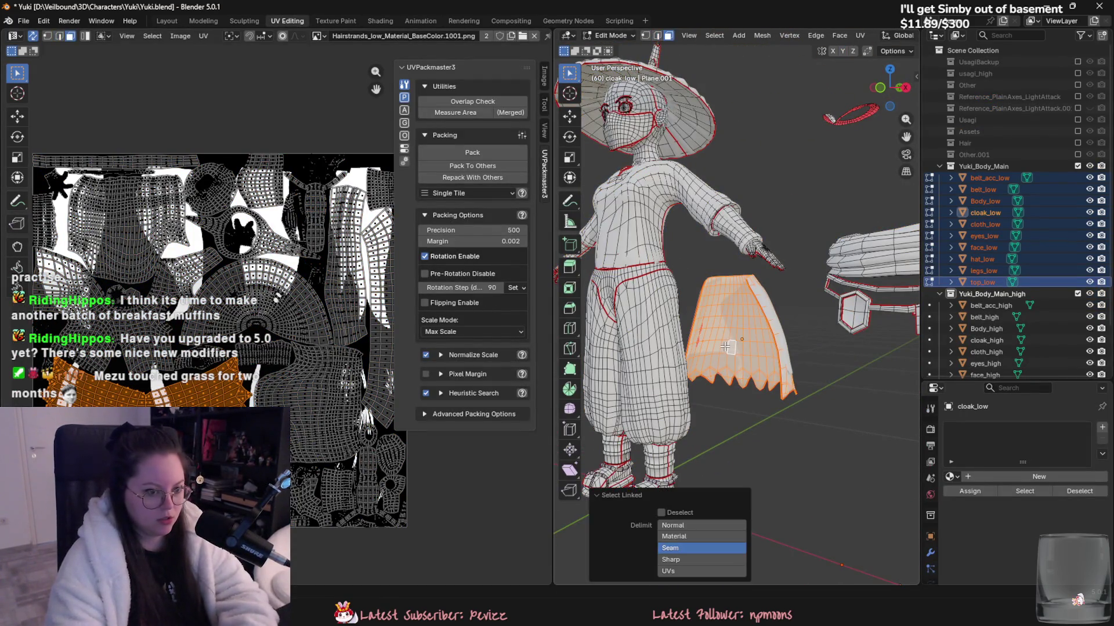
scroll(735, 336, "up", 2)
scroll(314, 318, "down", 1)
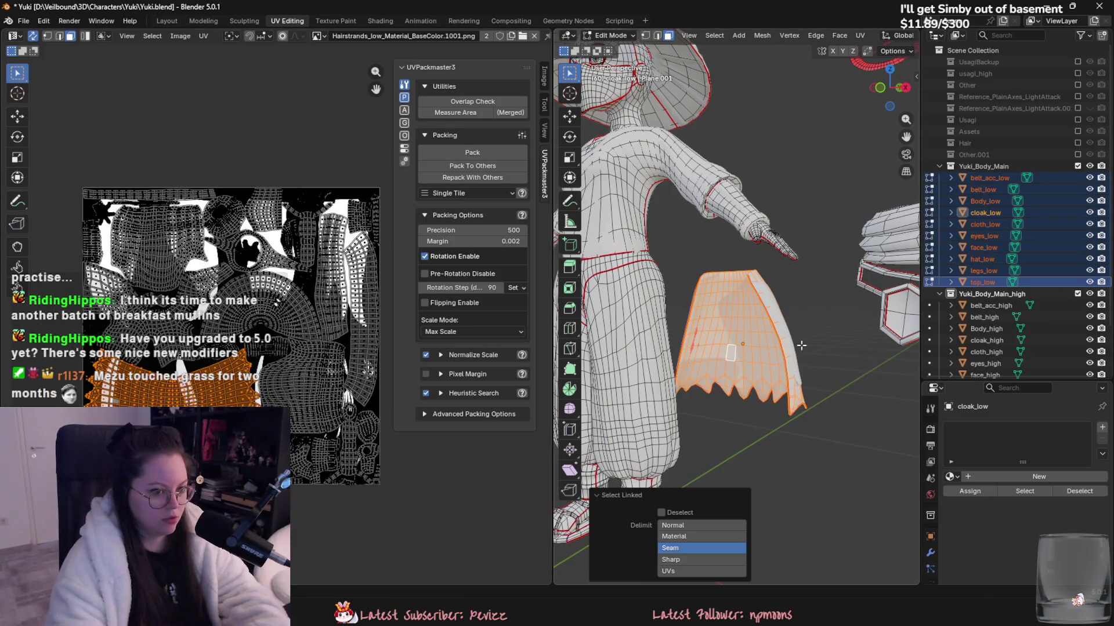
middle_click_drag(667, 348, 592, 360)
- Back in Object Mode, hide cloak_high, keep cloth_high visible and select cloak_low
key("Tab")
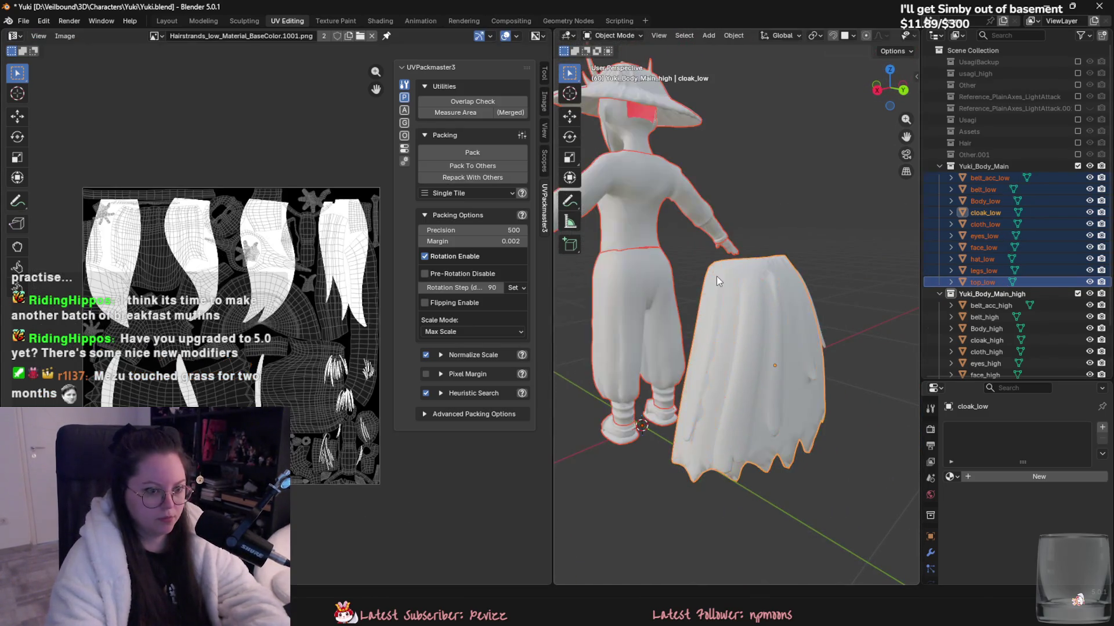
scroll(725, 348, "up", 3)
scroll(1009, 261, "down", 2)
scroll(1010, 261, "down", 1)
left_click(1089, 297)
middle_click_drag(766, 325, 805, 322)
left_click(805, 322)
left_click(779, 275)
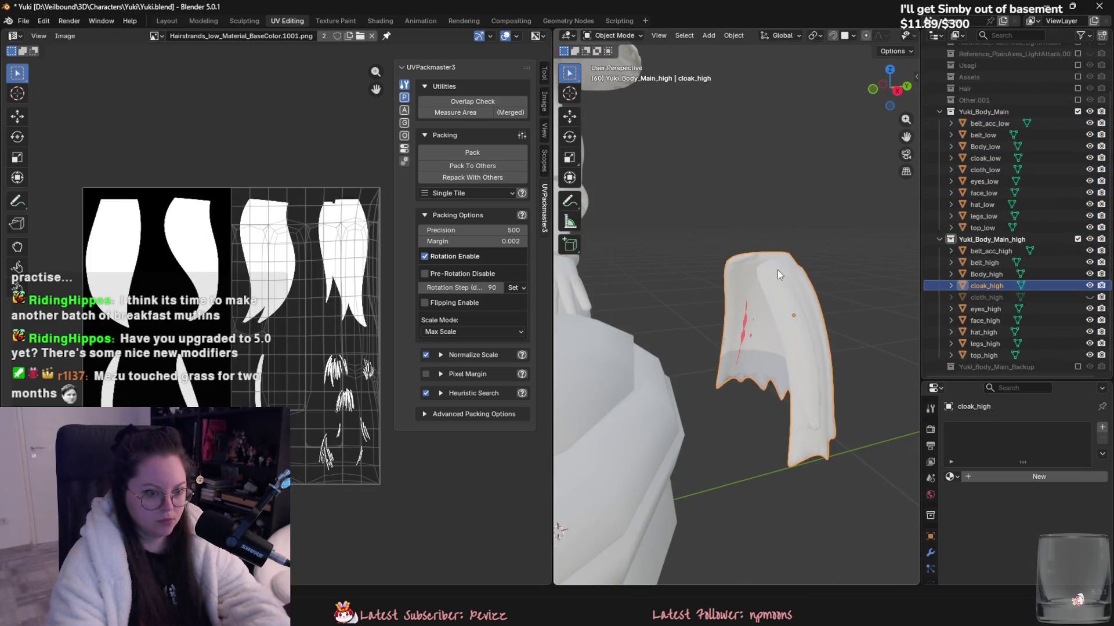
left_click(1089, 286)
left_click(1089, 297)
left_click(985, 157)
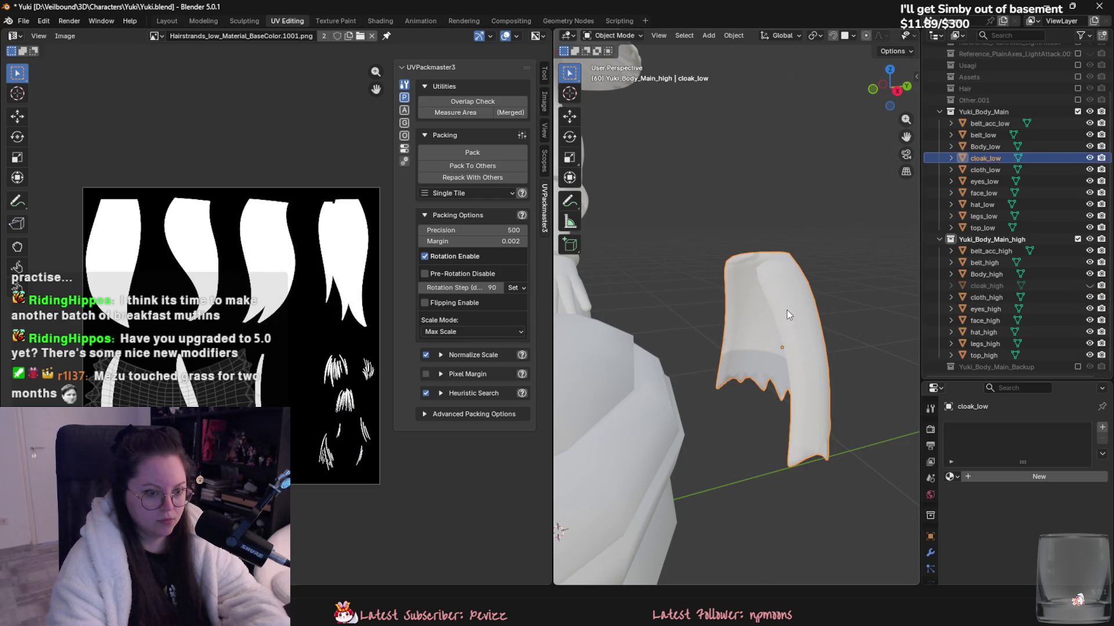
- Open cloak_low in Edit Mode with nothing selected and edge select active
key("Tab")
mouse_move(794, 304)
middle_mouse_down()
mouse_move(657, 244)
mouse_move(664, 297)
mouse_move(651, 290)
mouse_move(847, 252)
middle_mouse_up()
key("alt+a")
key("2")
middle_click_drag(745, 228, 841, 235)
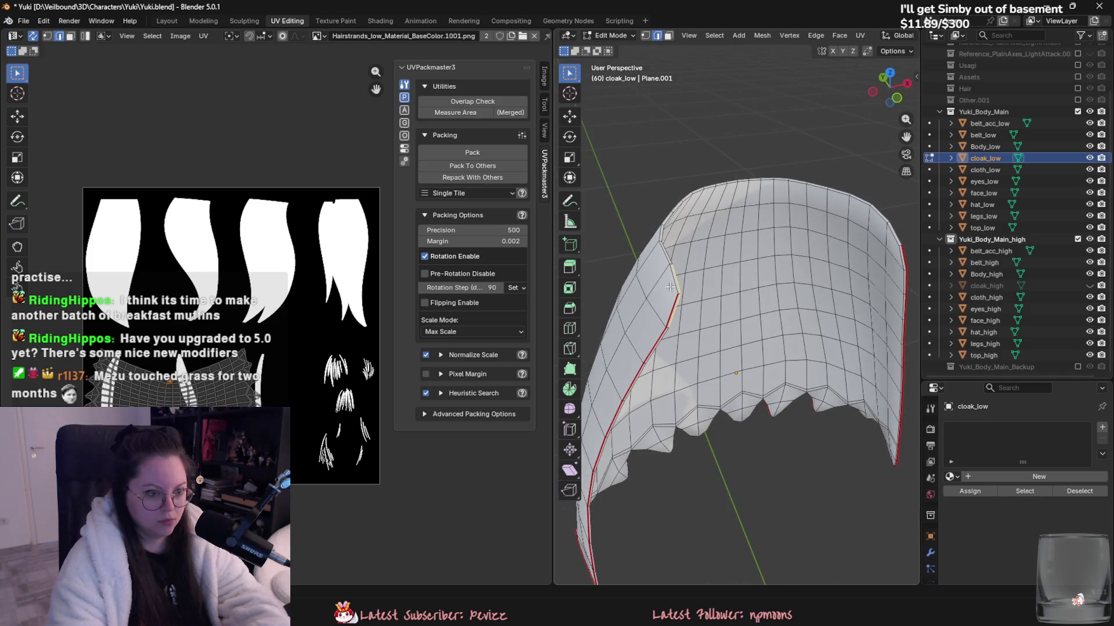
- Mark the cloak's top rim edges as a seam
key("2")
left_click(897, 238, "ctrl")
right_click(898, 238)
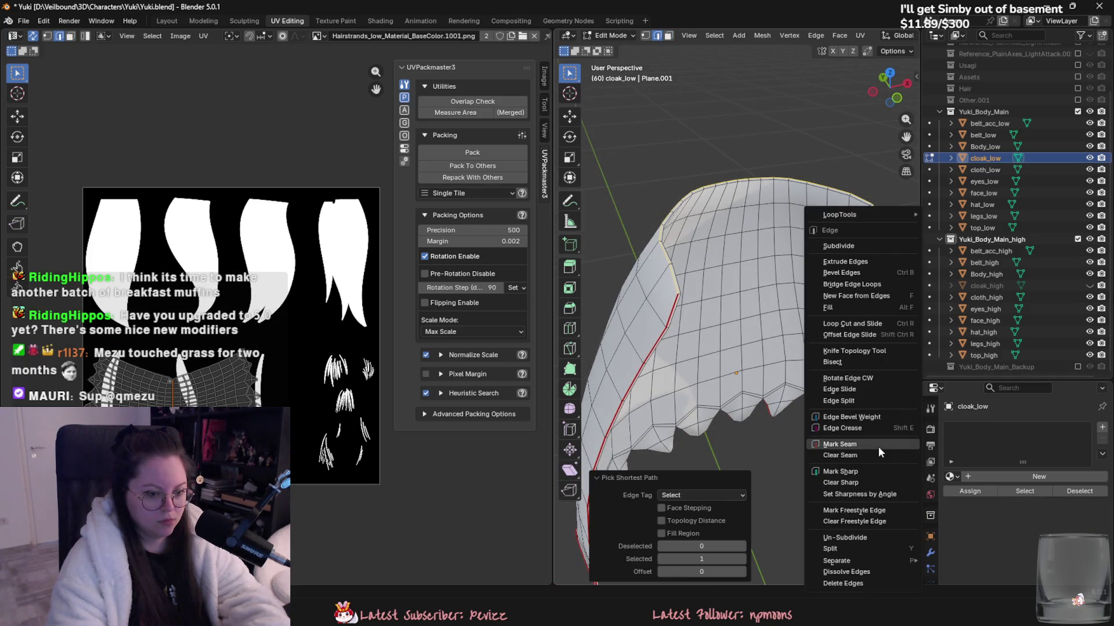
left_click(877, 448)
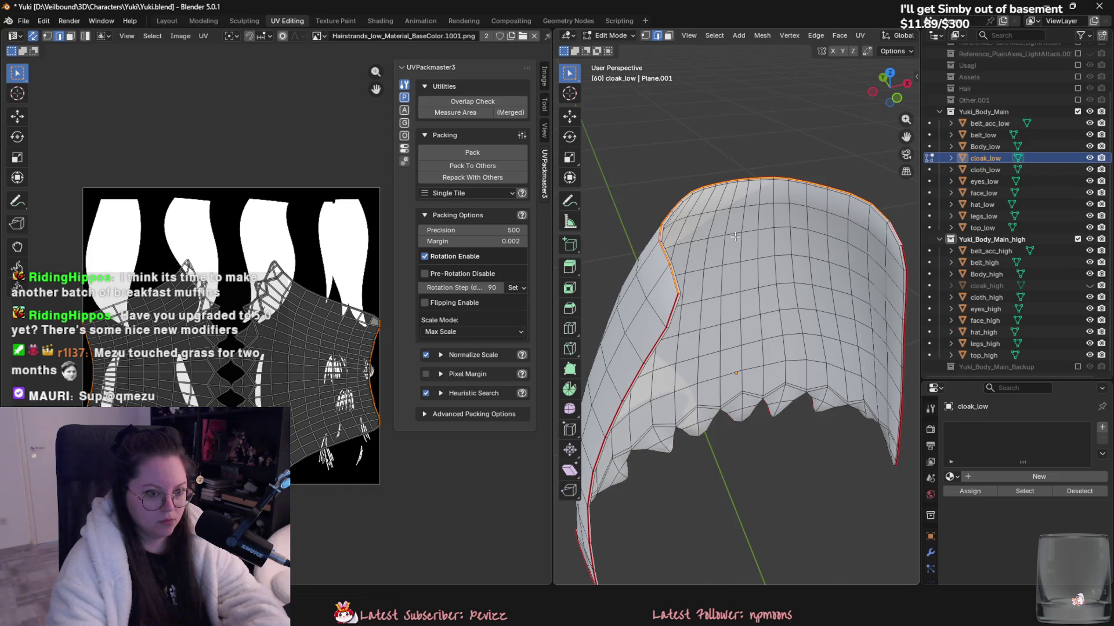
key("KP_Divide")
key("Tab")
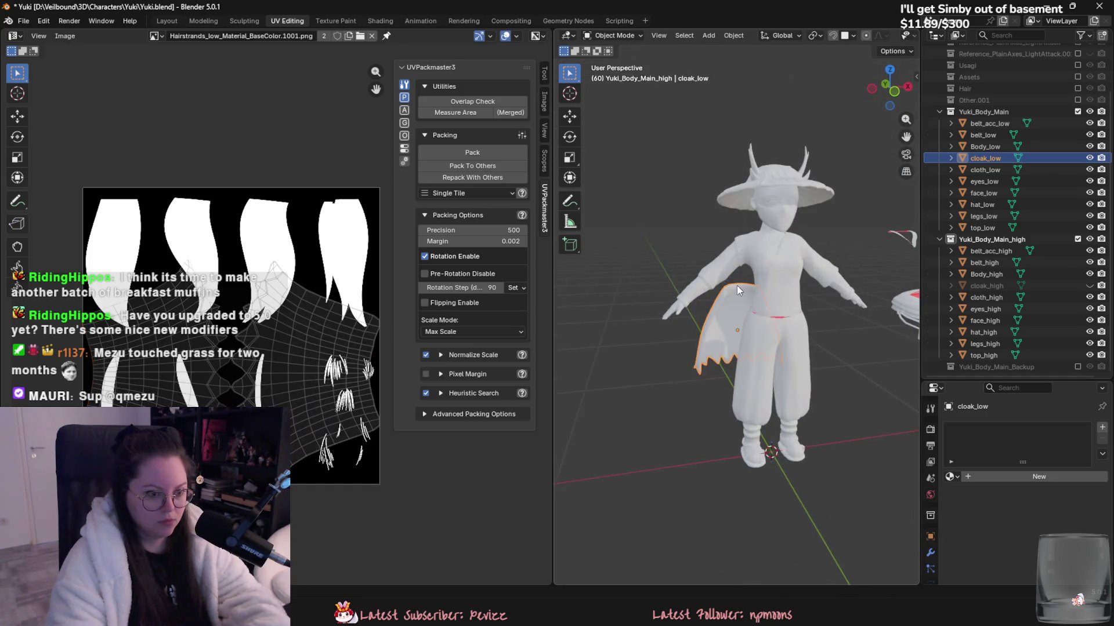
- Select belt_acc_low through top_low and unwrap all their geometry with Minimum Stretch
scroll(715, 210, "down", 5)
key("a")
scroll(829, 378, "up", 3)
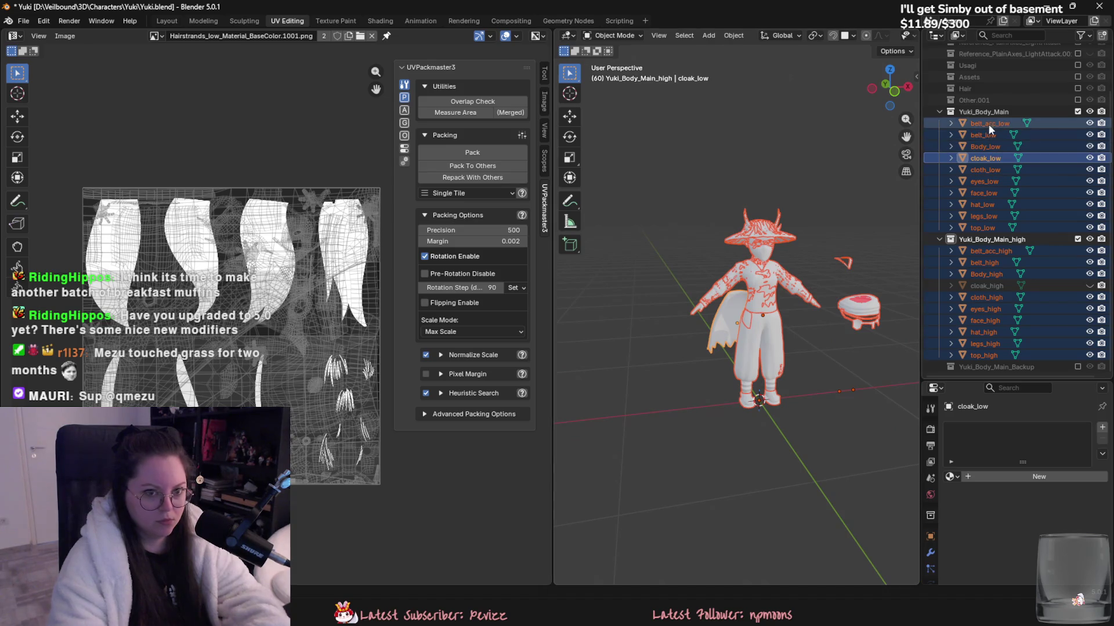
left_click(987, 124)
left_click(989, 230, "shift")
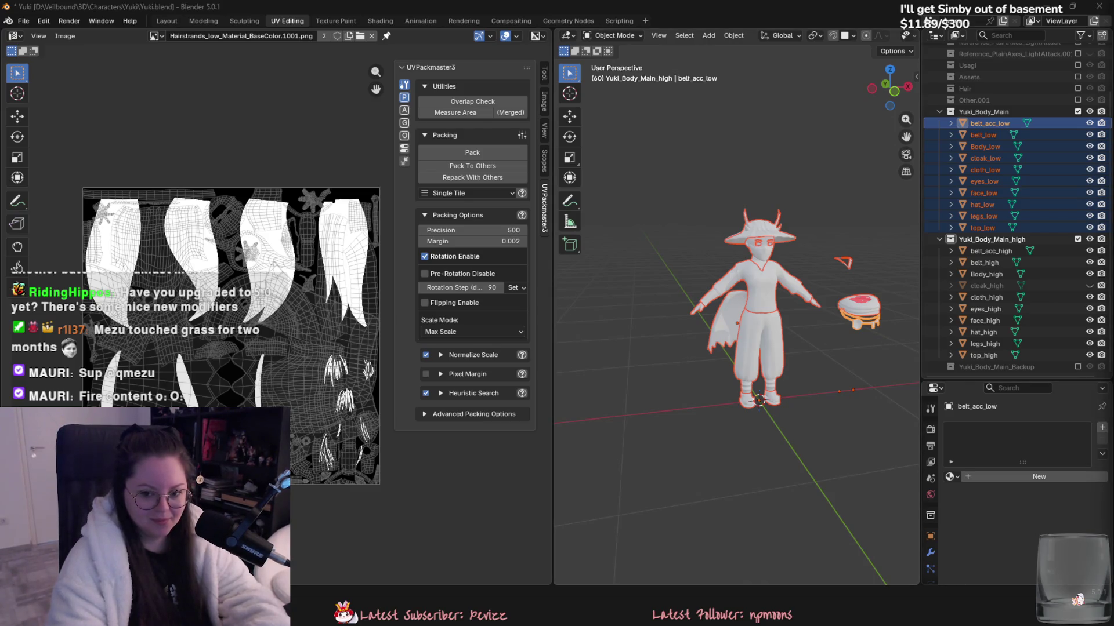
scroll(1015, 232, "up", 4)
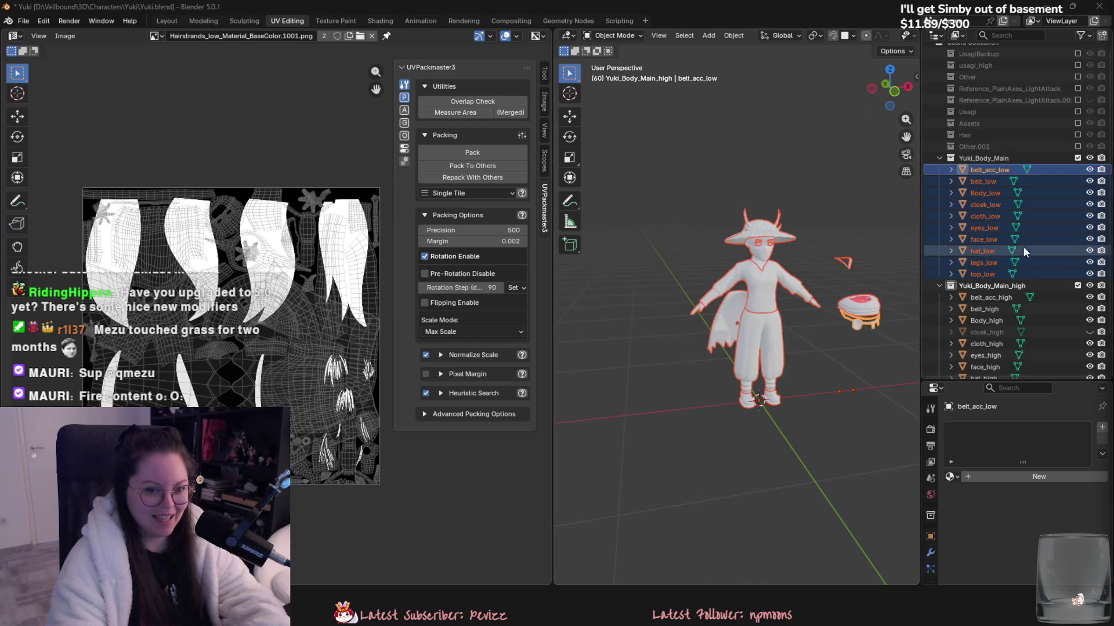
scroll(1023, 245, "down", 4)
key("Tab")
key("a")
key("u")
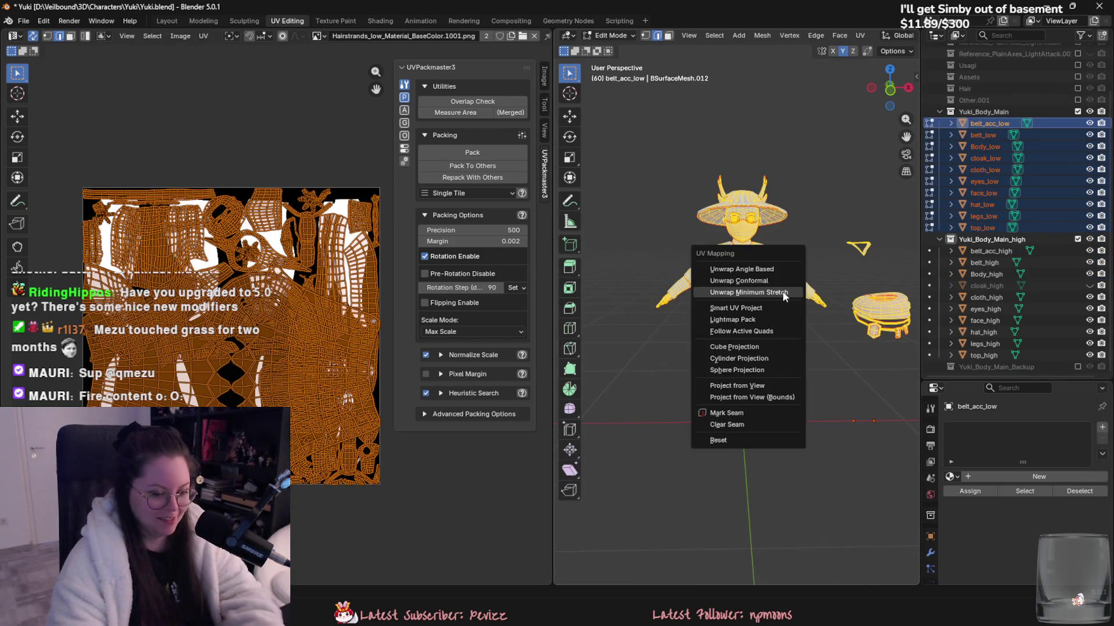
left_click(748, 292)
- Select only the cloak's UV island, limiting the linked selection to seams
scroll(231, 256, "up", 1)
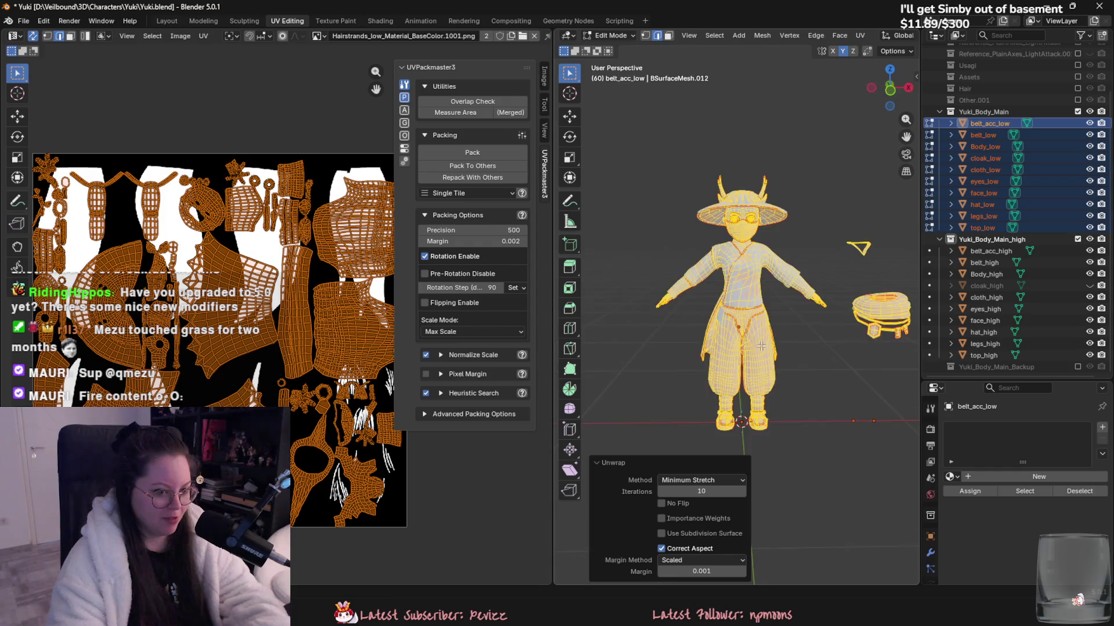
middle_click_drag(638, 325, 682, 324)
scroll(681, 323, "up", 3)
key("alt+a")
key("l")
scroll(200, 369, "up", 1)
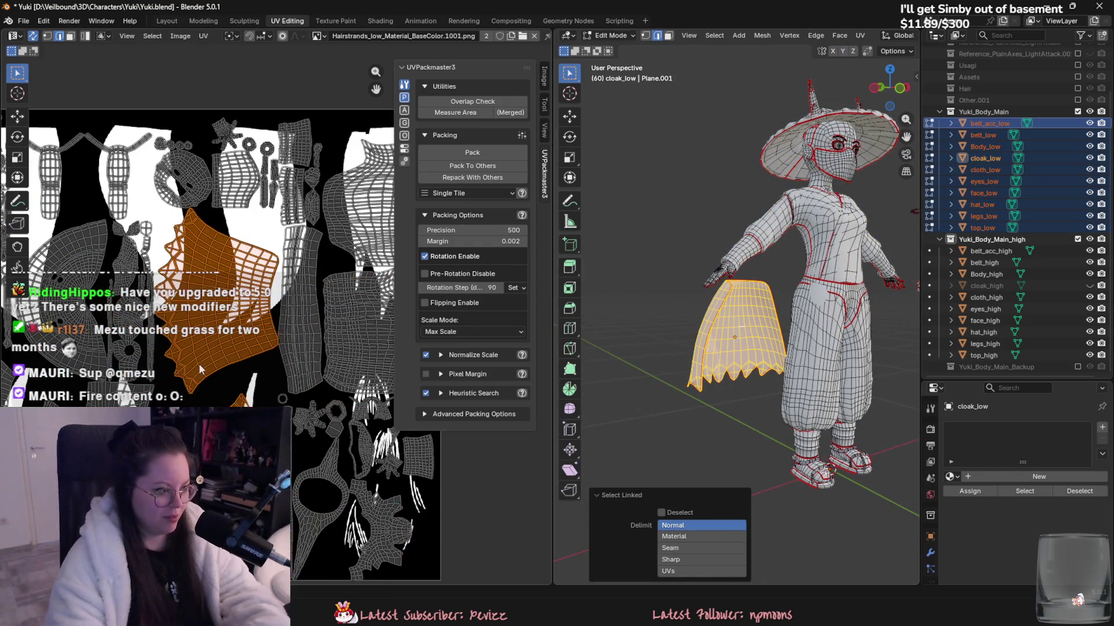
left_click(693, 547)
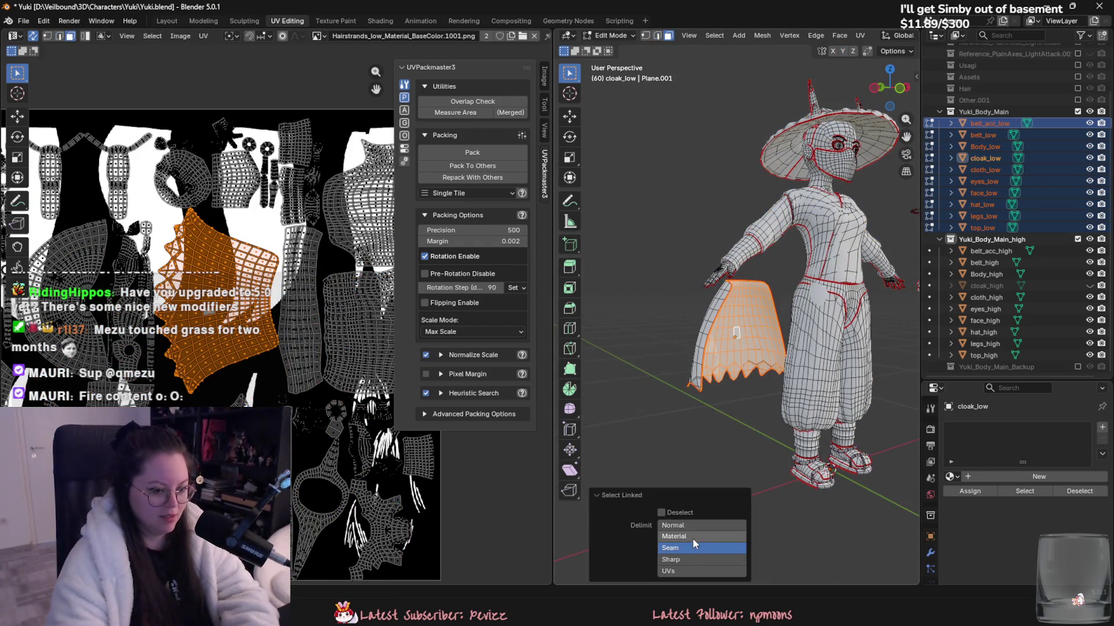
left_click(673, 525)
scroll(717, 409, "up", 3)
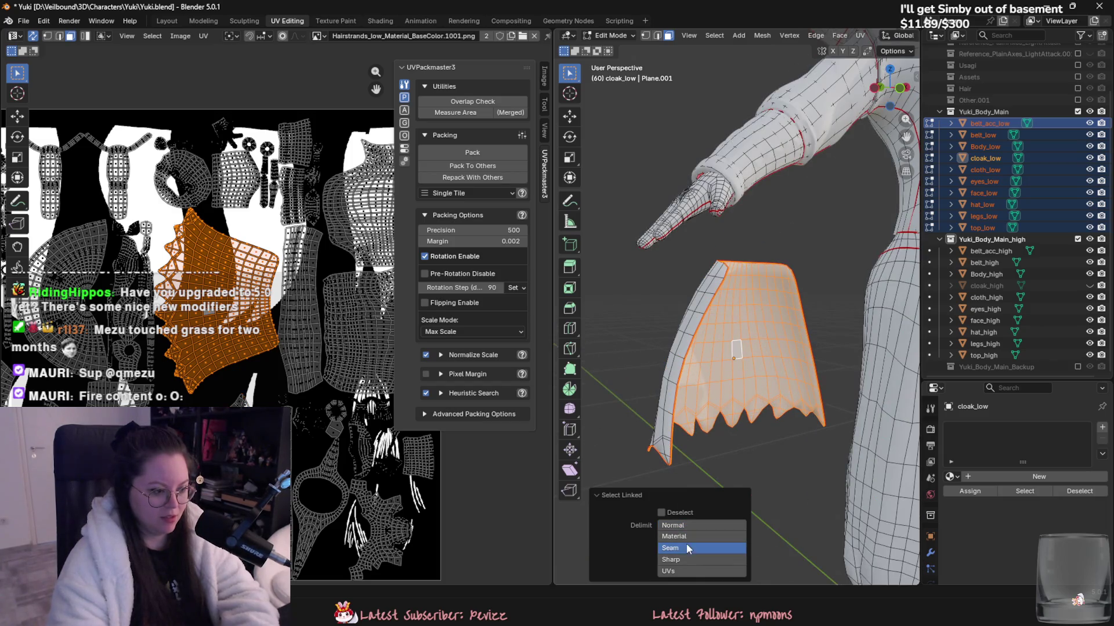
scroll(360, 510, "down", 2)
scroll(359, 510, "down", 1)
- Scale the cloak island down and pack all UV islands into the tile
key("g")
key("s")
key("a")
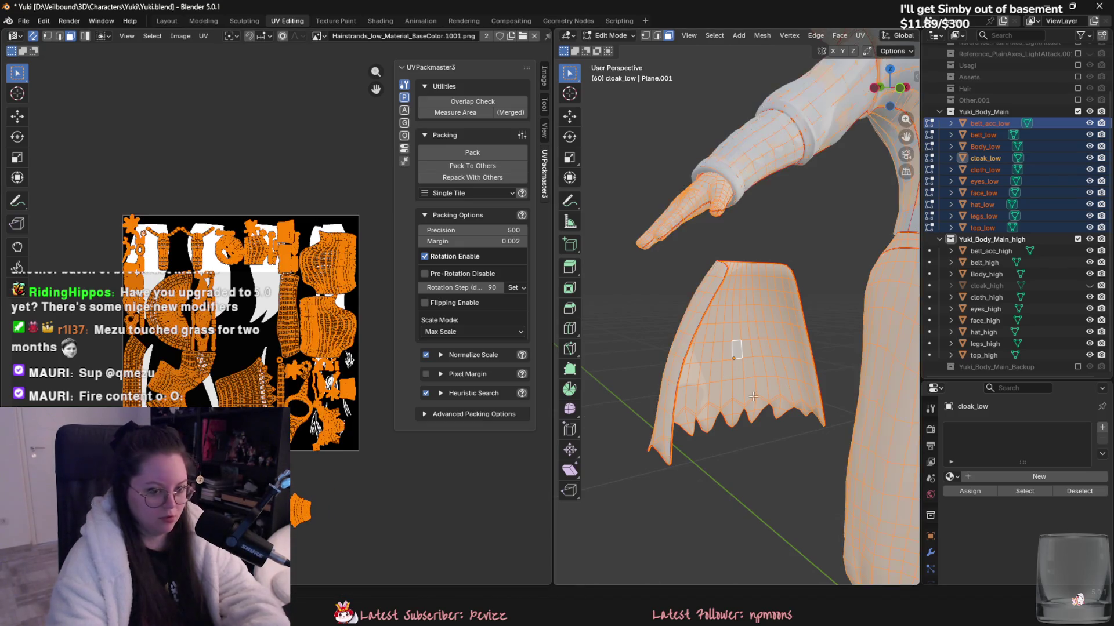
key("KP_Decimal")
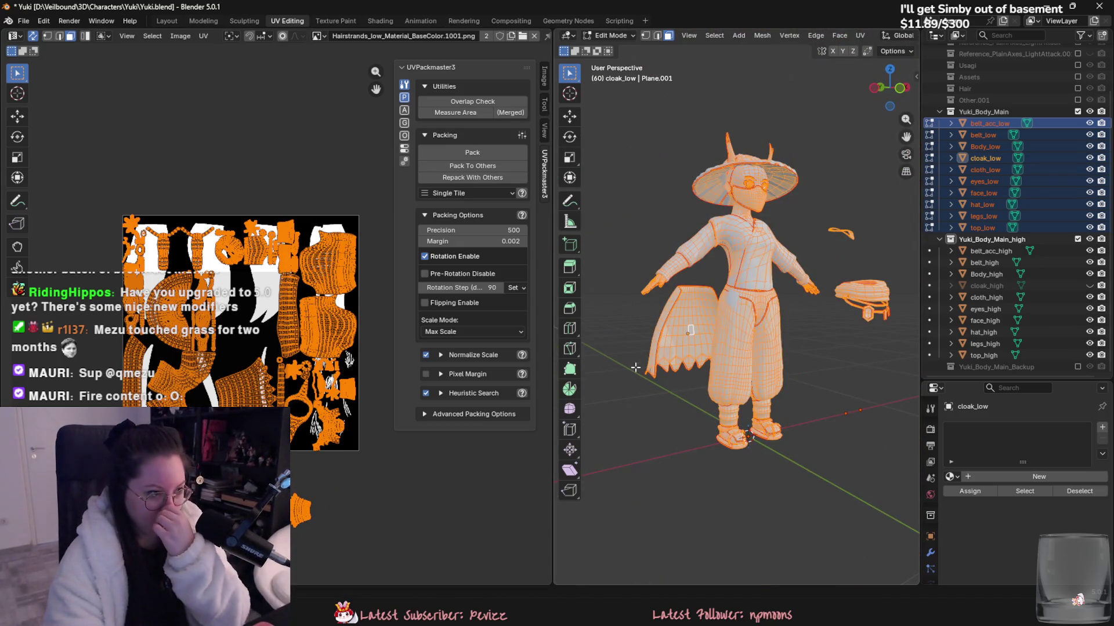
left_click(464, 152)
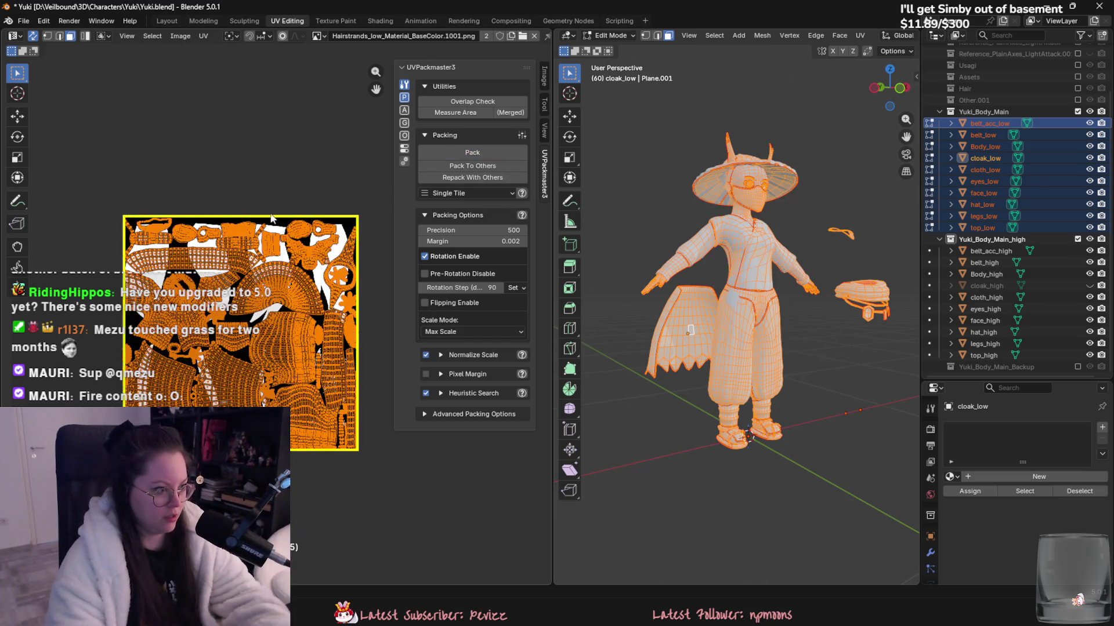
- Shrink the cloak island again and repack with normalized island scaling turned off
scroll(245, 212, "up", 2)
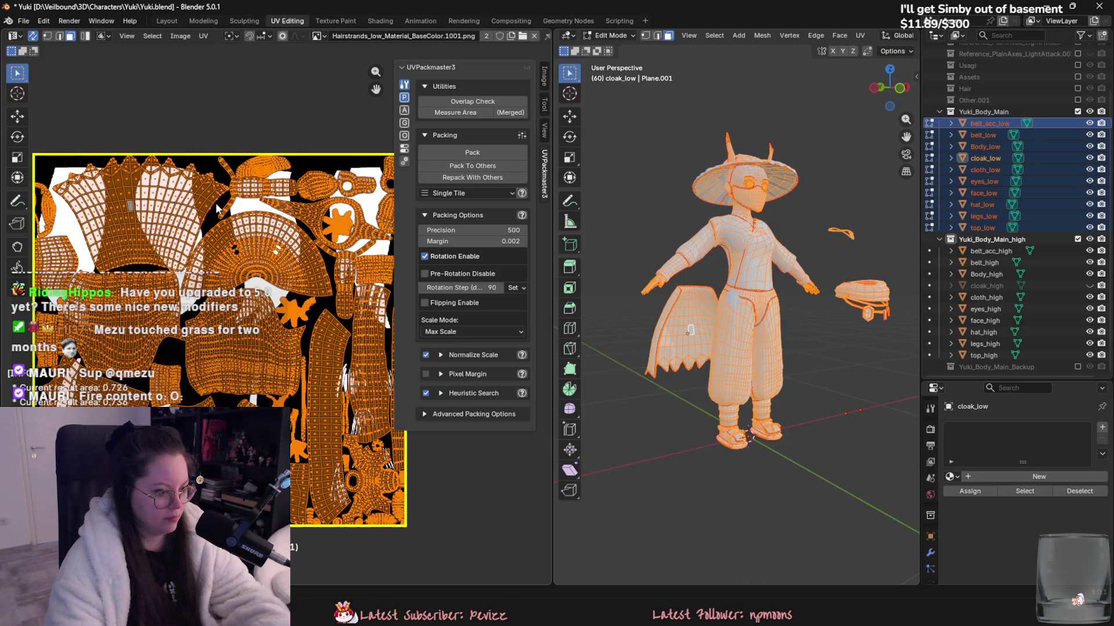
scroll(218, 209, "down", 1)
key("alt+a")
key("l")
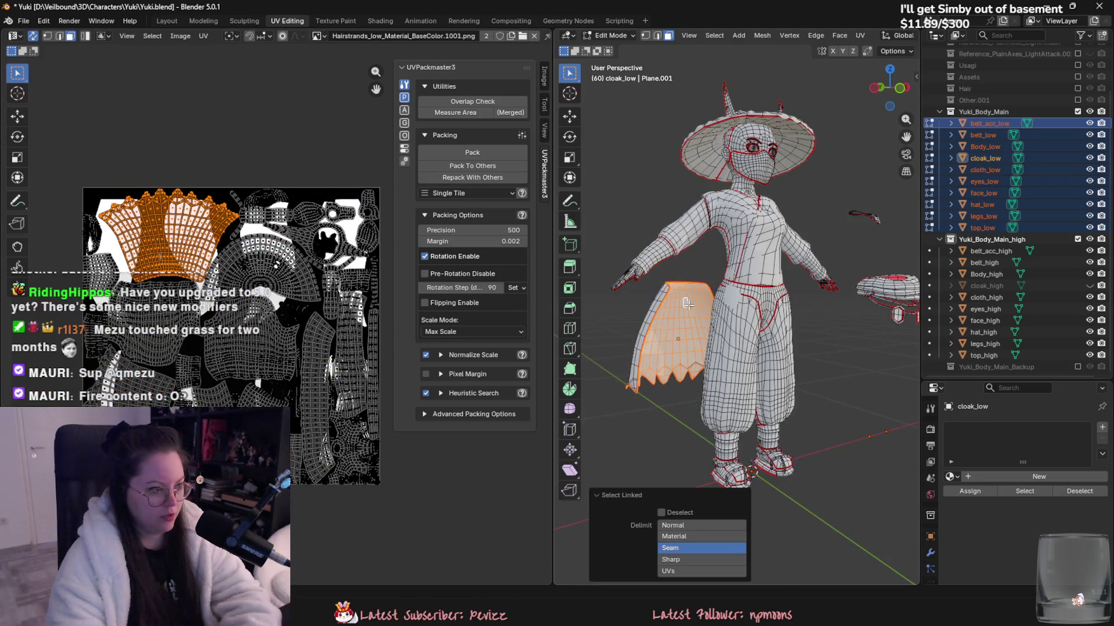
key("KP_Decimal")
key("s")
left_click(182, 251)
key("a")
left_click(475, 150)
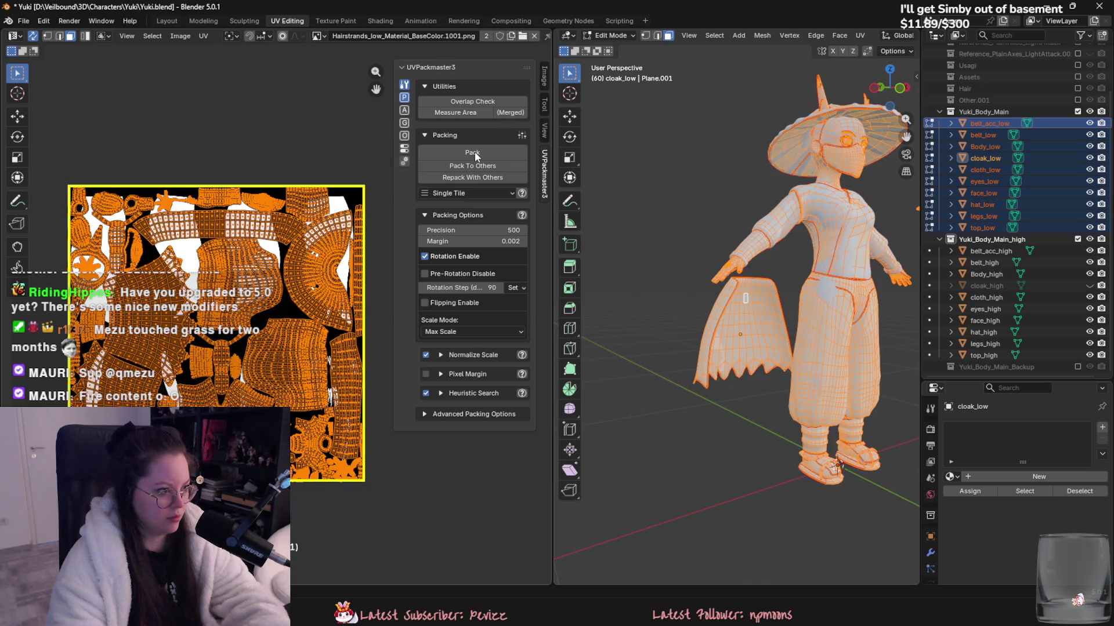
left_click(426, 356)
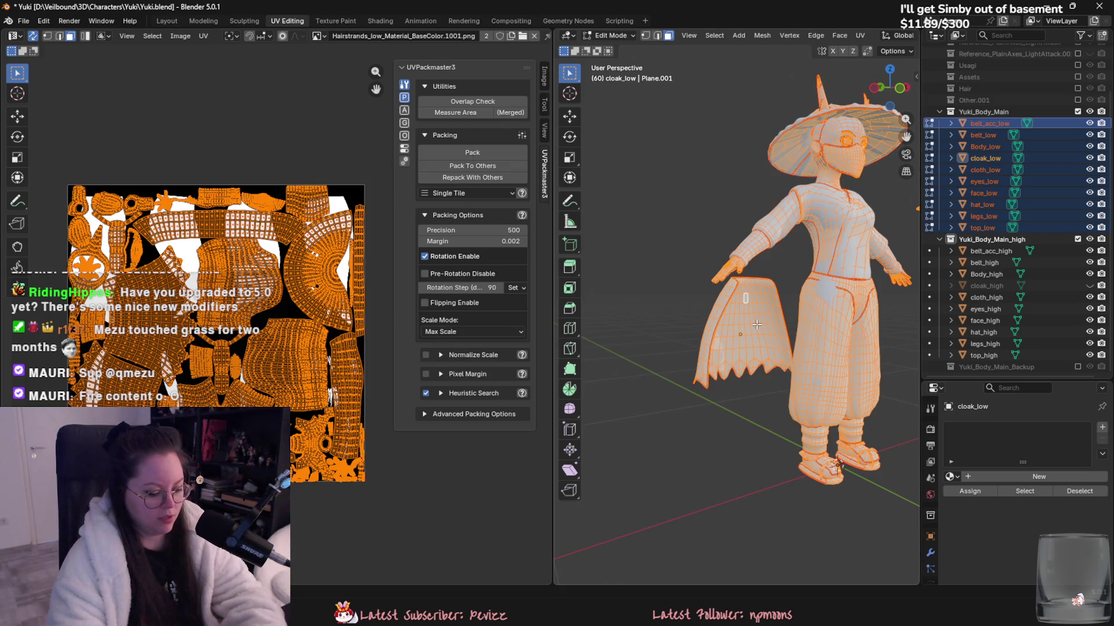
- Shrink the cloak island further, repack all UVs and return to Object Mode
key("alt+a")
key("l")
key("s")
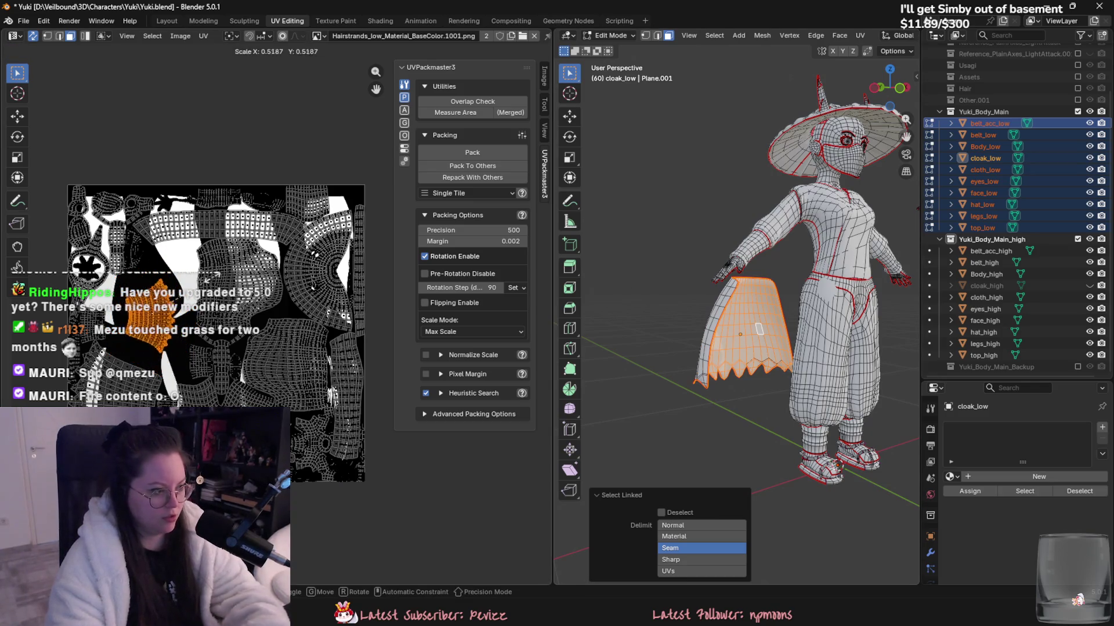
left_click(184, 290)
key("a")
key("u")
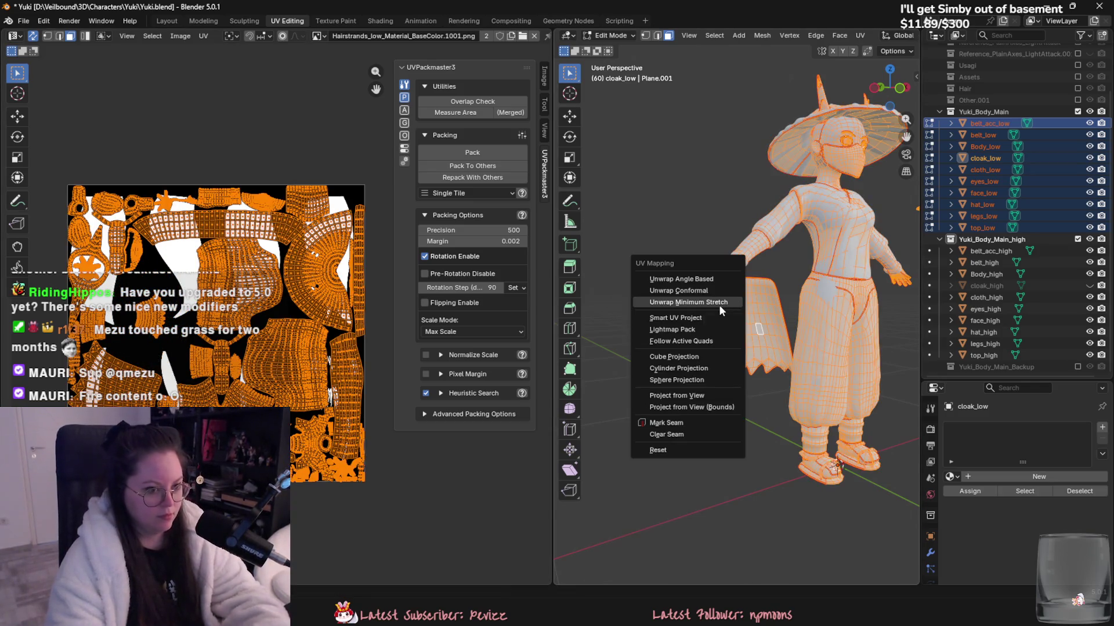
left_click(475, 153)
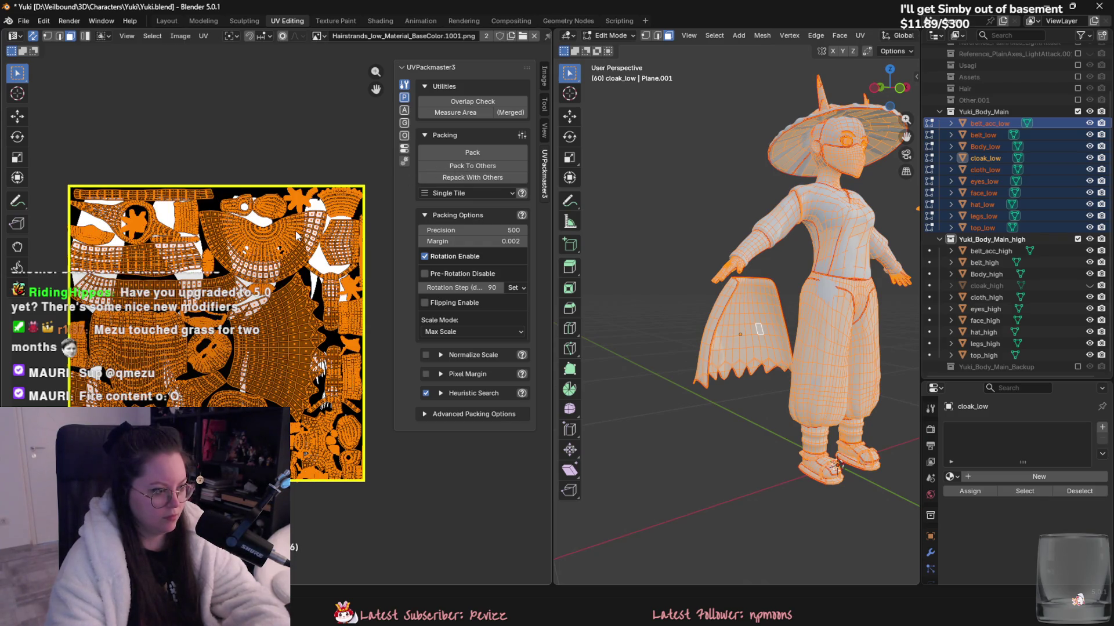
key("l")
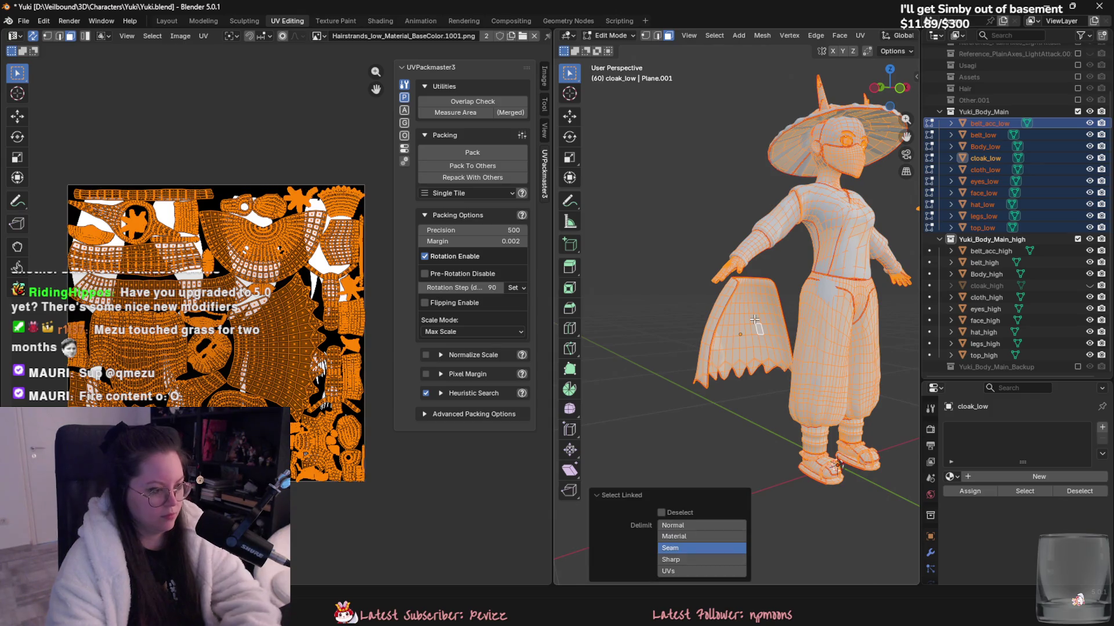
key("alt+a")
key("l")
key("Tab")
scroll(757, 348, "down", 5)
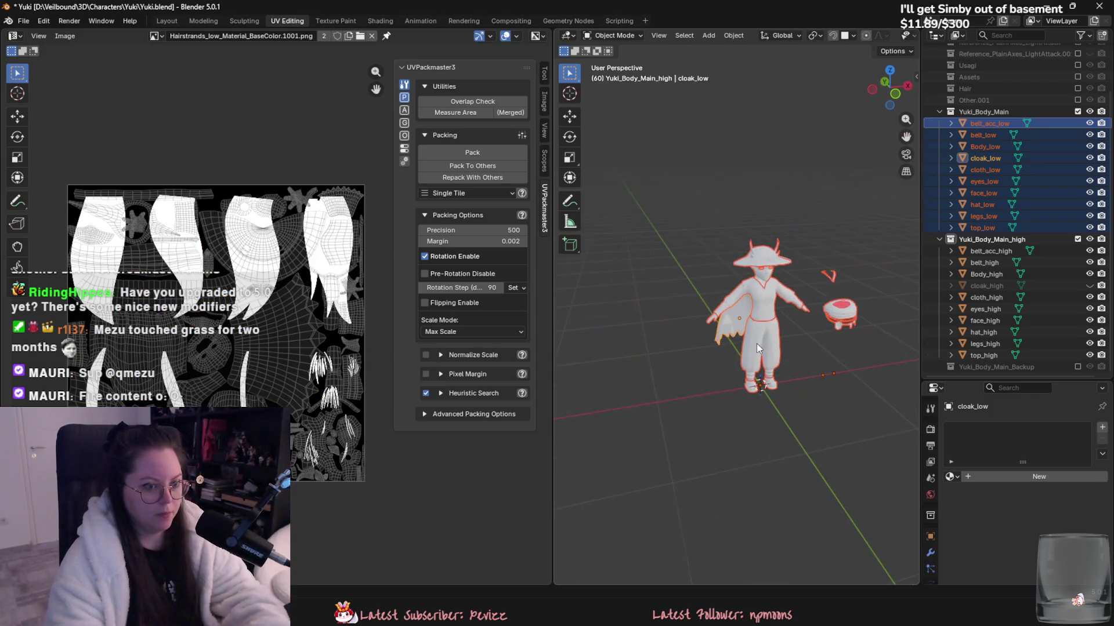
- In the Layout workspace, export the low-poly meshes as Yuki_low.fbx
left_click(167, 21)
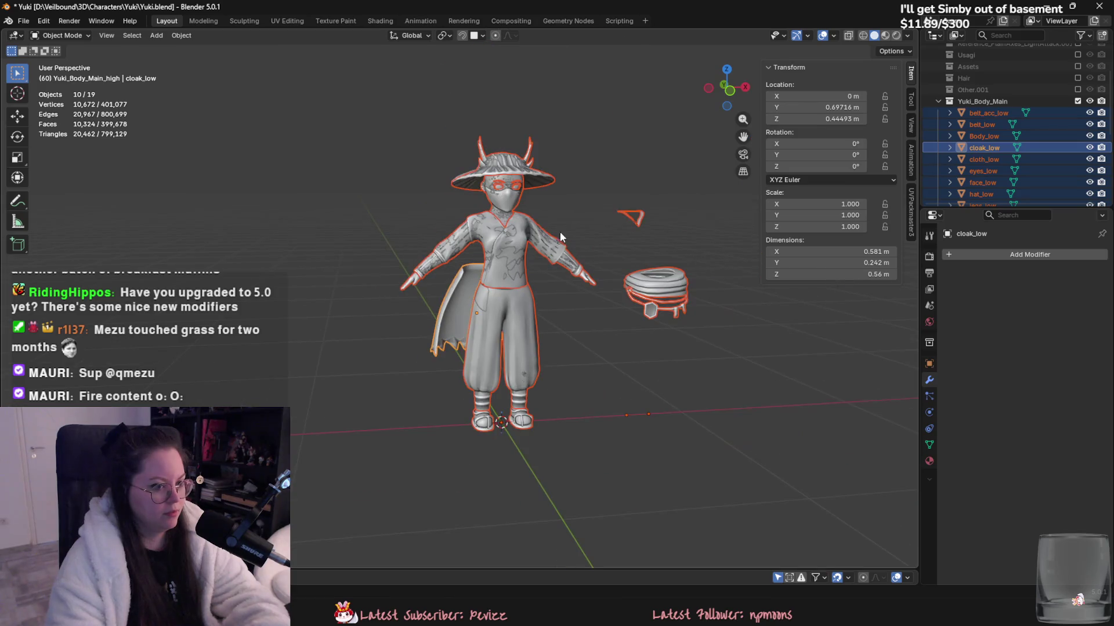
left_click(22, 21)
mouse_move(79, 198)
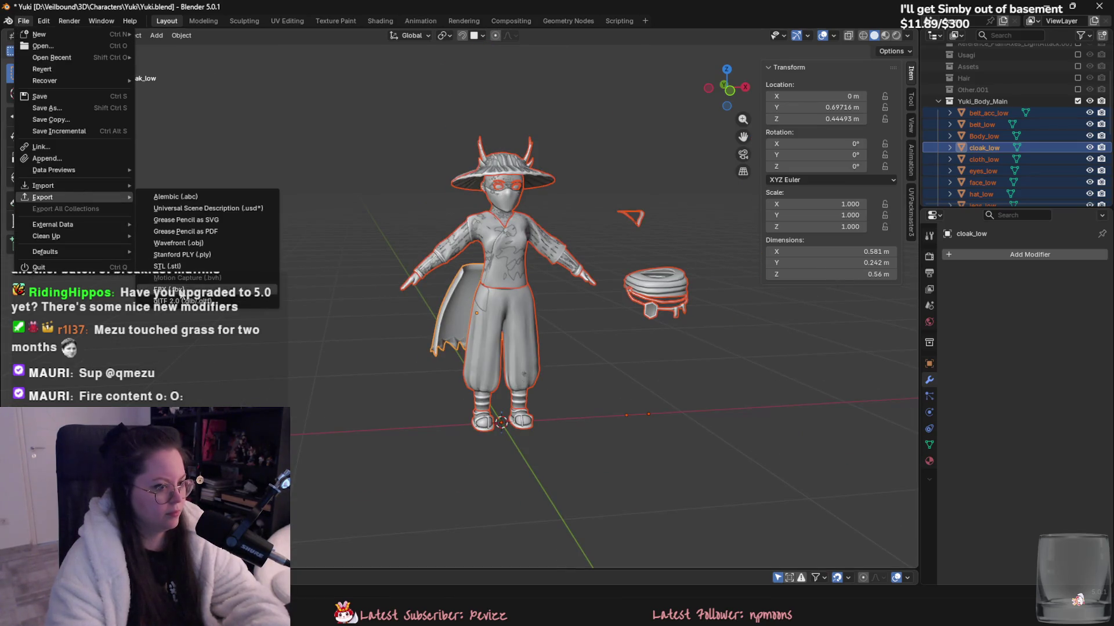
left_click(174, 289)
left_click(564, 354)
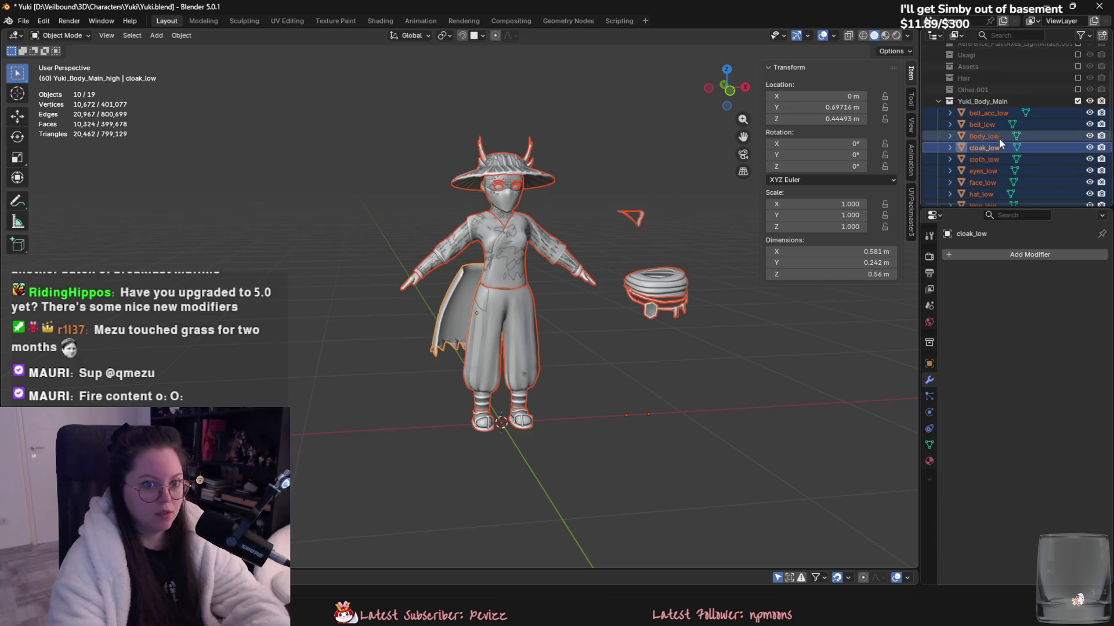
- Reveal cloak_high, export all high-poly meshes as Yuki_high.fbx, then switch to Substance Painter
left_click(1015, 124)
scroll(1016, 136, "down", 3)
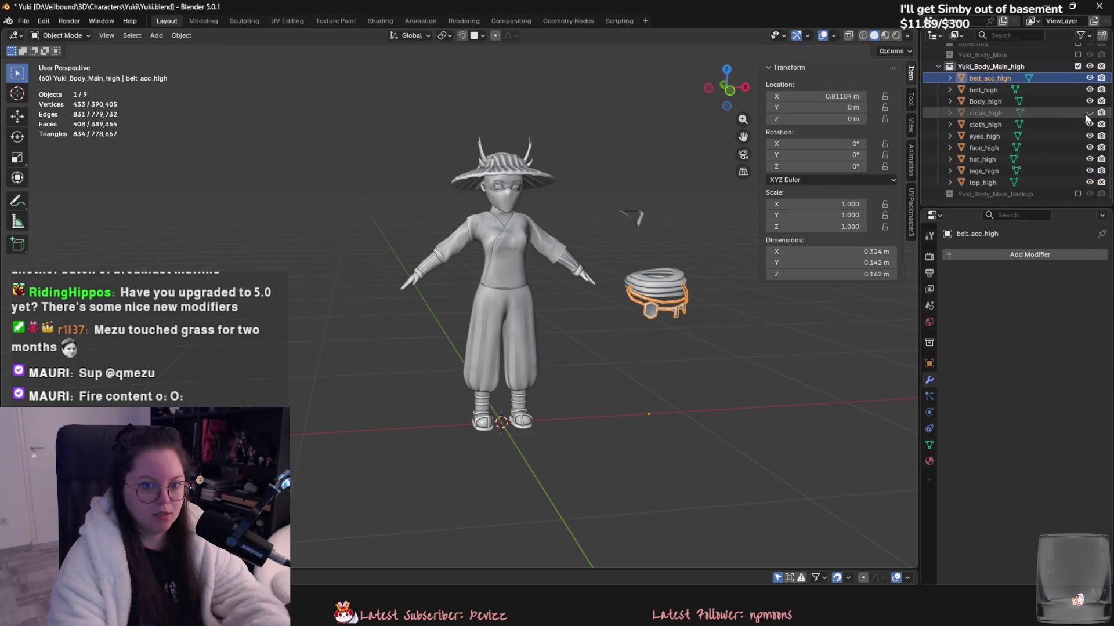
key("alt+h")
key("a")
left_click(23, 20)
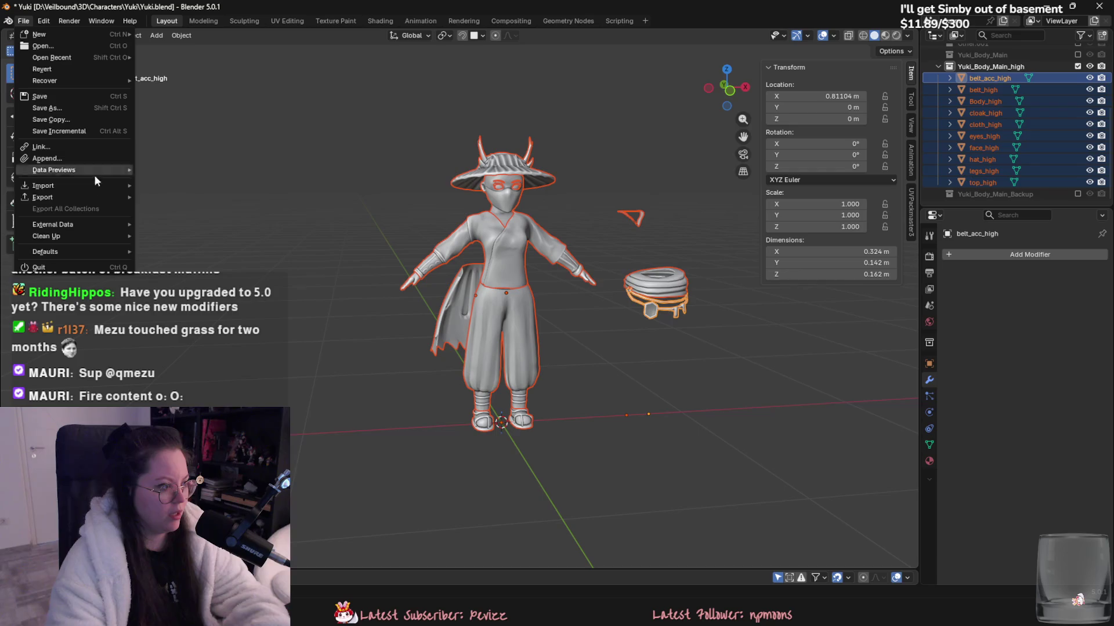
mouse_move(75, 213)
left_click(171, 283)
double_click(260, 85)
key("alt+Tab")
left_click(32, 21)
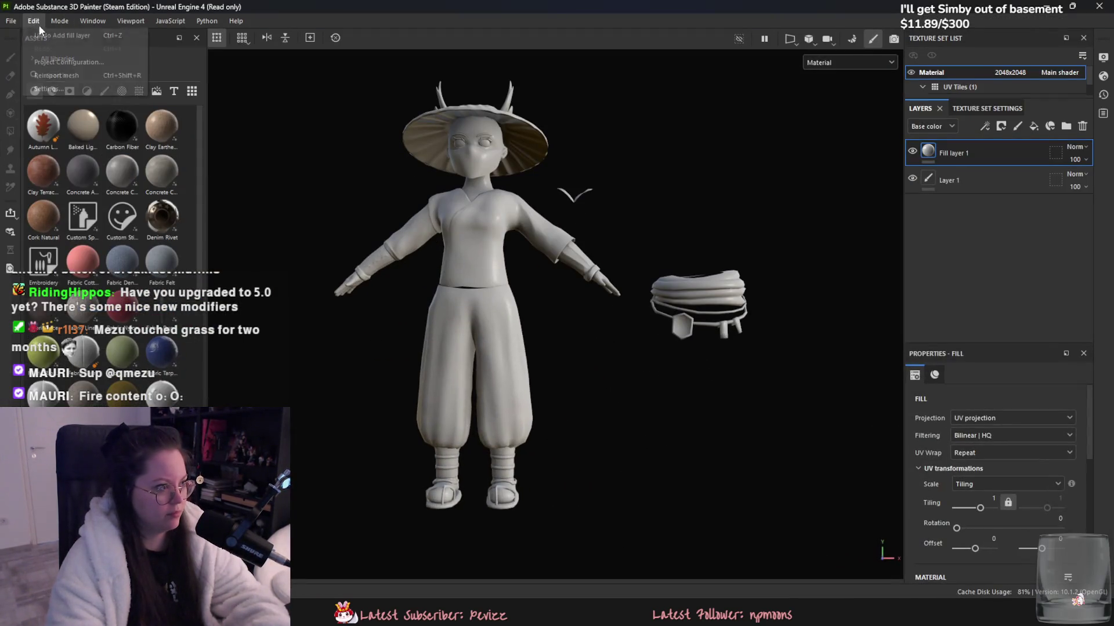
- Reimport the updated mesh and run a first bake with slightly lower max frontal distance
left_click(42, 75)
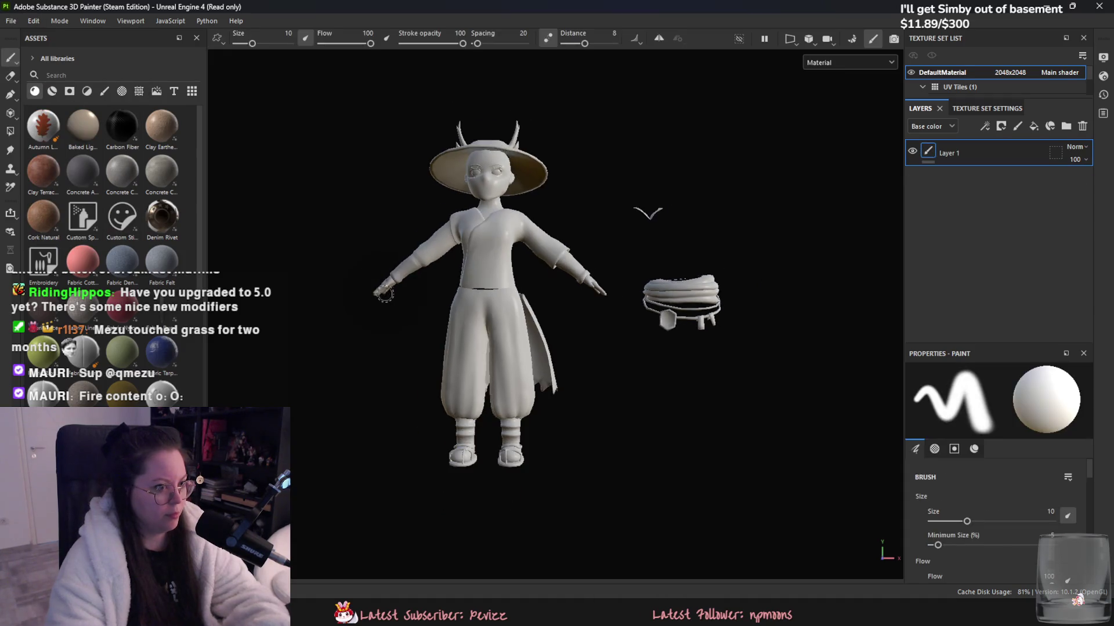
key("ctrl+shift+b")
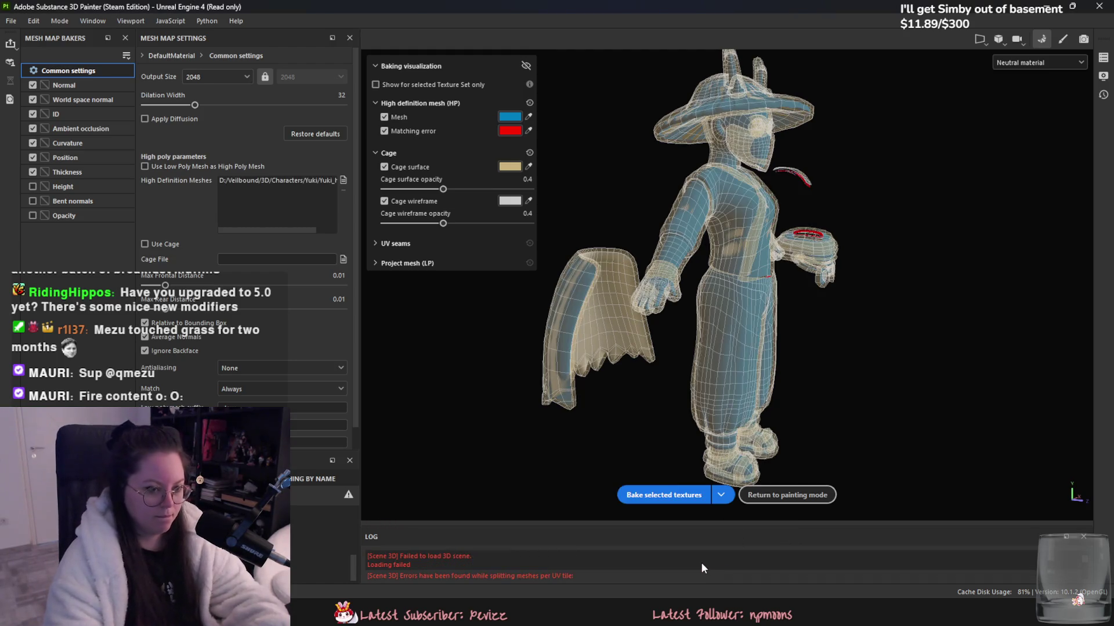
left_click_drag(790, 396, 621, 405, "alt")
left_click_drag(165, 285, 161, 285)
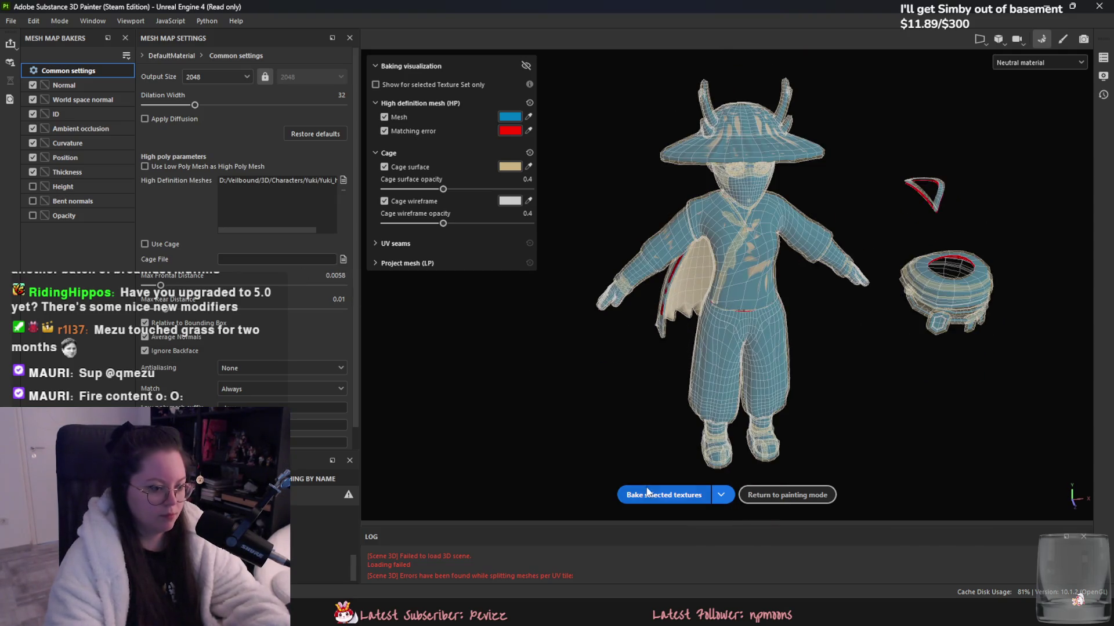
left_click(674, 493)
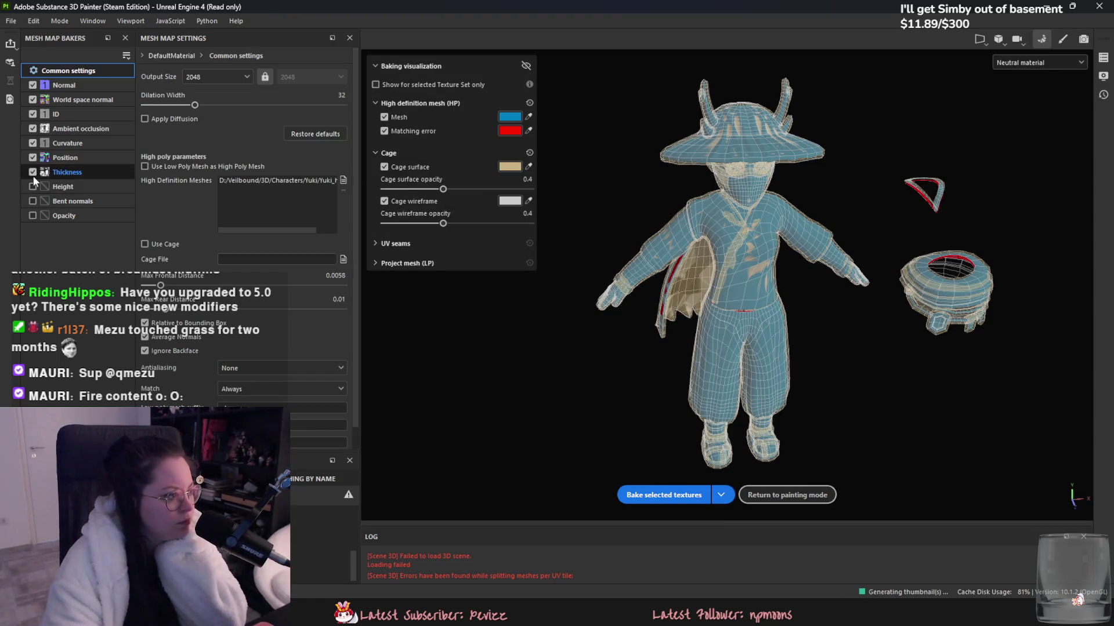
- Enable the Height baker and review the Thickness, Curvature, AO, normal and Position settings
left_click(33, 187)
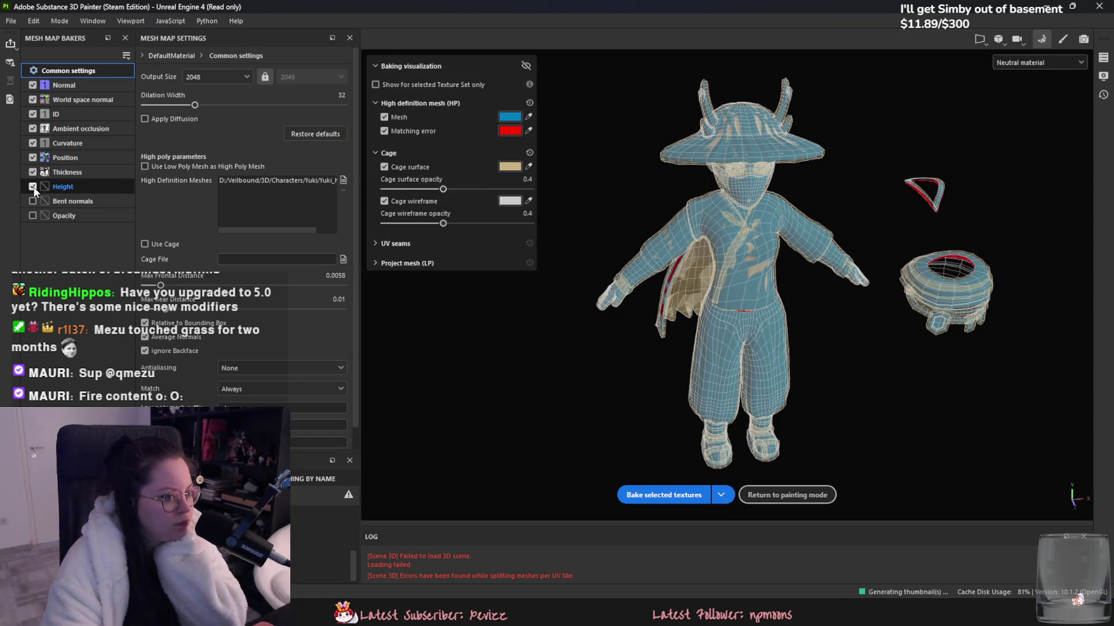
left_click(74, 187)
left_click(80, 171)
left_click(81, 144)
left_click(81, 130)
left_click(82, 101)
left_click(88, 141)
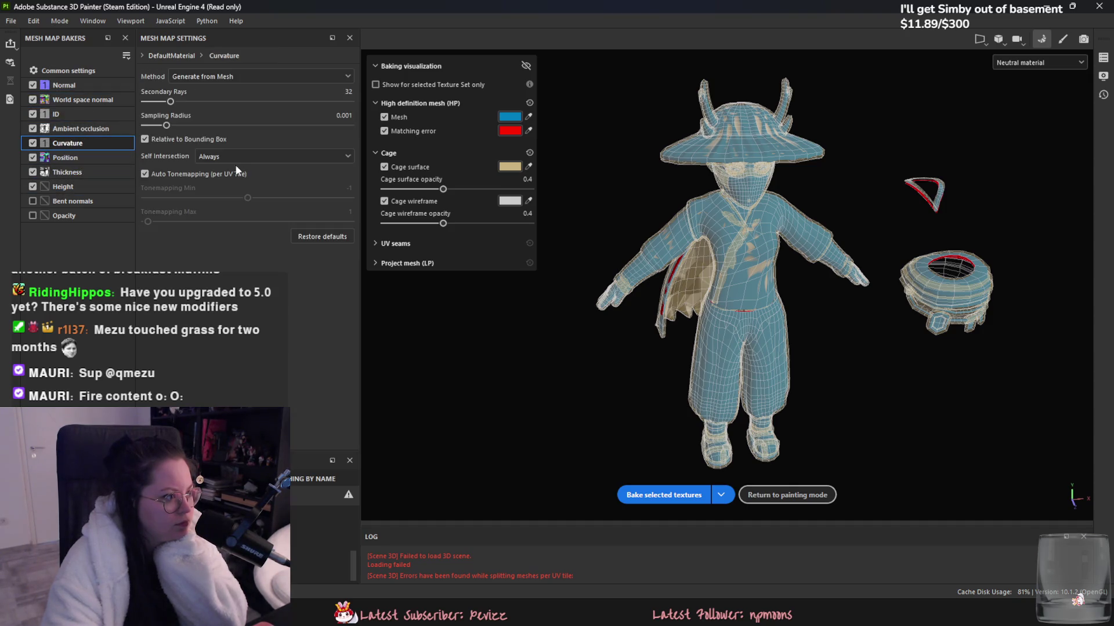
left_click(94, 159)
left_click(95, 128)
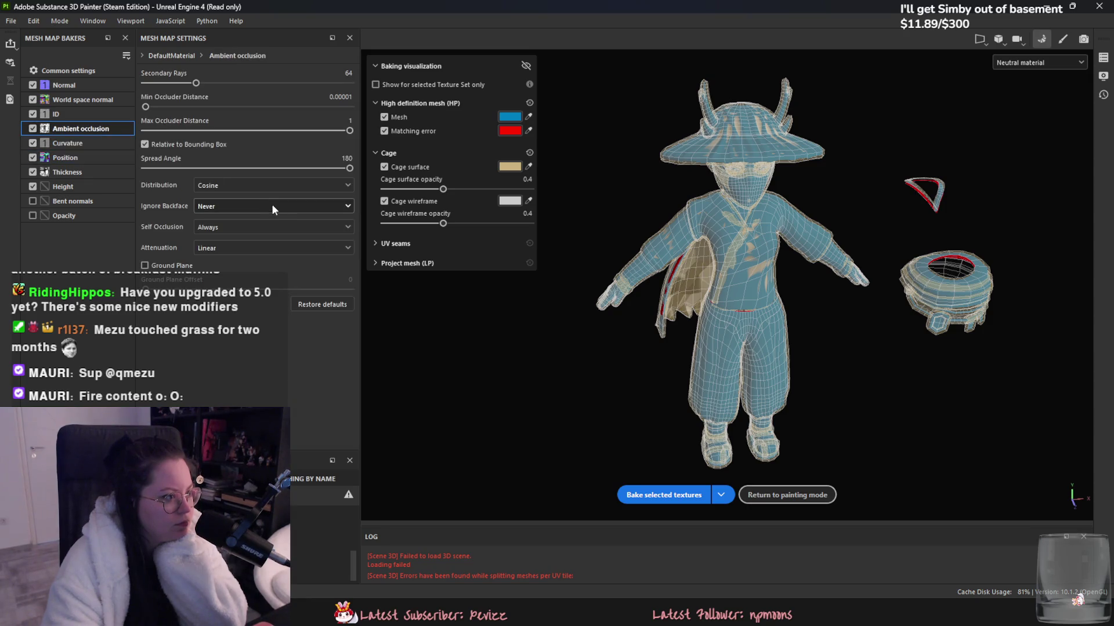
left_click(68, 171)
left_click(247, 206)
left_click(244, 233)
left_click(70, 72)
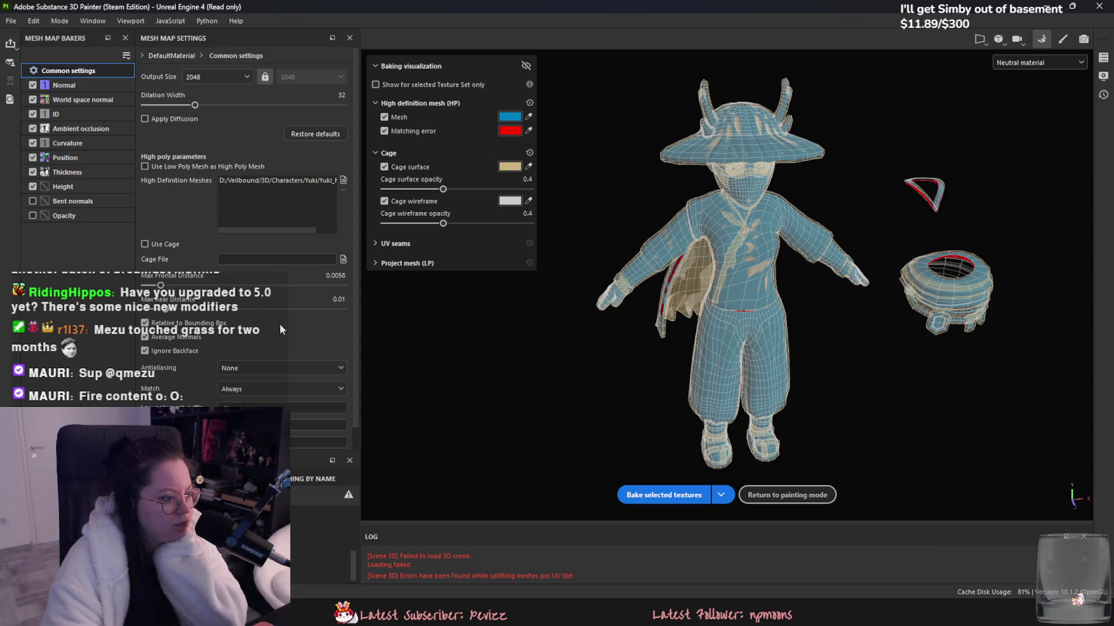
- Set Match to By Mesh Name, rebake the mesh maps and return to painting mode
left_click(261, 415)
left_click(664, 495)
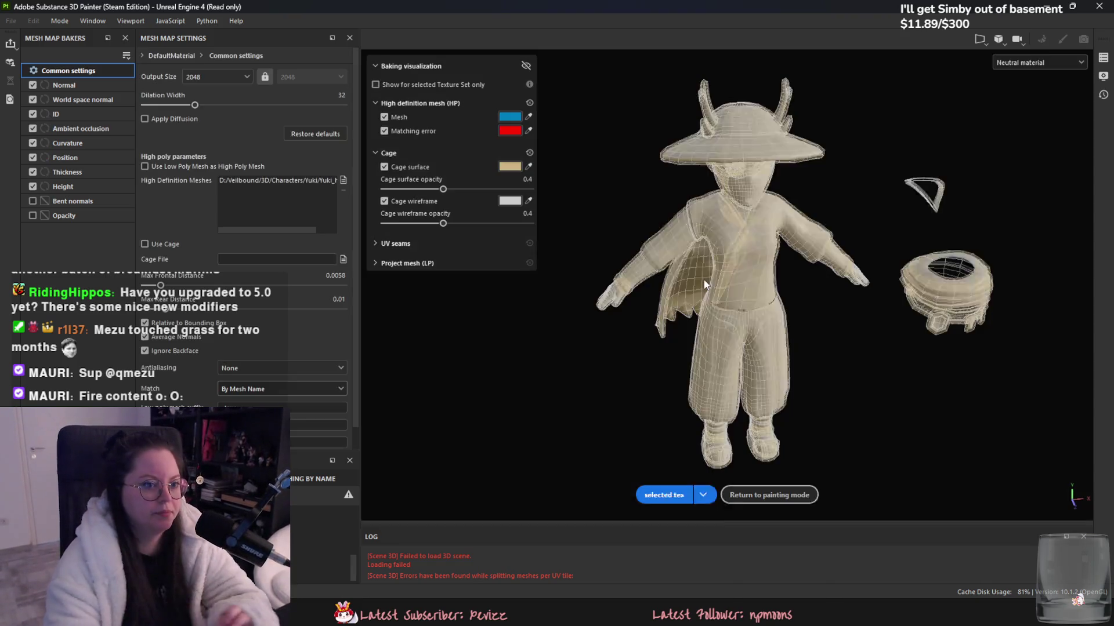
left_click(787, 495)
left_click_drag(410, 410, 833, 390, "alt")
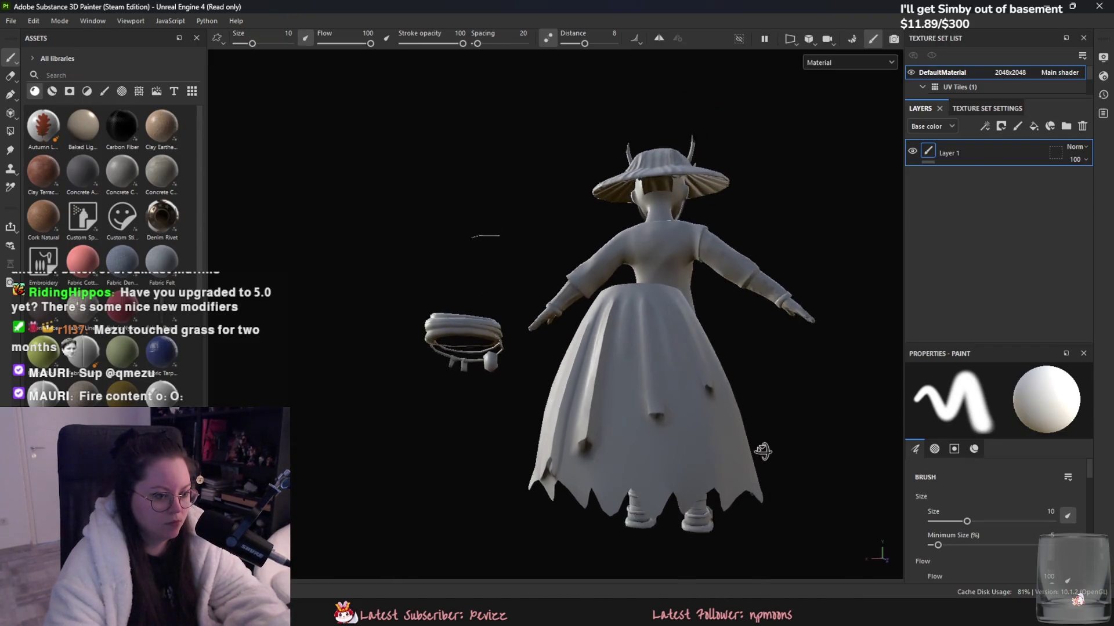
left_click_drag(833, 390, 502, 408, "alt")
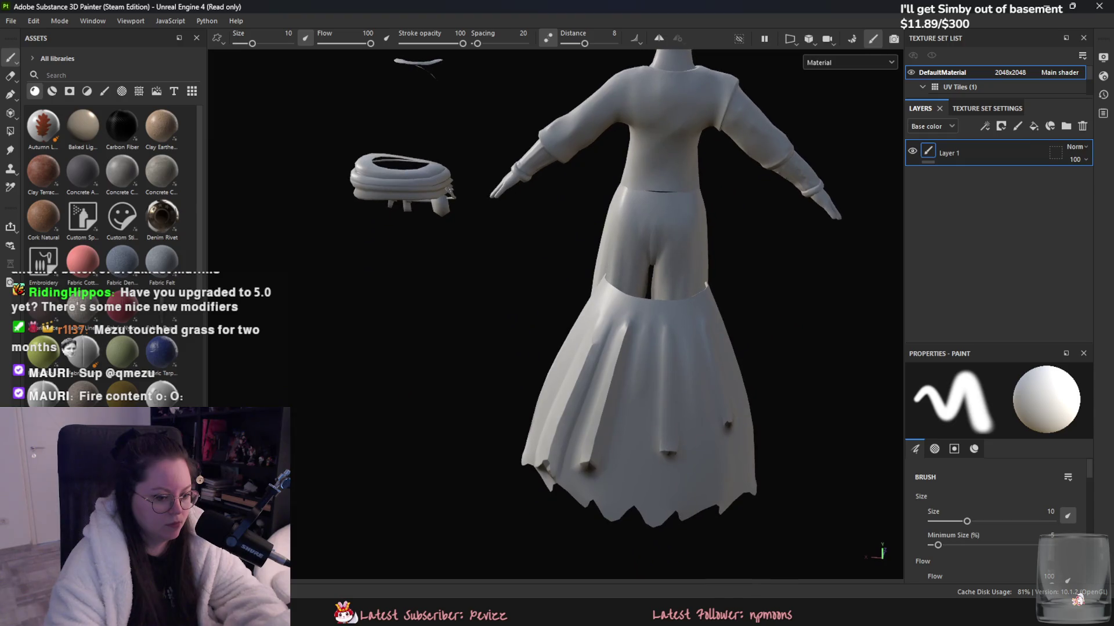
key("alt+Tab")
right_click_drag(502, 413, 502, 413)
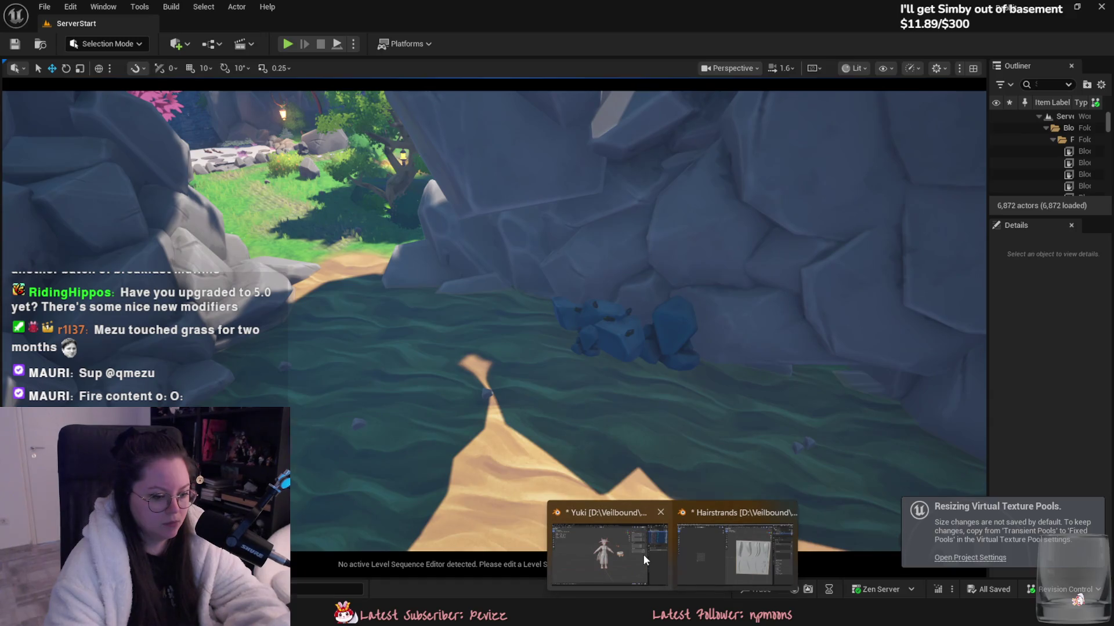
- Hide the high-poly cloak, turn Yuki_Body_Main back on and exclude Yuki_Body_Main_high
left_click(643, 555)
middle_click_drag(520, 340, 495, 373)
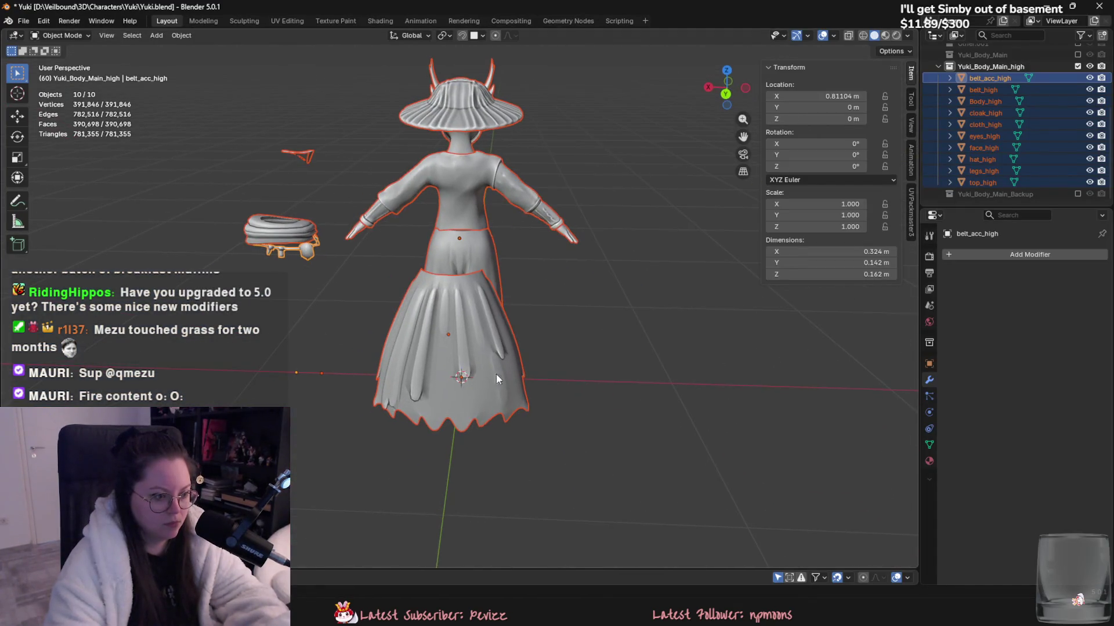
left_click(496, 374)
scroll(502, 392, "up", 2)
left_click(1089, 113)
scroll(1076, 165, "up", 5)
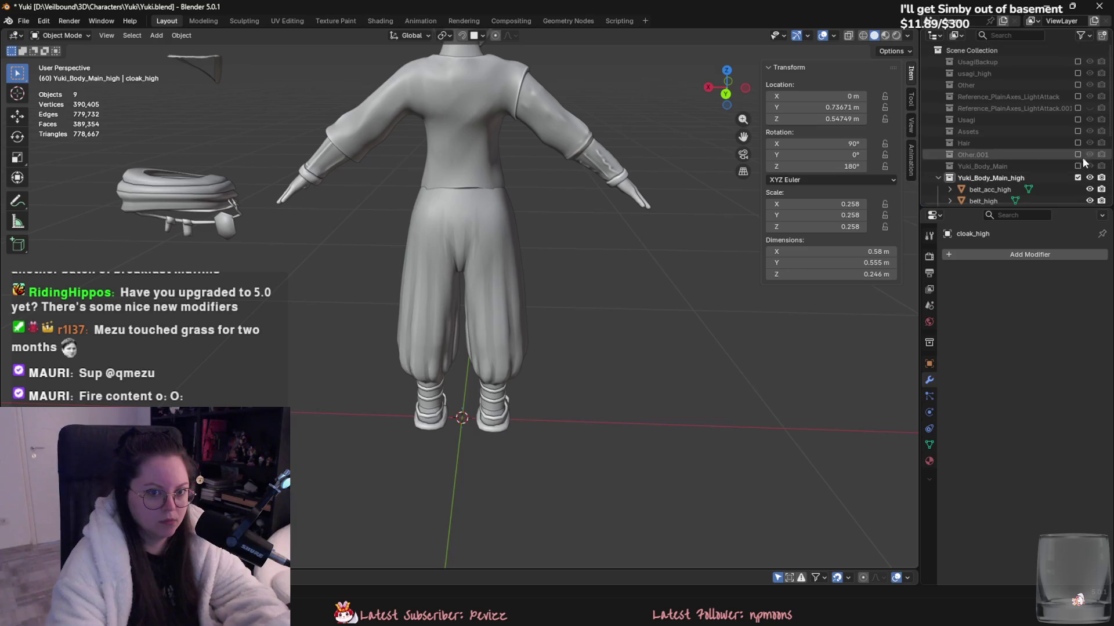
scroll(1093, 145, "down", 1)
left_click(1077, 143)
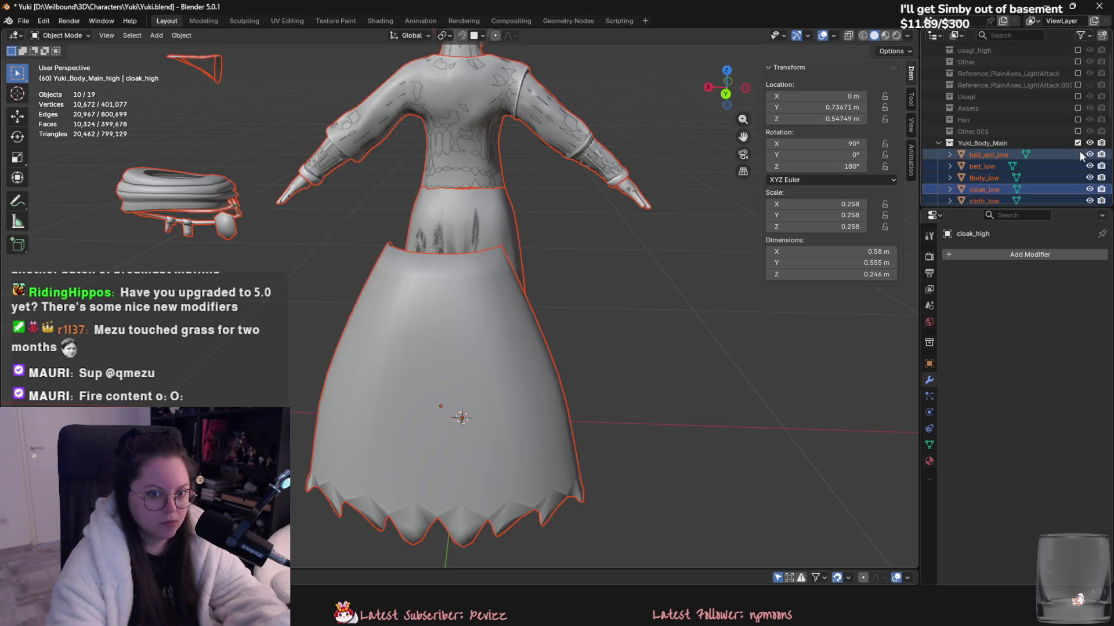
scroll(1079, 150, "down", 2)
left_click(1078, 150)
- Inspect the low-poly cloak from several angles, briefly entering edit mode
left_click(512, 381)
right_click(488, 370)
left_click(485, 374)
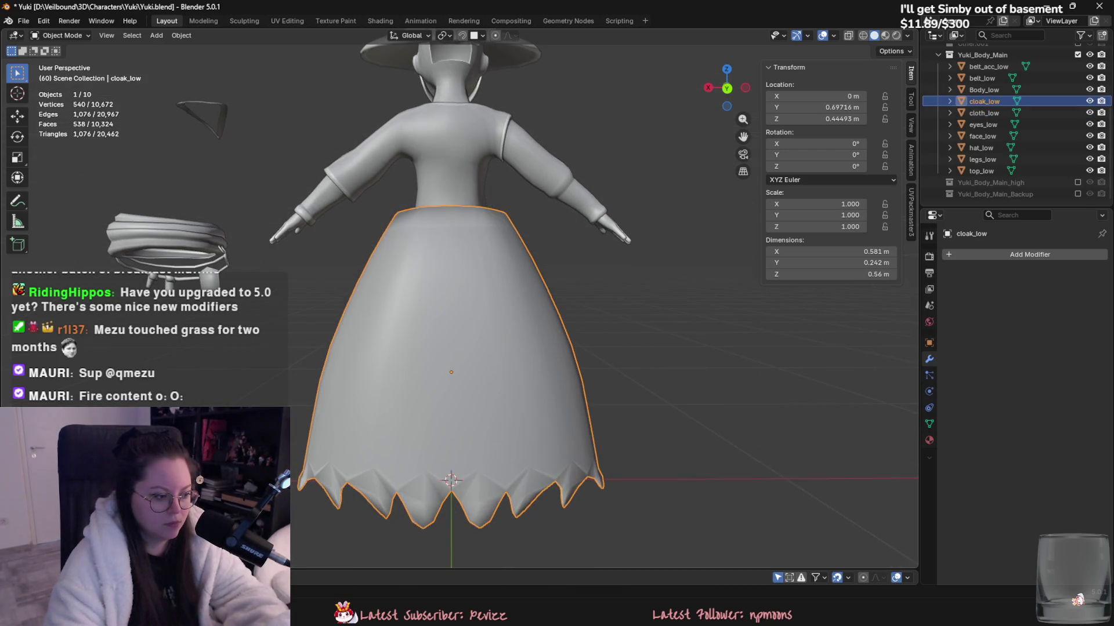
middle_click_drag(406, 383, 436, 387)
key("Tab")
scroll(654, 351, "up", 3)
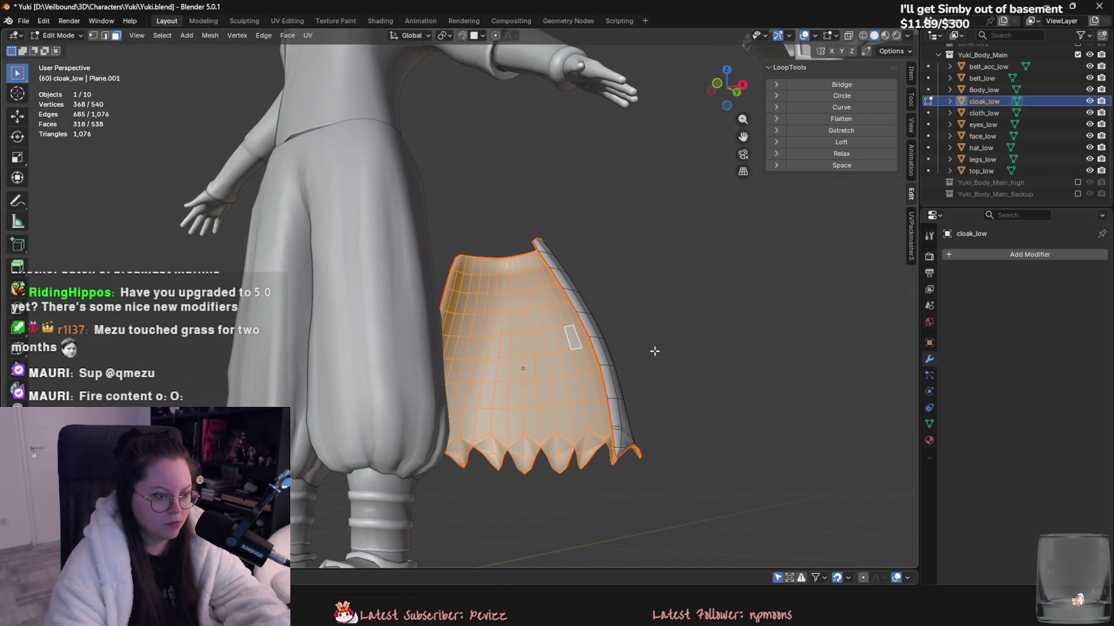
middle_click_drag(654, 351, 636, 385)
key("Tab")
middle_click_drag(479, 455, 429, 472)
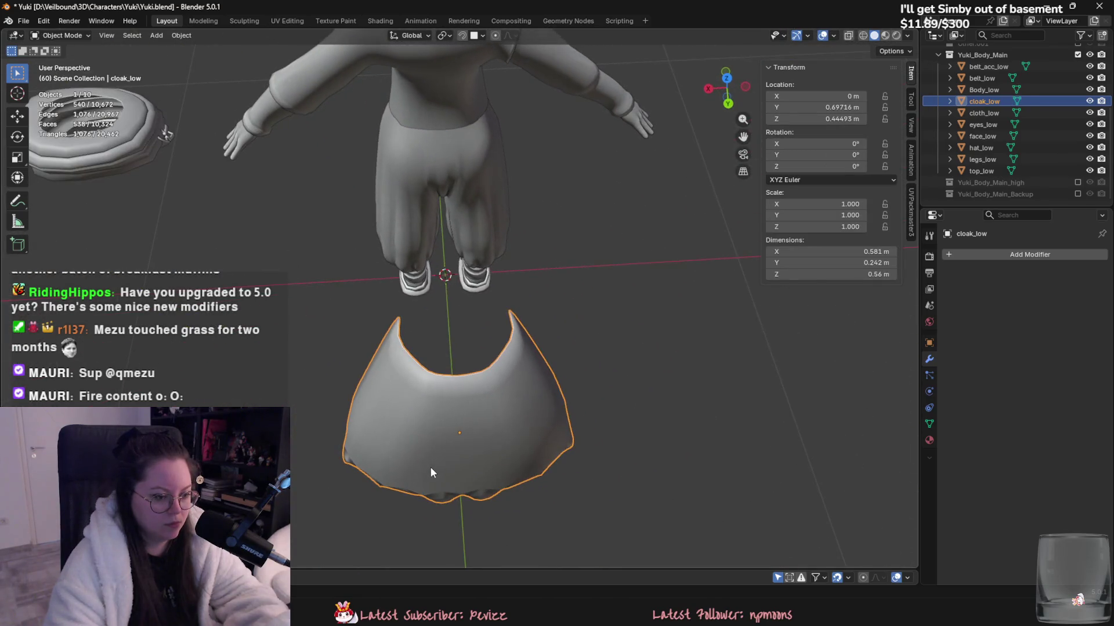
key("alt+Tab")
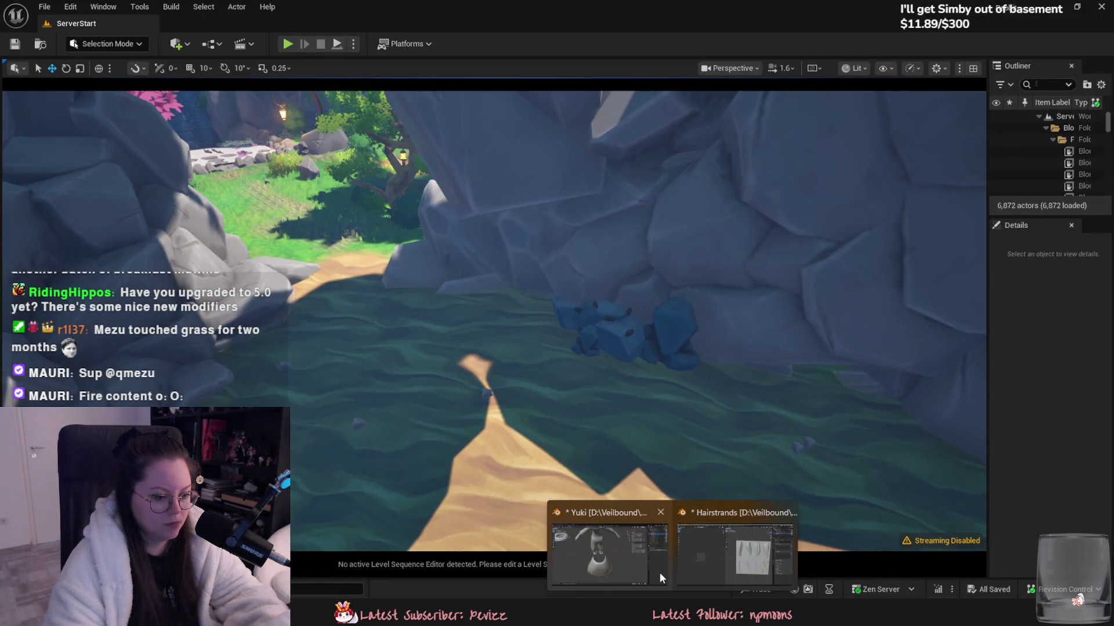
left_click(659, 572)
mouse_move(580, 510)
middle_mouse_down()
mouse_move(444, 468)
mouse_move(584, 413)
middle_mouse_up()
- Turn on Yuki_Body_Main_high and nudge the high-poly cloak slightly along Y
left_click(1077, 182)
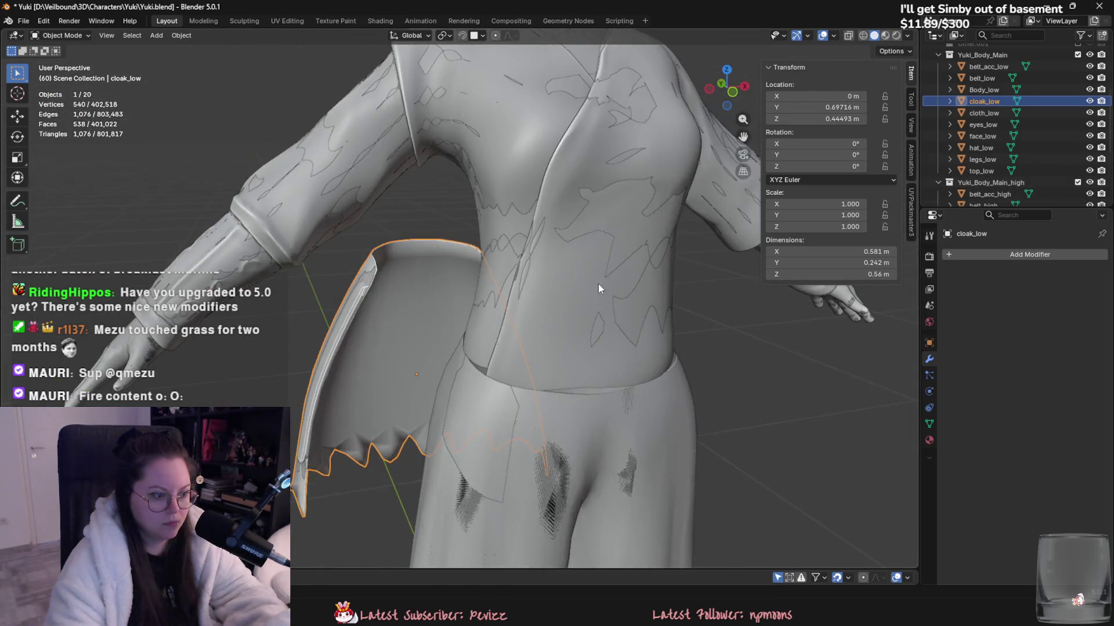
mouse_move(598, 284)
middle_mouse_down()
mouse_move(632, 290)
mouse_move(446, 312)
middle_mouse_up()
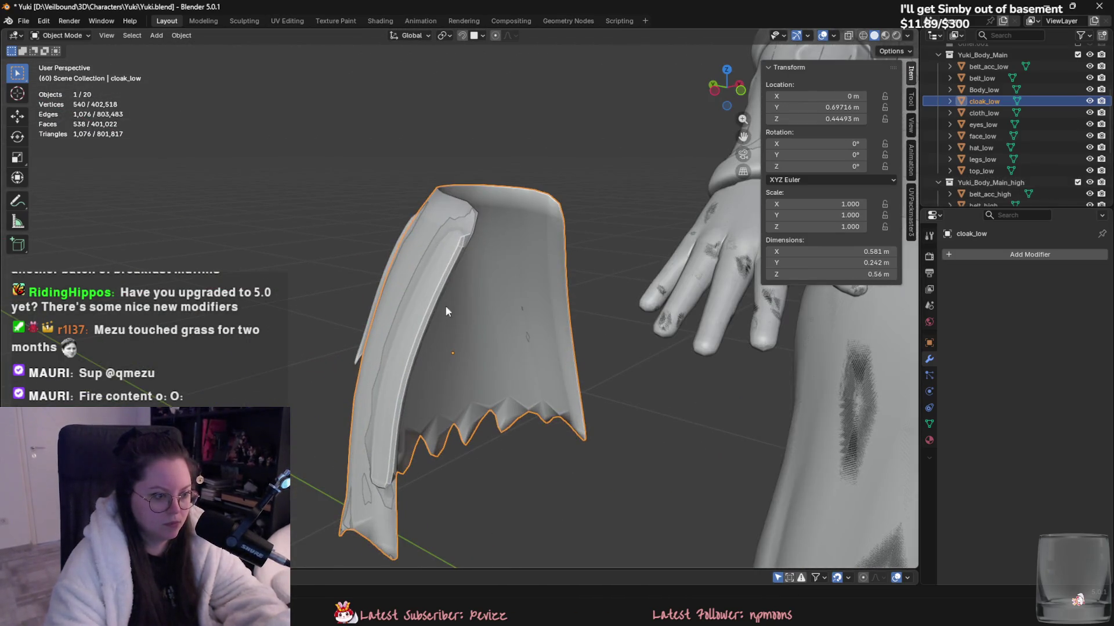
scroll(998, 198, "down", 3)
left_click(986, 182)
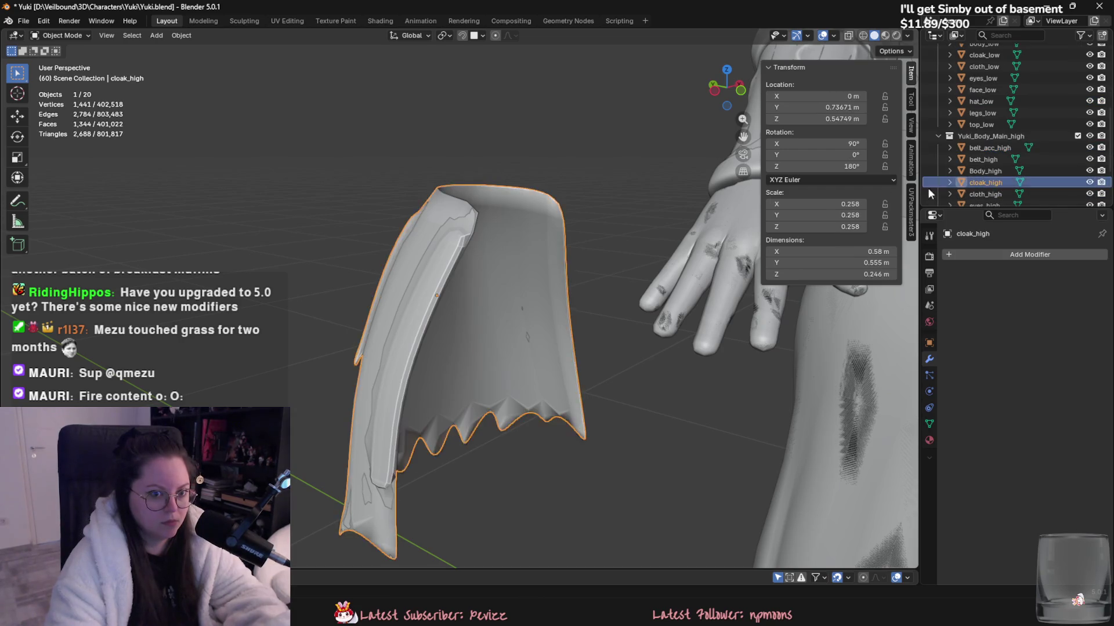
key("KP_Decimal")
key("g")
left_click(697, 239)
- Bring up the Add Modifier > Generate list for the high-poly cloak
mouse_move(696, 239)
middle_mouse_down()
mouse_move(472, 228)
mouse_move(479, 241)
mouse_move(628, 257)
middle_mouse_up()
scroll(619, 259, "down", 6)
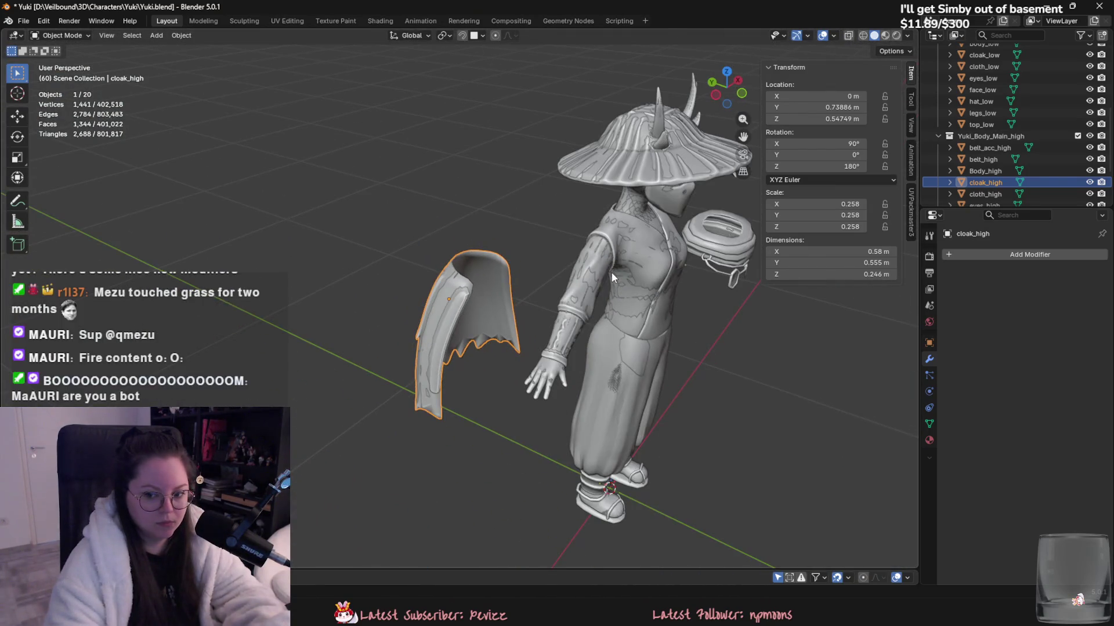
scroll(588, 298, "up", 3)
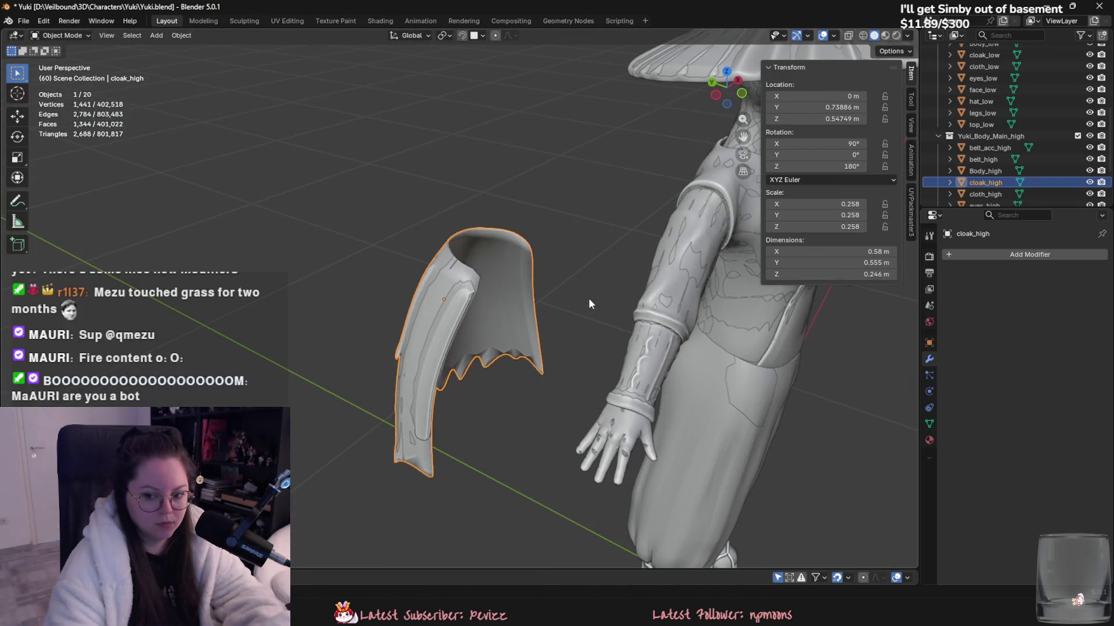
left_click(1016, 260)
mouse_move(1015, 257)
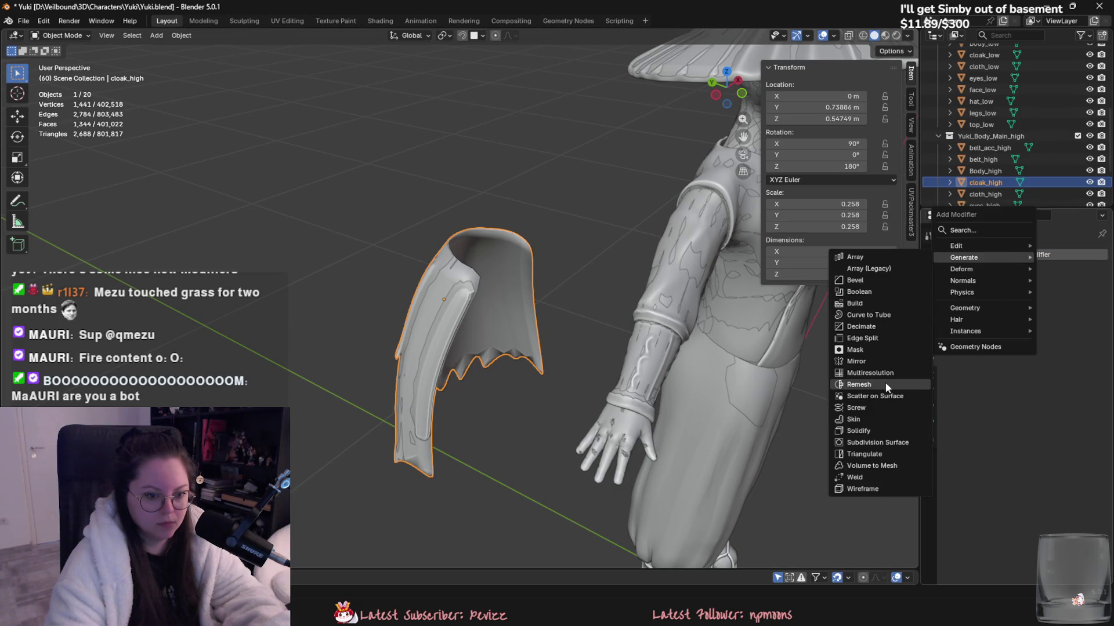
- Add a Solidify modifier to cloak_high with 0.01 m thickness and apply it
left_click(875, 428)
scroll(646, 364, "up", 3)
middle_click_drag(646, 364, 632, 380)
key("KP_Decimal")
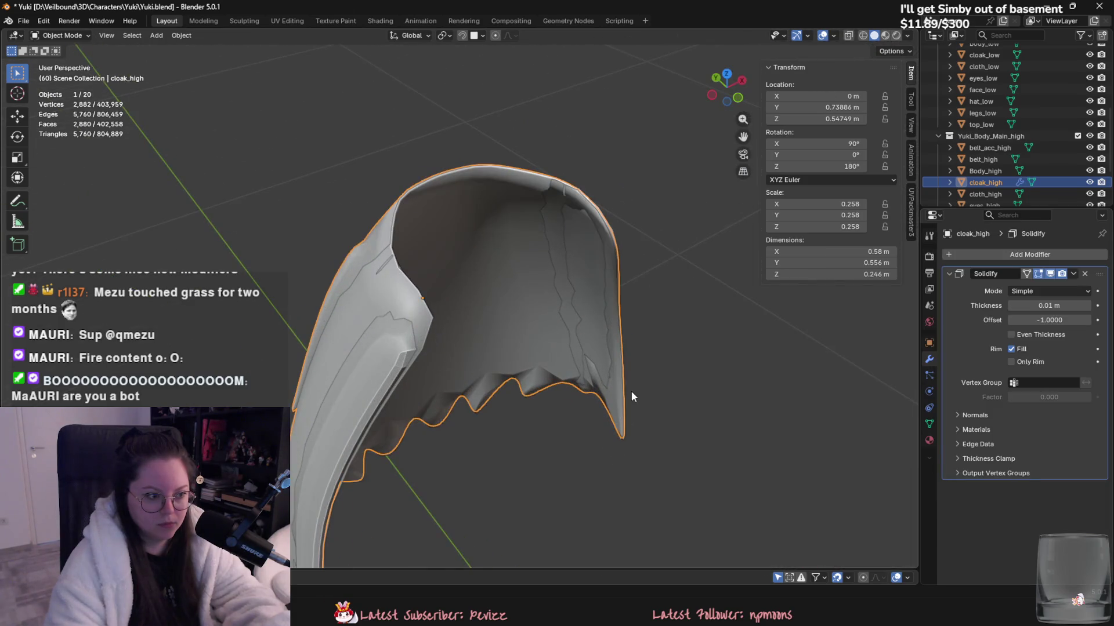
mouse_move(1049, 306)
left_mouse_down()
mouse_move(1061, 306)
mouse_move(1039, 305)
left_mouse_up()
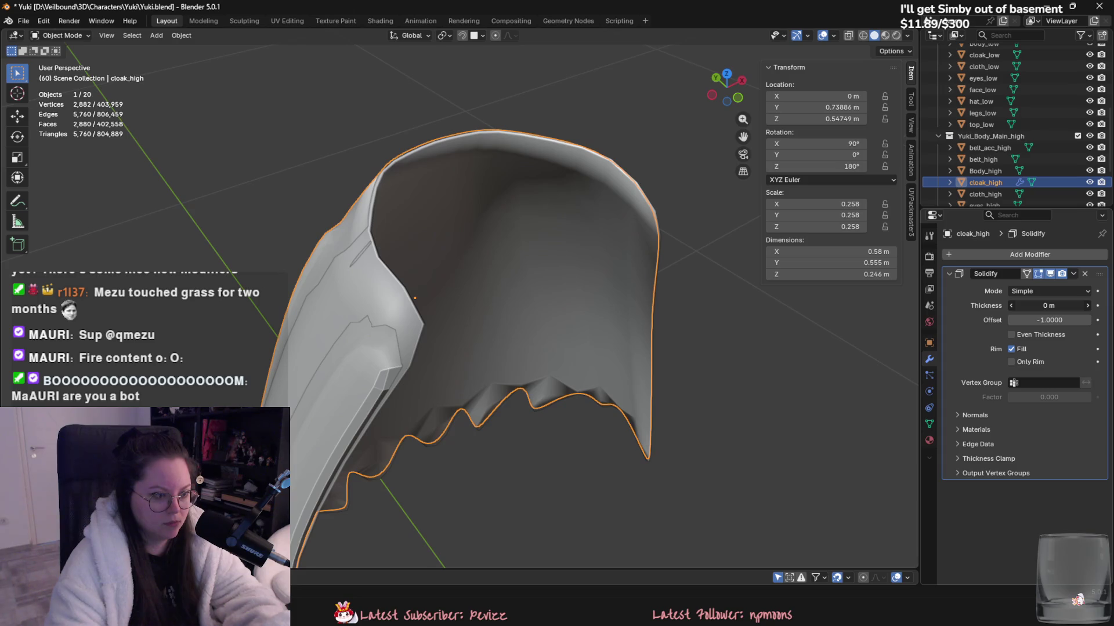
left_click_drag(1038, 306, 1047, 306)
mouse_move(852, 322)
middle_mouse_down()
mouse_move(658, 327)
mouse_move(706, 297)
mouse_move(613, 311)
middle_mouse_up()
left_click(1073, 273)
left_click(1067, 286)
- Select all high-poly pieces, belt_acc_high through top_high, and open the File menu
key("Tab")
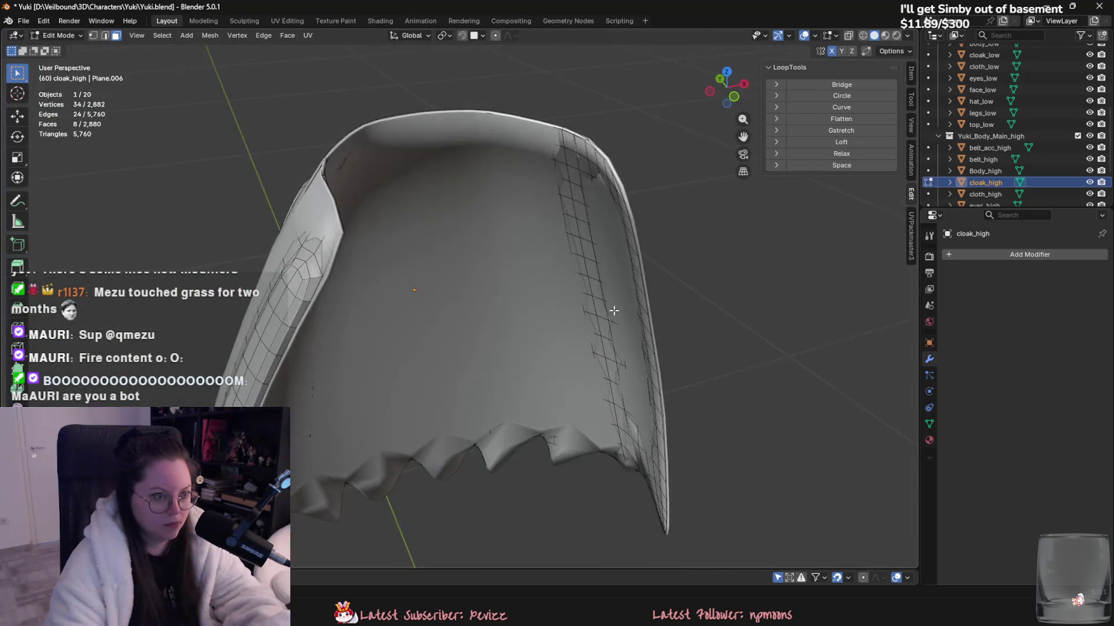
key("Tab")
scroll(614, 307, "down", 8)
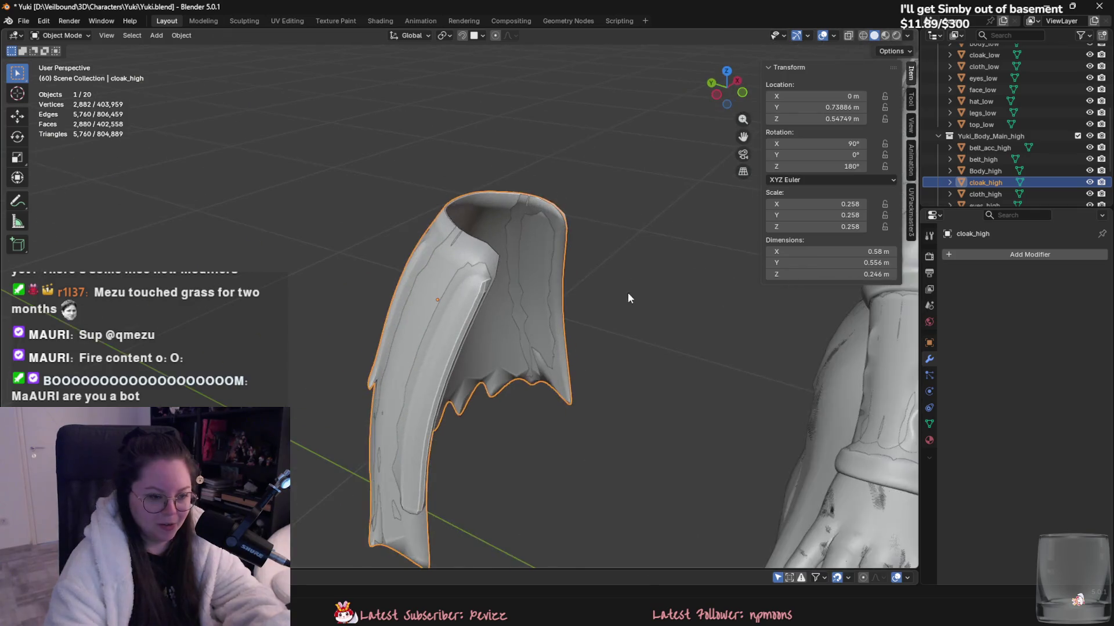
left_click(993, 148)
scroll(1003, 163, "down", 3)
left_click(993, 173, "shift")
left_click(990, 184, "shift")
key("KP_Decimal")
left_click(28, 22)
- Export the selected high-poly meshes as Yuki_high.fbx
mouse_move(52, 200)
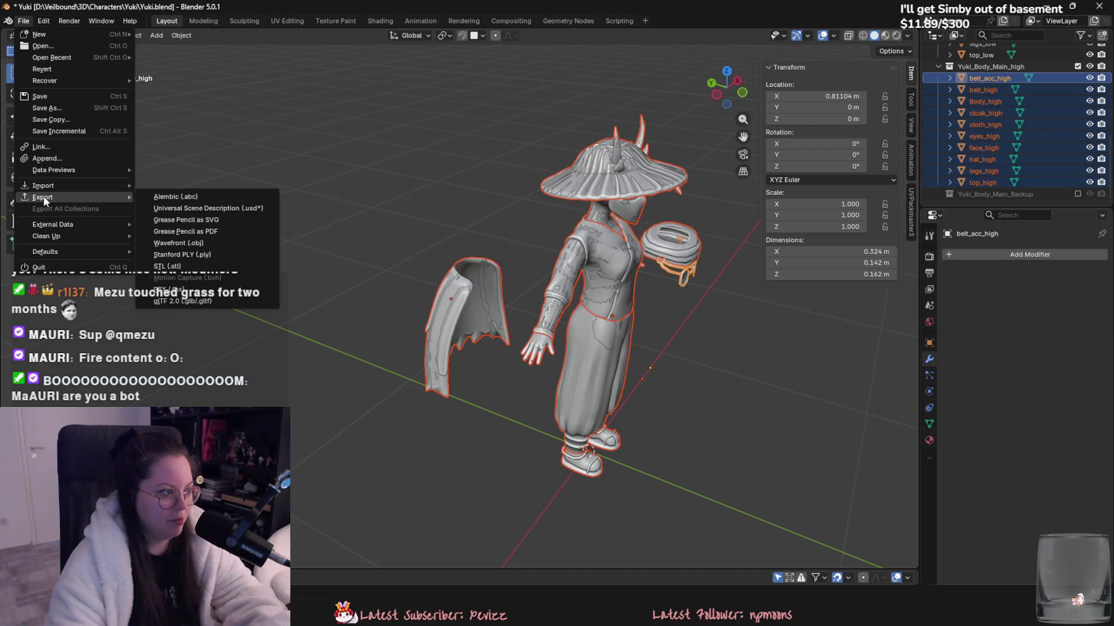
left_click(174, 282)
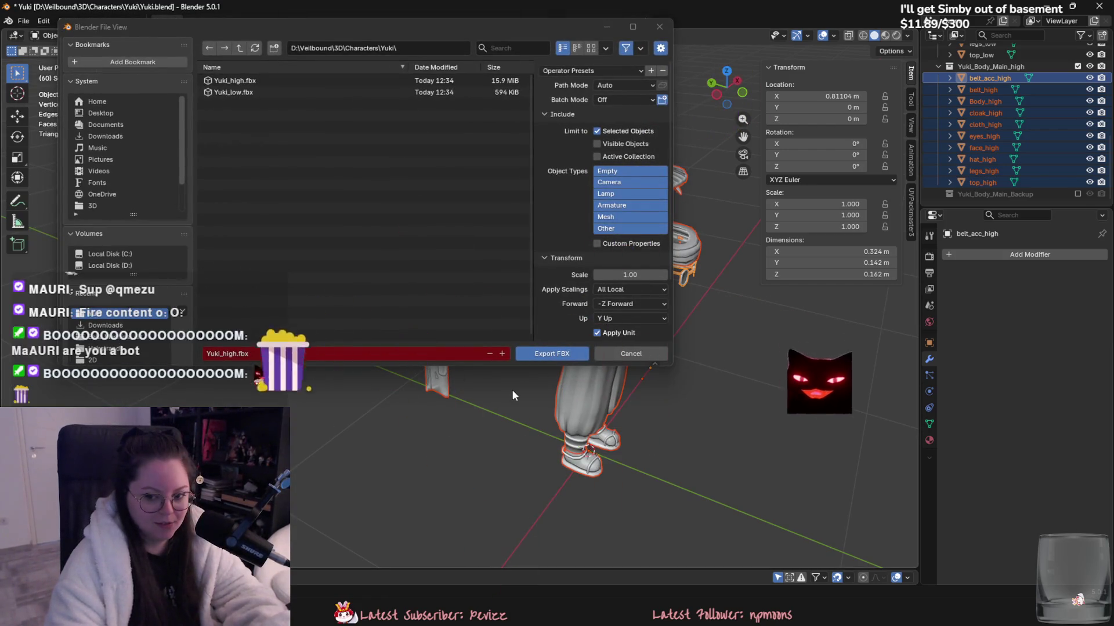
left_click(567, 353)
left_click(1077, 67)
- Select all low-poly objects and export them over Yuki_low.fbx
scroll(1074, 99, "up", 2)
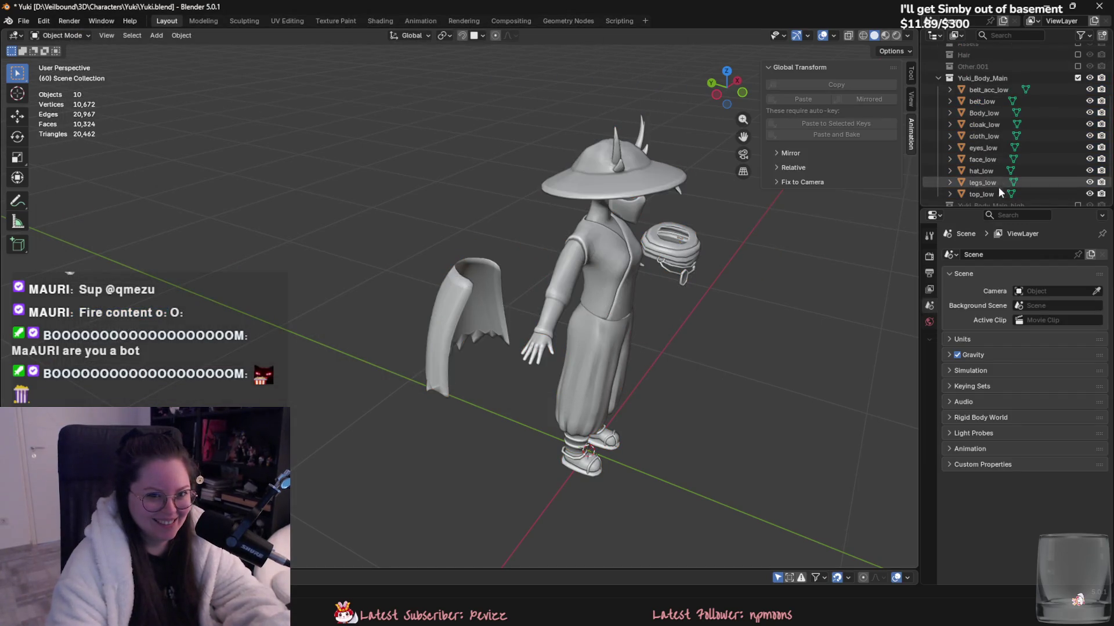
left_click(986, 194)
left_click(994, 90, "shift")
left_click(24, 21)
mouse_move(116, 197)
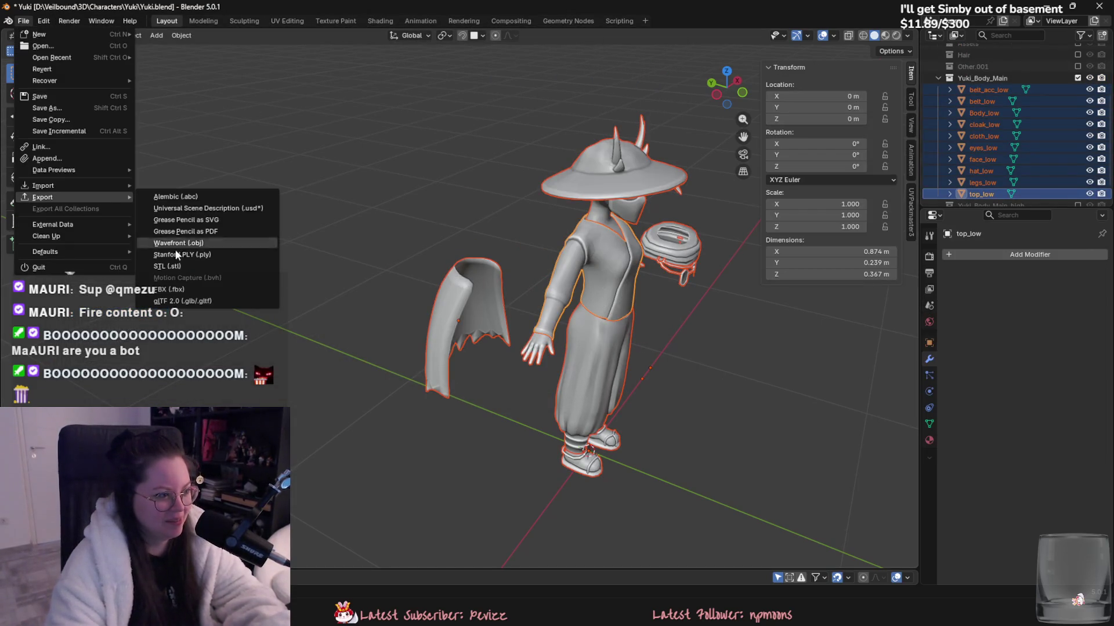
left_click(209, 289)
left_click(262, 92)
left_click(567, 353)
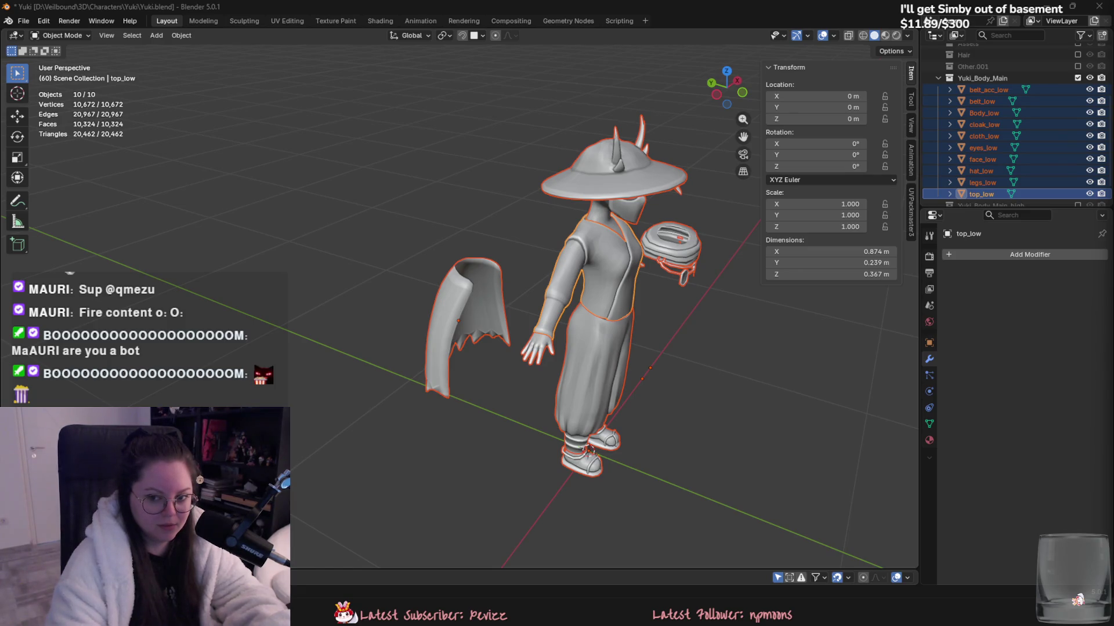
- Re-export the low-poly meshes as Yuki_low.fbx, then switch to Substance 3D Painter
middle_click_drag(618, 290, 580, 315)
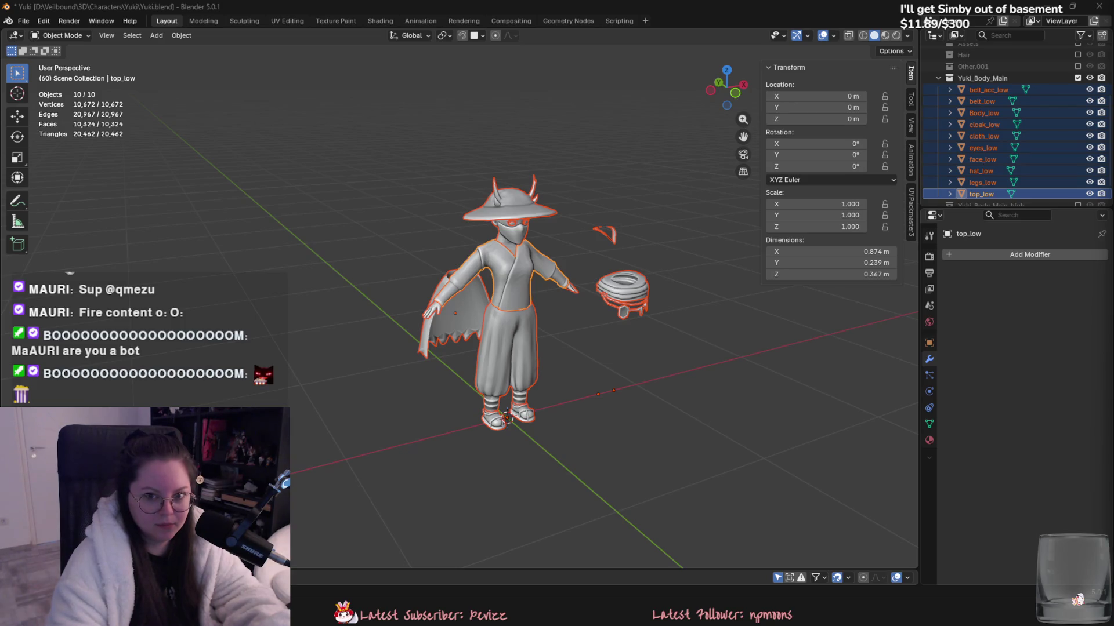
middle_click_drag(416, 260, 619, 526)
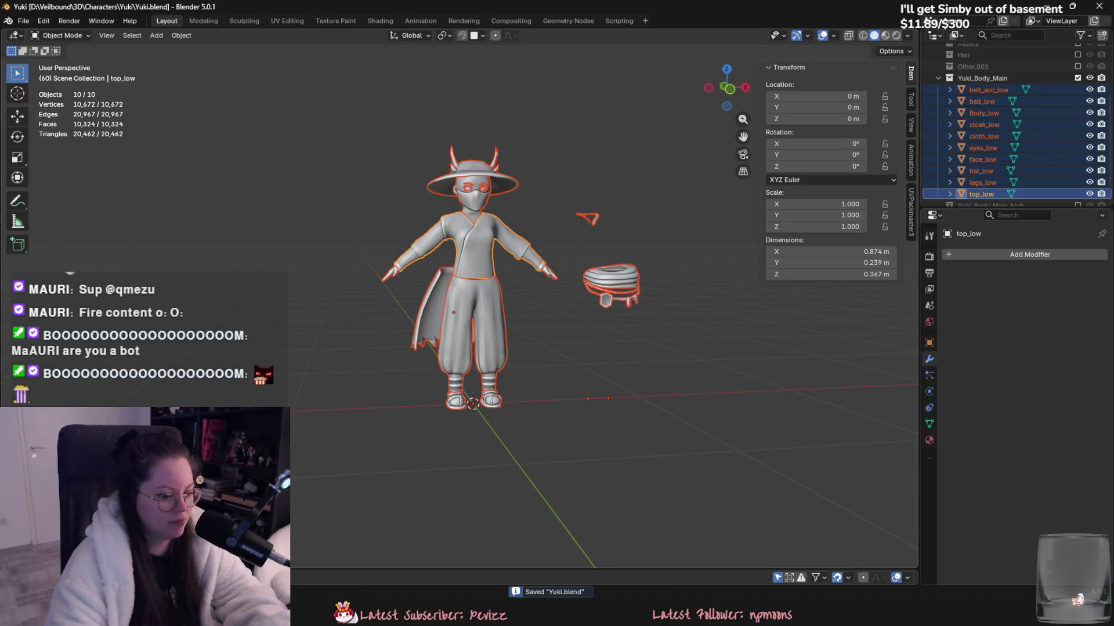
left_click(23, 20)
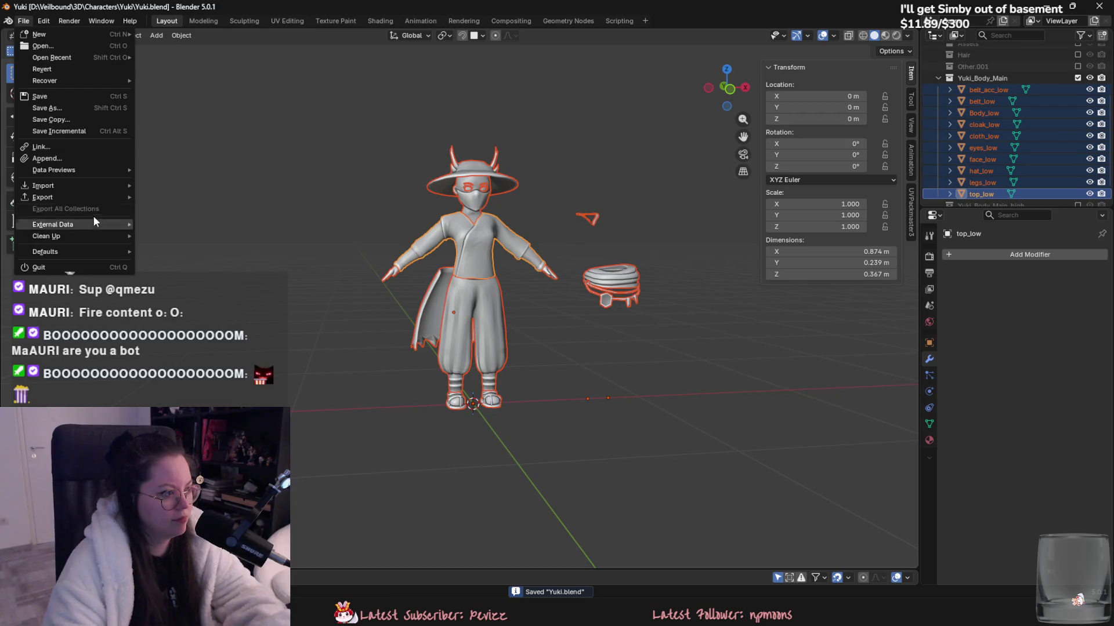
mouse_move(70, 198)
left_click(192, 289)
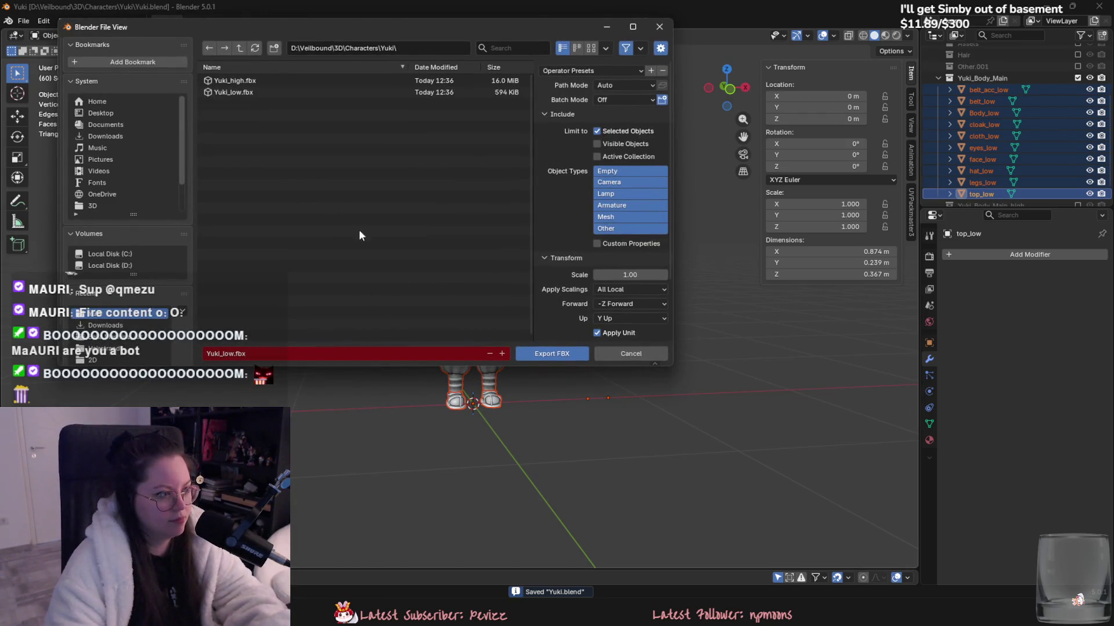
left_click(552, 360)
key("alt+Tab")
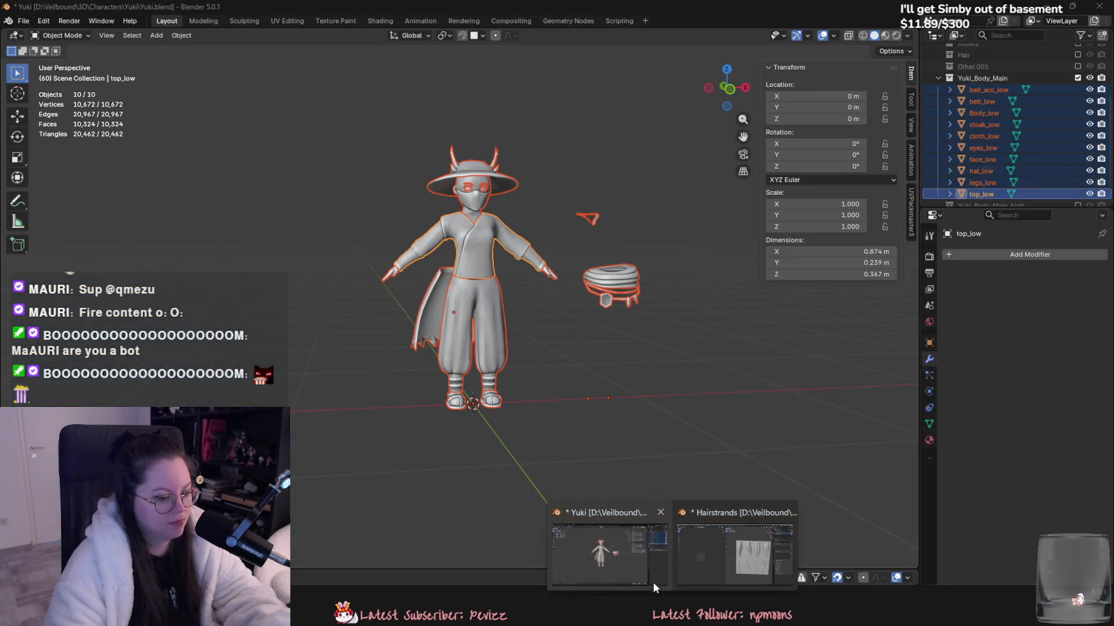
left_click(749, 551)
- Bake Yuki's mesh maps with Max Frontal Distance raised to 0.0153, then resume painting
left_click(33, 20)
left_click_drag(313, 242, 472, 297, "alt")
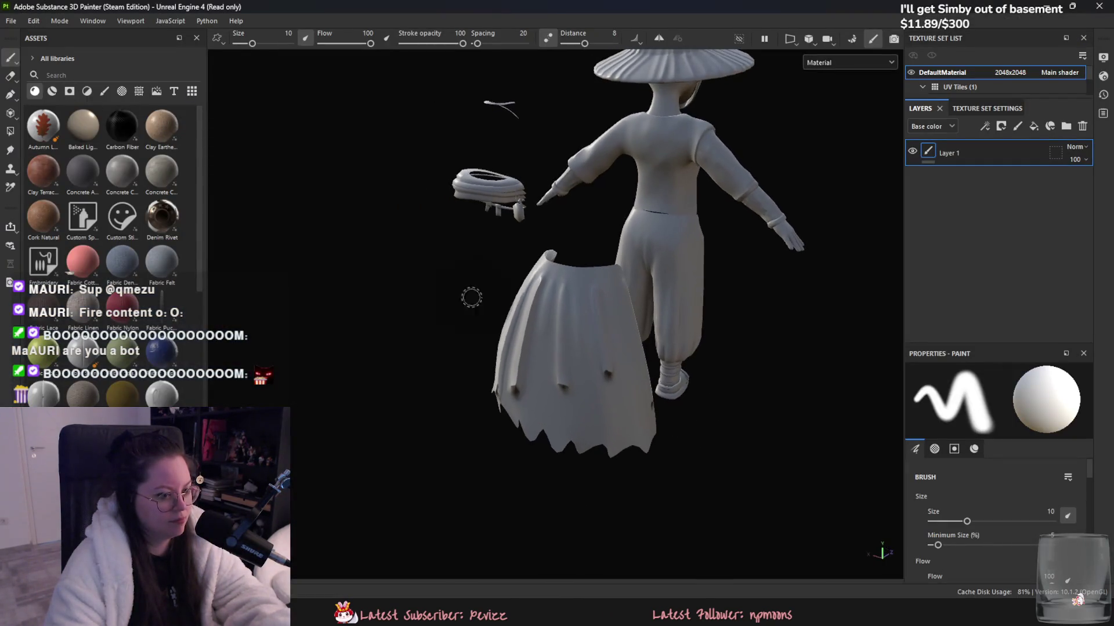
left_click(853, 42)
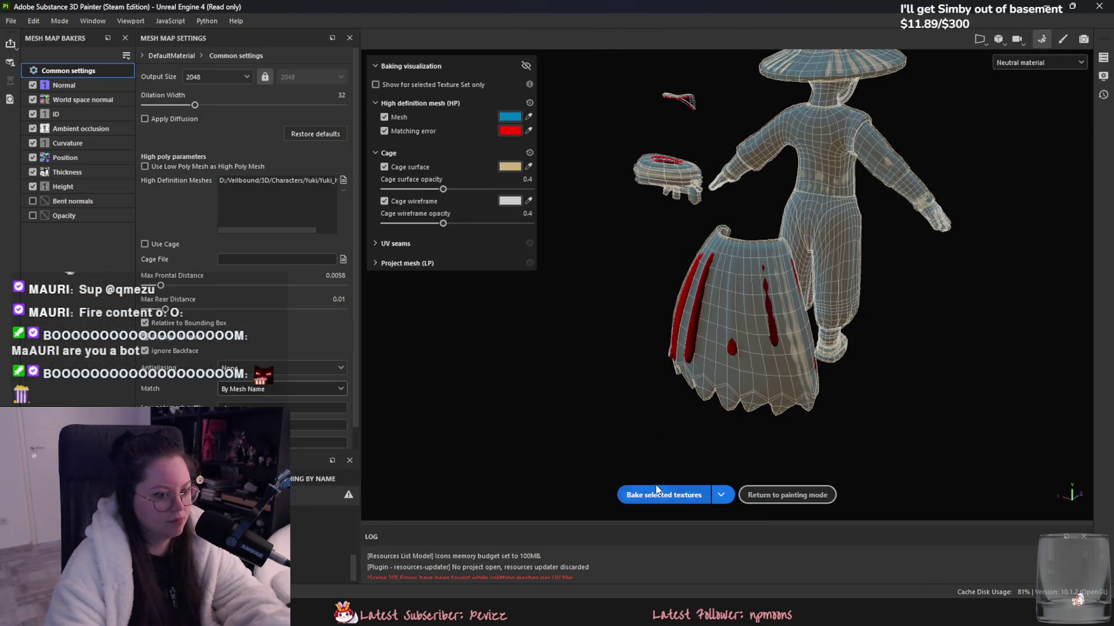
left_click_drag(592, 297, 633, 313, "alt")
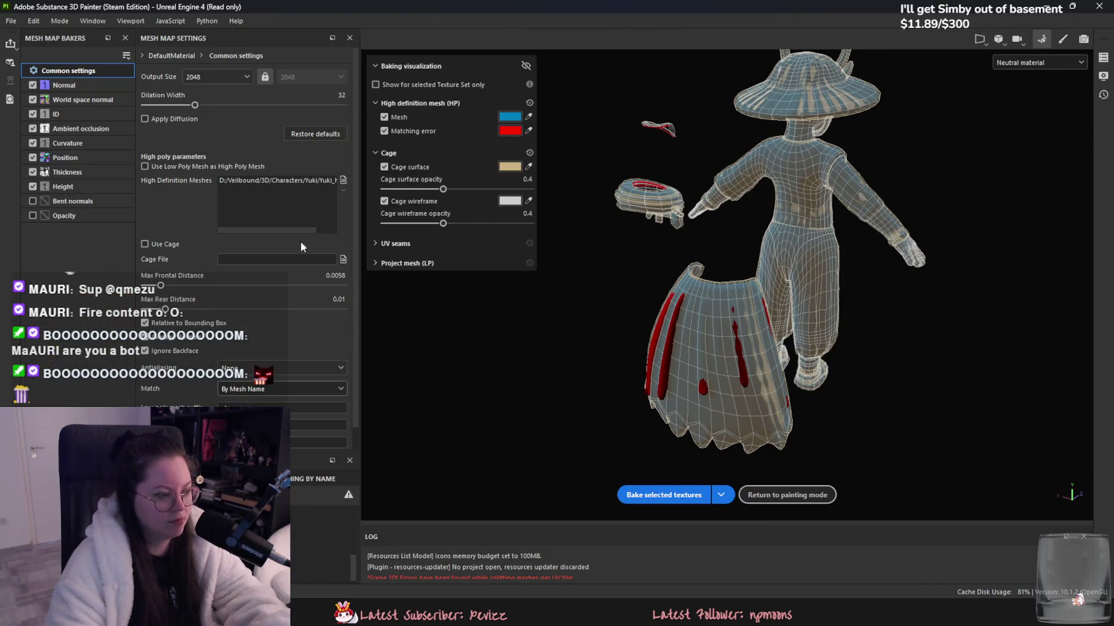
left_click_drag(162, 286, 170, 285)
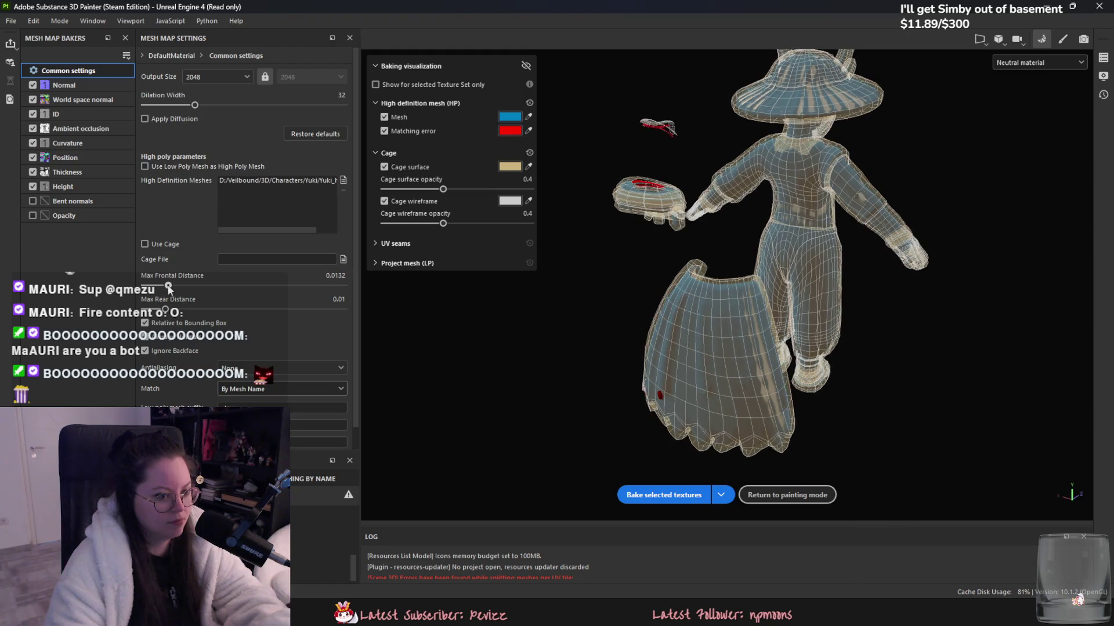
left_click(667, 495)
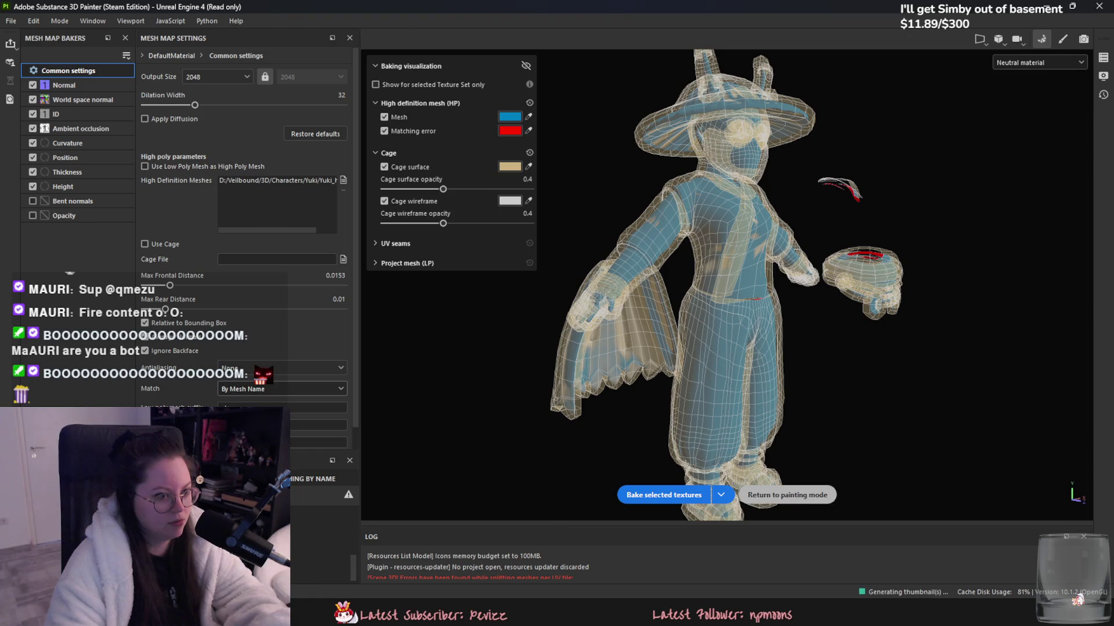
left_click(787, 495)
mouse_move(691, 397)
left_mouse_down("alt")
mouse_move(690, 504)
mouse_move(709, 346)
mouse_move(376, 409)
mouse_move(644, 399)
mouse_move(729, 466)
left_mouse_up("alt")
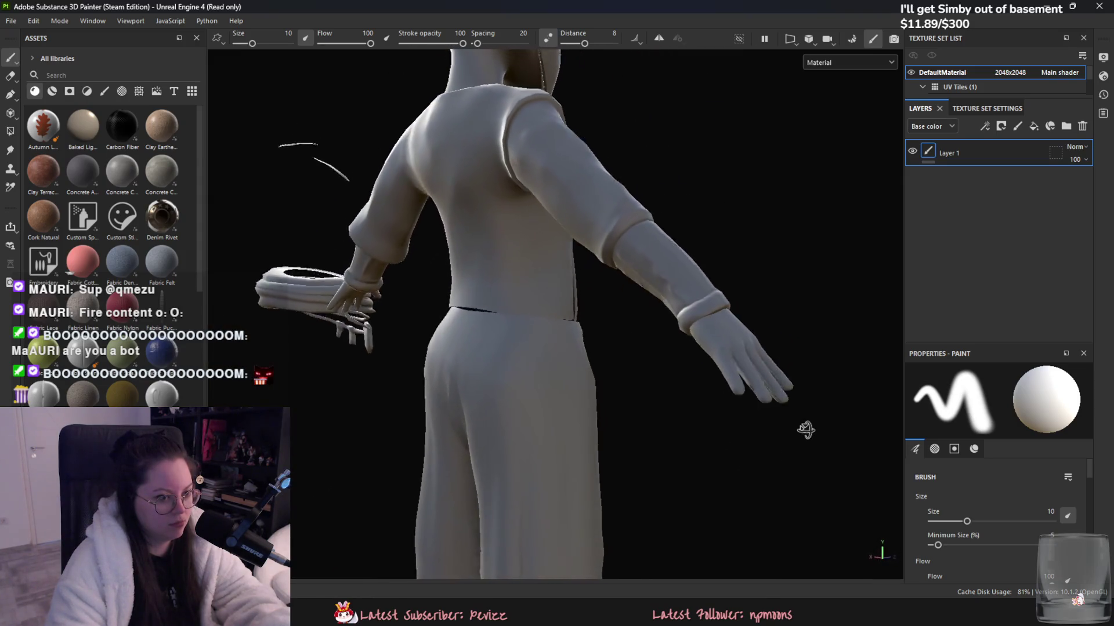
left_click_drag(729, 466, 735, 410, "alt")
scroll(495, 440, "down", 3)
mouse_move(496, 440)
left_mouse_down("alt")
mouse_move(544, 408)
mouse_move(660, 425)
left_mouse_up("alt")
scroll(522, 423, "down", 2)
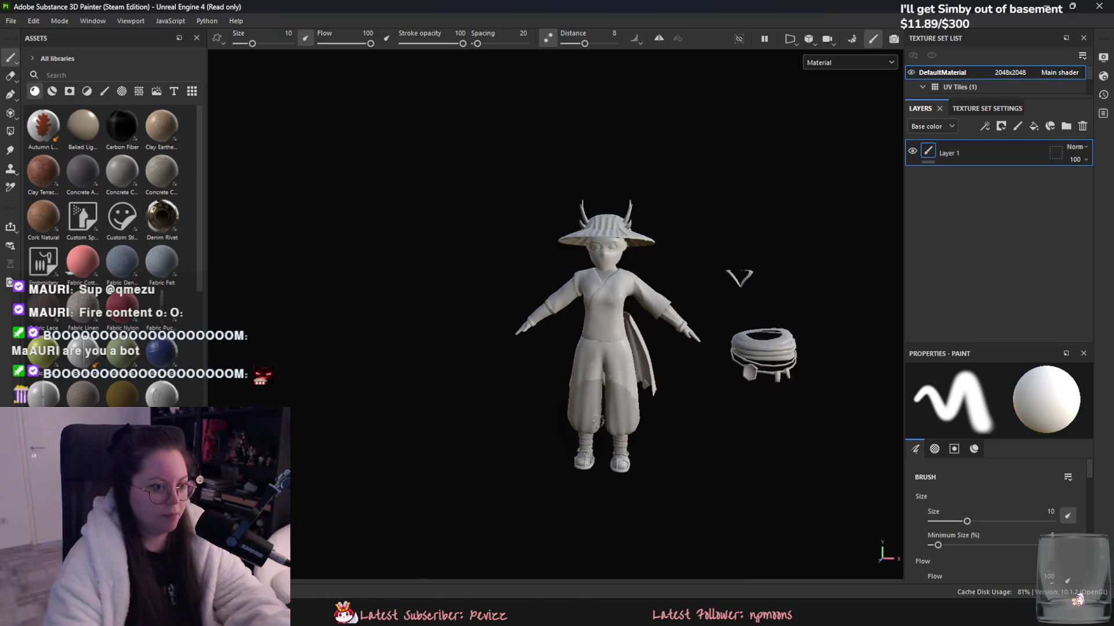
scroll(659, 426, "up", 3)
scroll(660, 426, "up", 2)
left_click_drag(399, 375, 634, 348, "alt")
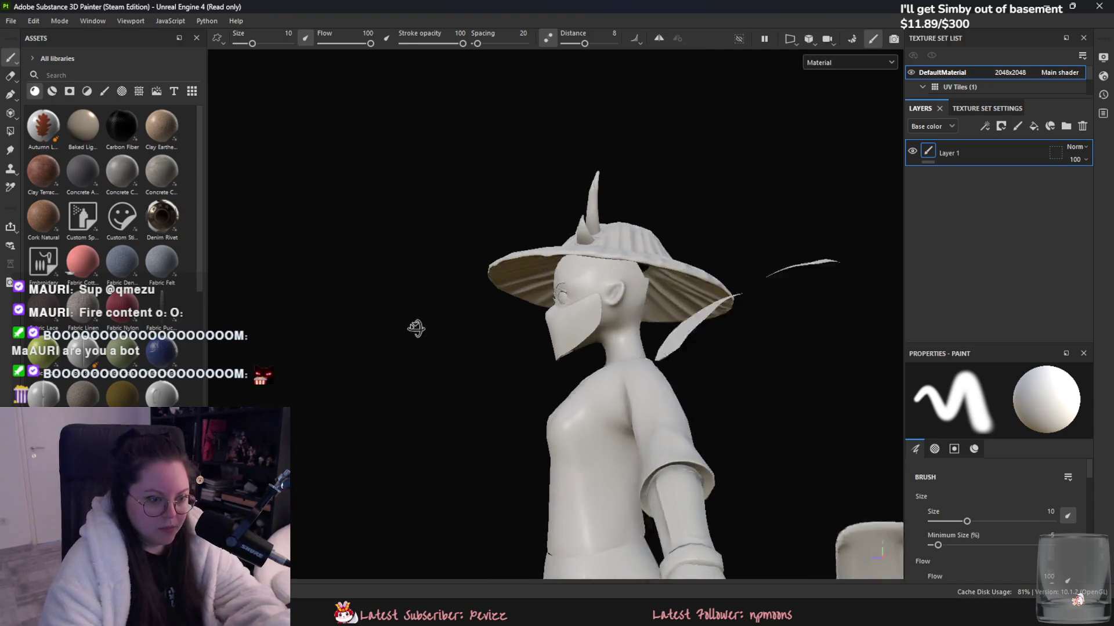
scroll(586, 376, "up", 3)
scroll(586, 376, "down", 5)
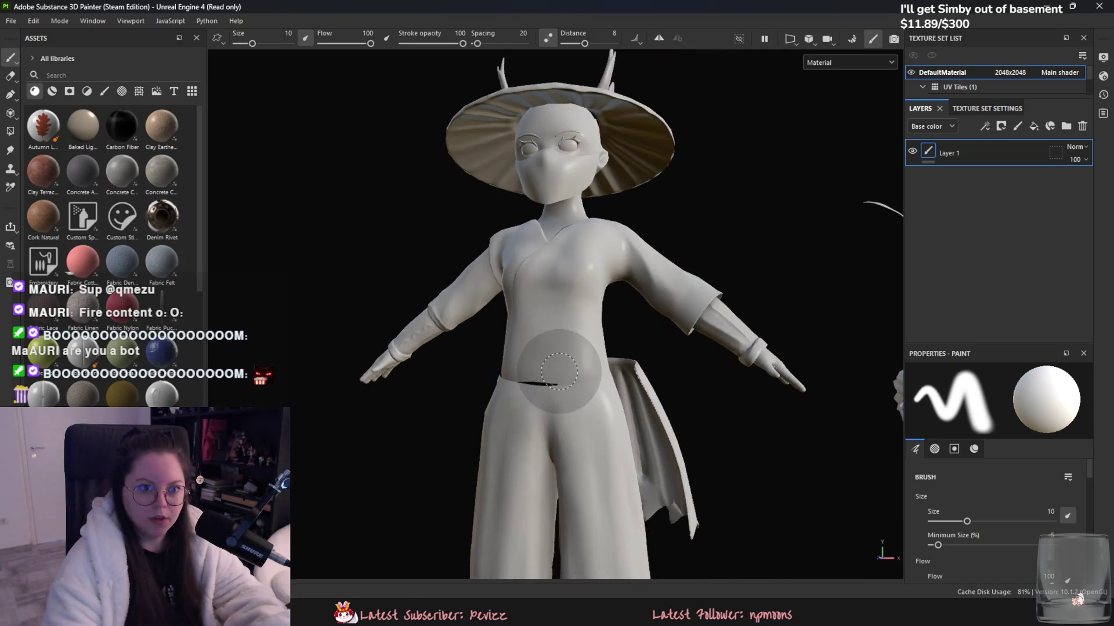
scroll(934, 81, "down", 1)
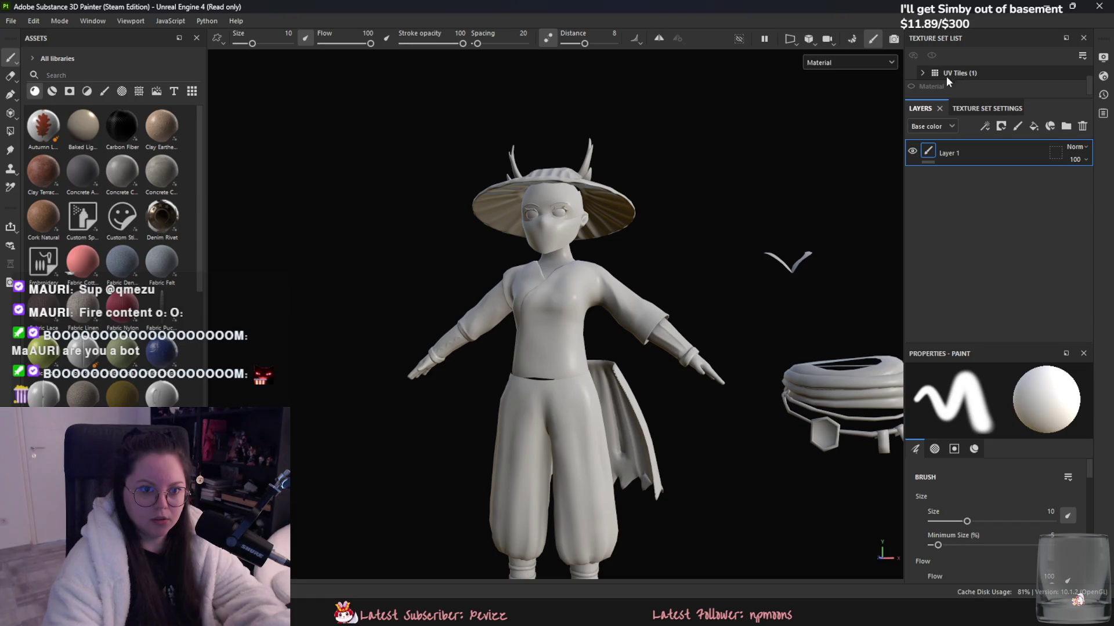
left_click(922, 73)
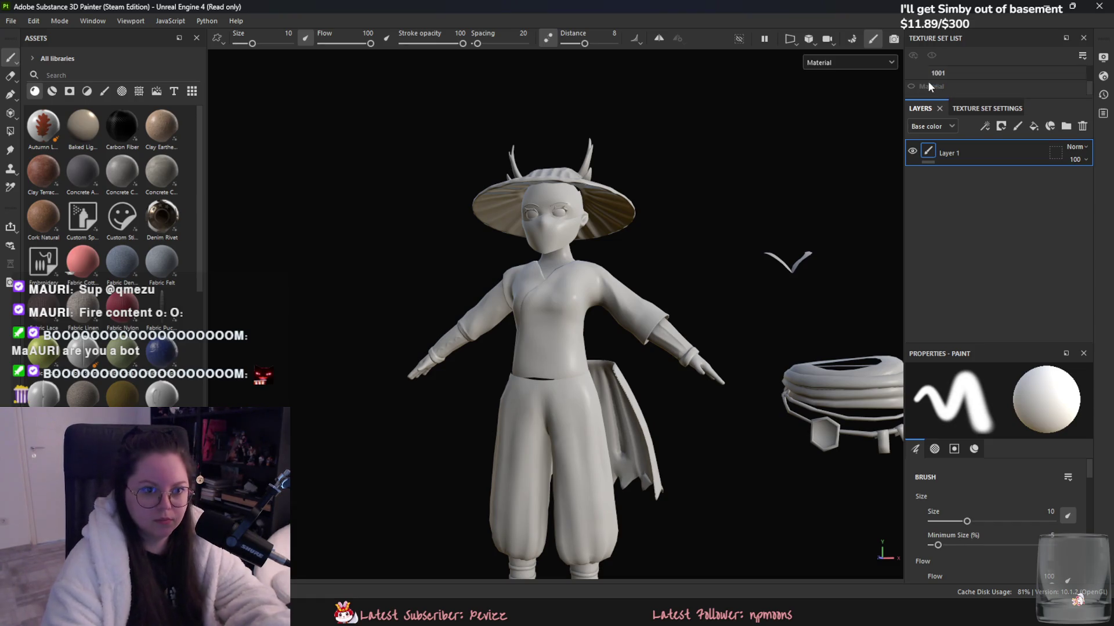
scroll(915, 87, "up", 2)
scroll(666, 393, "up", 3)
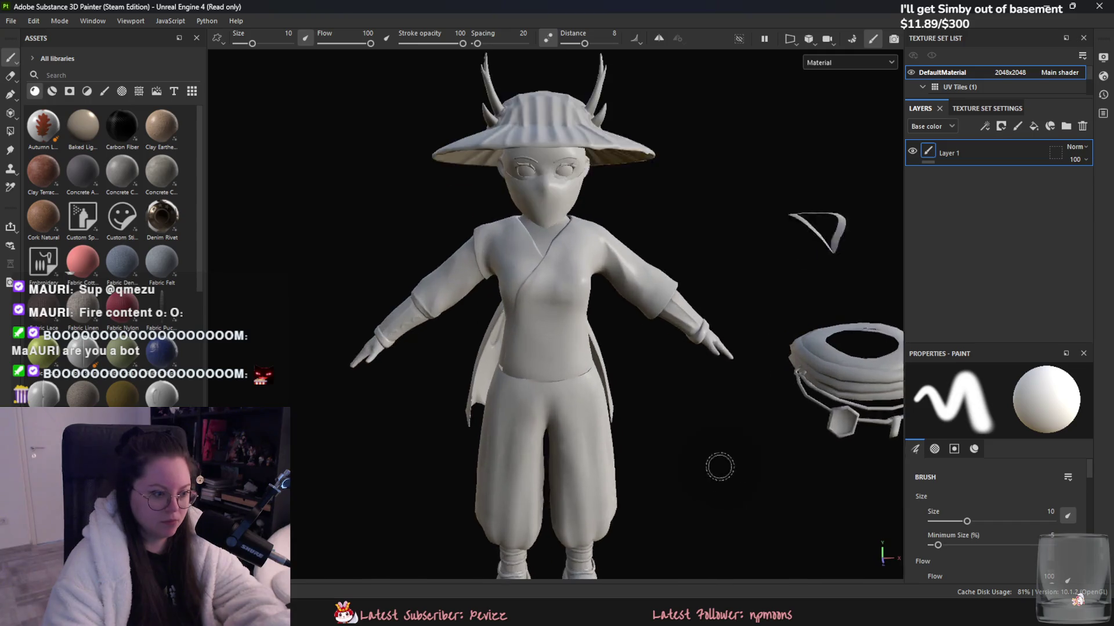
scroll(718, 464, "up", 2)
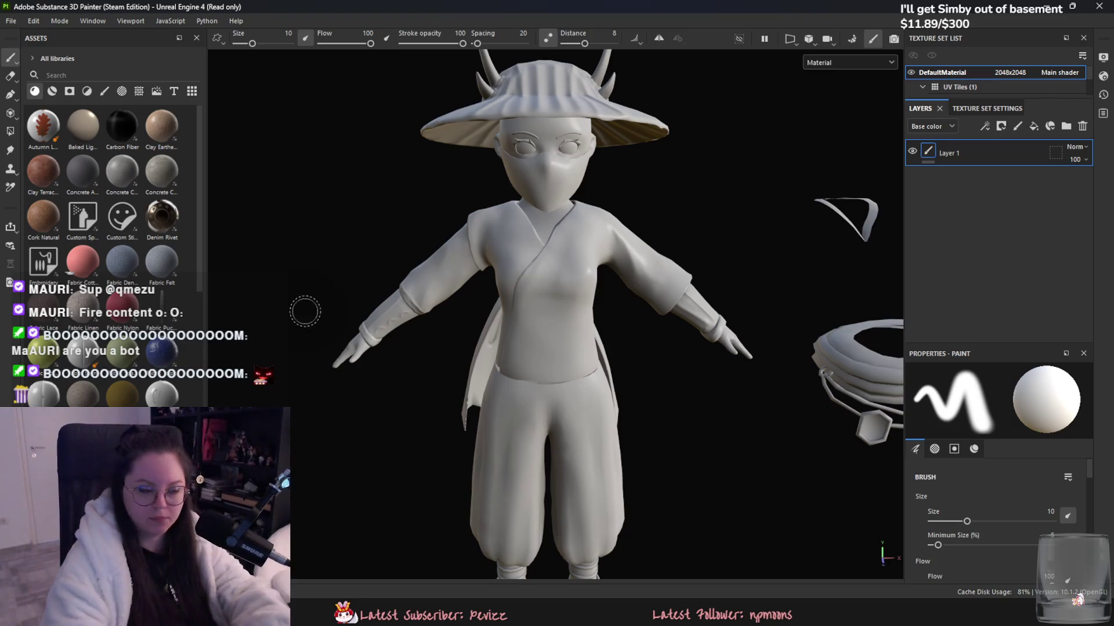
left_click_drag(736, 249, 492, 331, "alt")
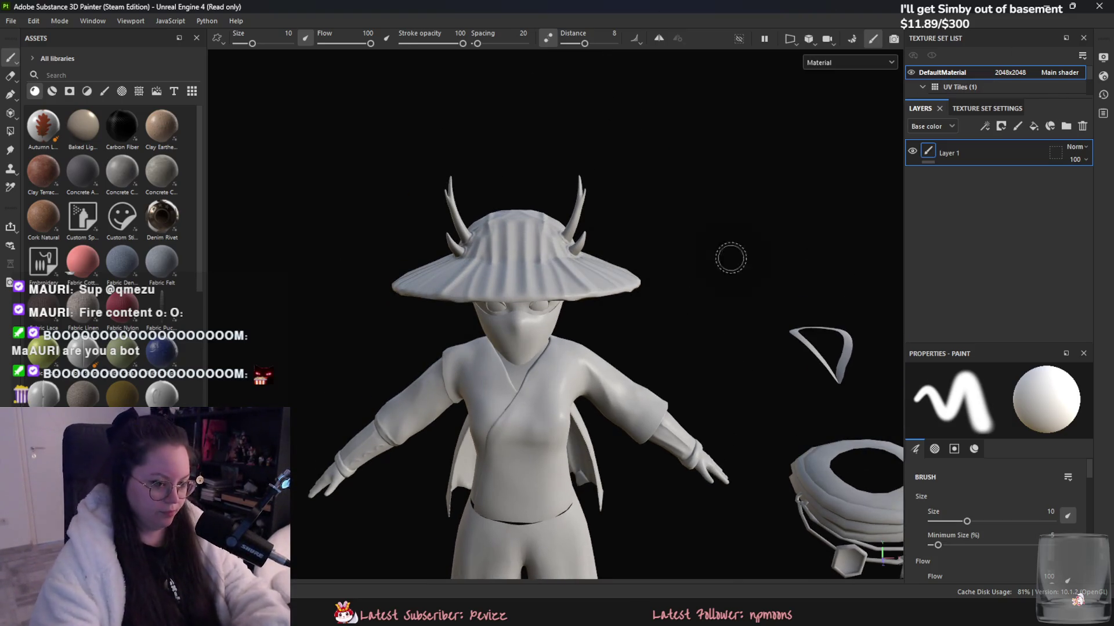
key("f")
middle_click_drag(694, 446, 667, 383, "alt")
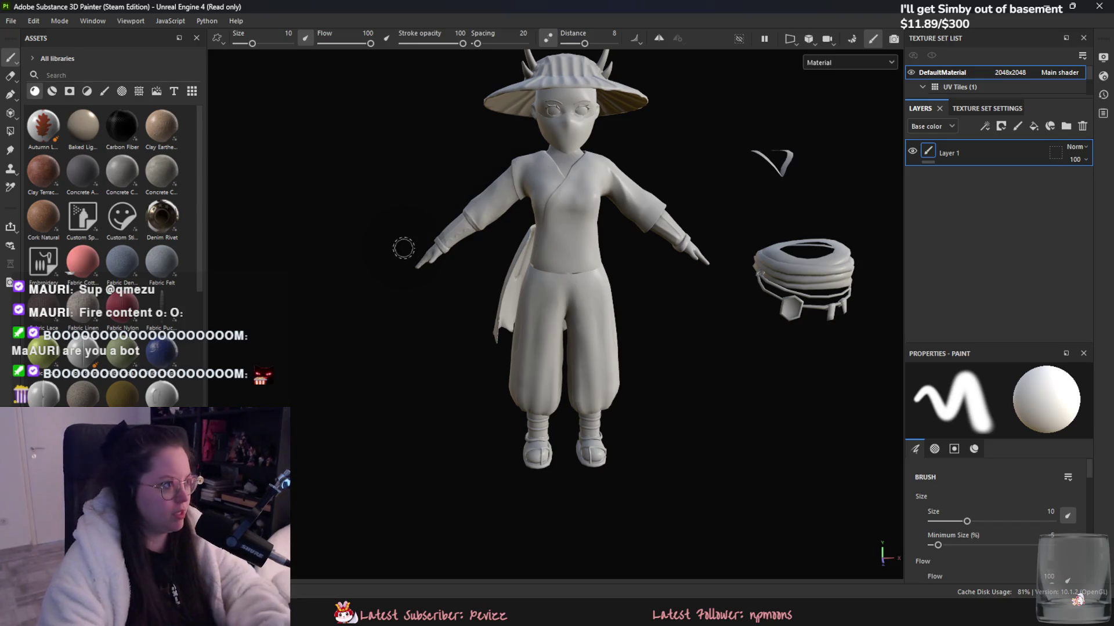
key("ctrl+s")
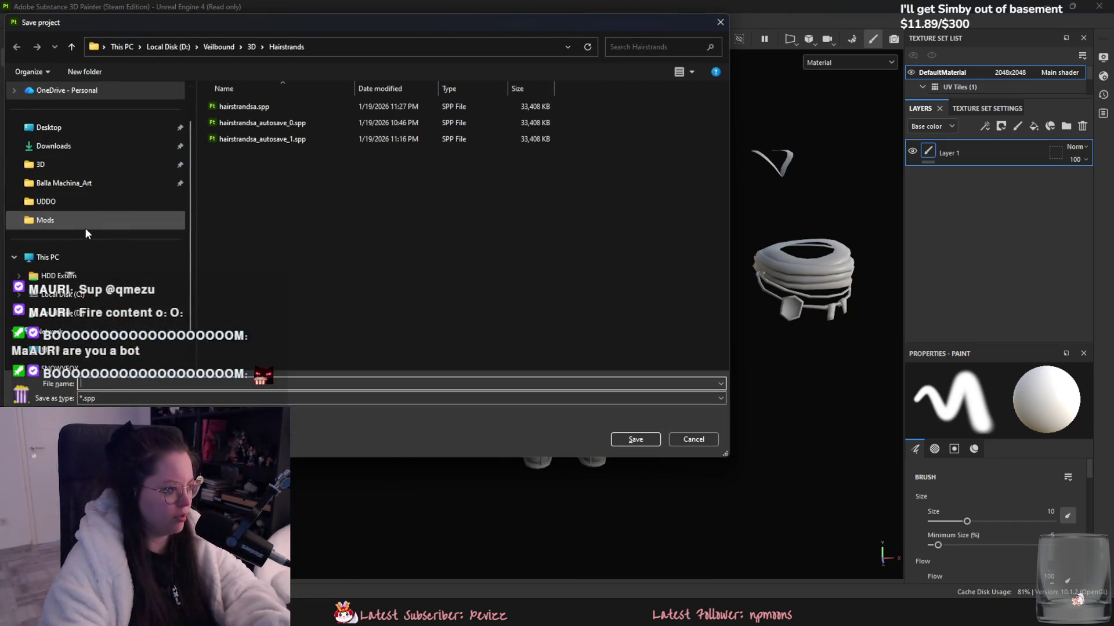
- Save the project as Yuki in the Veilbound\3D\Characters\Yuki folder
left_click(251, 47)
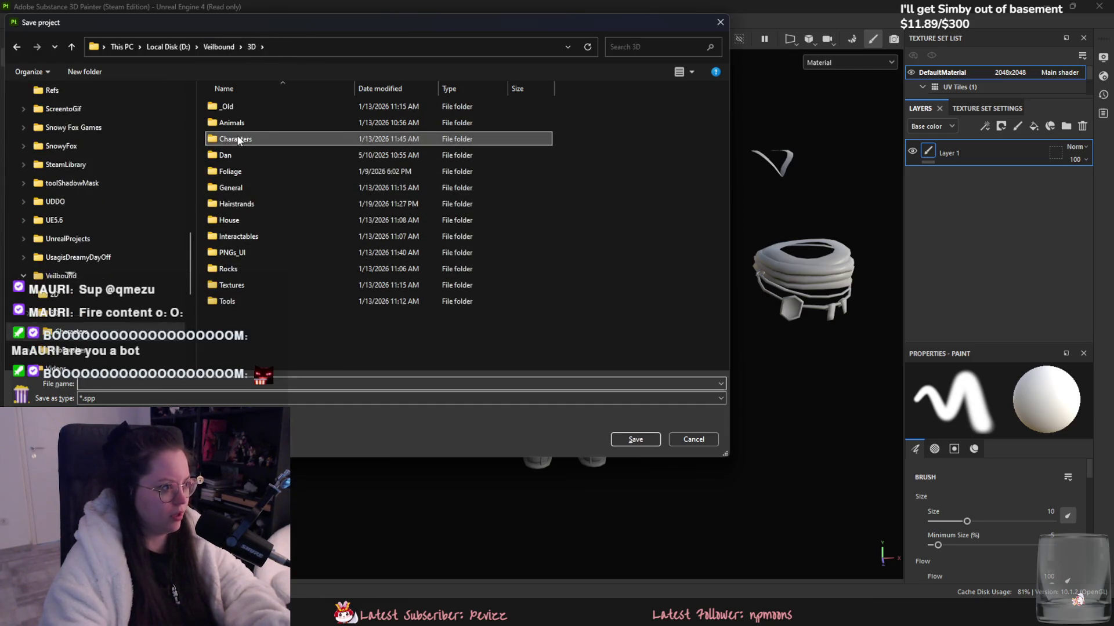
double_click(238, 140)
double_click(241, 238)
key("Escape")
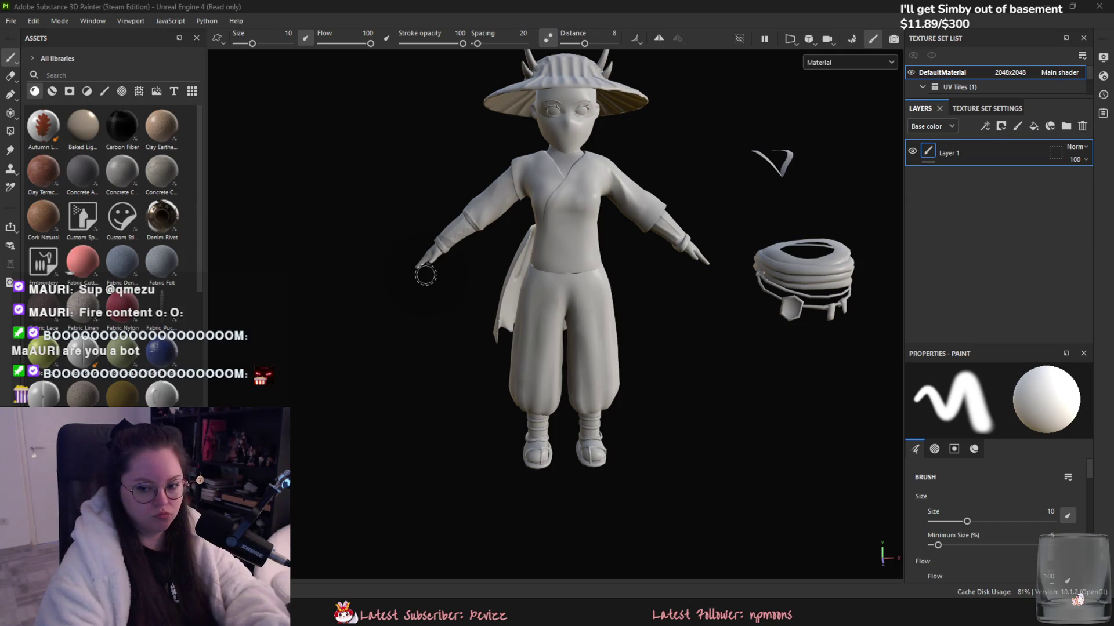
key("ctrl+s")
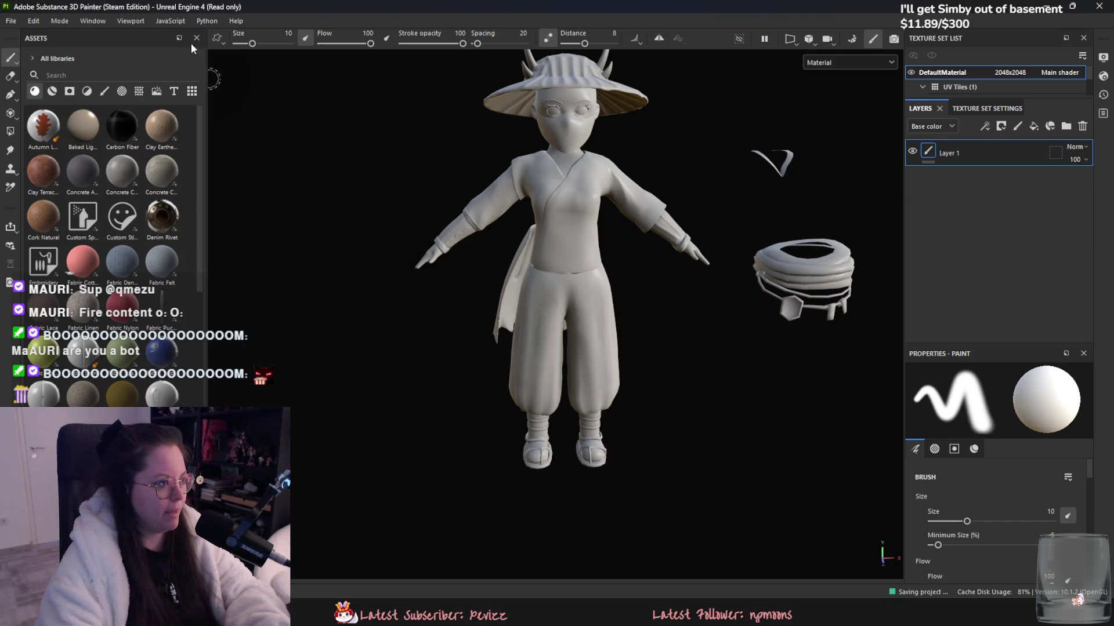
left_click(11, 22)
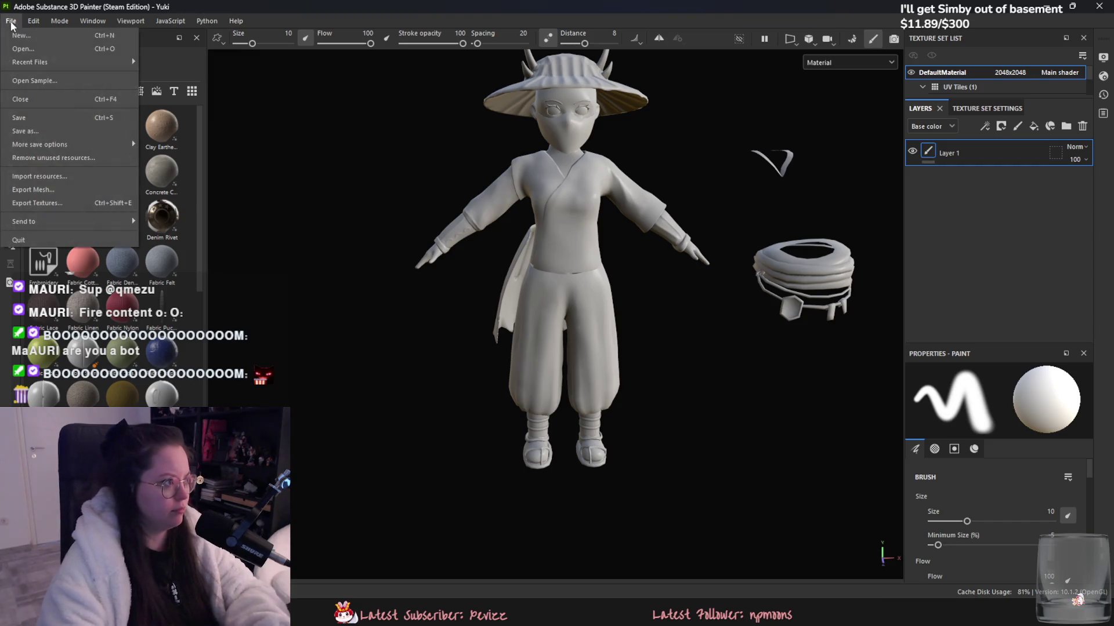
- Open usagi.spp from the Veilbound\3D\Characters\Usagi folder
left_click(23, 49)
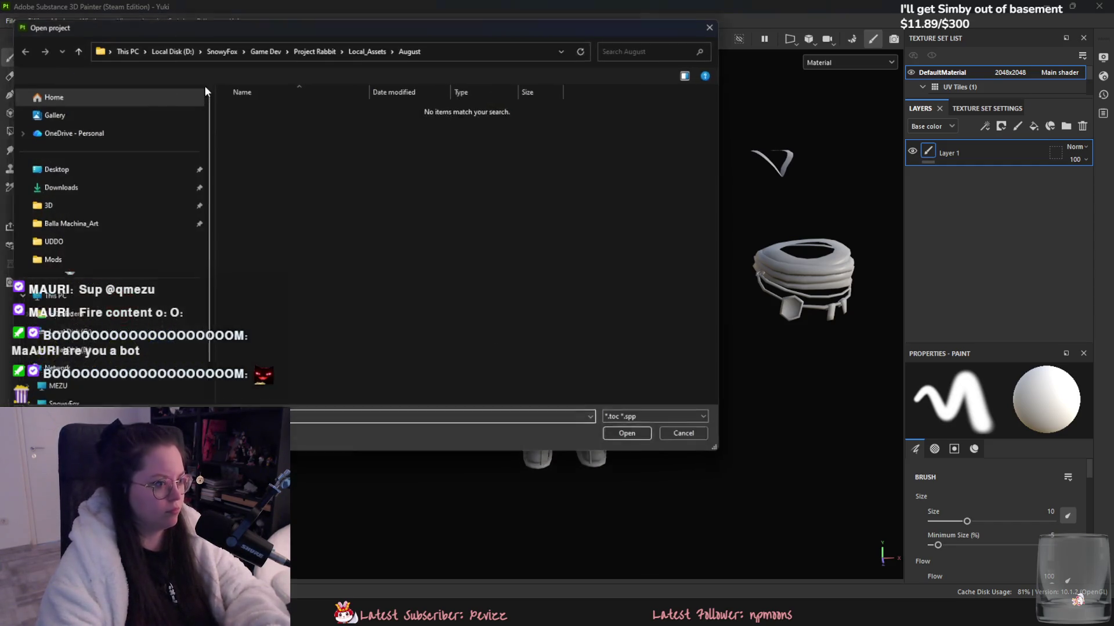
left_click(92, 208)
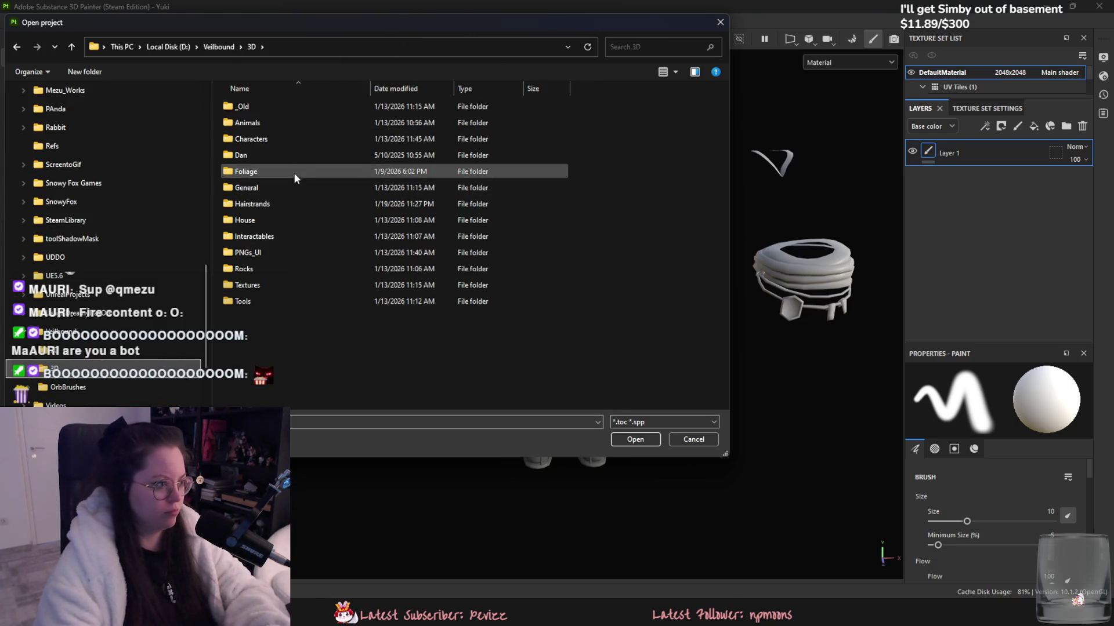
double_click(294, 133)
double_click(279, 220)
double_click(276, 108)
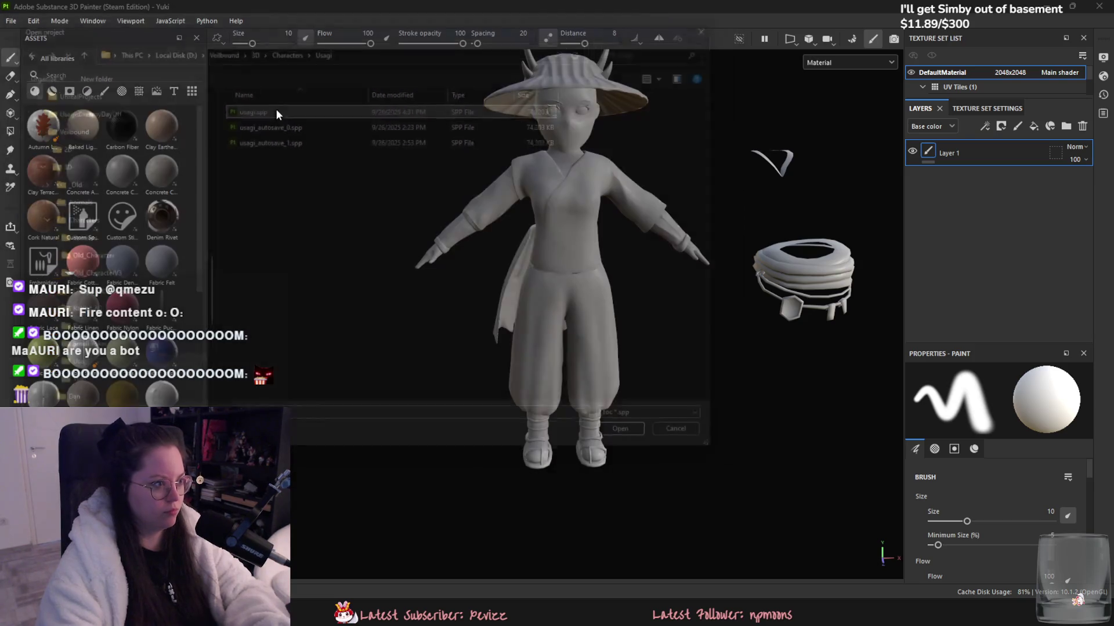
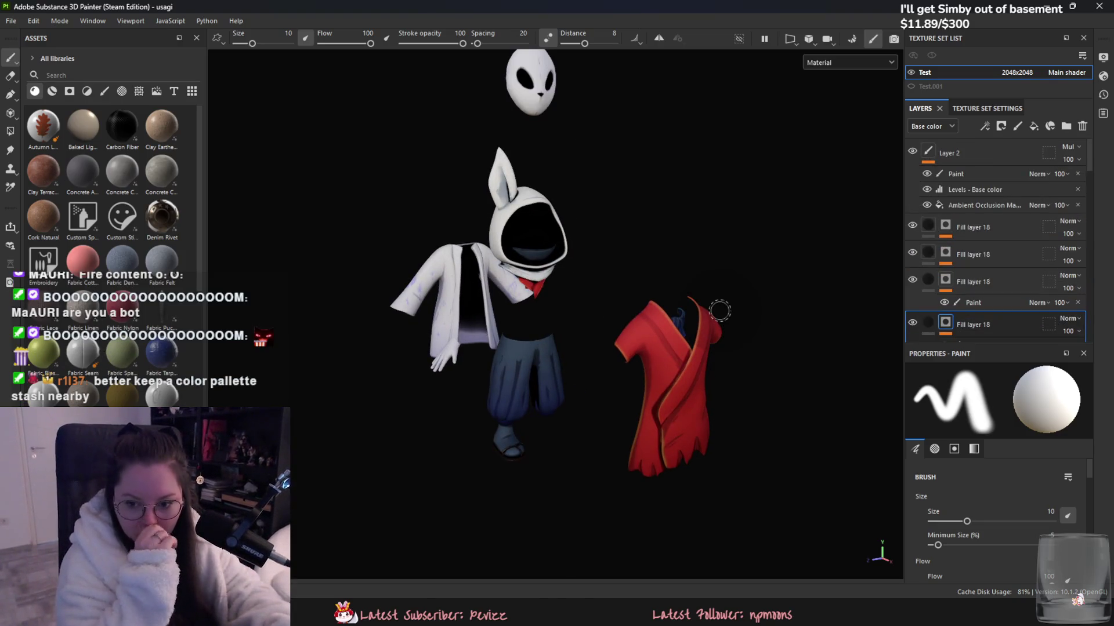
- Orbit and zoom the view to inspect the red robe from several sides
mouse_move(719, 311)
left_mouse_down("alt")
mouse_move(855, 418)
mouse_move(723, 264)
left_mouse_up("alt")
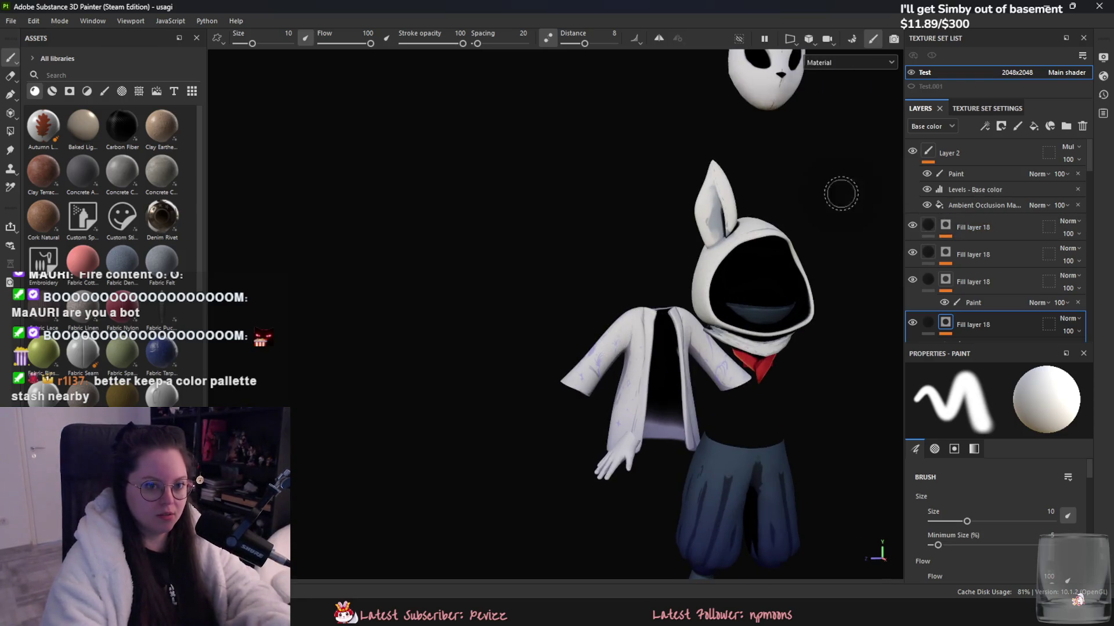
left_click_drag(840, 189, 761, 137, "alt")
scroll(804, 145, "down", 5)
scroll(754, 290, "up", 4)
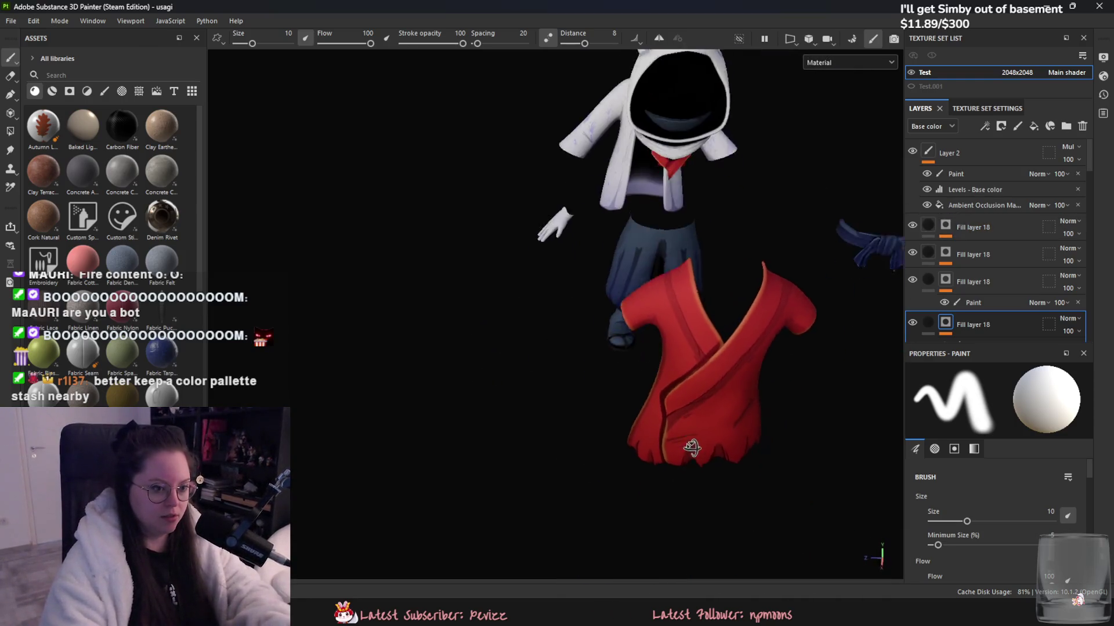
scroll(754, 377, "down", 4)
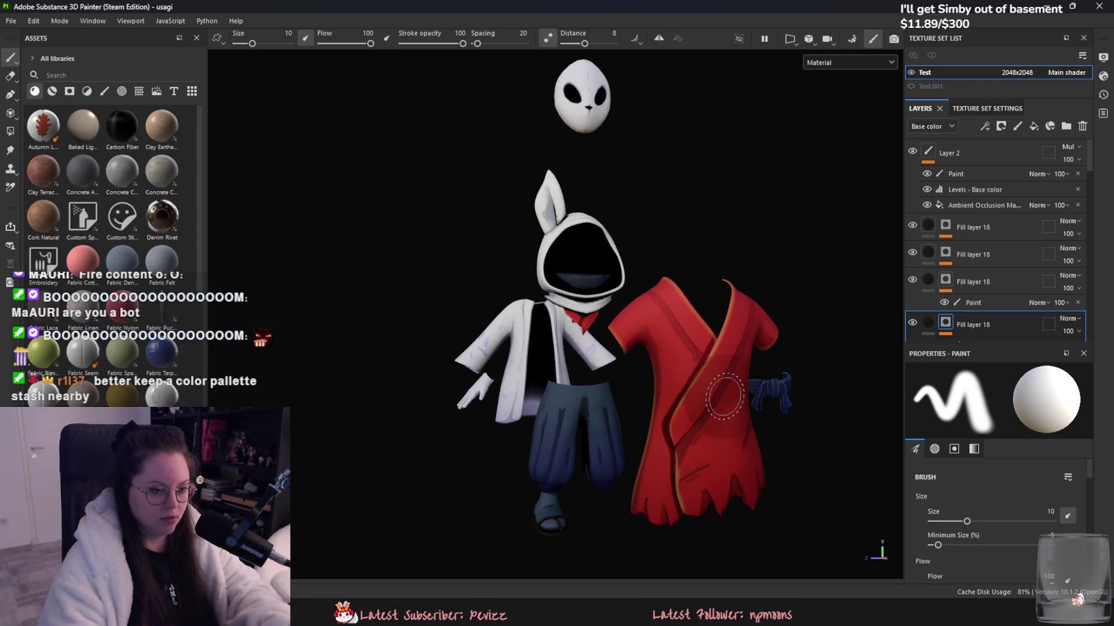
middle_click_drag(746, 430, 717, 408)
mouse_move(823, 352)
left_mouse_down("alt")
mouse_move(721, 367)
mouse_move(852, 294)
left_mouse_up("alt")
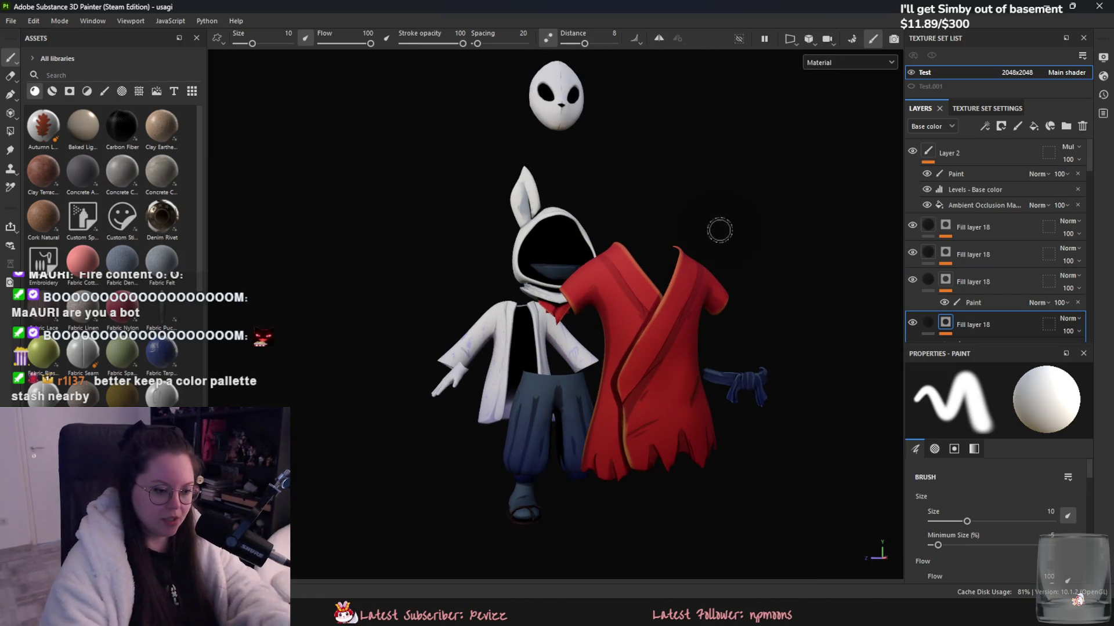
- Collapse the Shoes folder in the layer stack
scroll(958, 307, "down", 2)
scroll(958, 307, "down", 2)
scroll(964, 307, "down", 1)
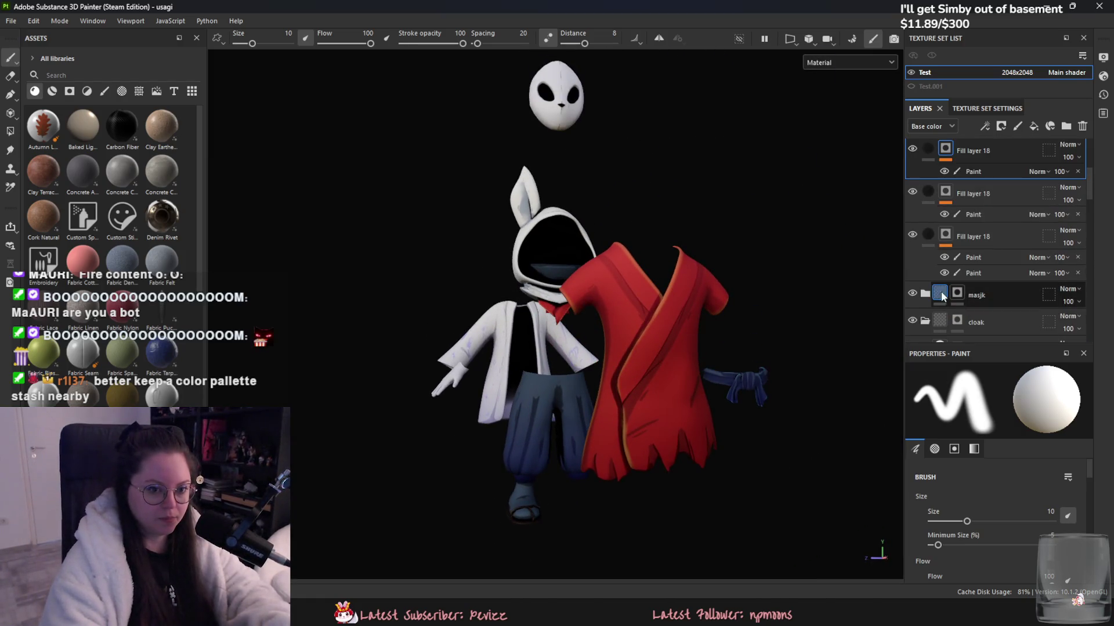
scroll(924, 304, "down", 1)
scroll(924, 301, "down", 1)
scroll(923, 273, "down", 1)
left_click(924, 274)
- Delete Fill layers 37, 36 and 34
scroll(926, 322, "down", 1)
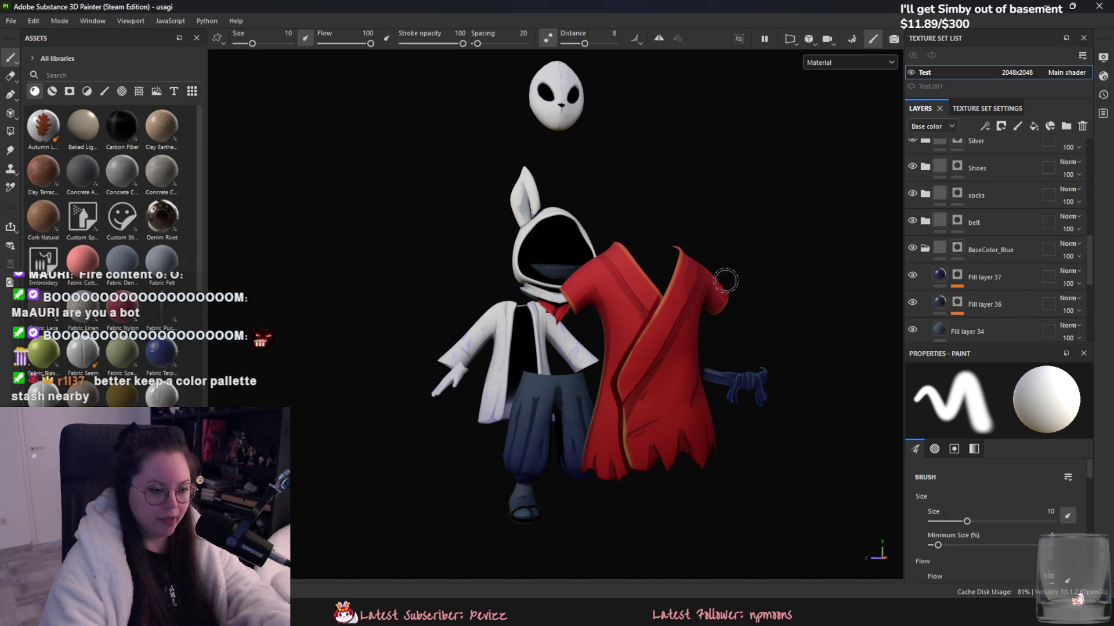
scroll(676, 377, "up", 3)
scroll(699, 373, "up", 3)
right_click_drag(698, 372, 667, 486, "alt")
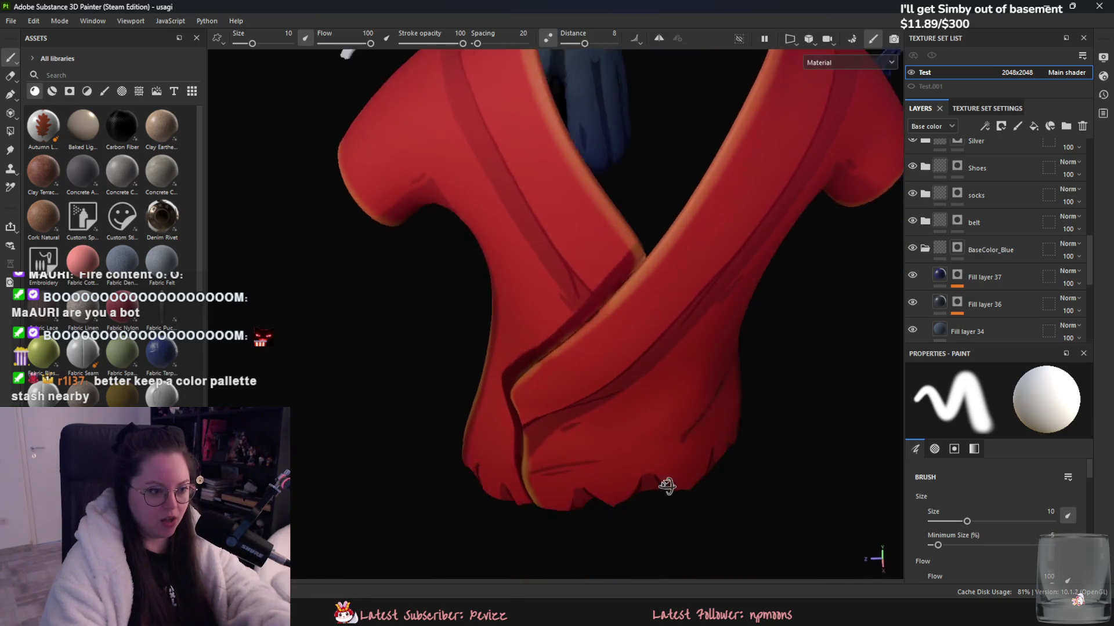
scroll(667, 486, "down", 5)
scroll(1007, 276, "down", 1)
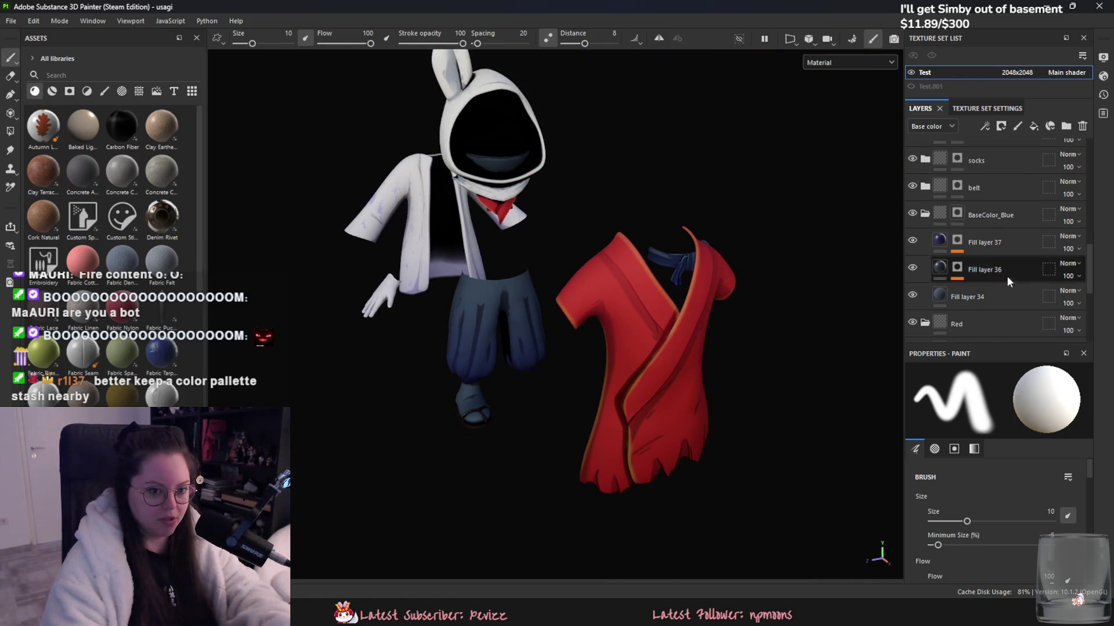
key("Delete")
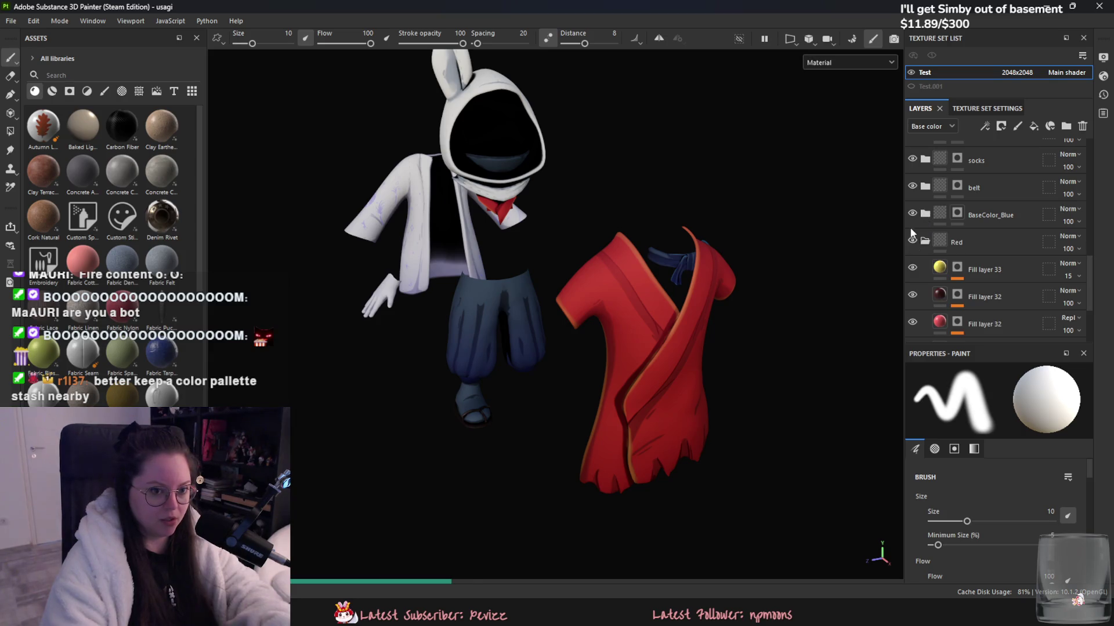
- Collapse the Red folder and select Layer 2 at the top of the stack
scroll(917, 261, "down", 1)
scroll(927, 228, "down", 1)
left_click(924, 174)
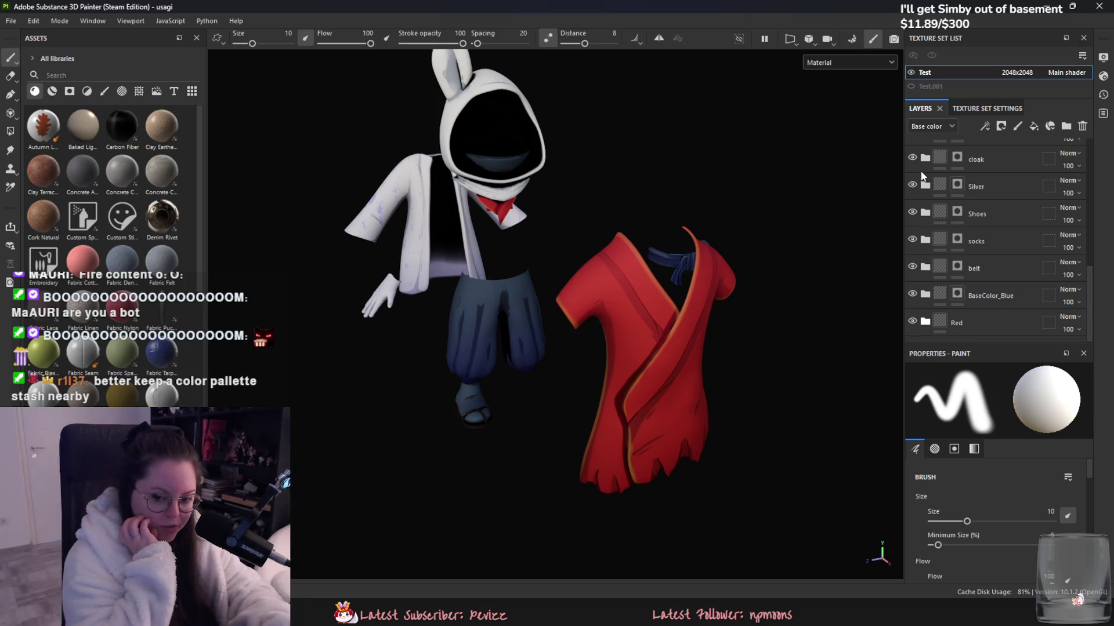
scroll(960, 275, "up", 5)
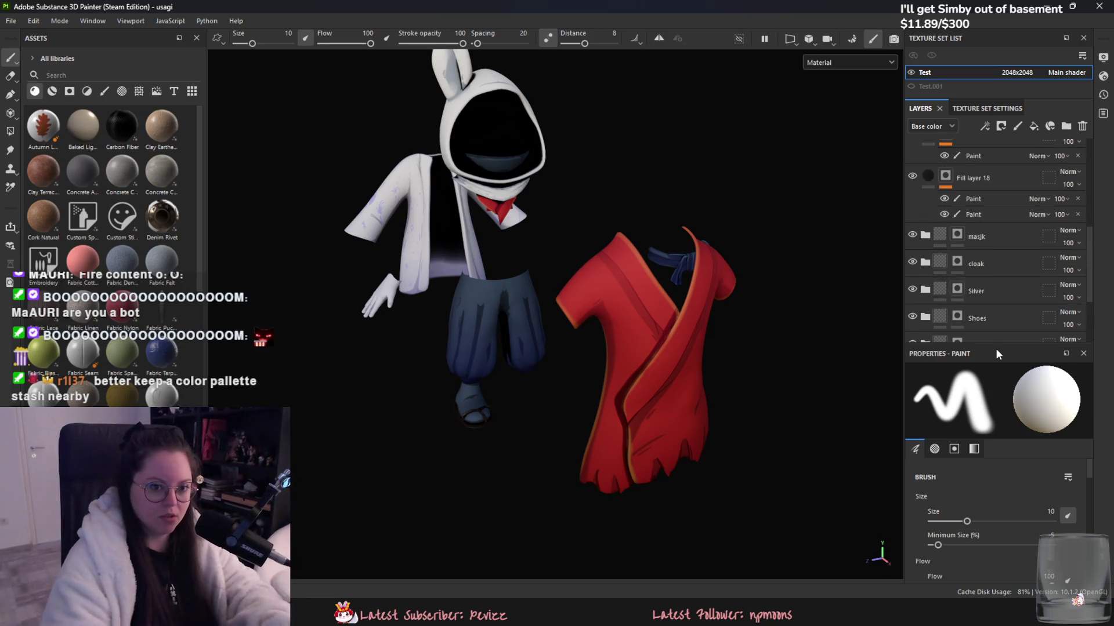
left_click(987, 155)
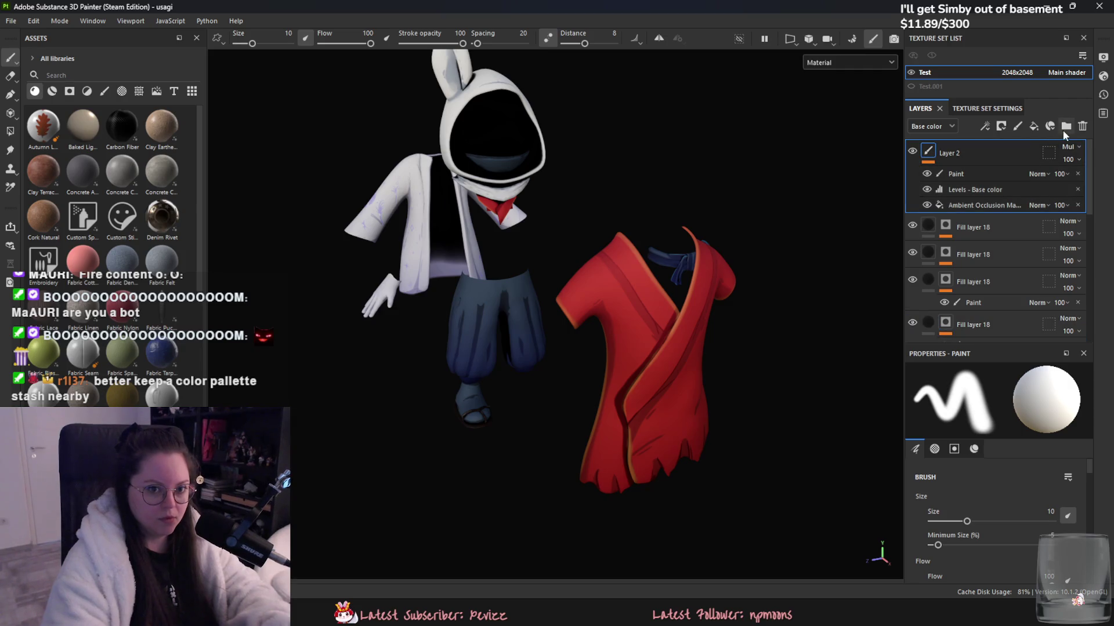
- Group Layer 2 through Fill layer 18 into a new folder named Usagi
scroll(996, 277, "down", 3)
left_click(996, 278, "shift")
mouse_move(995, 311)
left_mouse_down()
mouse_move(957, 161)
mouse_move(938, 152)
left_mouse_up()
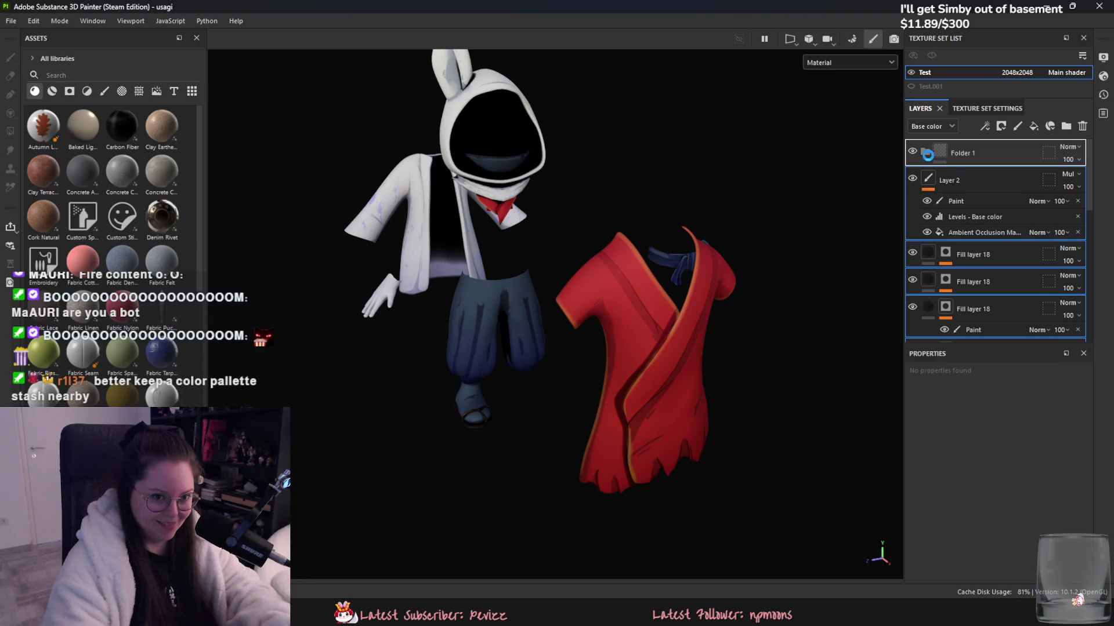
double_click(963, 153)
type("u")
key("Return")
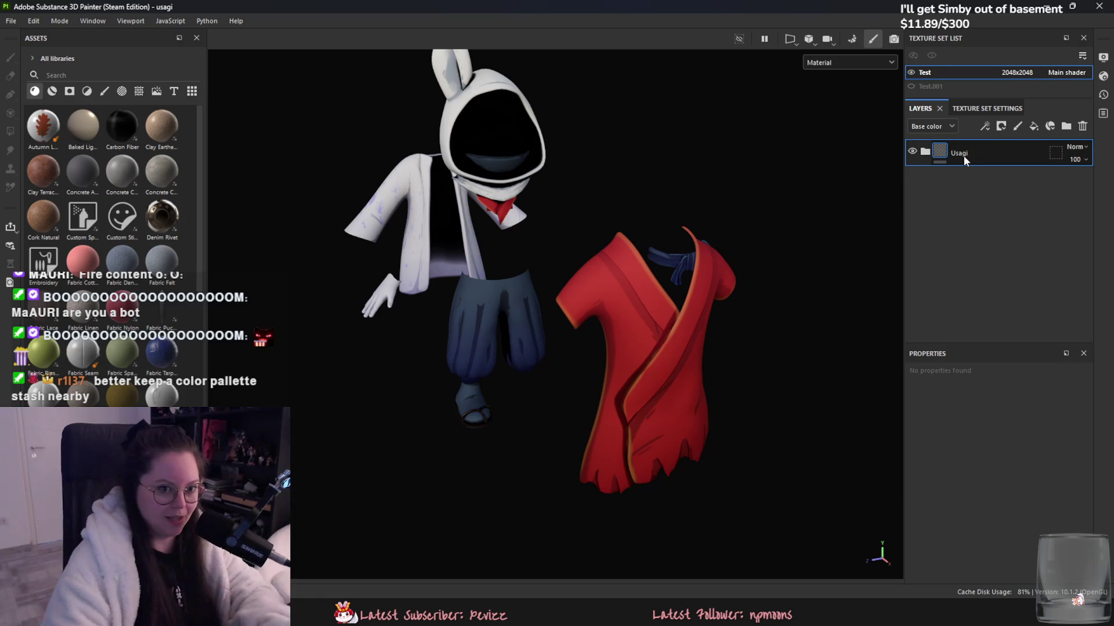
- Create a smart material from the Usagi folder and filter the assets to Smart Materials
right_click(963, 155)
key("Escape")
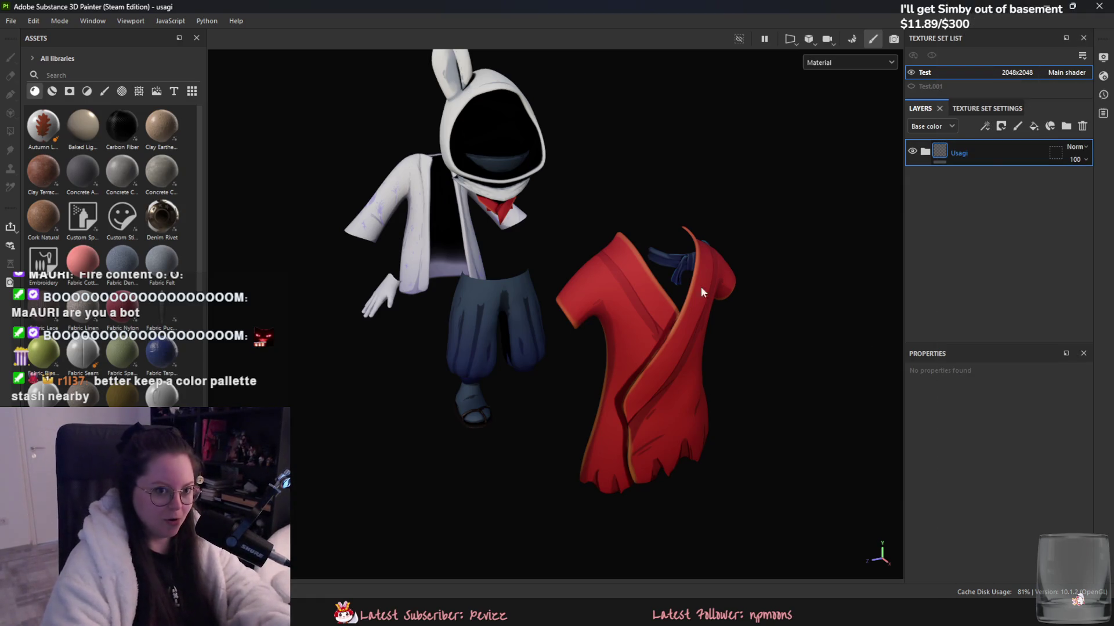
left_click(52, 92)
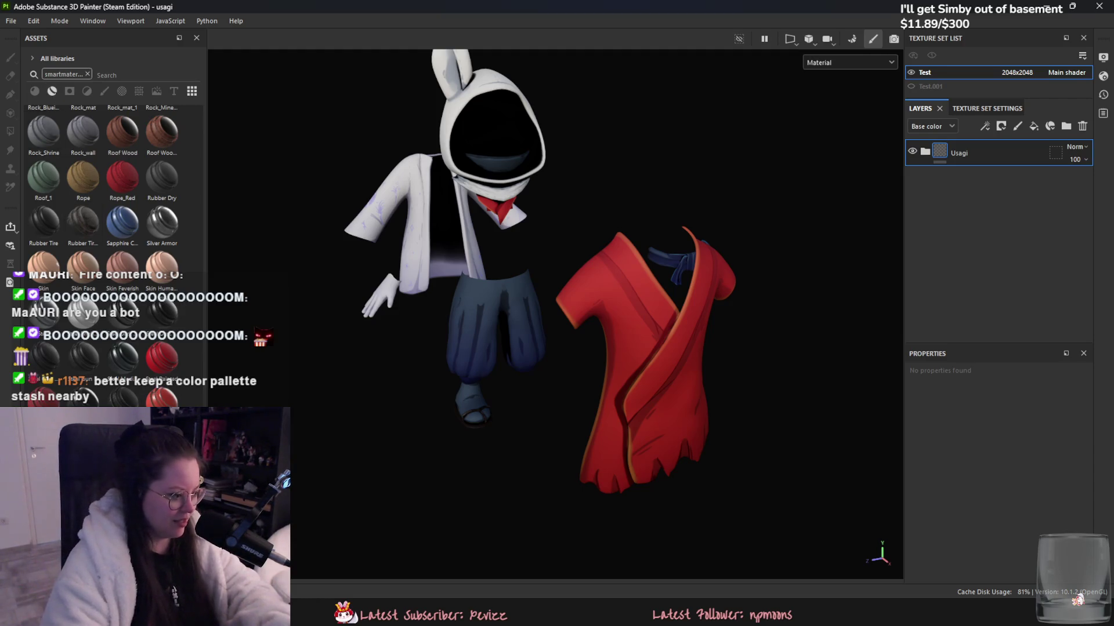
left_click(442, 261)
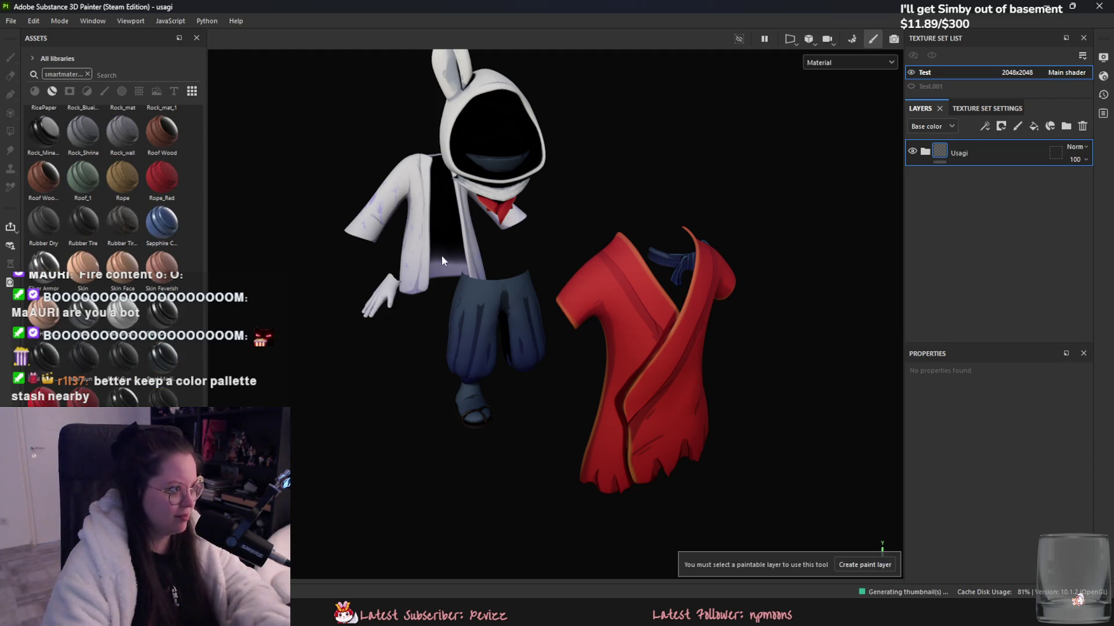
- Open the Yuki.spp project from the recent files list
left_click(11, 21)
mouse_move(70, 62)
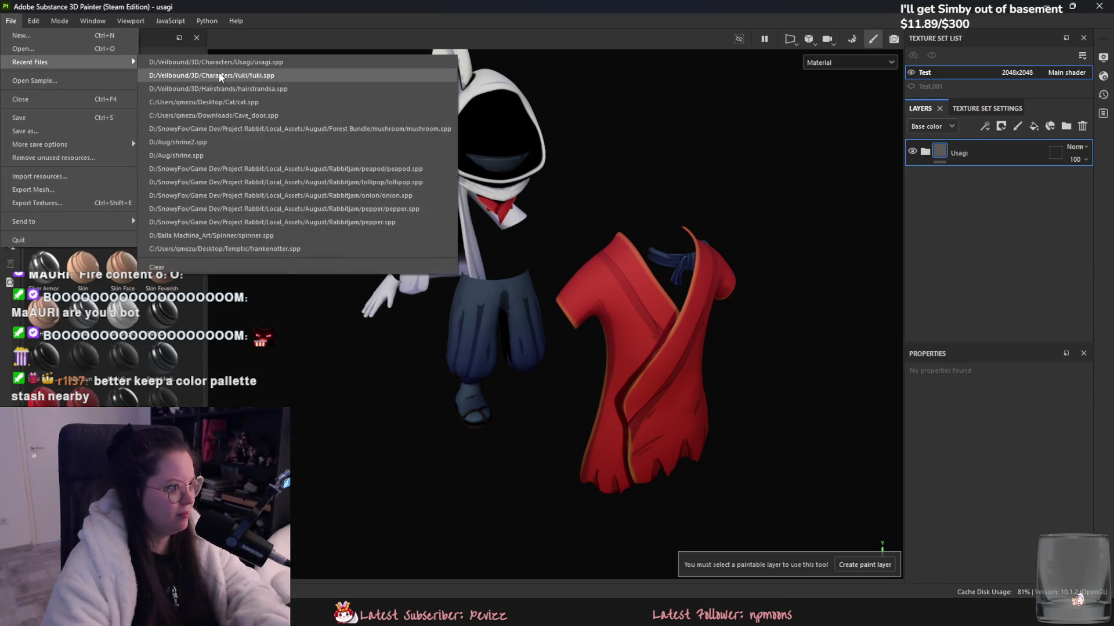
left_click(220, 76)
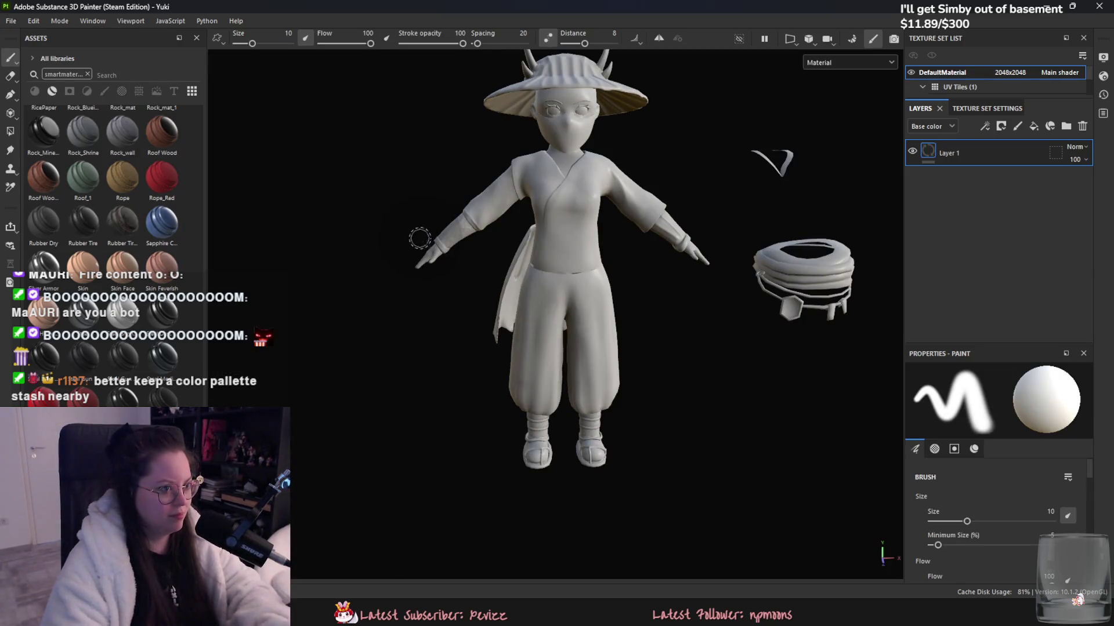
scroll(438, 290, "up", 5)
left_click_drag(439, 285, 406, 244, "alt")
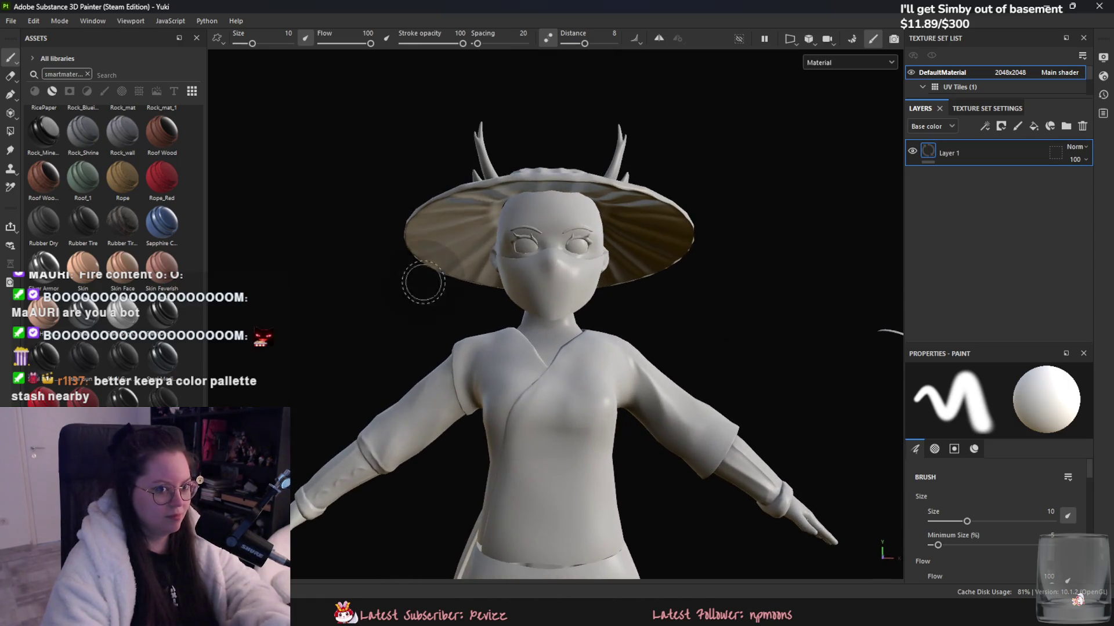
- Apply the Usagi smart material to the Yuki character
scroll(141, 313, "up", 10)
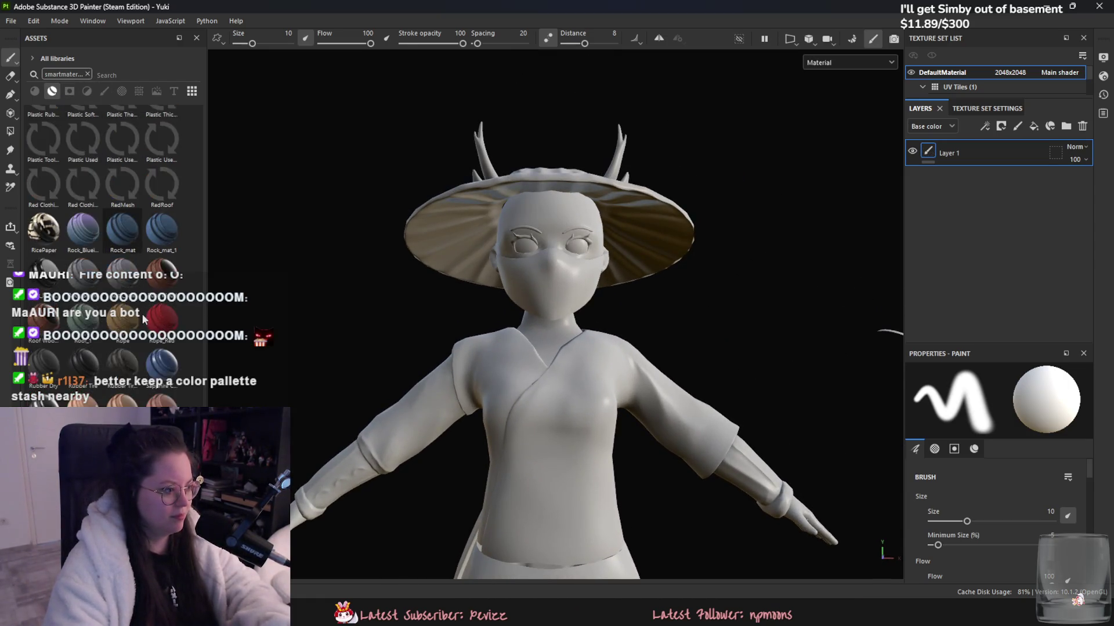
scroll(148, 312, "up", 5)
scroll(152, 313, "up", 10)
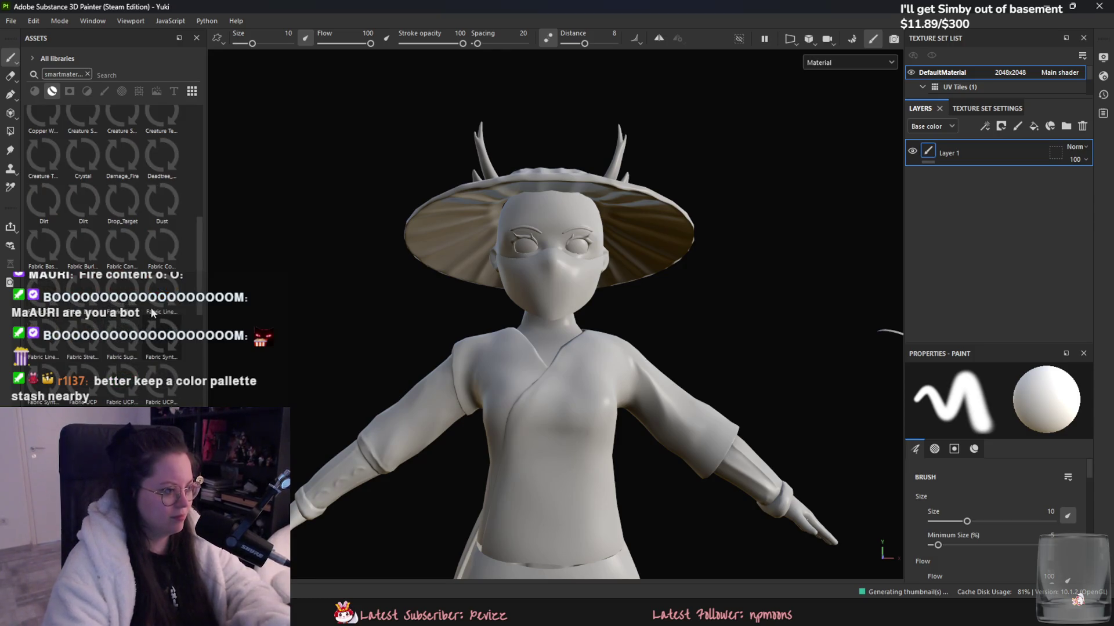
left_click_drag(123, 394, 510, 390)
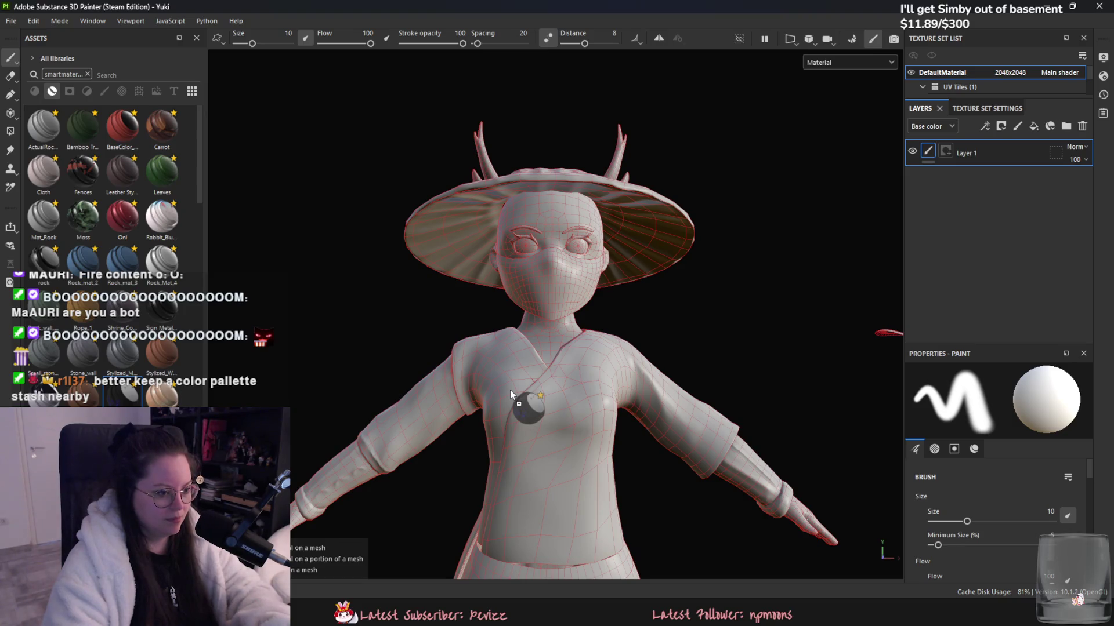
middle_click_drag(510, 390, 657, 311, "alt")
- Expand the Usagi folder and hide Layer 2
scroll(586, 356, "down", 3)
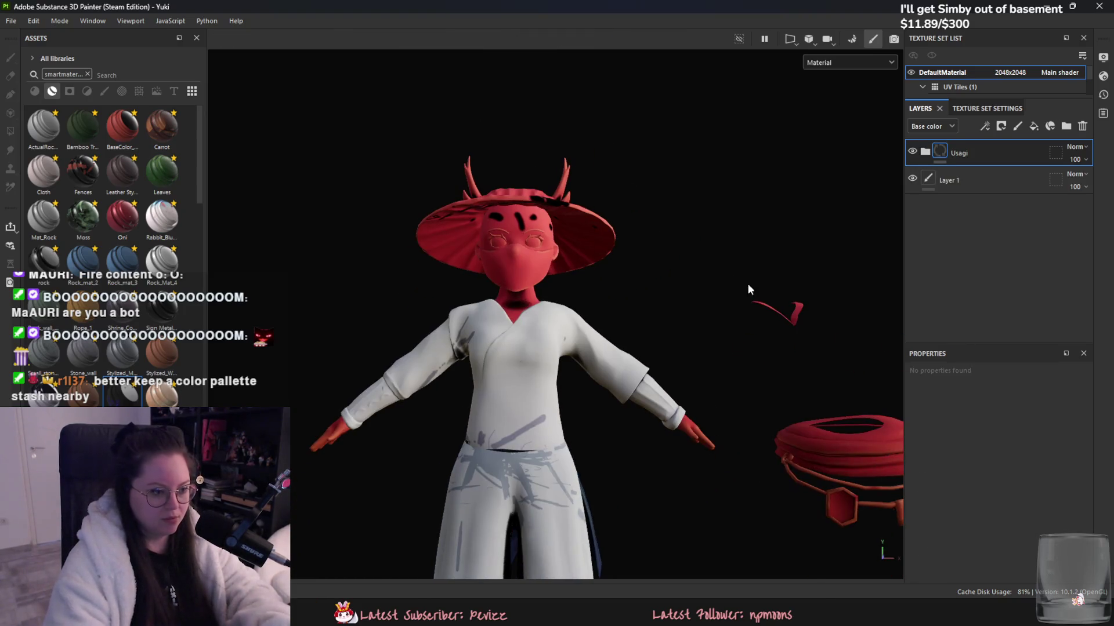
left_click(925, 152)
scroll(910, 151, "down", 1)
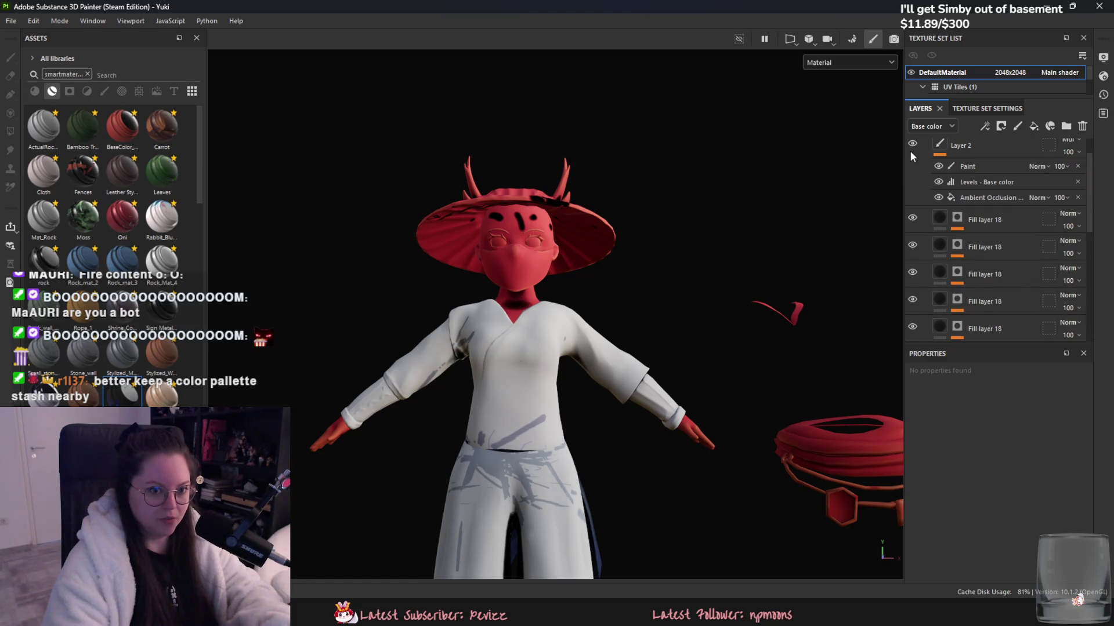
left_click(912, 144)
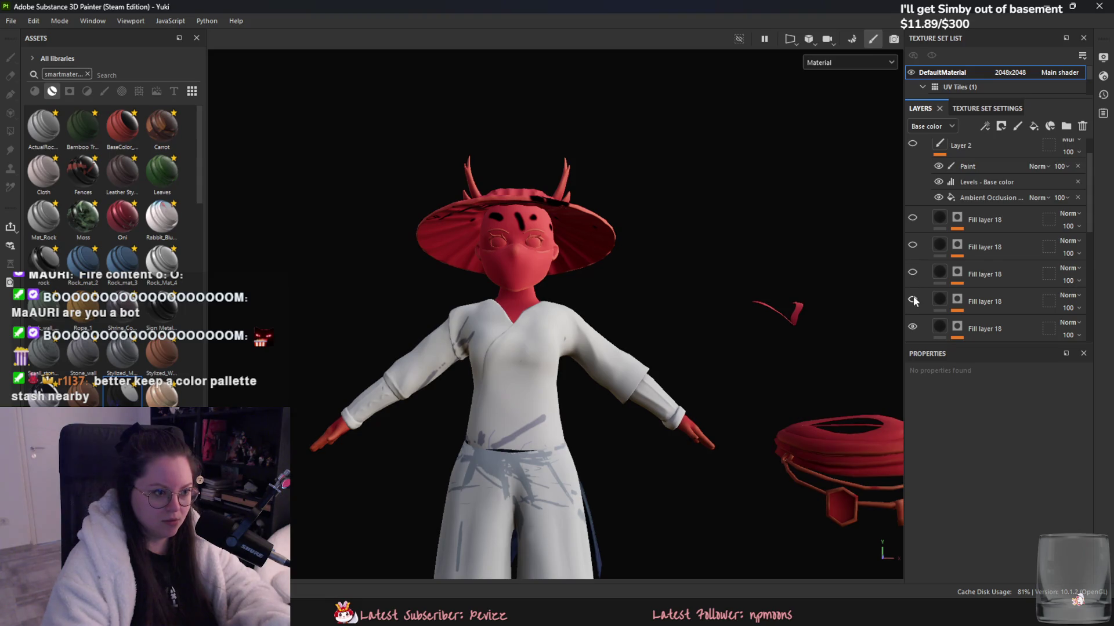
- Select the cloak group's mask and switch to the Polygon Fill tool
scroll(914, 301, "down", 2)
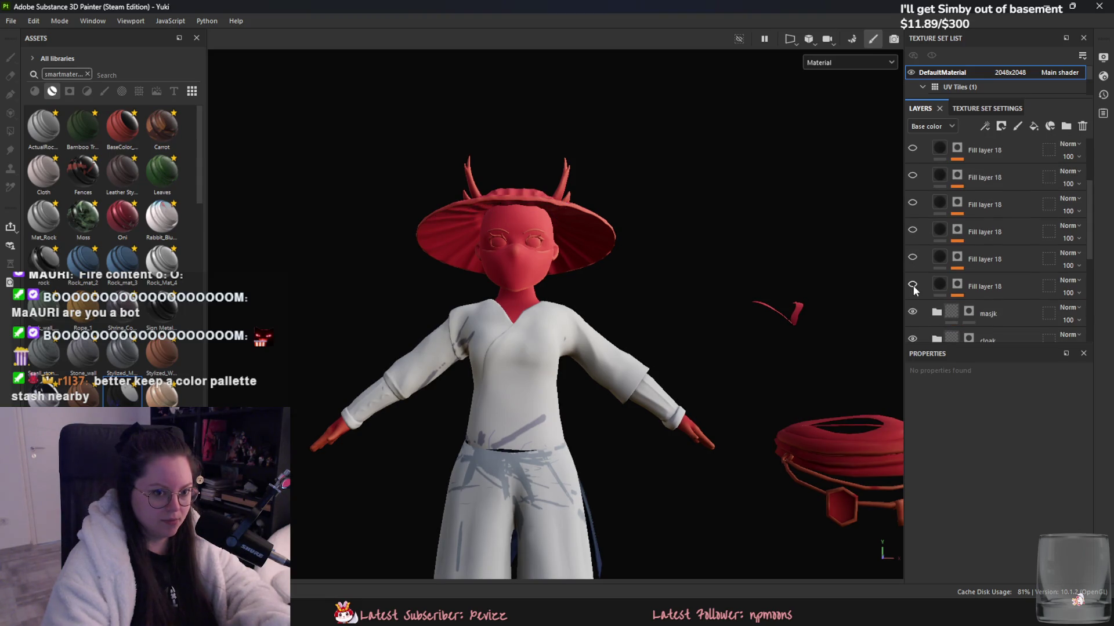
scroll(913, 289, "down", 1)
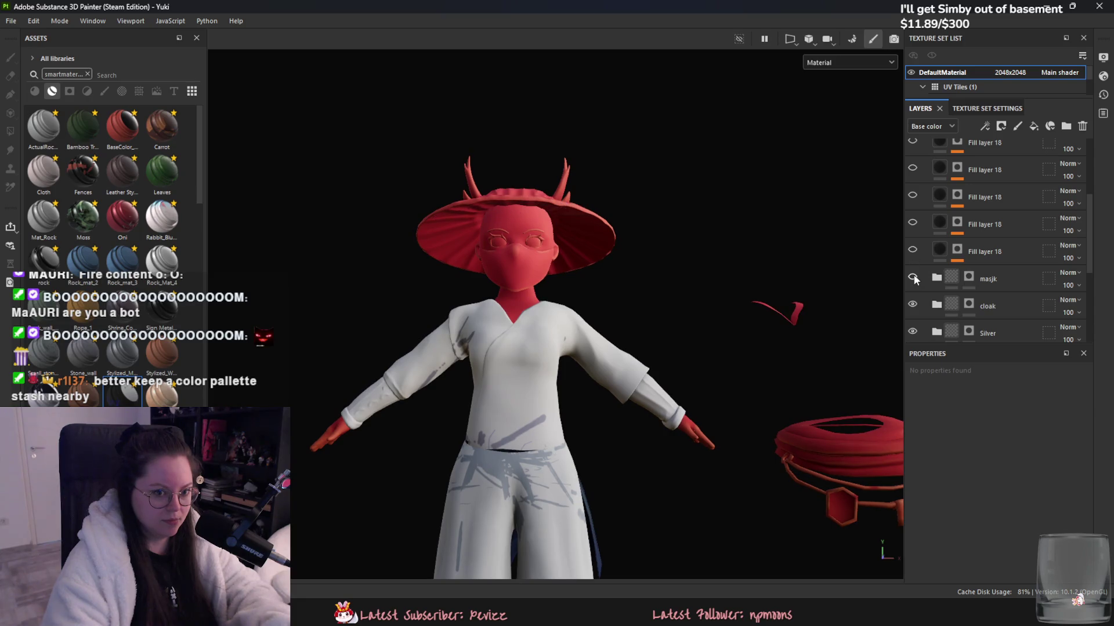
scroll(934, 281, "down", 1)
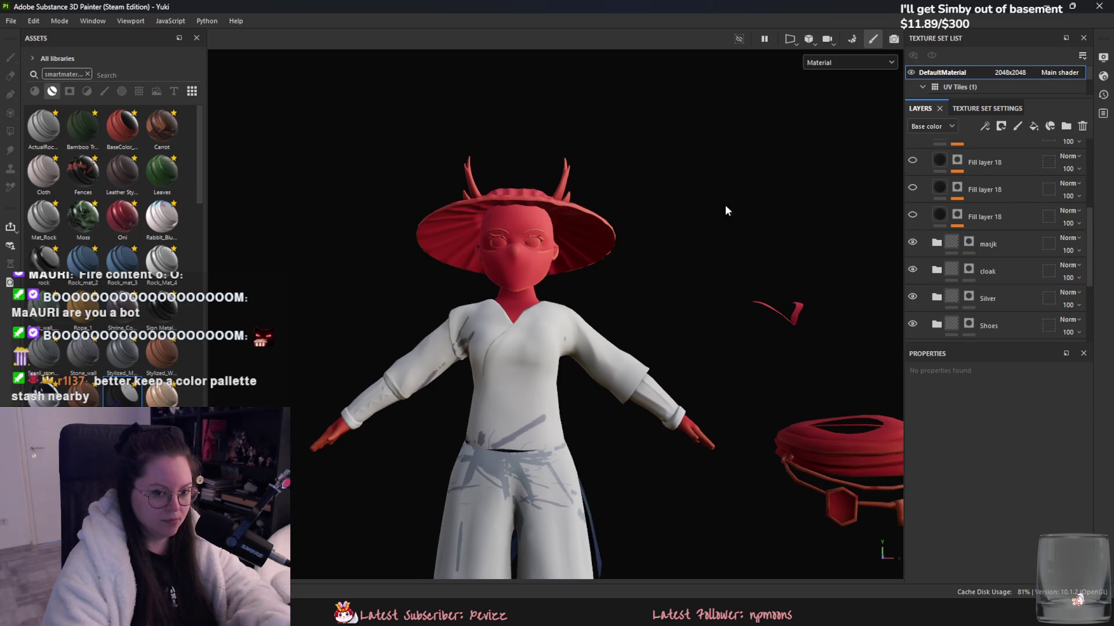
left_click(970, 270)
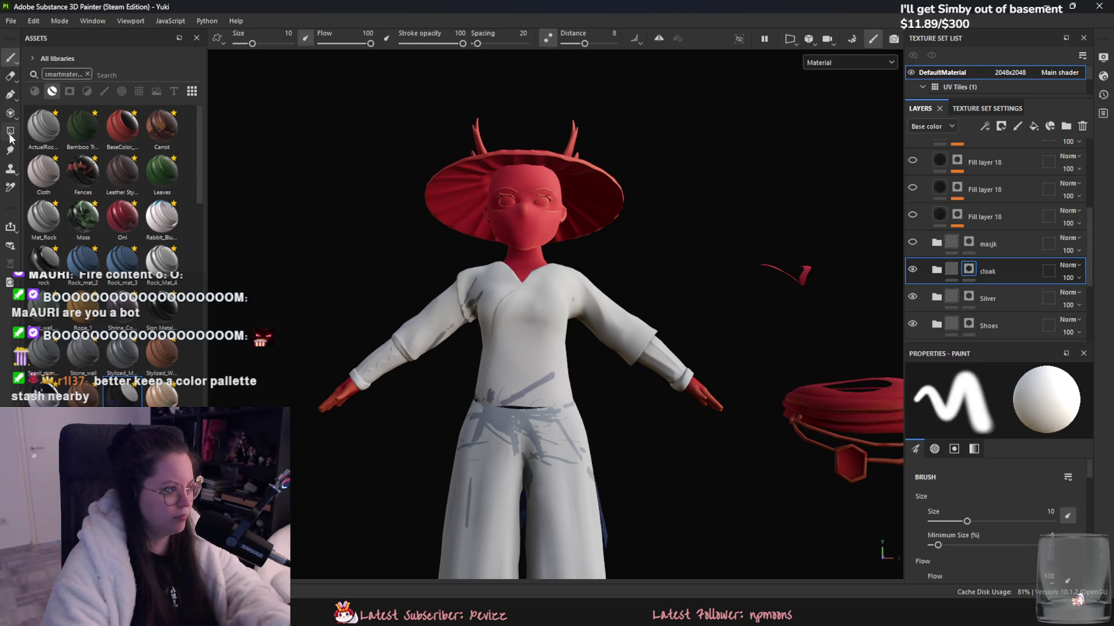
left_click(10, 133)
- Hide the Silver, Shoes, socks and BaseColor_Blue layers and select the Red layer
scroll(920, 267, "down", 1)
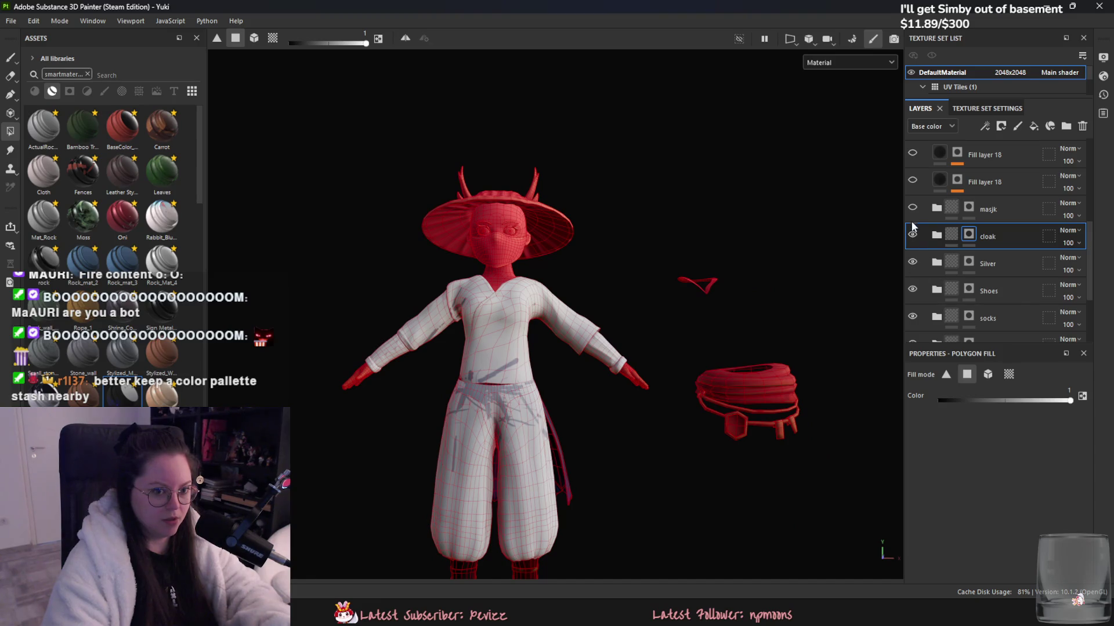
left_click_drag(912, 262, 912, 316)
scroll(914, 298, "down", 3)
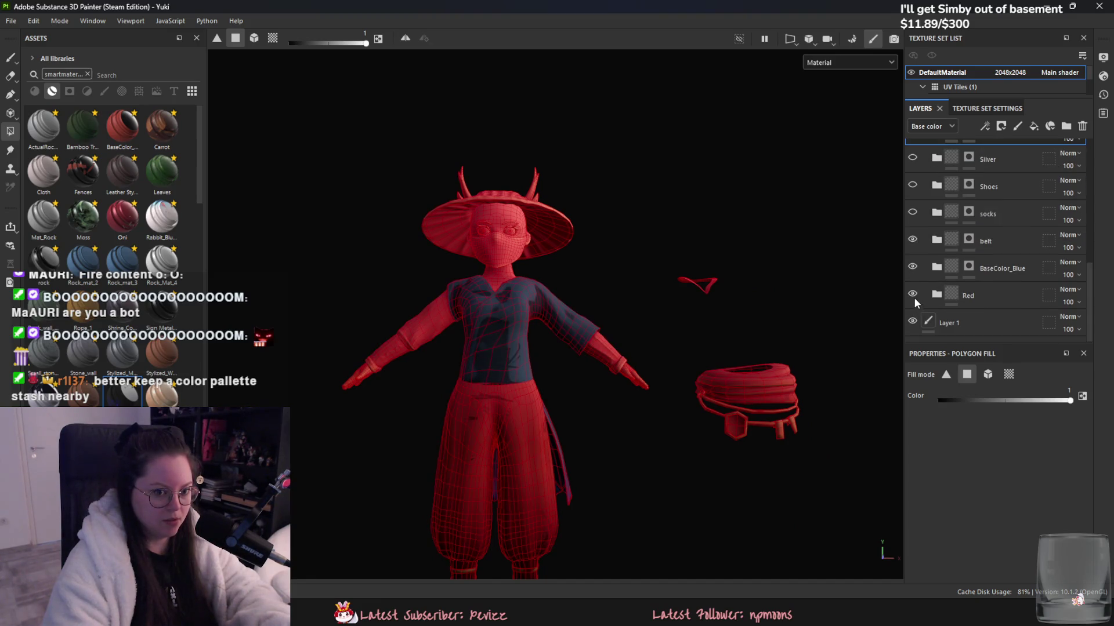
left_click(912, 268)
left_click(963, 295)
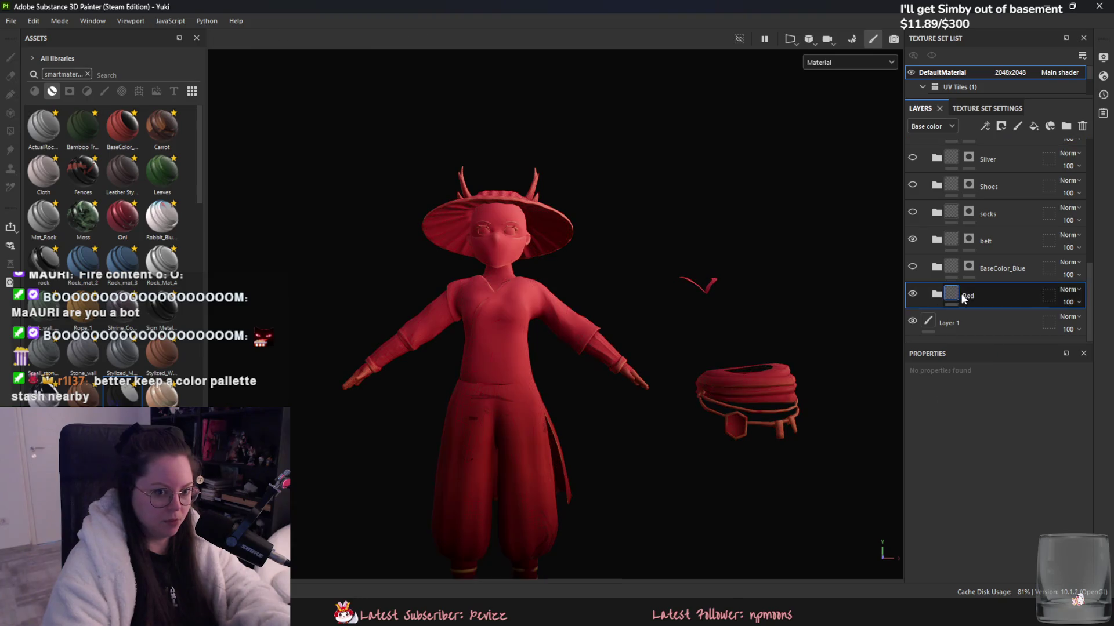
scroll(519, 391, "up", 5)
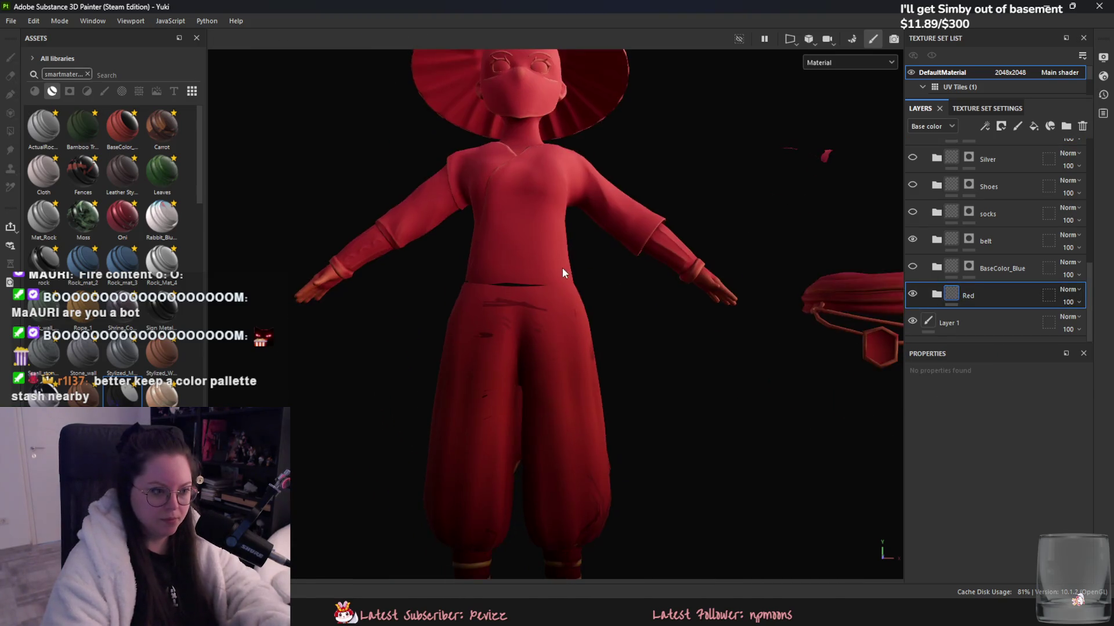
left_click(912, 266)
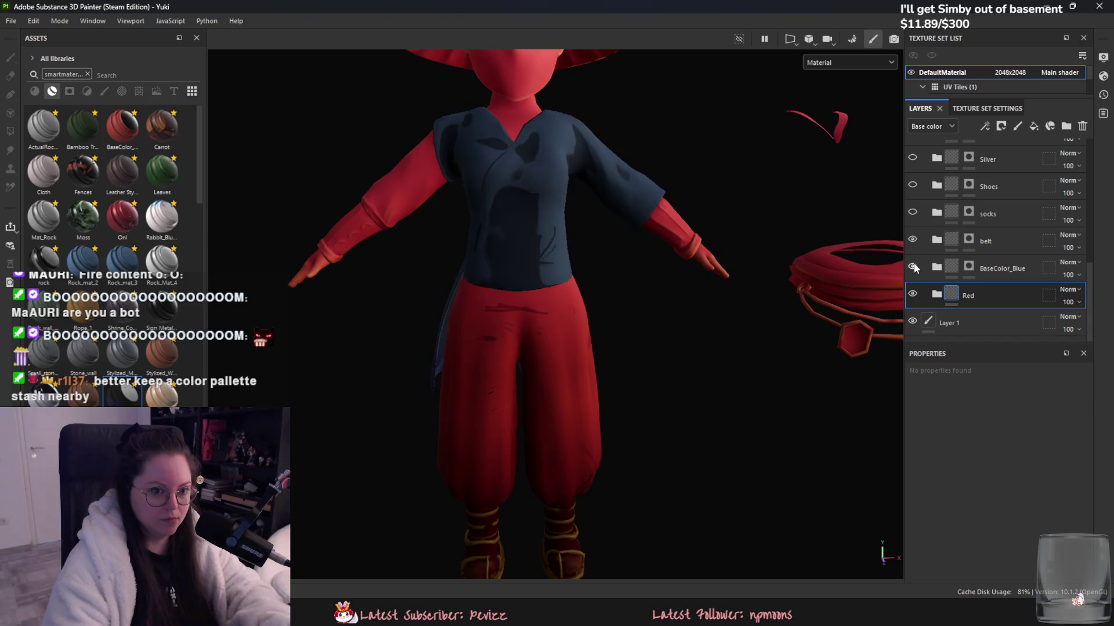
scroll(887, 284, "down", 5)
left_click(912, 266)
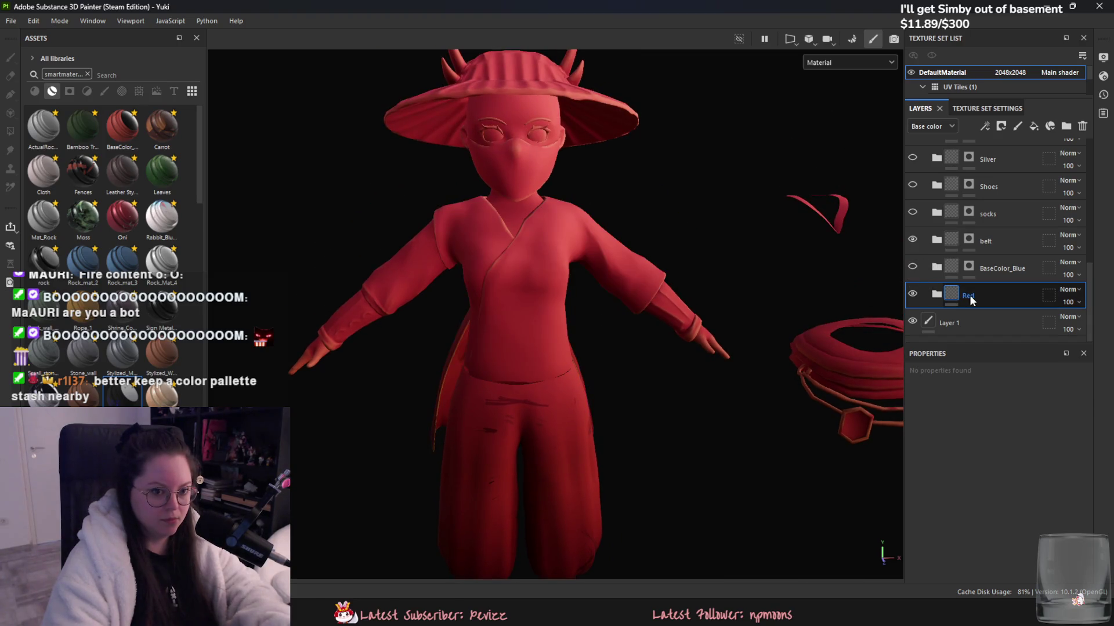
- Add a black mask to the Red layer
right_click(970, 295)
left_click(996, 26)
right_click(1007, 312)
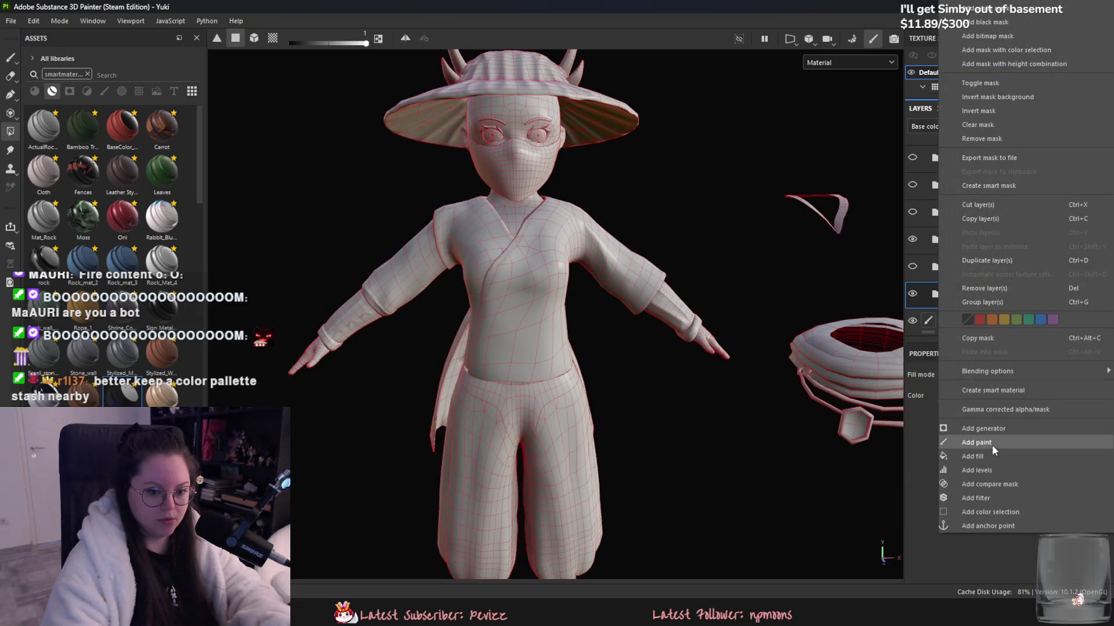
key("Escape")
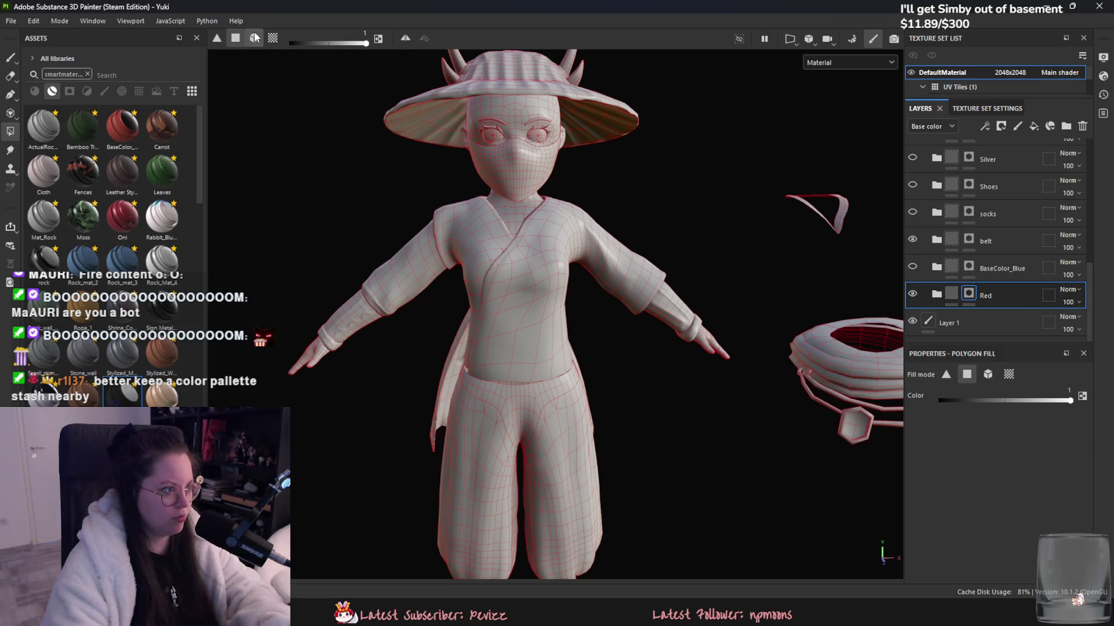
- Polygon-fill the right forearm sleeve red in the Red layer's mask
mouse_move(529, 409)
middle_mouse_down("alt")
mouse_move(548, 353)
mouse_move(609, 296)
middle_mouse_up("alt")
scroll(539, 434, "up", 3)
mouse_move(539, 432)
left_mouse_down("alt")
mouse_move(522, 425)
mouse_move(708, 428)
left_mouse_up("alt")
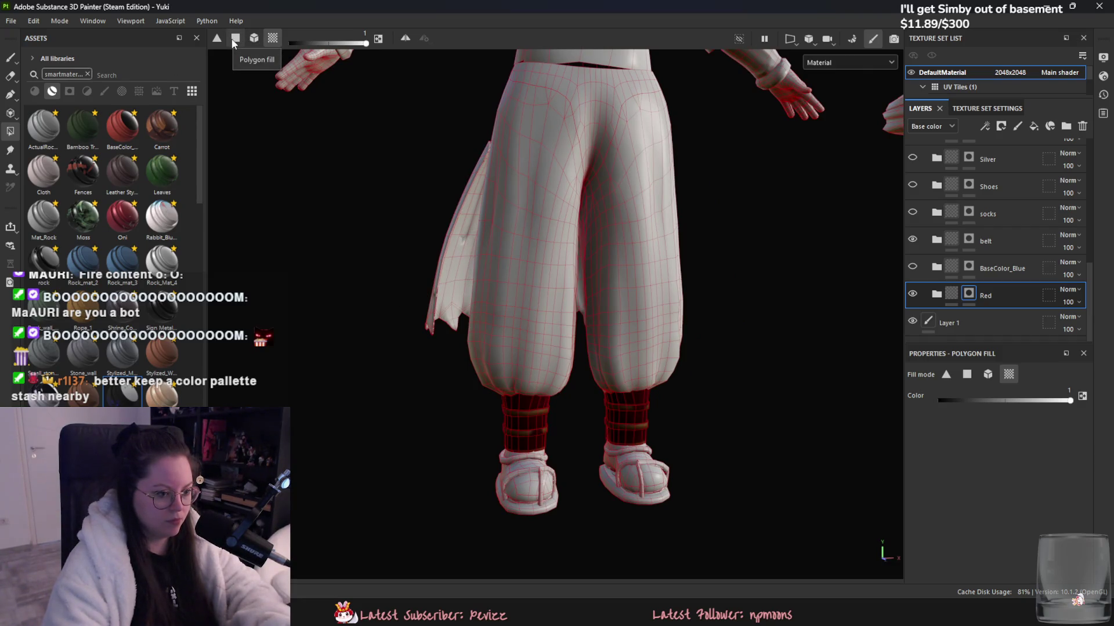
scroll(739, 318, "down", 3)
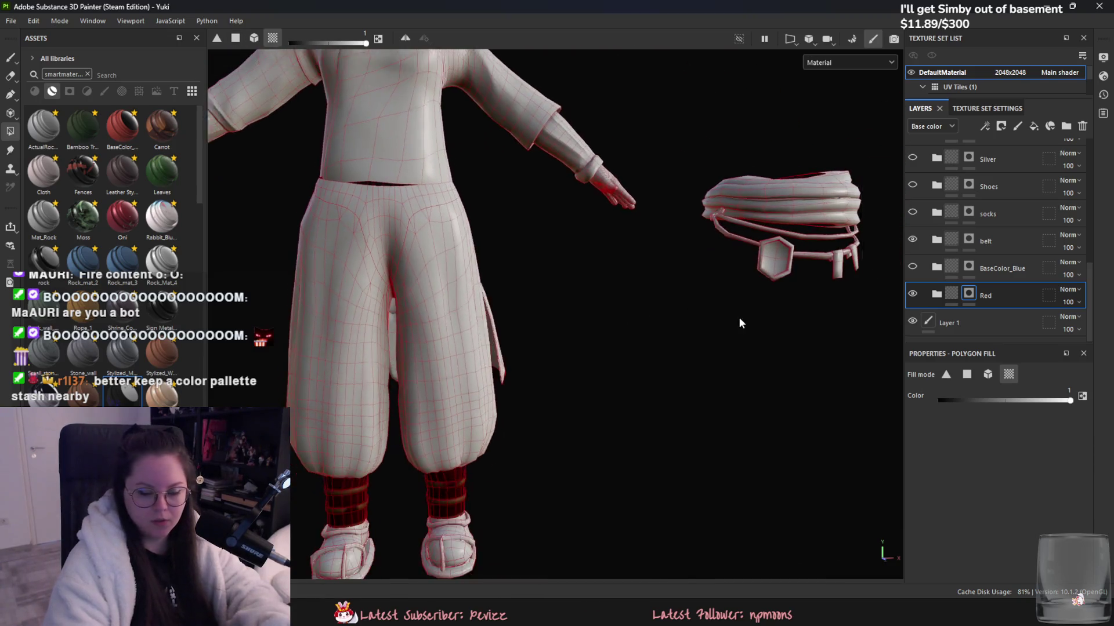
scroll(480, 289, "down", 2)
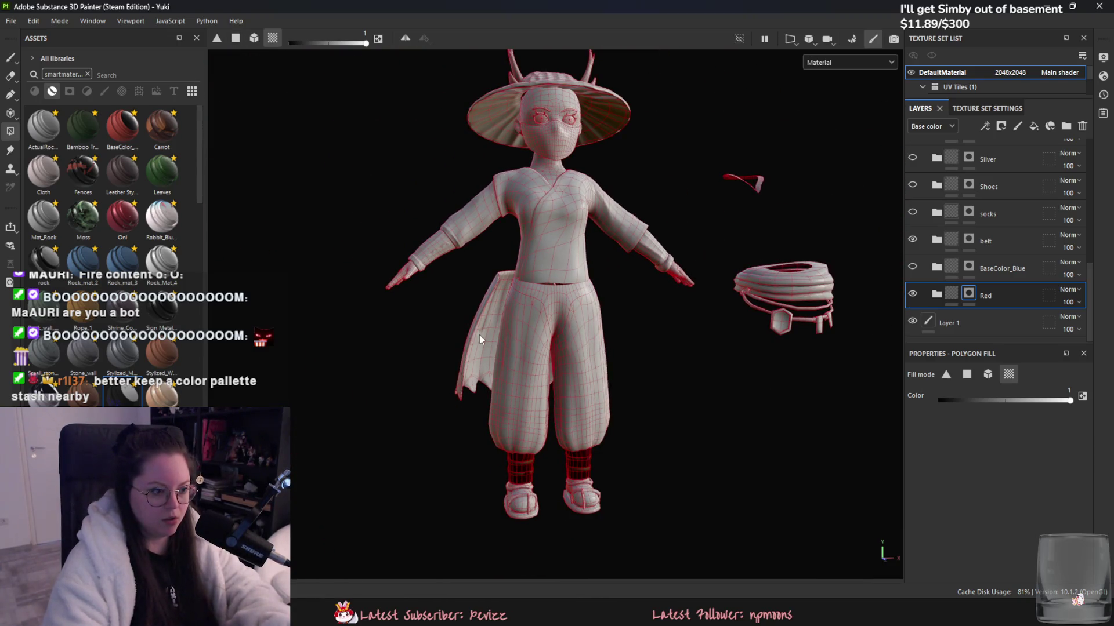
mouse_move(467, 332)
left_mouse_down("alt")
mouse_move(652, 377)
mouse_move(693, 374)
mouse_move(415, 356)
left_mouse_up("alt")
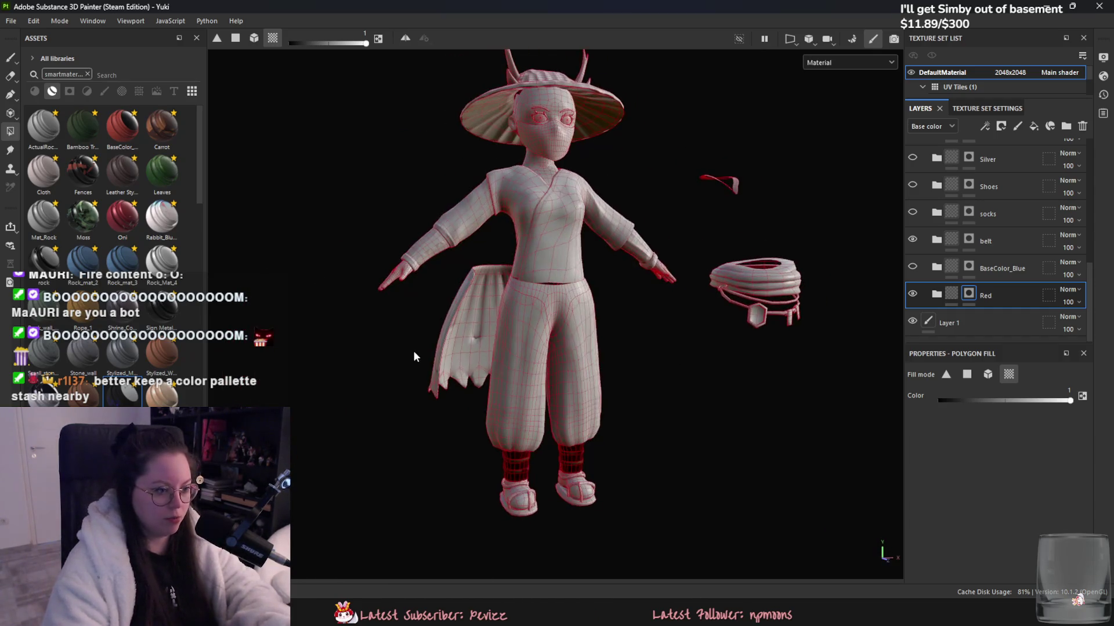
scroll(470, 302, "up", 2)
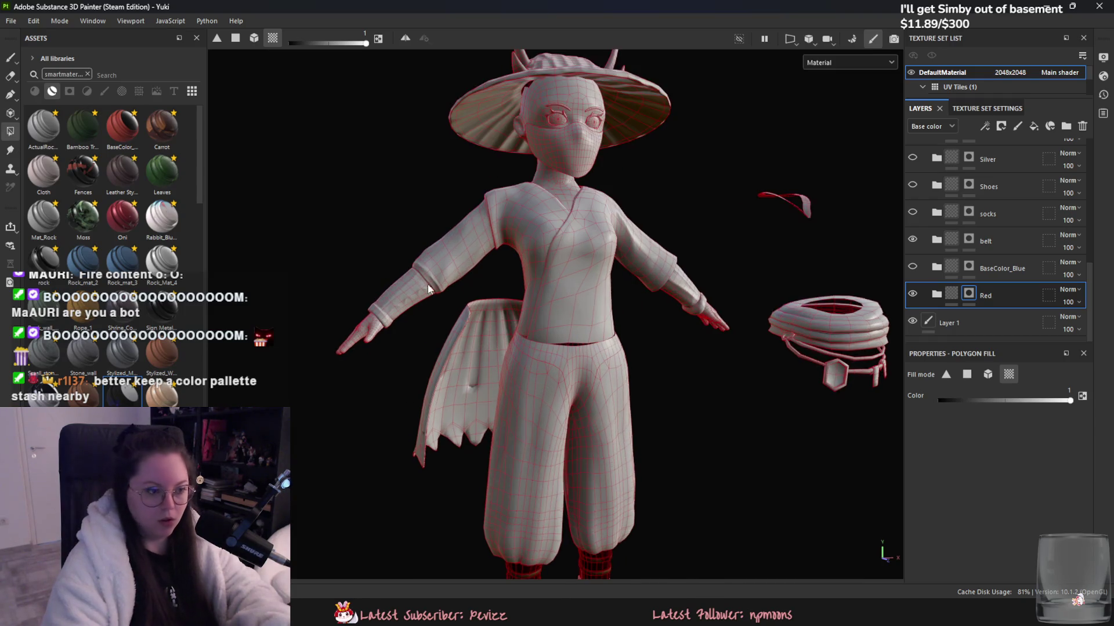
scroll(447, 246, "up", 2)
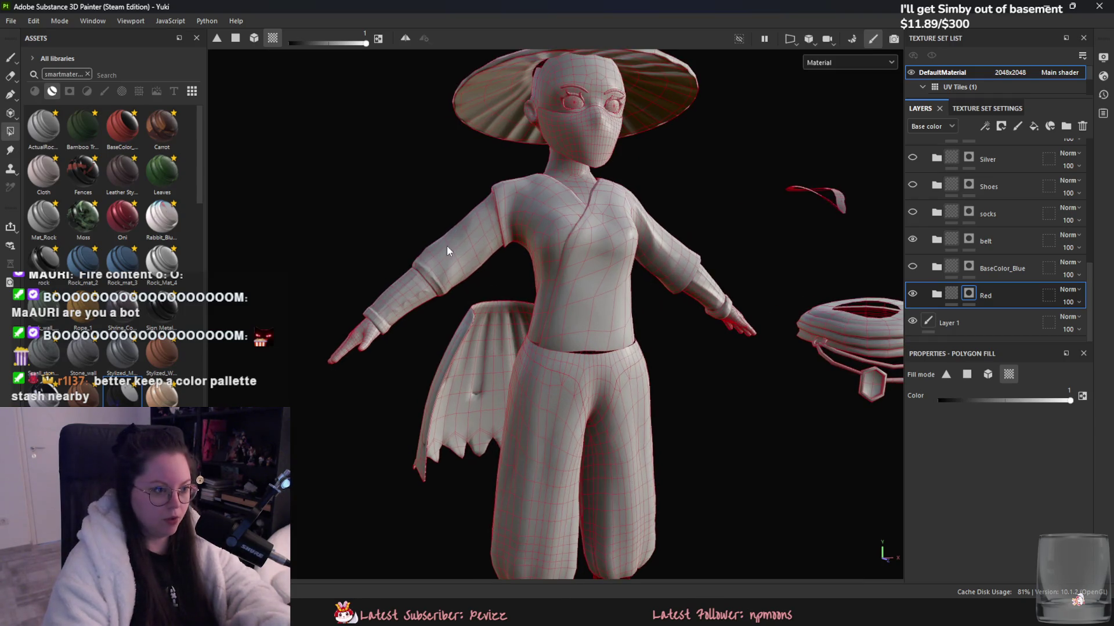
left_click(397, 304)
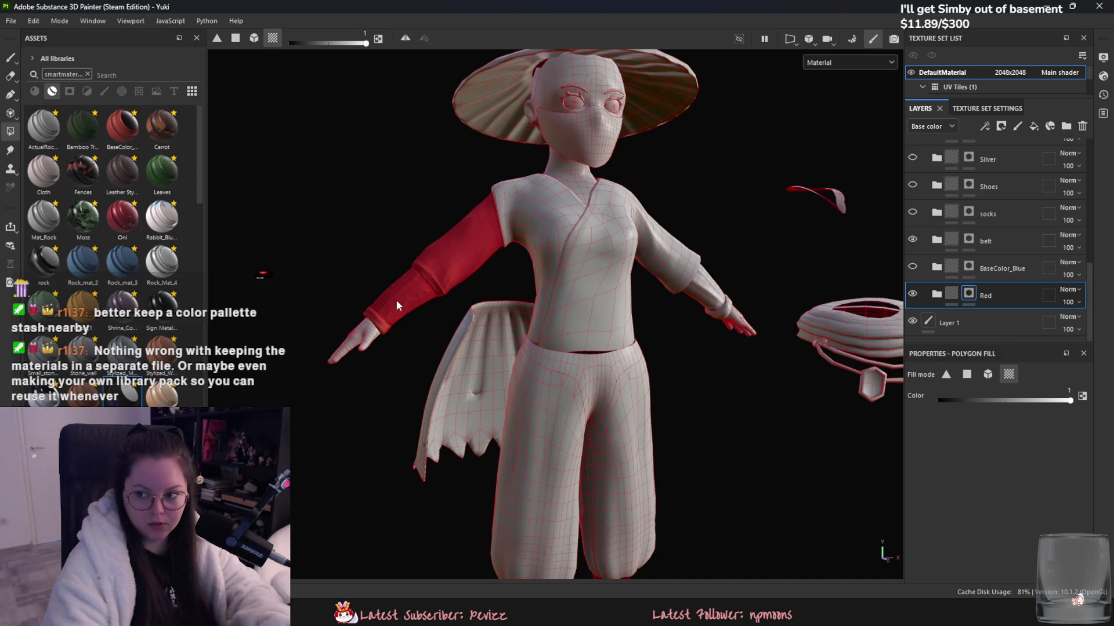
- Fill the right shoe's ankle and toe straps and the left toe strap red
left_click_drag(742, 286, 739, 341, "alt")
left_click_drag(838, 365, 715, 266, "alt")
scroll(621, 276, "up", 2)
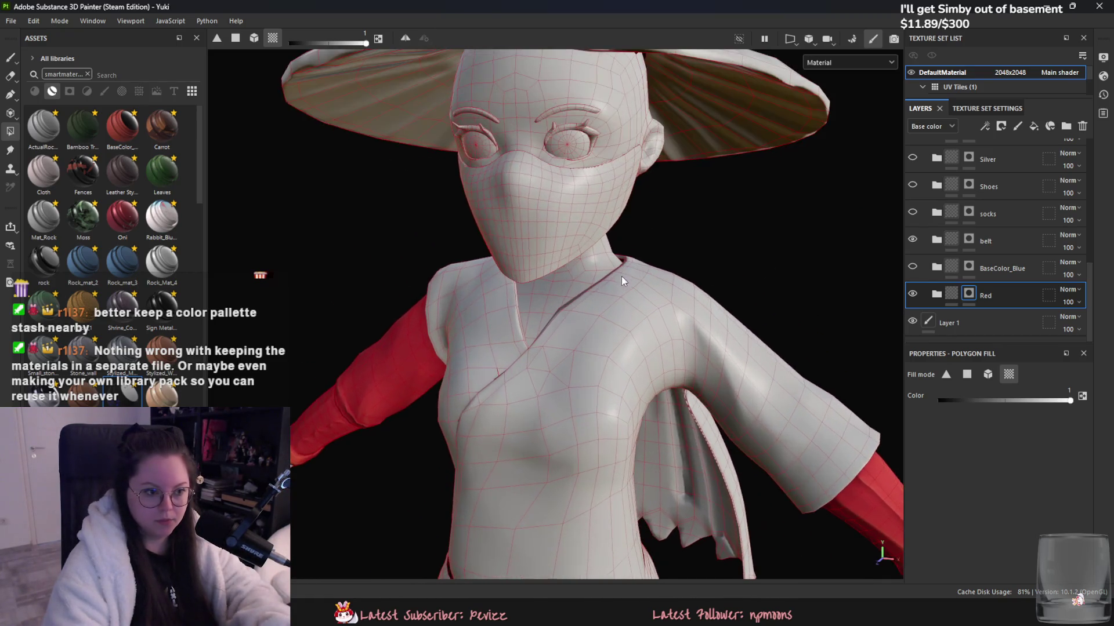
left_click_drag(562, 287, 702, 336, "alt")
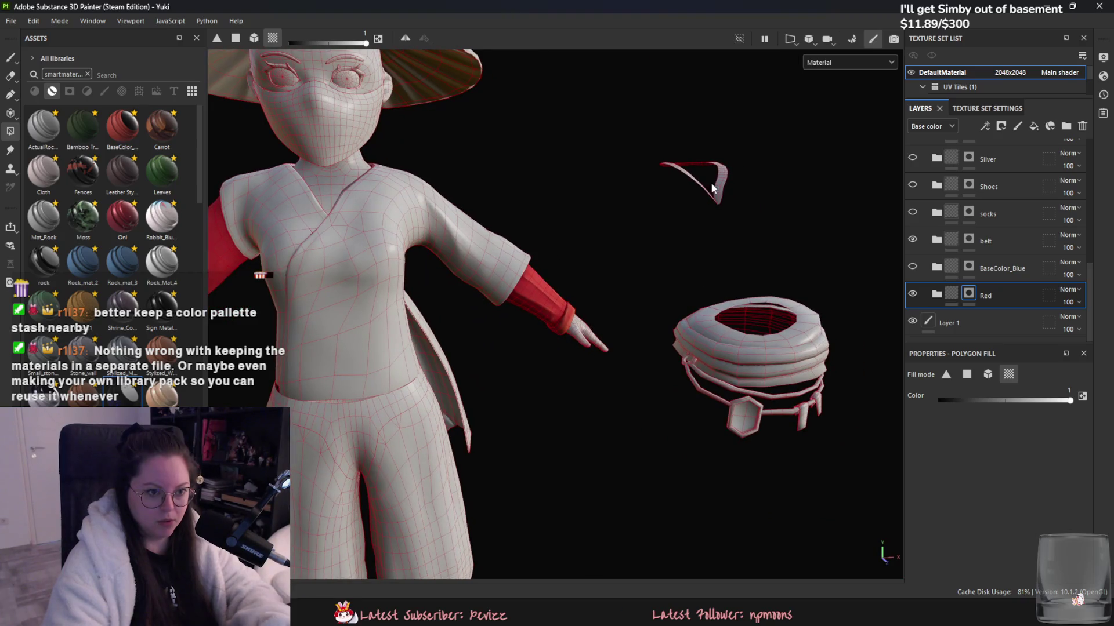
middle_click_drag(715, 192, 739, 256)
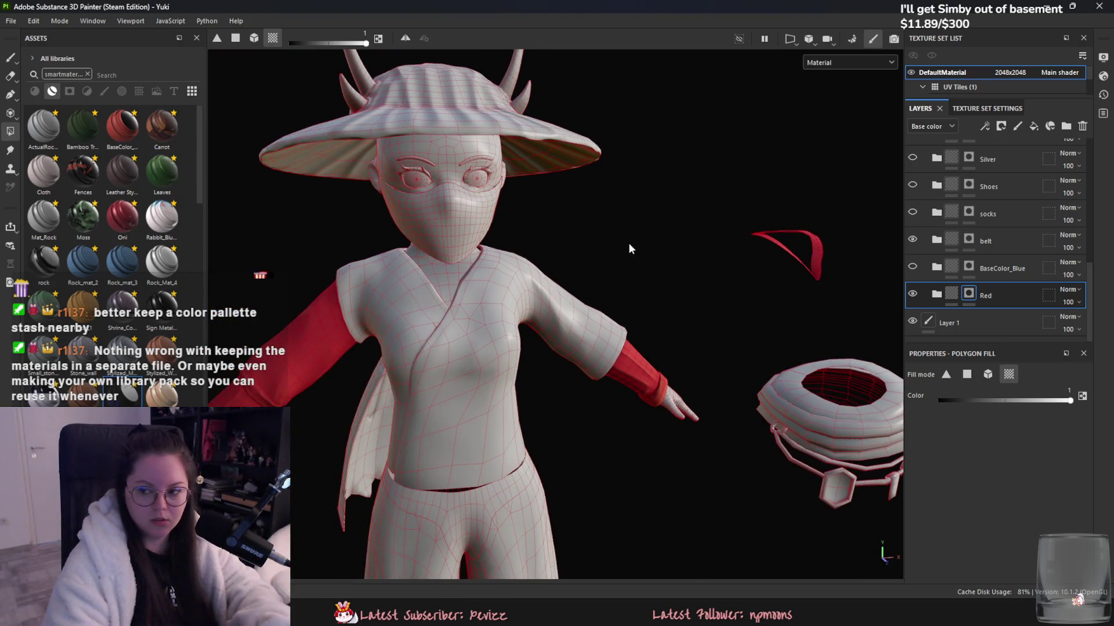
middle_click_drag(628, 242, 750, 364)
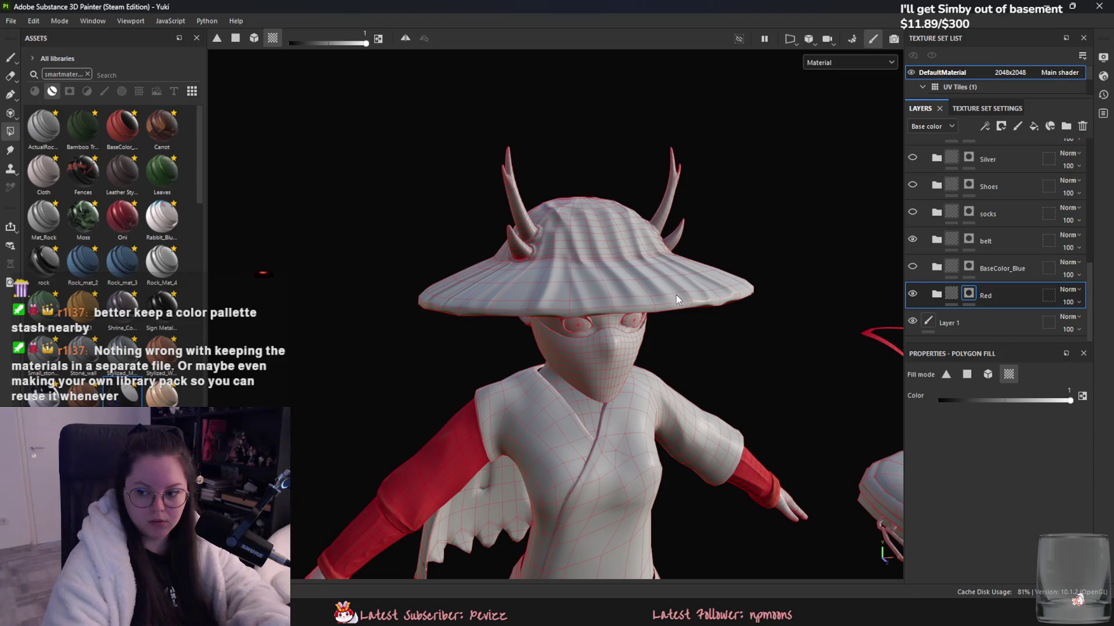
mouse_move(676, 295)
middle_mouse_down()
mouse_move(603, 125)
mouse_move(673, 262)
middle_mouse_up()
scroll(585, 470, "up", 3)
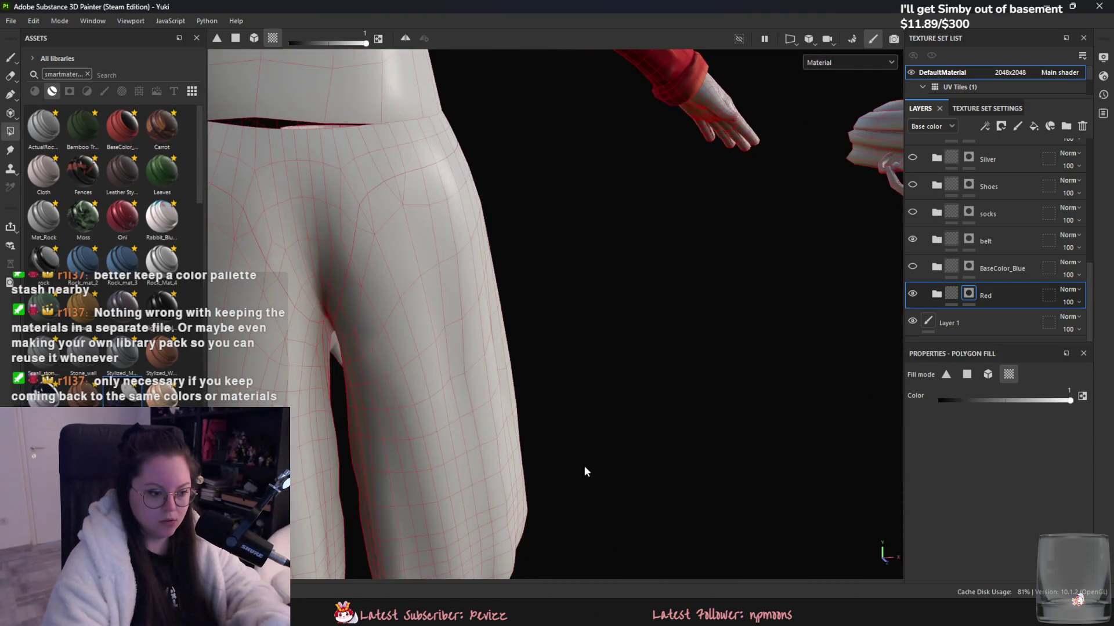
middle_click_drag(585, 470, 592, 368)
left_click(539, 356)
left_click(518, 375)
left_click(368, 392)
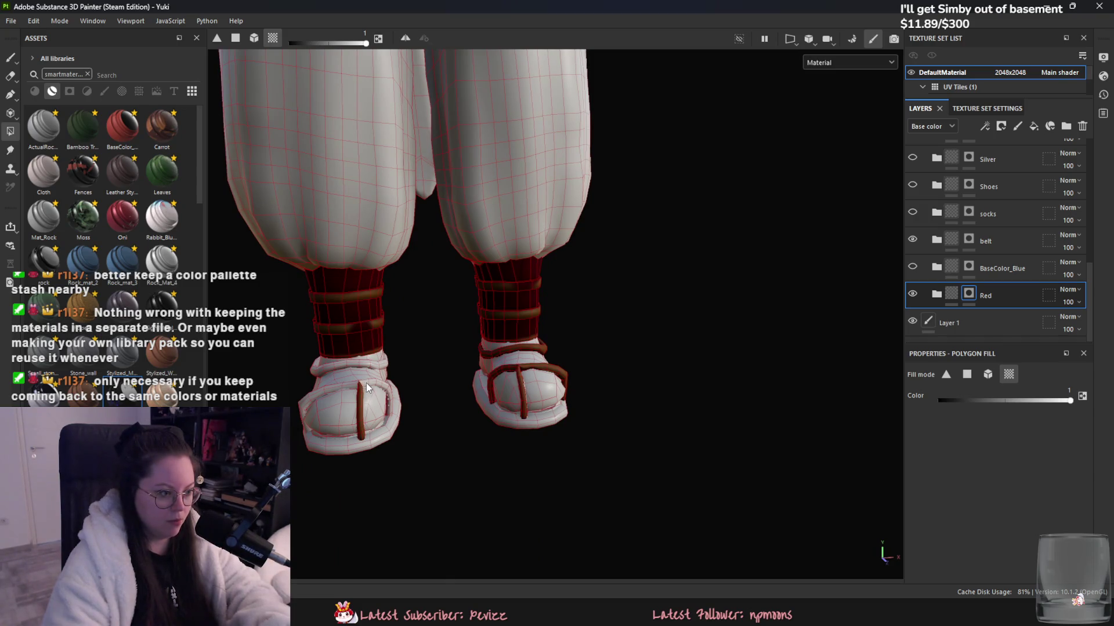
- Orbit around the character to check the red areas down to the neck ring
left_click_drag(356, 364, 608, 413, "alt")
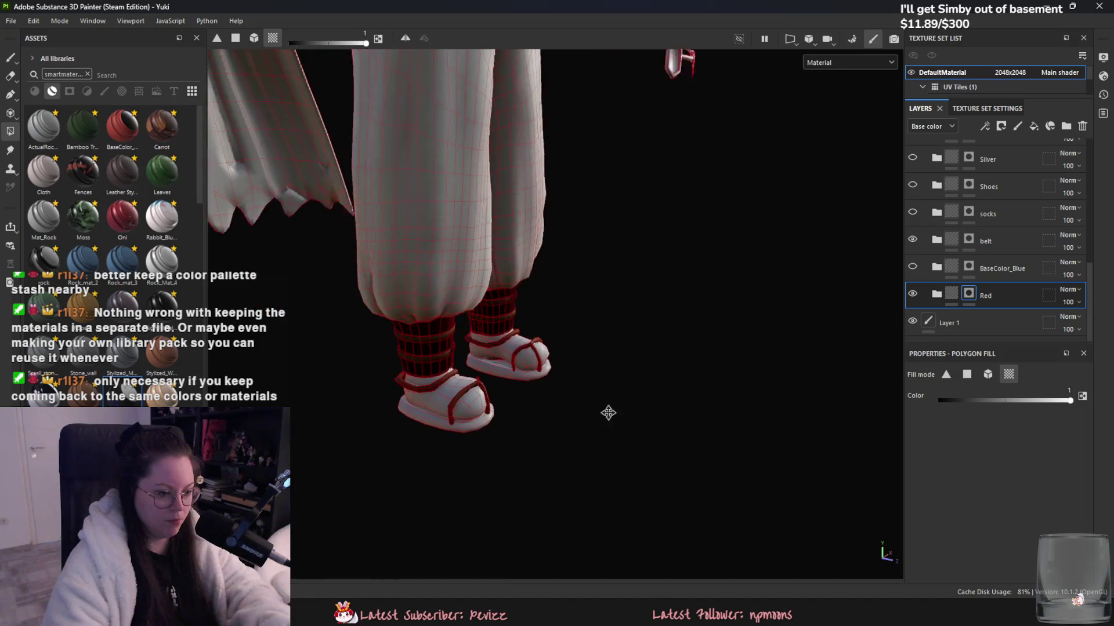
mouse_move(659, 336)
left_mouse_down("alt")
mouse_move(739, 379)
mouse_move(637, 335)
left_mouse_up("alt")
scroll(744, 343, "down", 3)
scroll(652, 406, "up", 3)
scroll(707, 363, "up", 3)
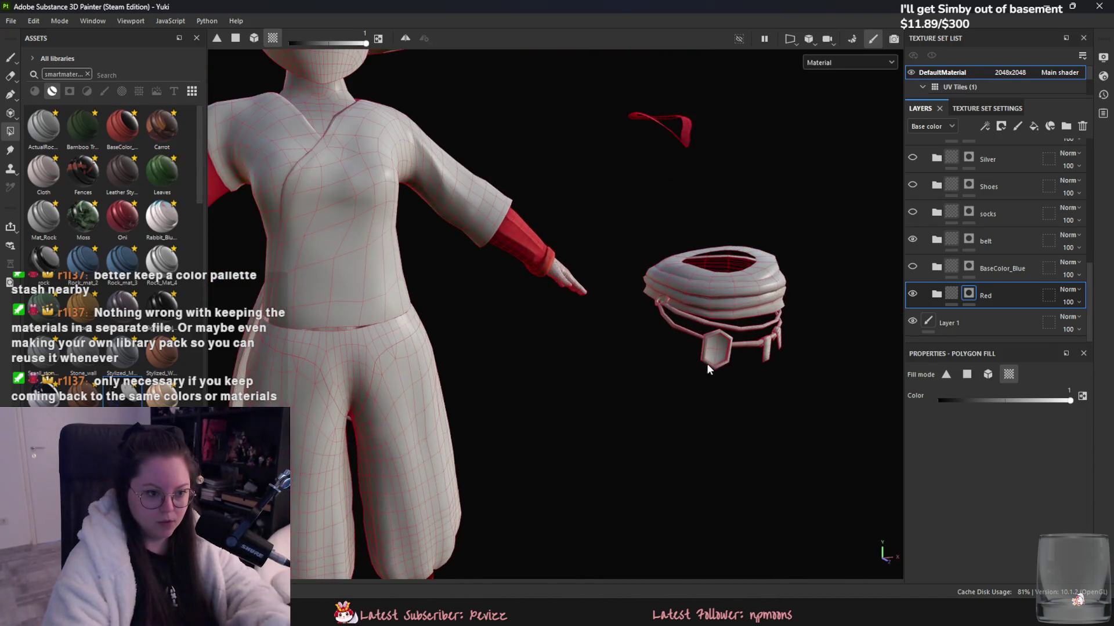
left_click_drag(706, 363, 535, 353, "alt")
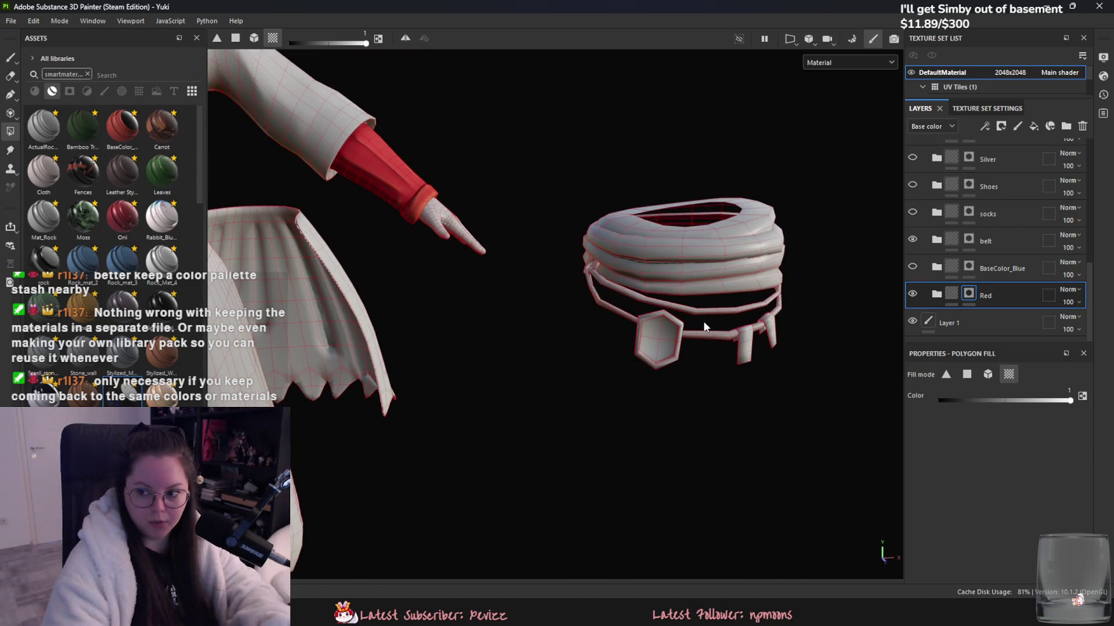
left_click(721, 266)
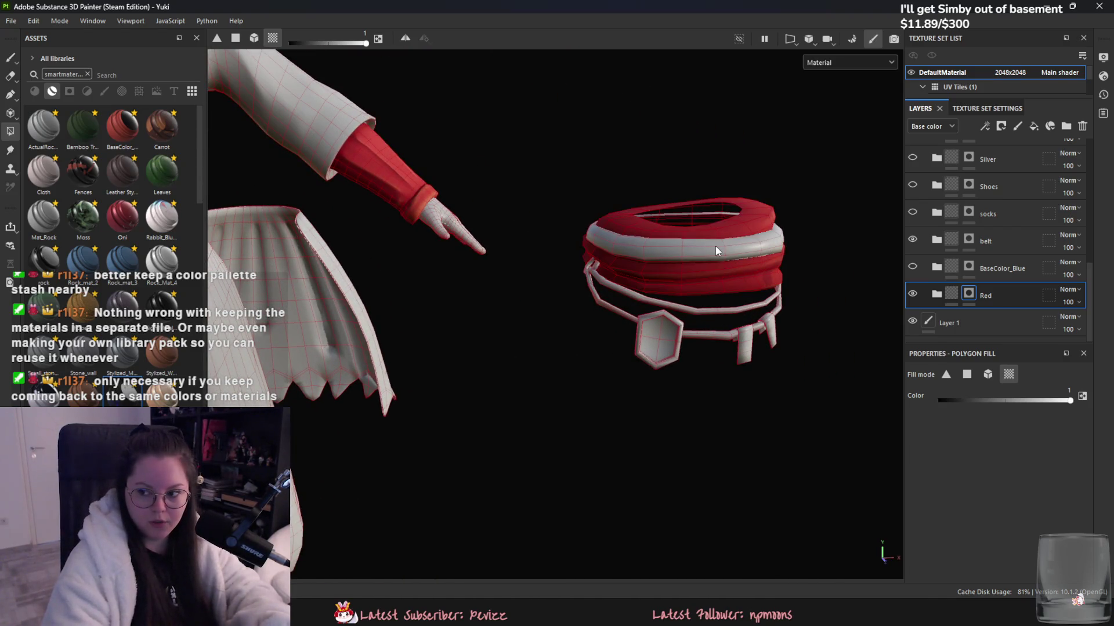
left_click(716, 248)
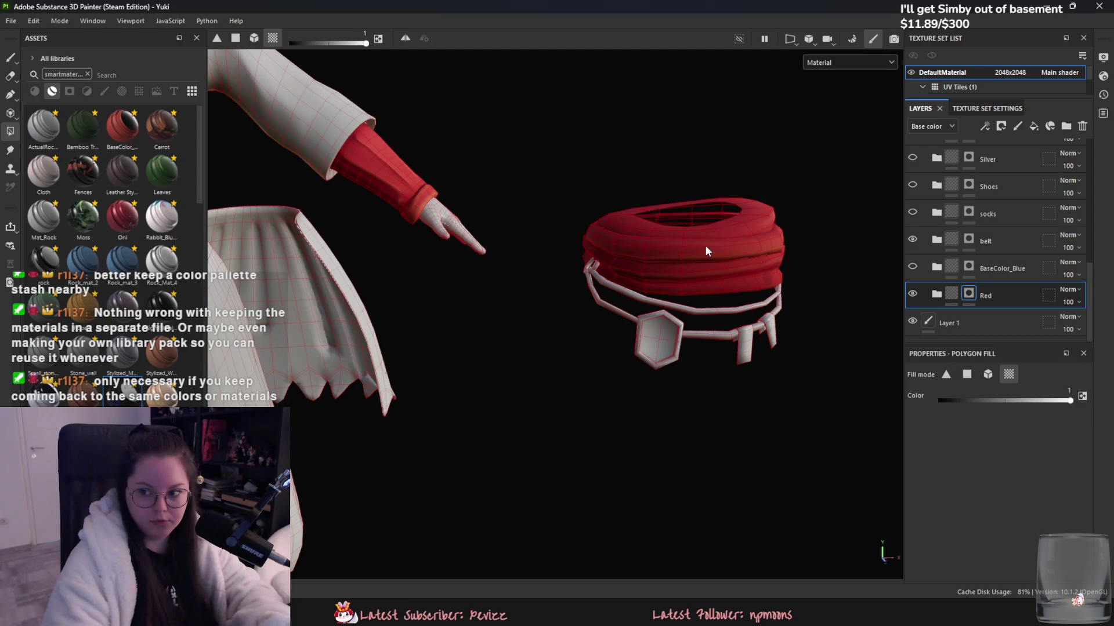
key("ctrl+z")
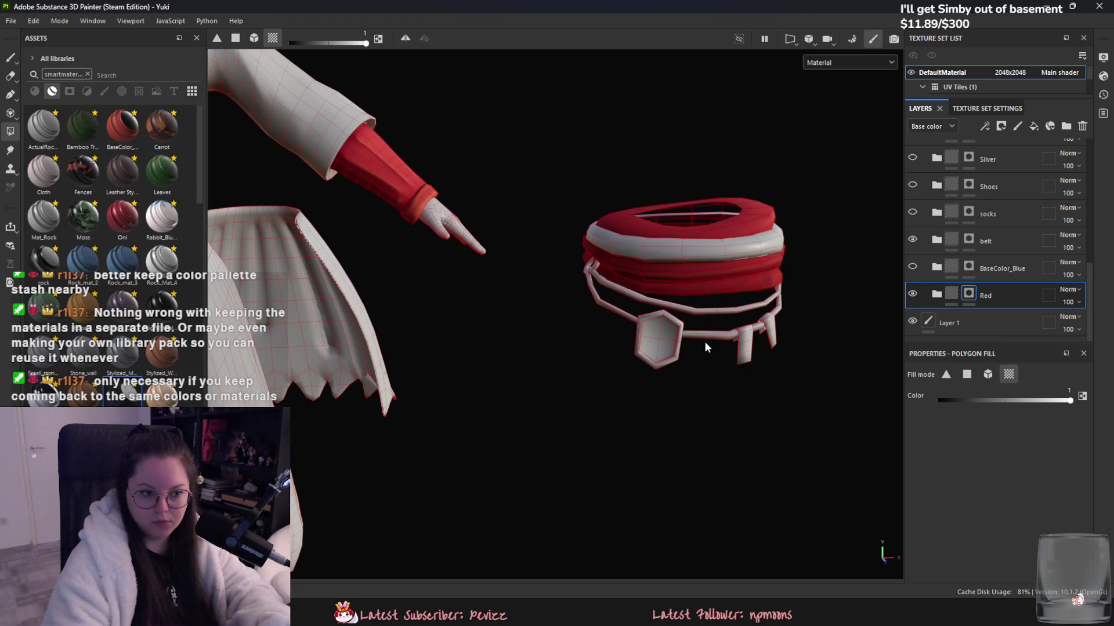
mouse_move(753, 369)
left_mouse_down("alt")
mouse_move(603, 378)
mouse_move(572, 288)
mouse_move(659, 455)
left_mouse_up("alt")
left_click(579, 272)
scroll(641, 385, "up", 3)
scroll(552, 348, "up", 2)
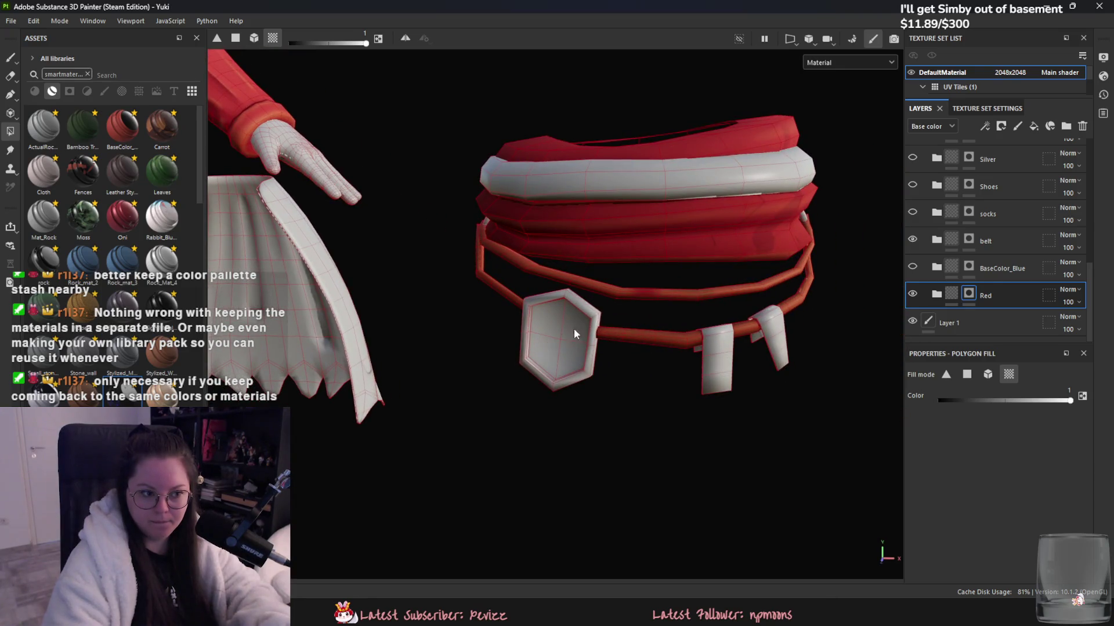
left_click(574, 334)
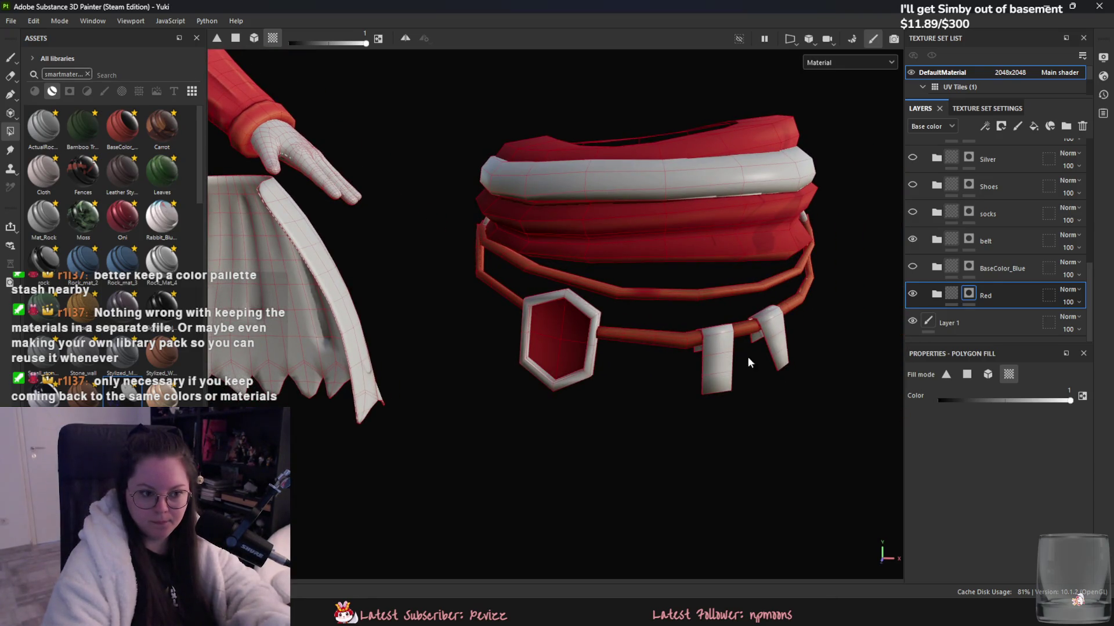
scroll(694, 357, "down", 5)
mouse_move(694, 358)
left_mouse_down("alt")
mouse_move(541, 364)
mouse_move(494, 421)
mouse_move(516, 435)
left_mouse_up("alt")
scroll(514, 360, "up", 3)
mouse_move(485, 373)
left_mouse_down("alt")
mouse_move(847, 307)
mouse_move(717, 436)
left_mouse_up("alt")
scroll(717, 436, "up", 3)
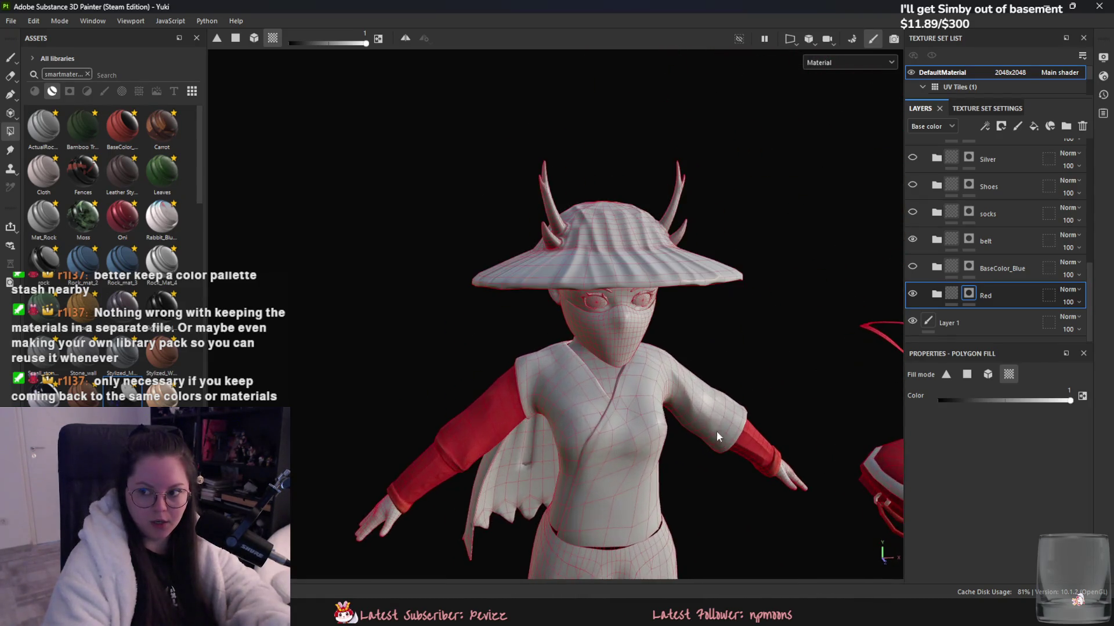
scroll(701, 326, "up", 2)
scroll(639, 284, "up", 2)
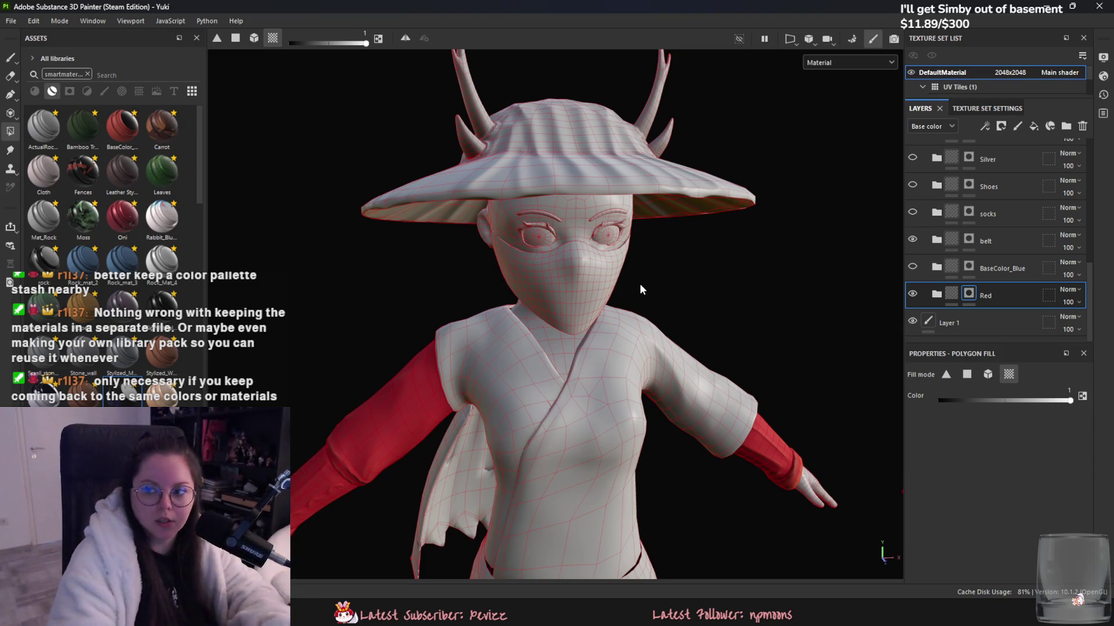
scroll(639, 283, "down", 3)
scroll(552, 316, "down", 2)
scroll(656, 405, "down", 1)
scroll(652, 386, "down", 2)
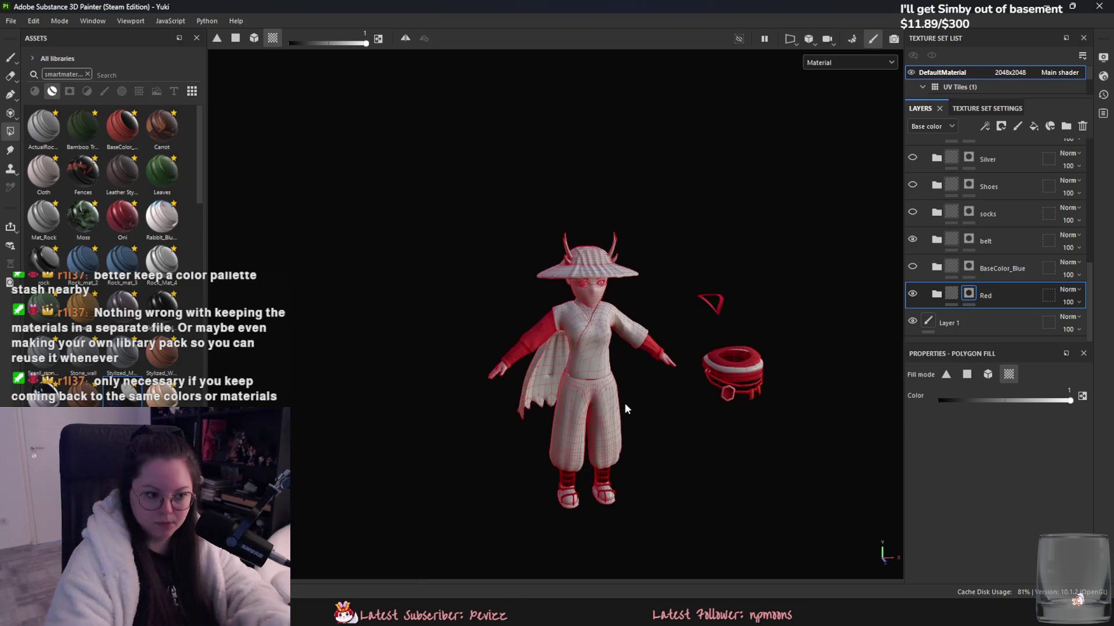
scroll(625, 407, "up", 2)
- Show BaseColor_Blue, select its mask and set Polygon Fill to mesh mode
left_click(912, 266)
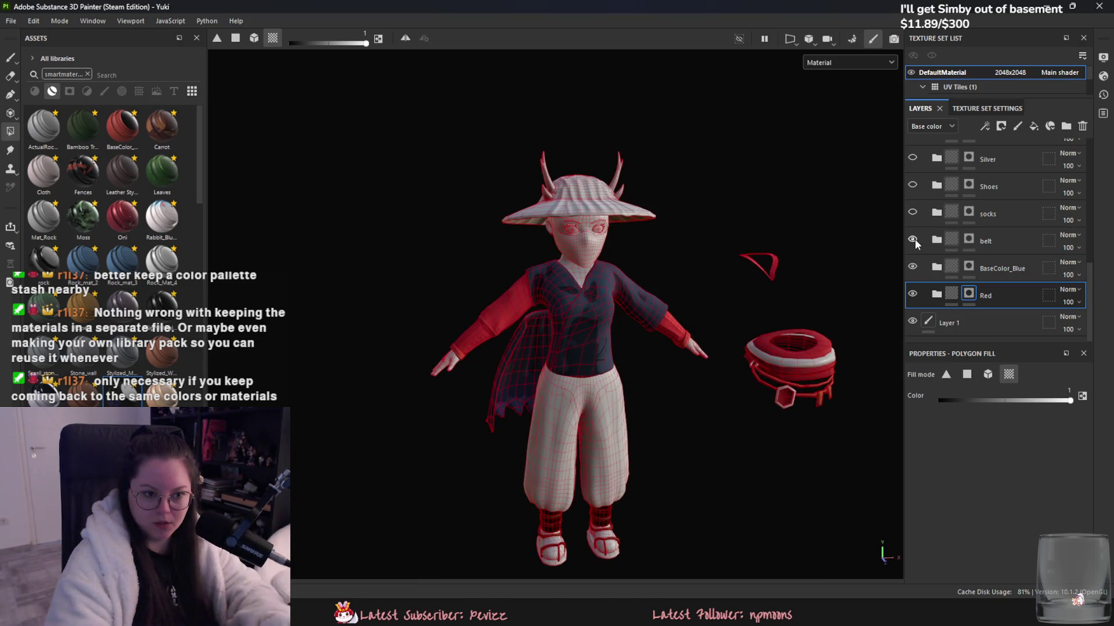
left_click(980, 269)
scroll(674, 347, "up", 2)
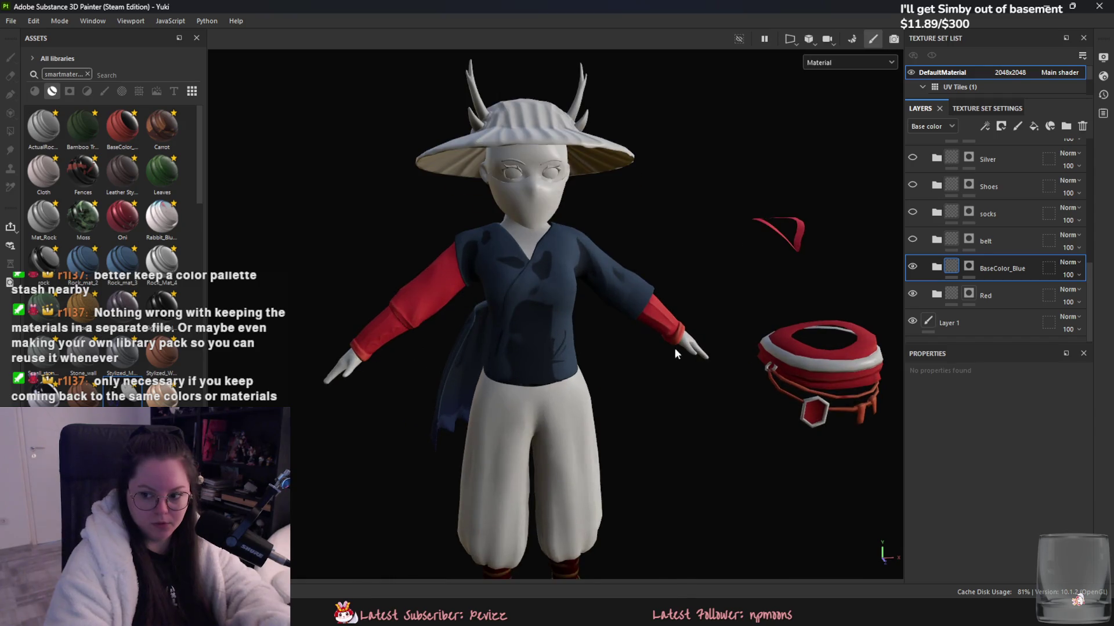
scroll(741, 326, "up", 1)
left_click(969, 266)
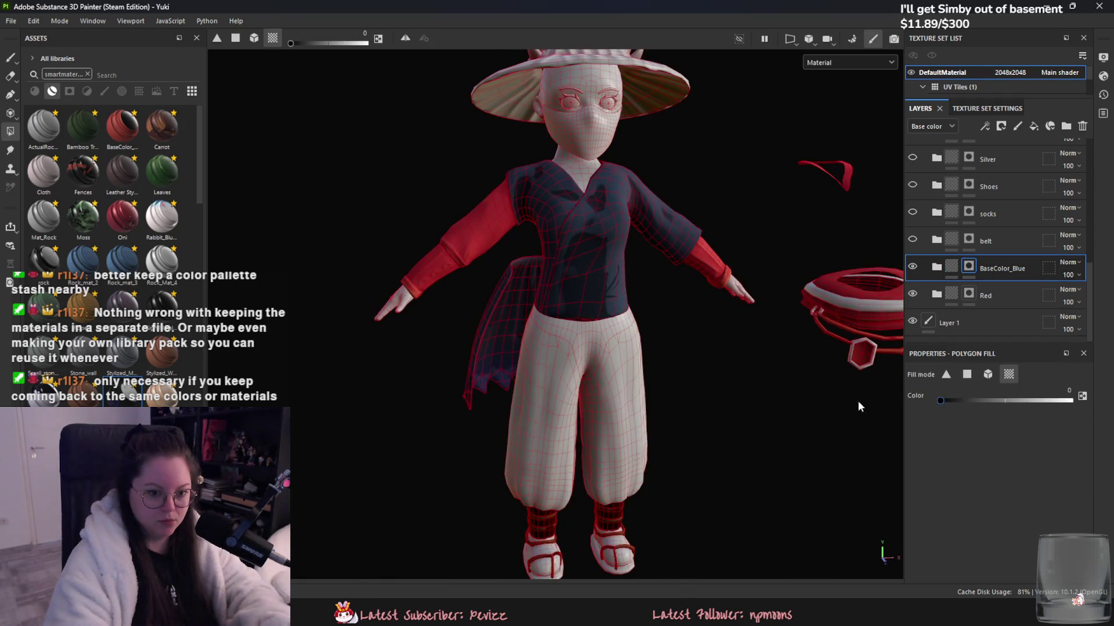
left_click(988, 374)
- Remove the blue from the shirt and the remaining model parts
left_click_drag(778, 163, 301, 451)
scroll(838, 185, "down", 2)
middle_click_drag(838, 190, 701, 249)
mouse_move(790, 169)
left_mouse_down()
mouse_move(315, 489)
mouse_move(771, 428)
mouse_move(520, 412)
left_mouse_up()
- Switch Polygon Fill back to adding colour in UV-island mode
key("x")
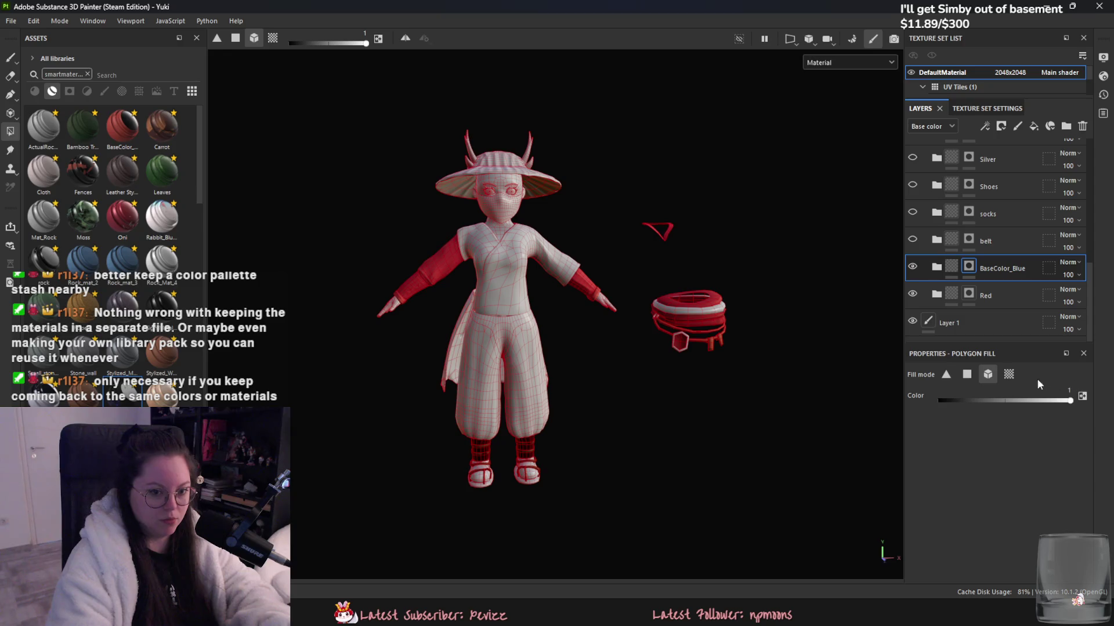
key("4")
scroll(544, 476, "up", 3)
scroll(543, 475, "up", 2)
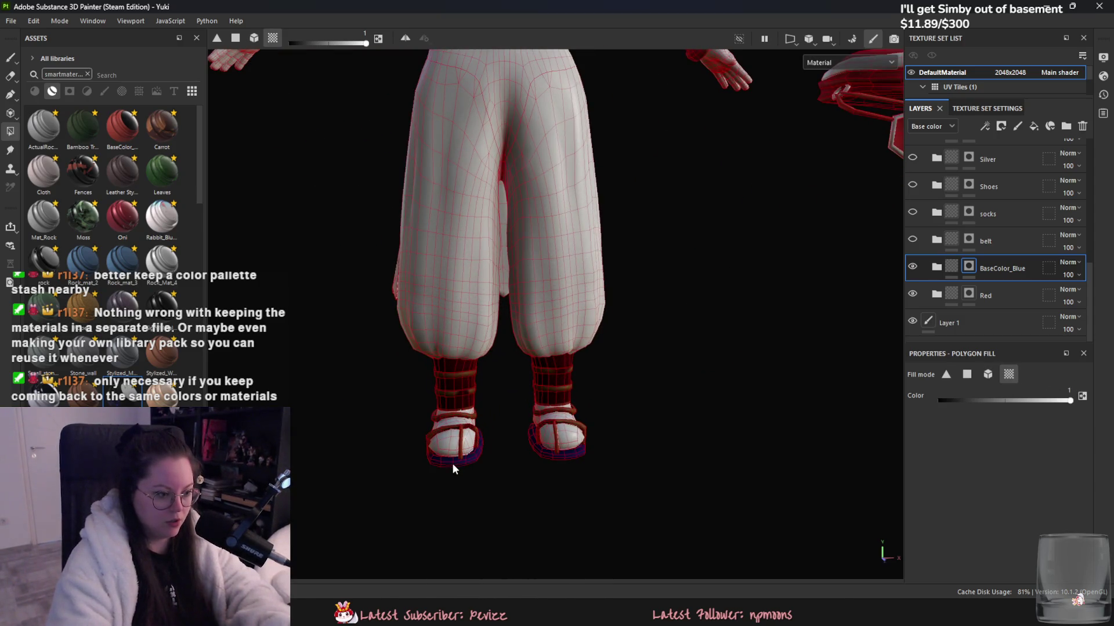
left_click_drag(453, 465, 518, 406, "alt")
scroll(568, 466, "up", 2)
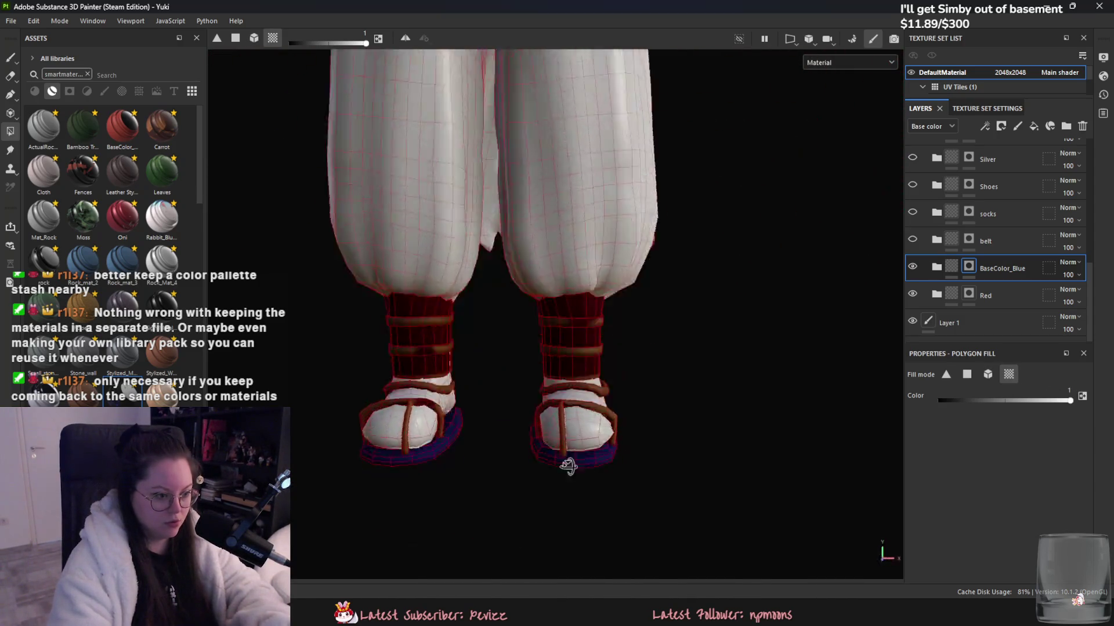
left_click_drag(491, 447, 534, 513, "alt")
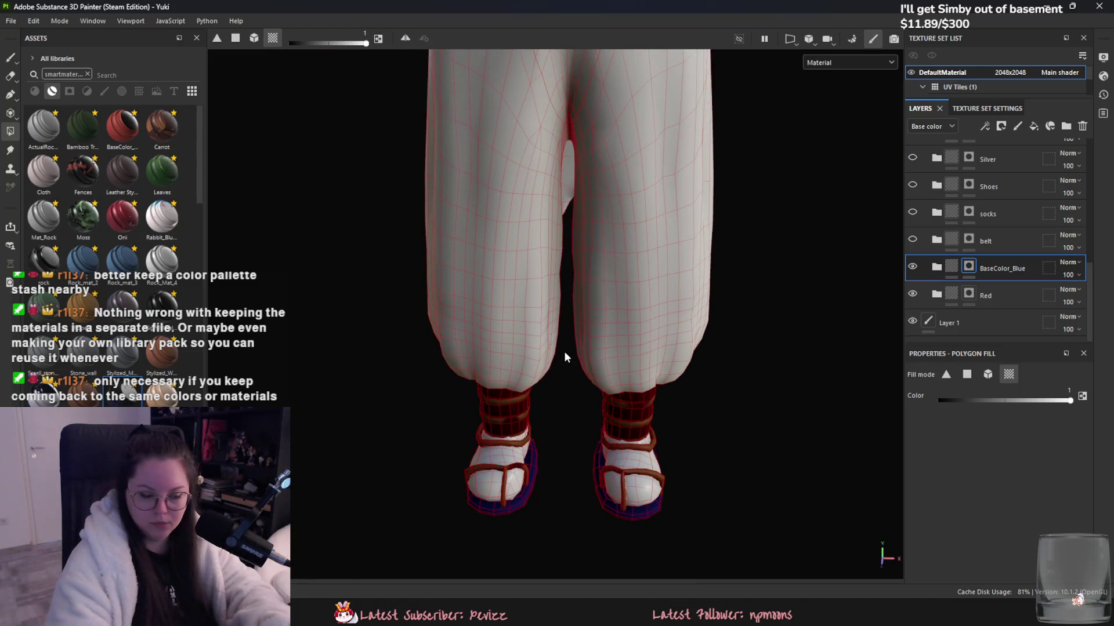
- Fill the face mask with dark blue
scroll(509, 454, "down", 3)
scroll(549, 391, "down", 2)
scroll(534, 437, "down", 2)
middle_click_drag(541, 422, 534, 464, "alt")
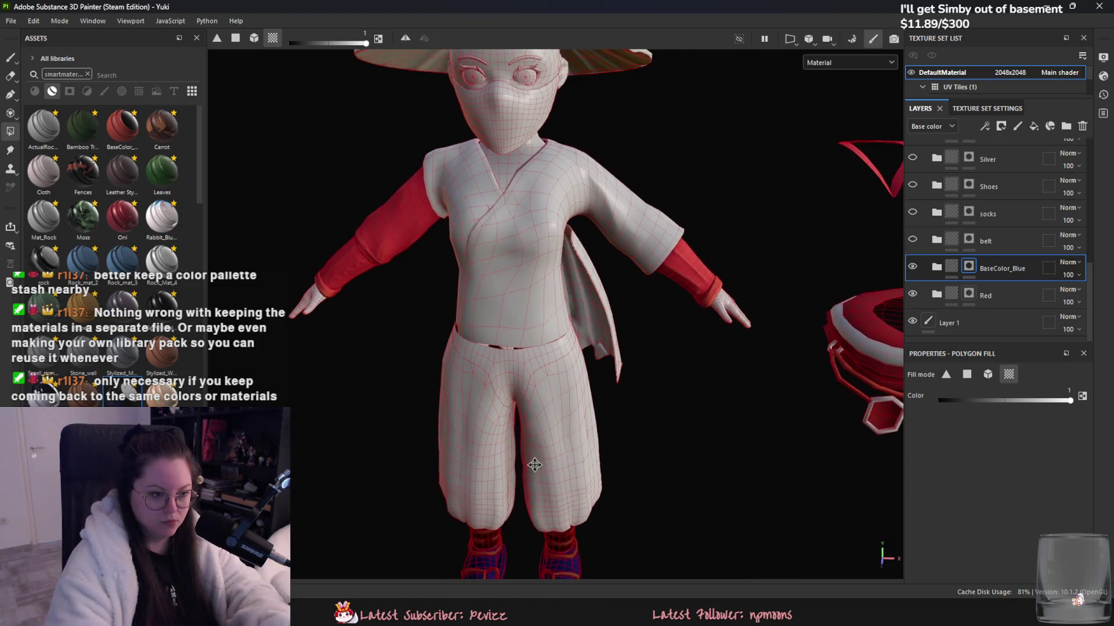
scroll(534, 465, "down", 2)
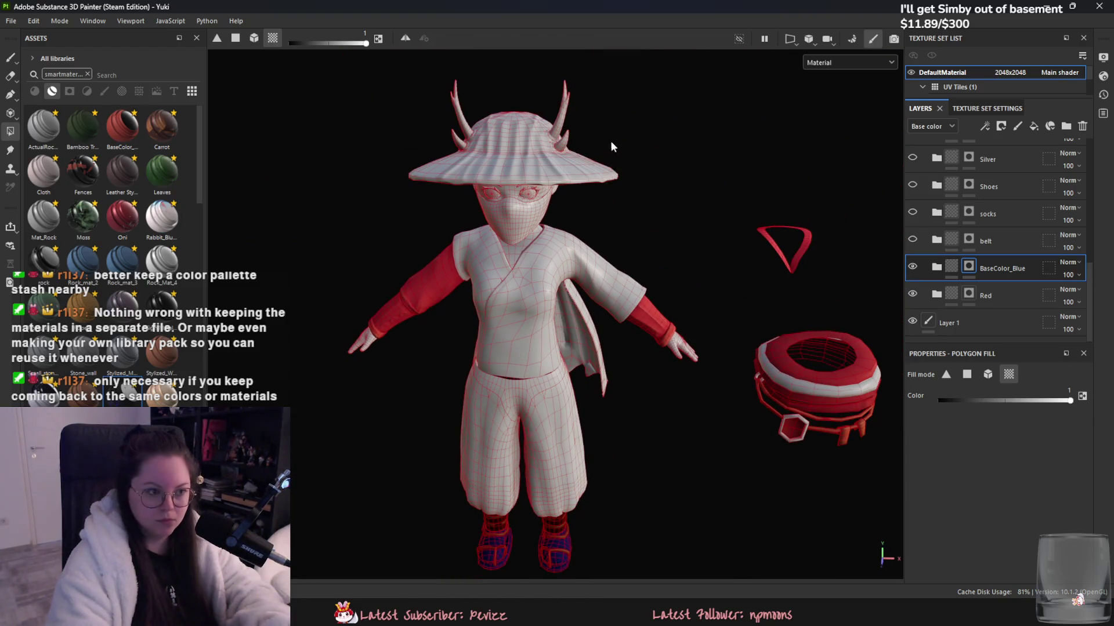
left_click(531, 215)
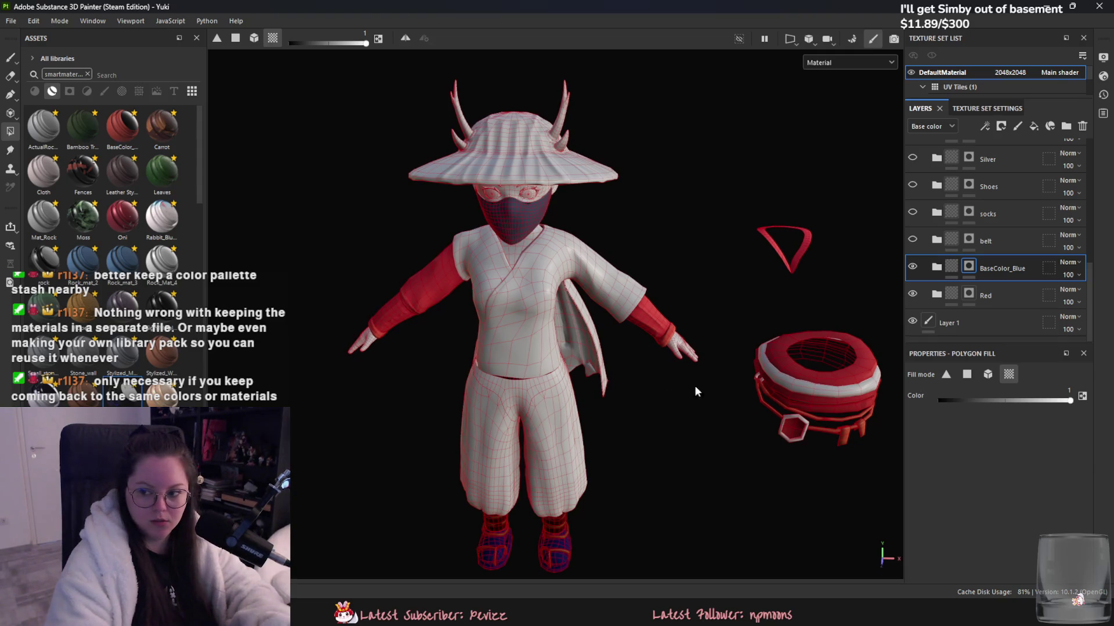
- Orbit around the character to review the blue face mask
left_click_drag(750, 407, 632, 387, "alt")
mouse_move(697, 371)
left_mouse_down("alt")
mouse_move(572, 404)
mouse_move(746, 392)
left_mouse_up("alt")
left_click_drag(356, 347, 365, 361, "alt")
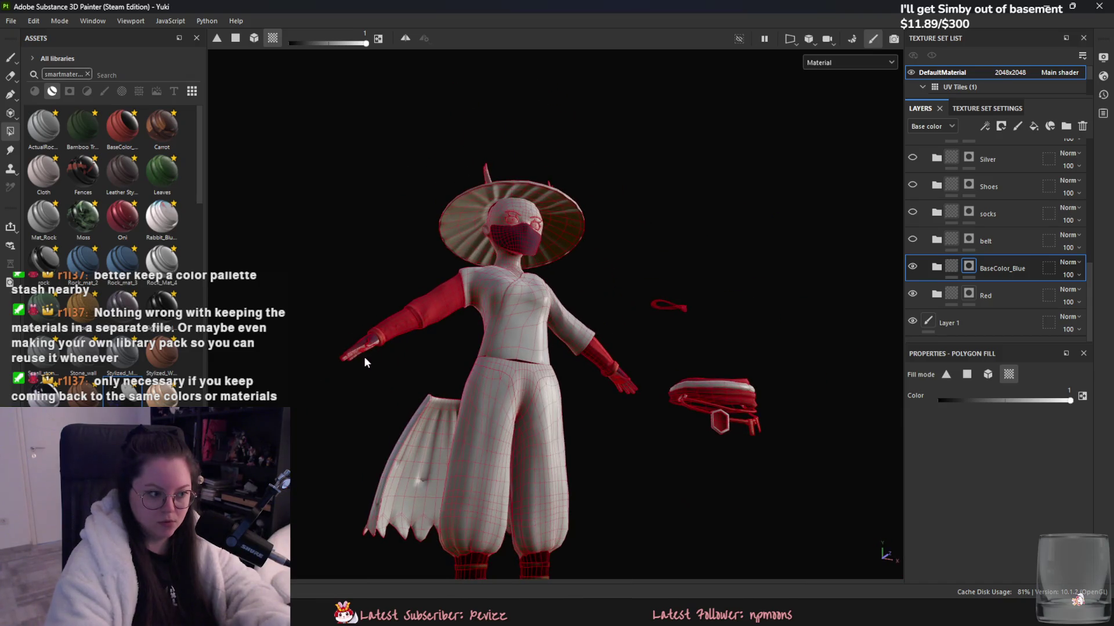
left_click_drag(657, 399, 747, 421, "alt")
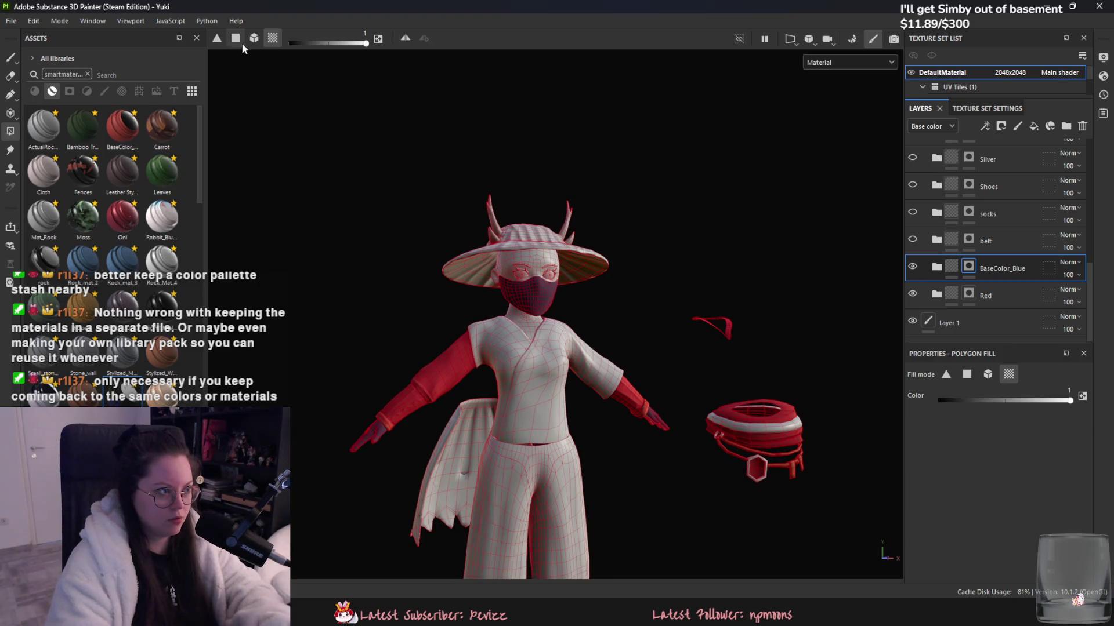
mouse_move(507, 186)
left_mouse_down("alt")
mouse_move(652, 186)
mouse_move(467, 247)
mouse_move(532, 345)
left_mouse_up("alt")
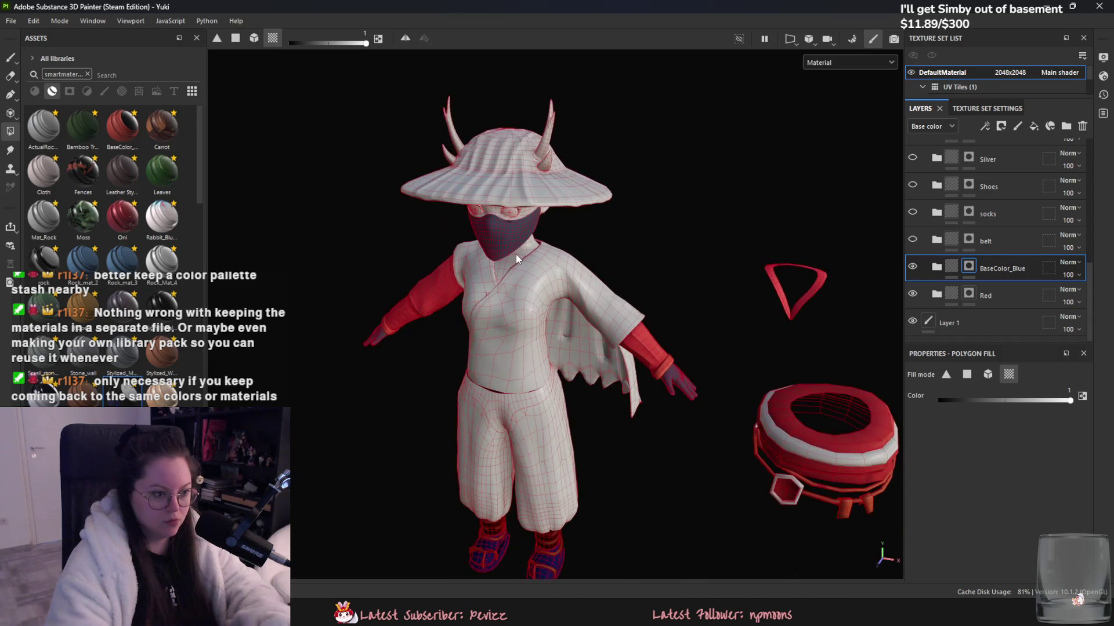
scroll(533, 344, "up", 3)
- Inspect the belt and its hexagon charm, then select the belt layer
middle_click_drag(547, 376, 441, 323, "alt")
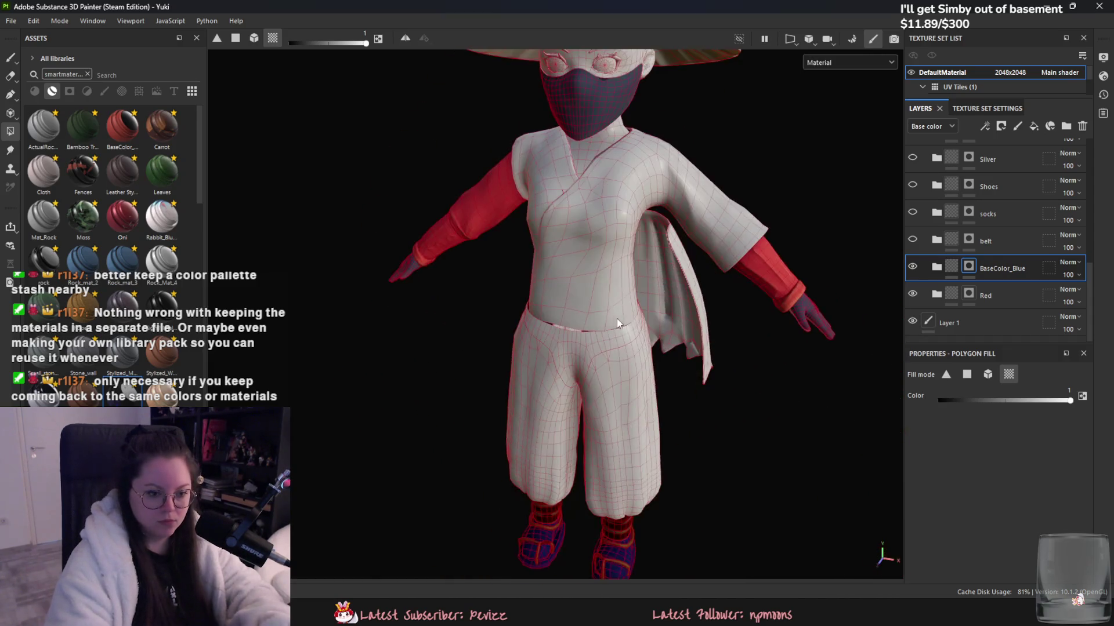
scroll(583, 387, "down", 5)
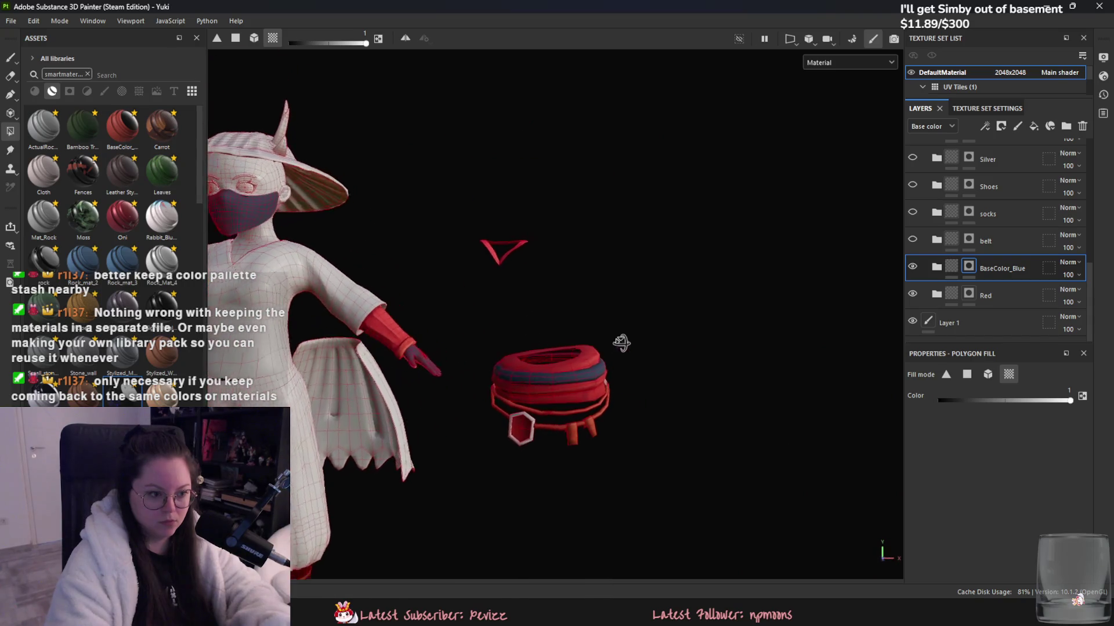
mouse_move(631, 399)
left_mouse_down("alt")
mouse_move(437, 390)
mouse_move(543, 427)
left_mouse_up("alt")
scroll(733, 398, "up", 3)
scroll(709, 417, "up", 3)
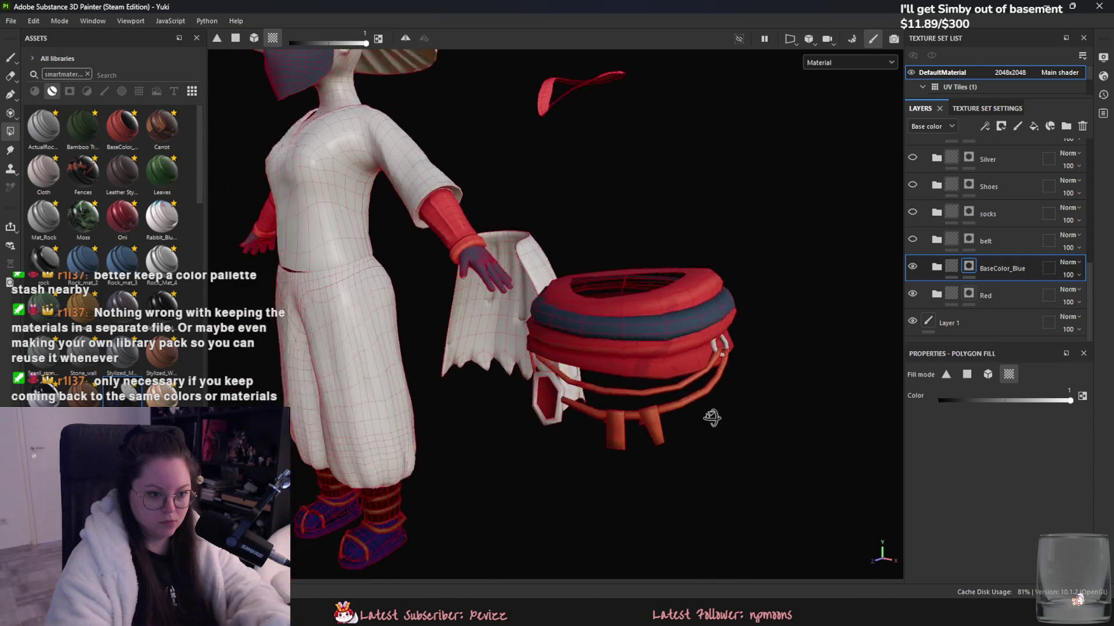
left_click_drag(715, 344, 810, 357, "alt")
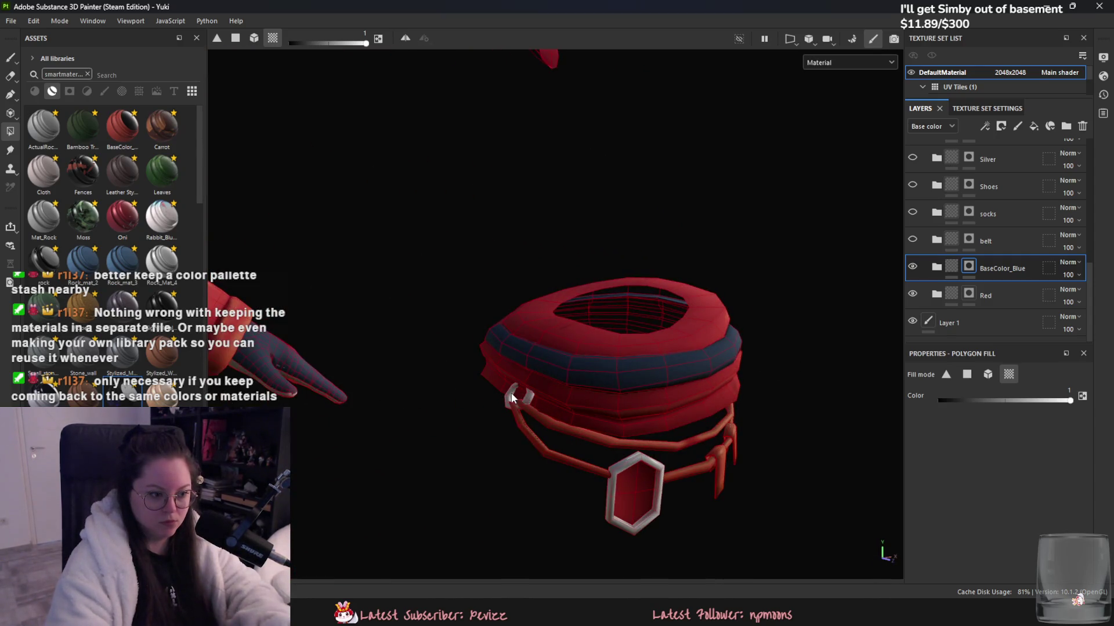
left_click_drag(613, 489, 724, 442, "alt")
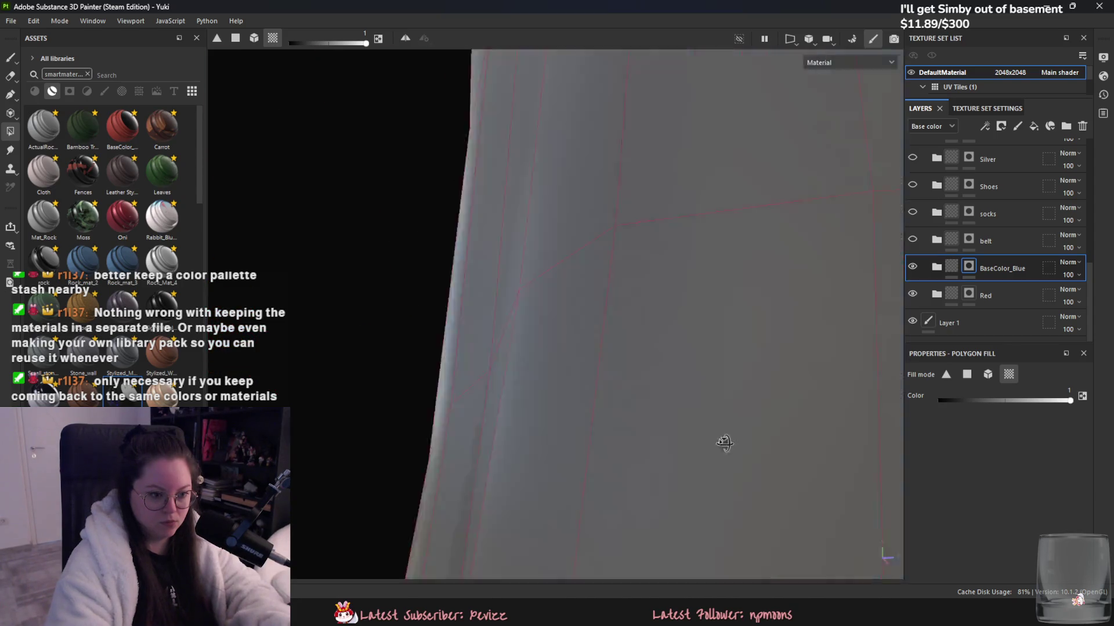
scroll(724, 443, "down", 10)
left_click_drag(577, 415, 671, 457, "alt")
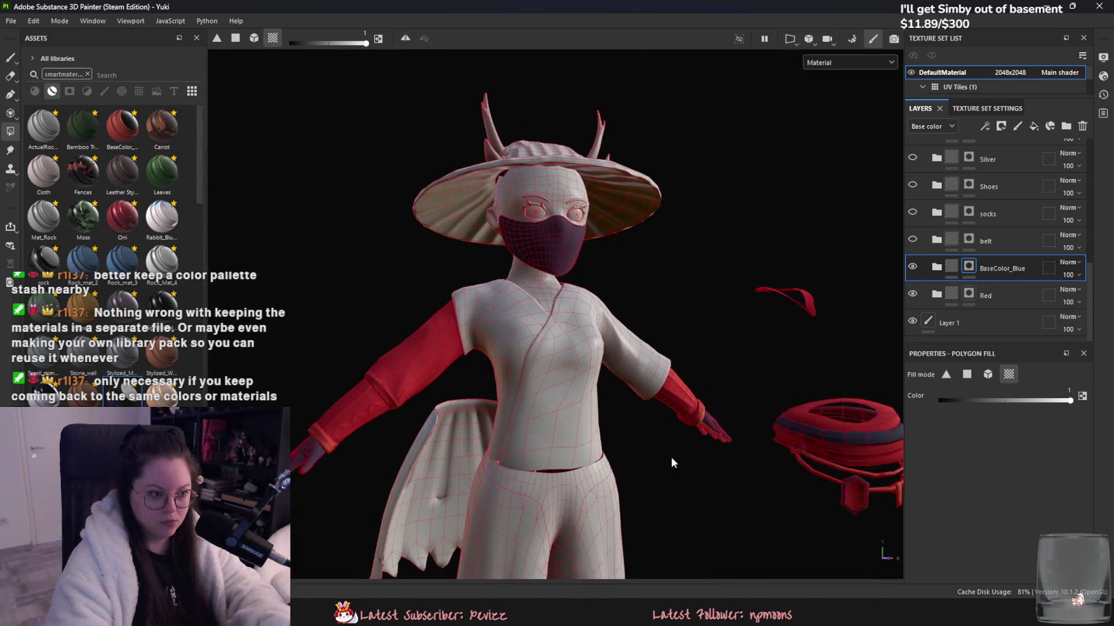
left_click(922, 241)
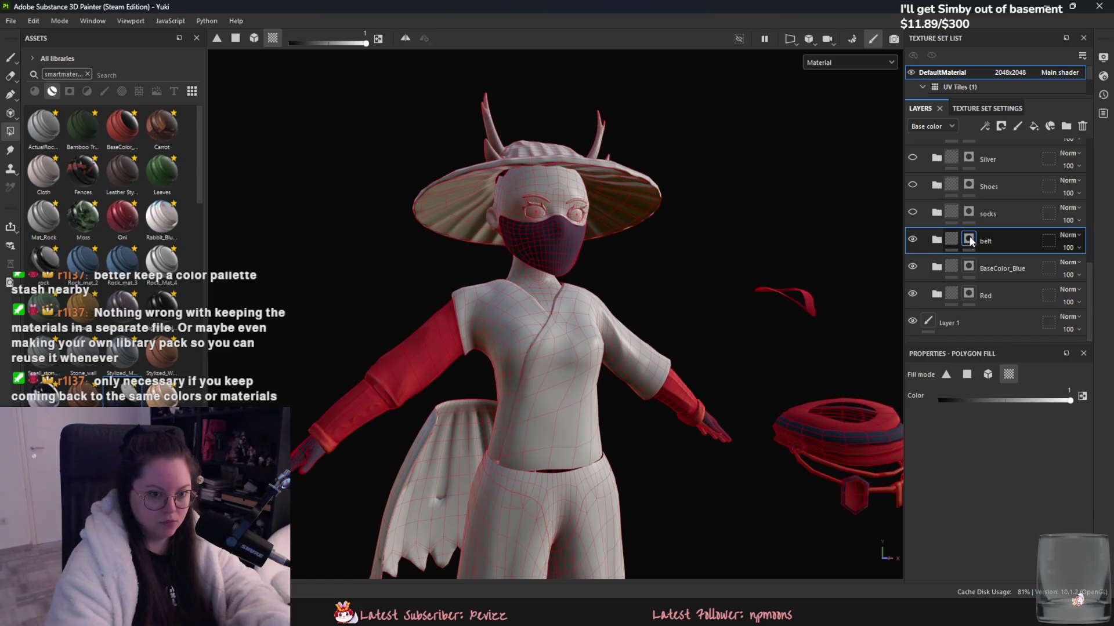
middle_click_drag(748, 293, 606, 234)
scroll(606, 234, "down", 3)
scroll(693, 413, "up", 2)
scroll(681, 410, "up", 3)
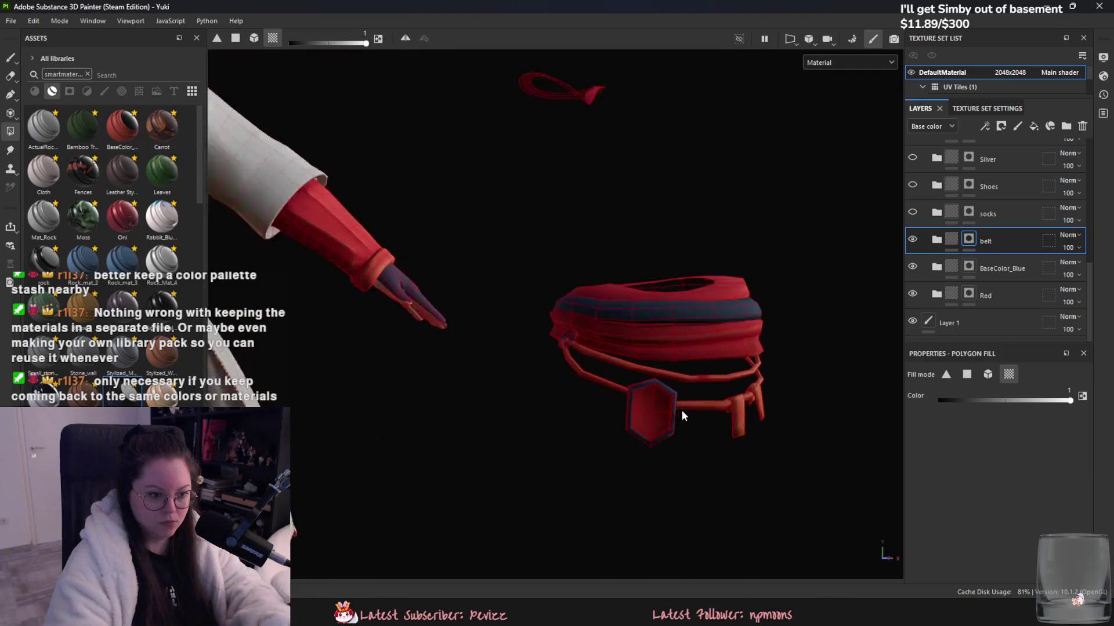
scroll(679, 414, "up", 3)
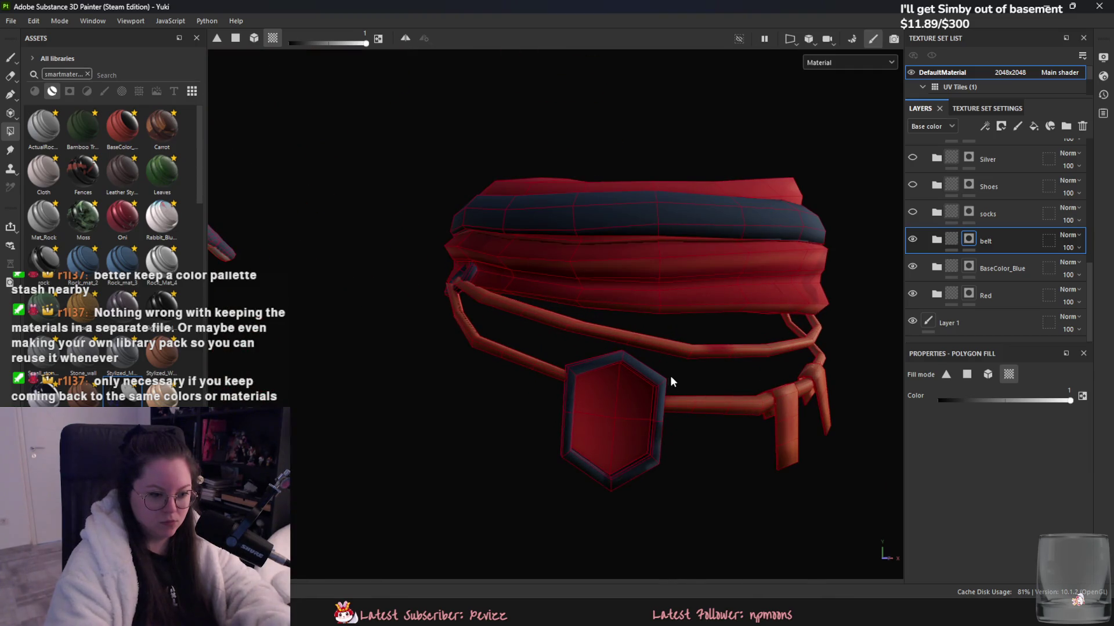
mouse_move(666, 380)
left_mouse_down("alt")
mouse_move(591, 406)
mouse_move(730, 270)
mouse_move(764, 310)
mouse_move(685, 344)
mouse_move(583, 226)
left_mouse_up("alt")
scroll(764, 291, "down", 2)
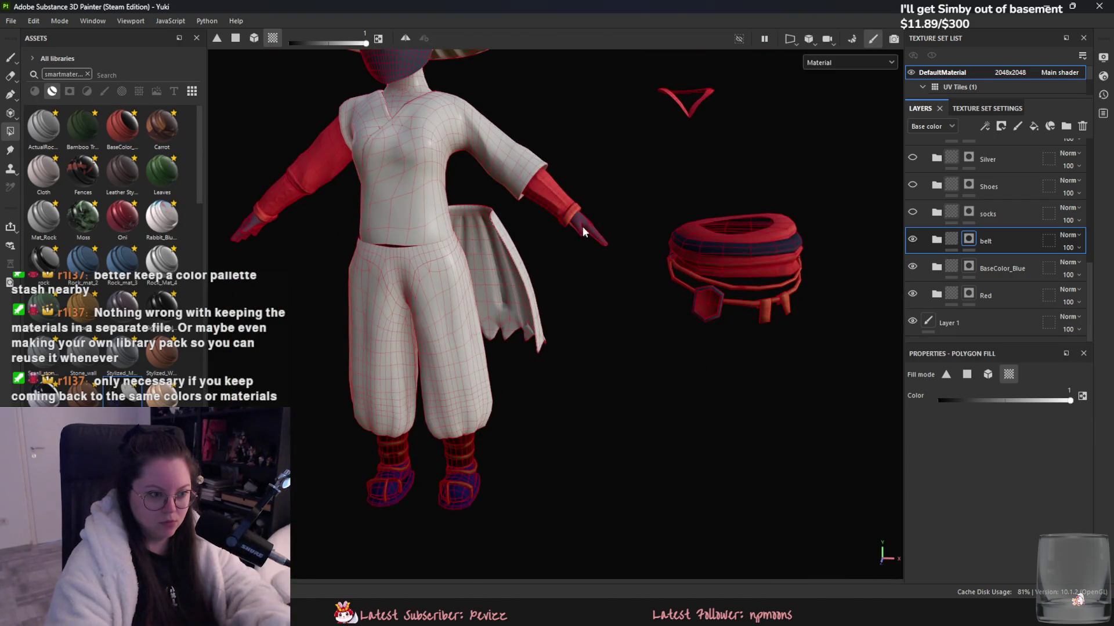
mouse_move(555, 277)
left_mouse_down("alt")
mouse_move(502, 422)
mouse_move(470, 371)
mouse_move(548, 350)
mouse_move(621, 427)
left_mouse_up("alt")
scroll(523, 424, "up", 3)
scroll(471, 367, "up", 2)
scroll(602, 318, "down", 3)
middle_click_drag(510, 544, 626, 330, "alt")
scroll(625, 330, "up", 2)
scroll(620, 336, "up", 2)
scroll(405, 363, "down", 2)
mouse_move(450, 211)
middle_mouse_down()
mouse_move(469, 247)
mouse_move(425, 356)
middle_mouse_up()
scroll(541, 219, "down", 2)
scroll(562, 238, "up", 2)
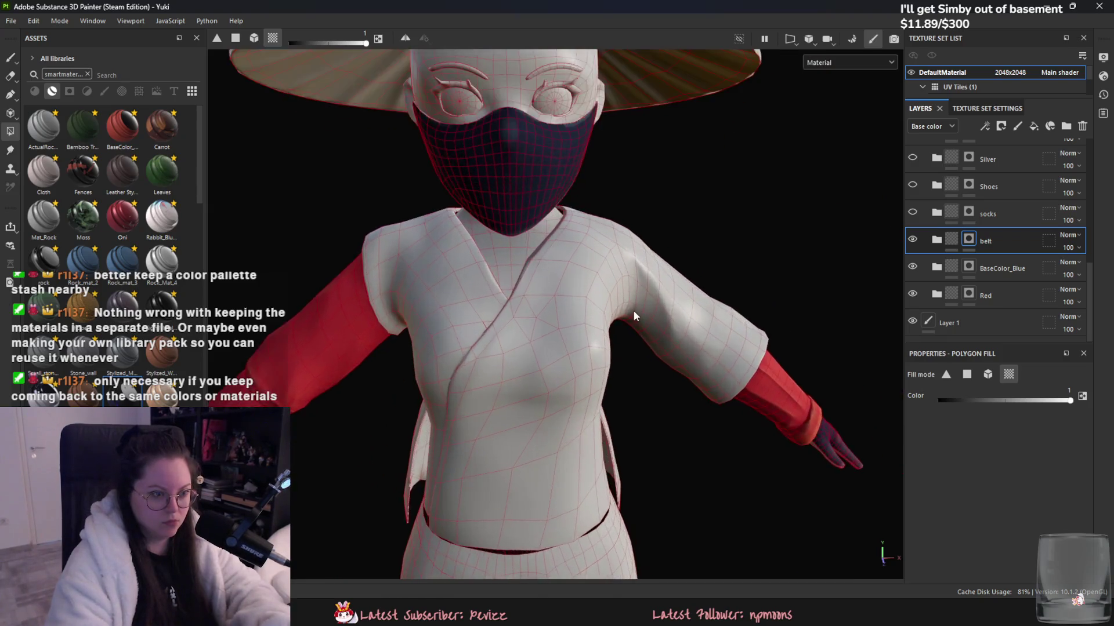
left_click_drag(633, 311, 493, 283, "alt")
left_click_drag(500, 175, 736, 249, "alt")
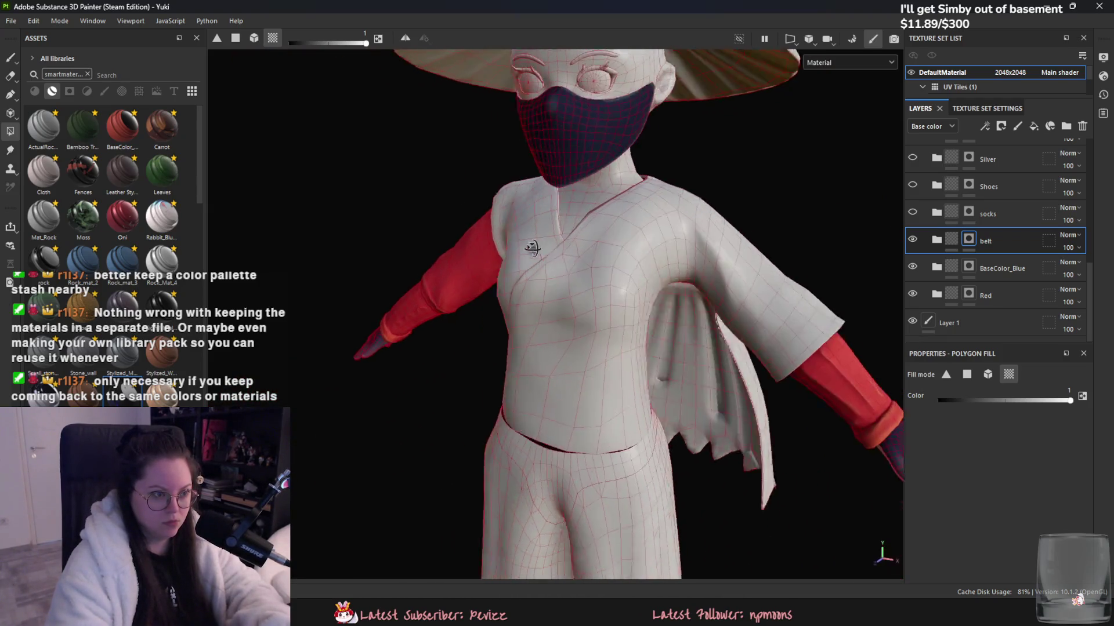
scroll(736, 248, "down", 3)
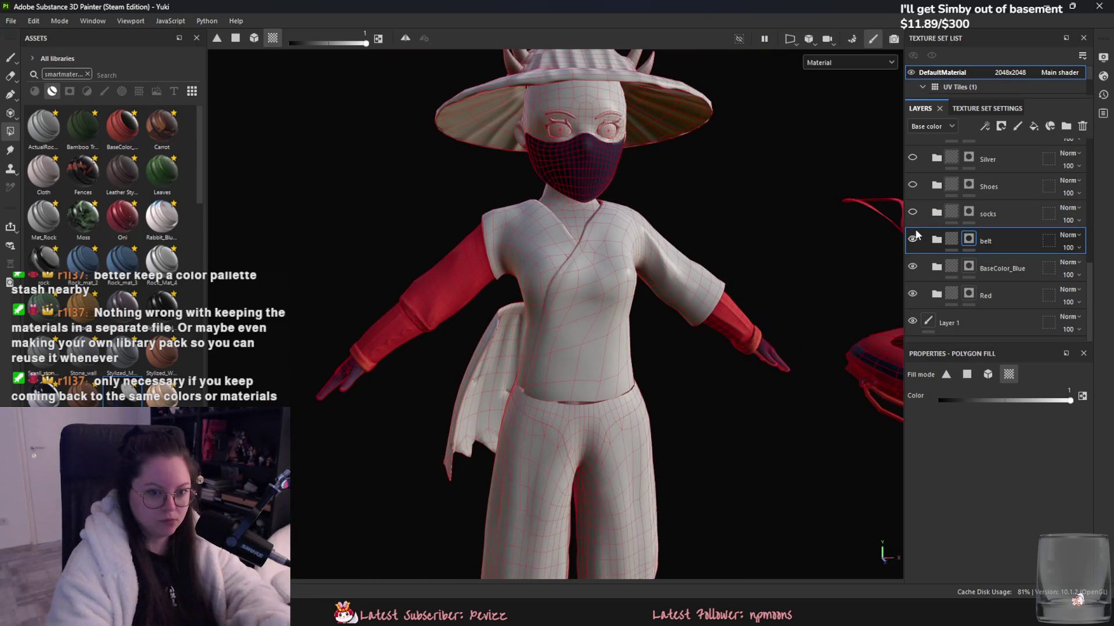
scroll(823, 232, "up", 2)
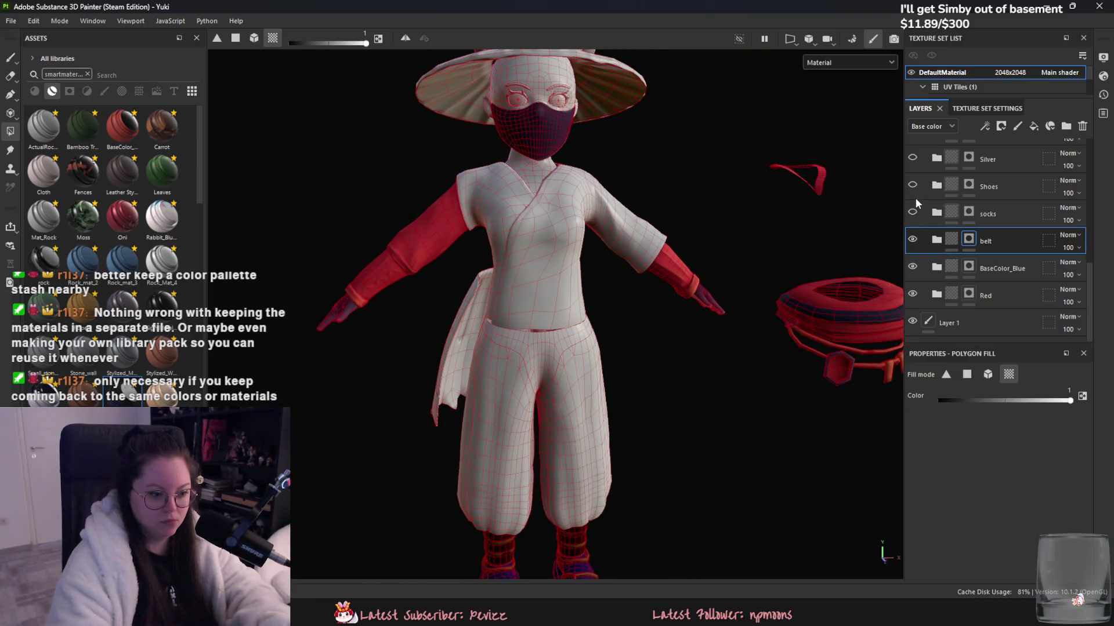
mouse_move(725, 406)
middle_mouse_down()
mouse_move(719, 315)
mouse_move(708, 365)
middle_mouse_up()
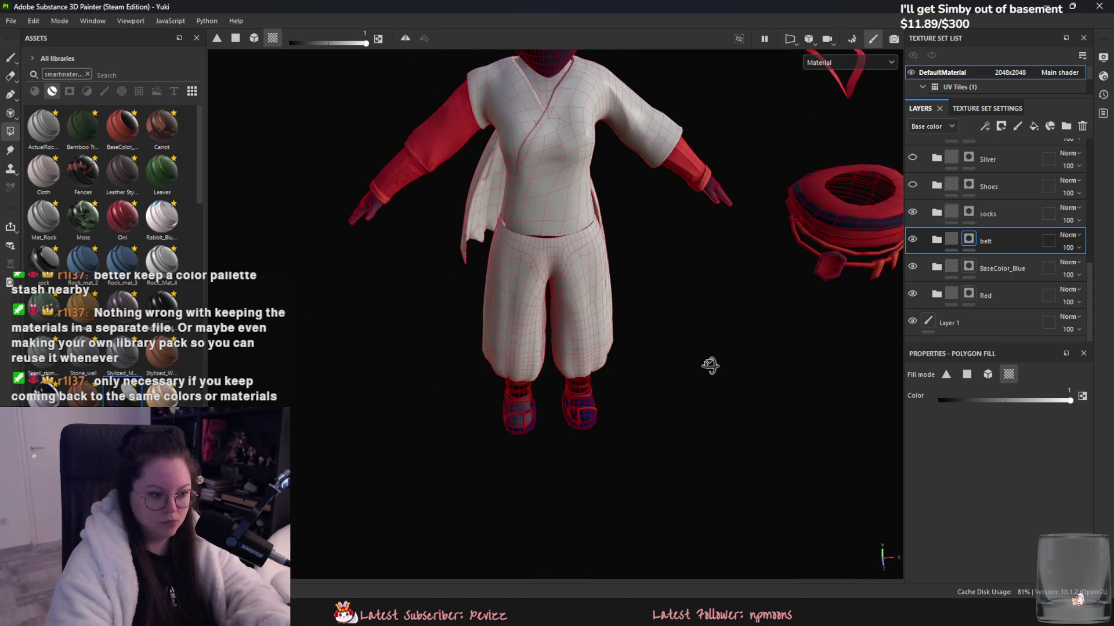
scroll(753, 235, "down", 2)
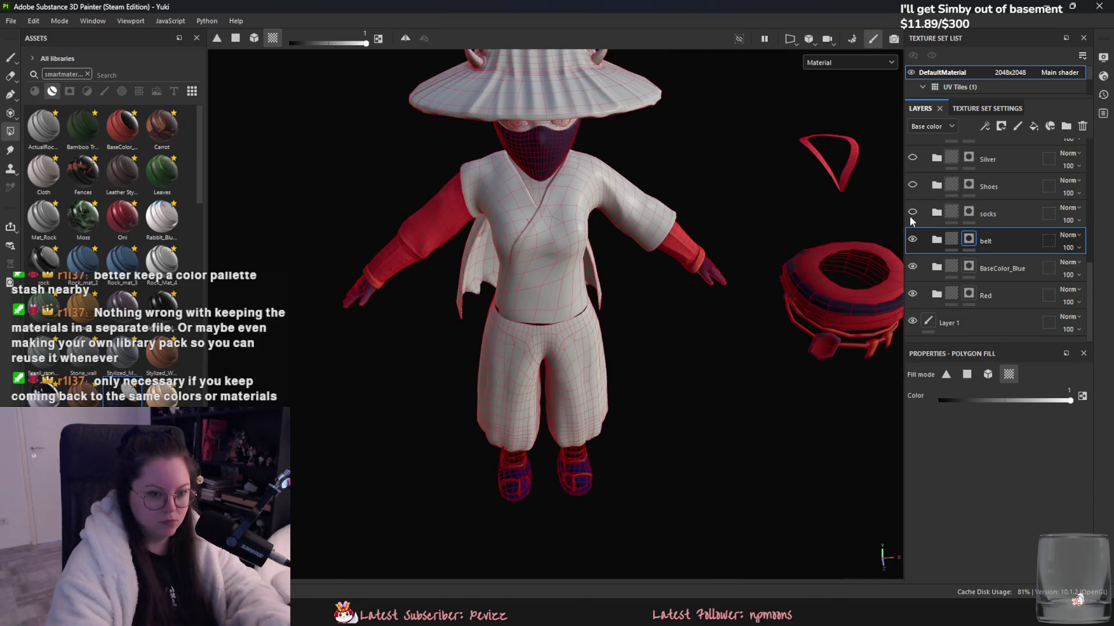
- Make the socks layer visible again and center the socks and shoes in view
left_click(911, 212)
scroll(679, 288, "up", 2)
scroll(555, 444, "up", 3)
middle_click_drag(555, 443, 618, 252)
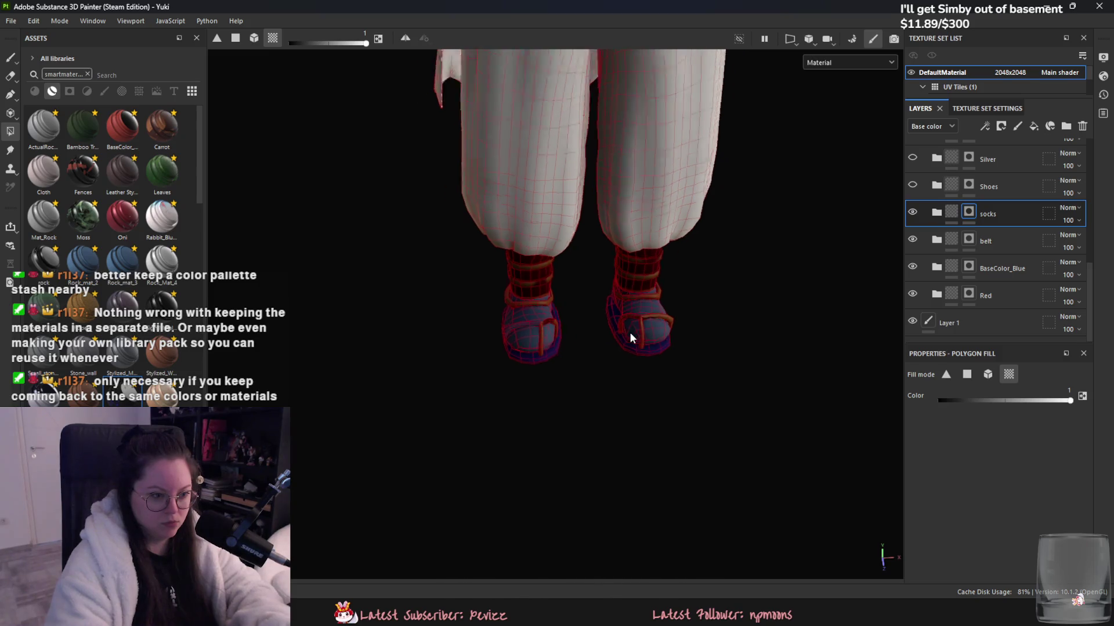
scroll(630, 334, "down", 4)
scroll(780, 281, "down", 4)
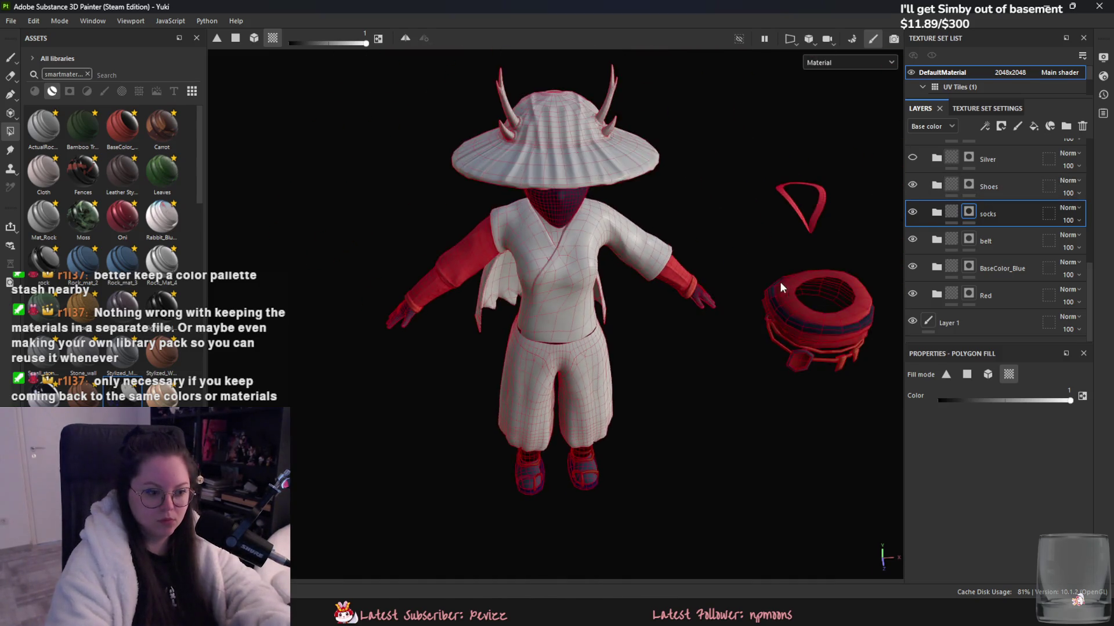
- On the Shoes layer, Mesh-mode polygon fill the entire shoe pieces, then return to UV chunk mode
left_click(988, 186)
scroll(690, 299, "up", 5)
scroll(618, 354, "up", 2)
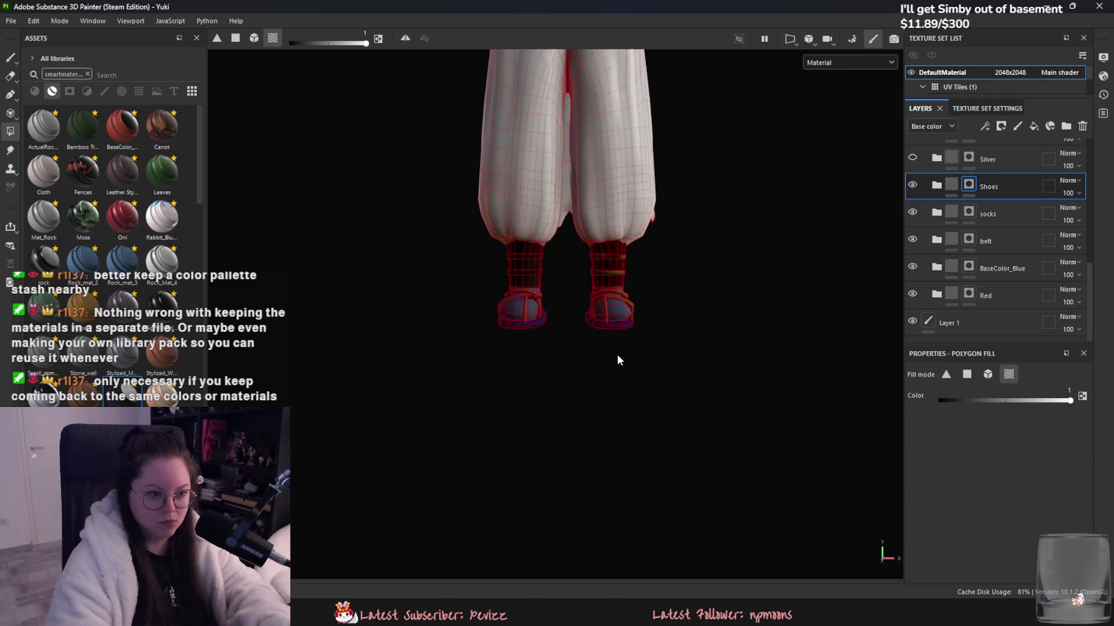
scroll(630, 336, "up", 3)
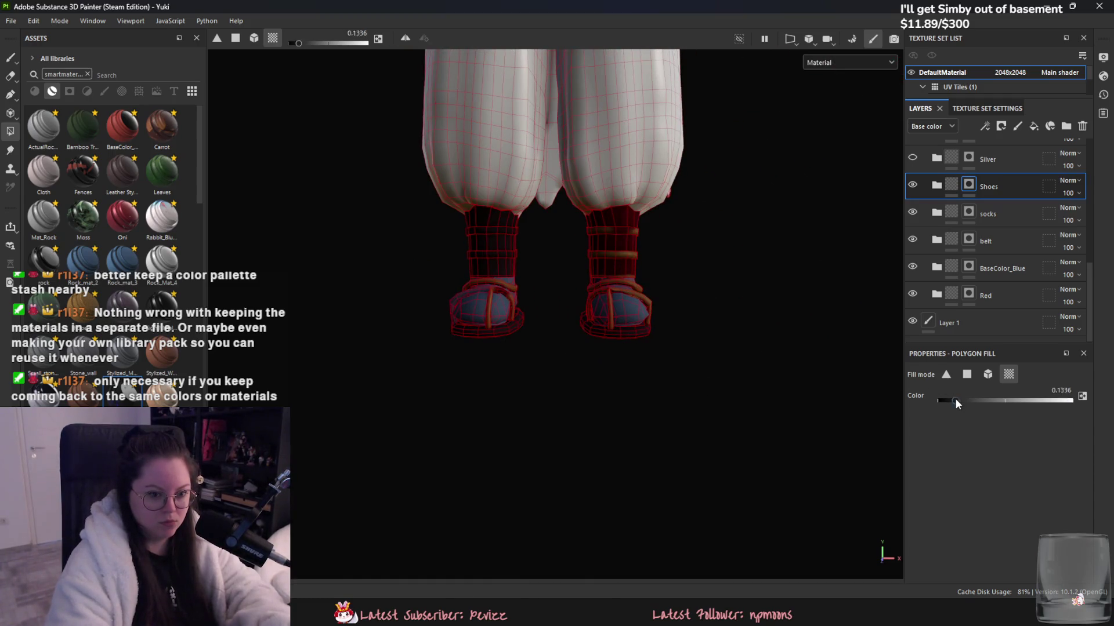
scroll(619, 308, "down", 5)
left_click(988, 374)
left_click_drag(435, 141, 790, 505)
scroll(580, 348, "up", 4)
left_click(1009, 374)
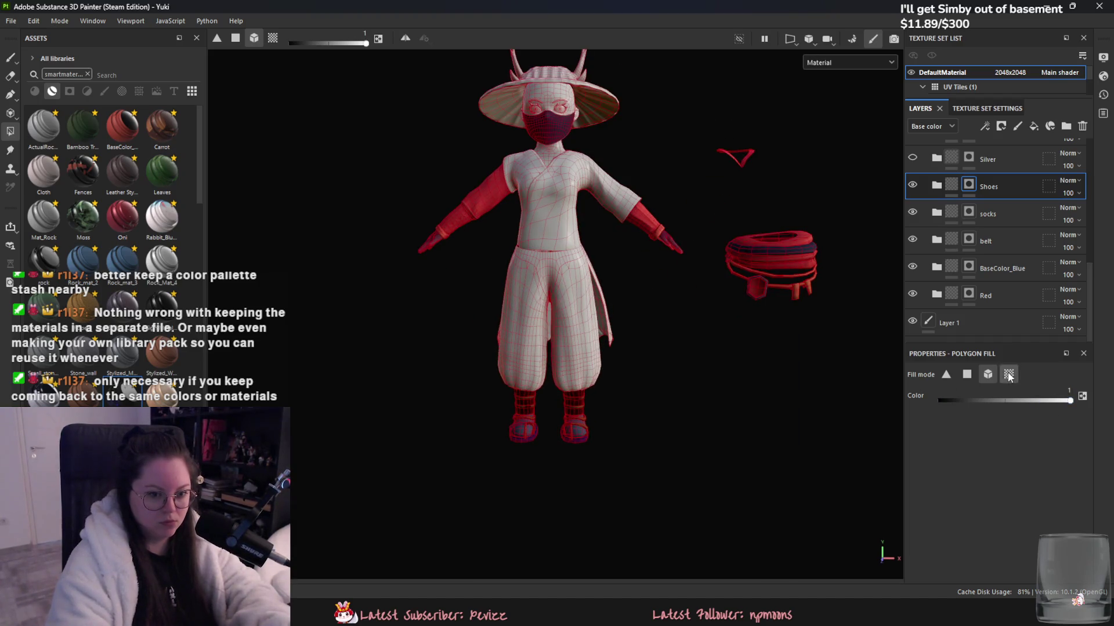
- Orbit around the belt piece to inspect it from below and the side, then frame the character
scroll(555, 471, "up", 5)
scroll(672, 426, "down", 3)
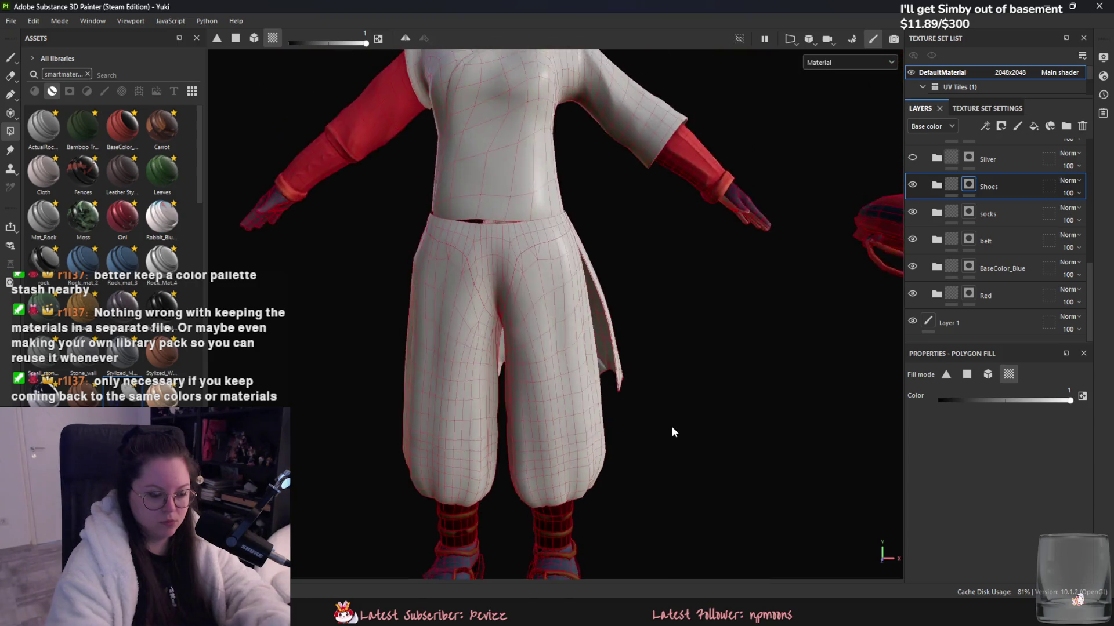
scroll(691, 360, "down", 2)
middle_click_drag(811, 379, 625, 354)
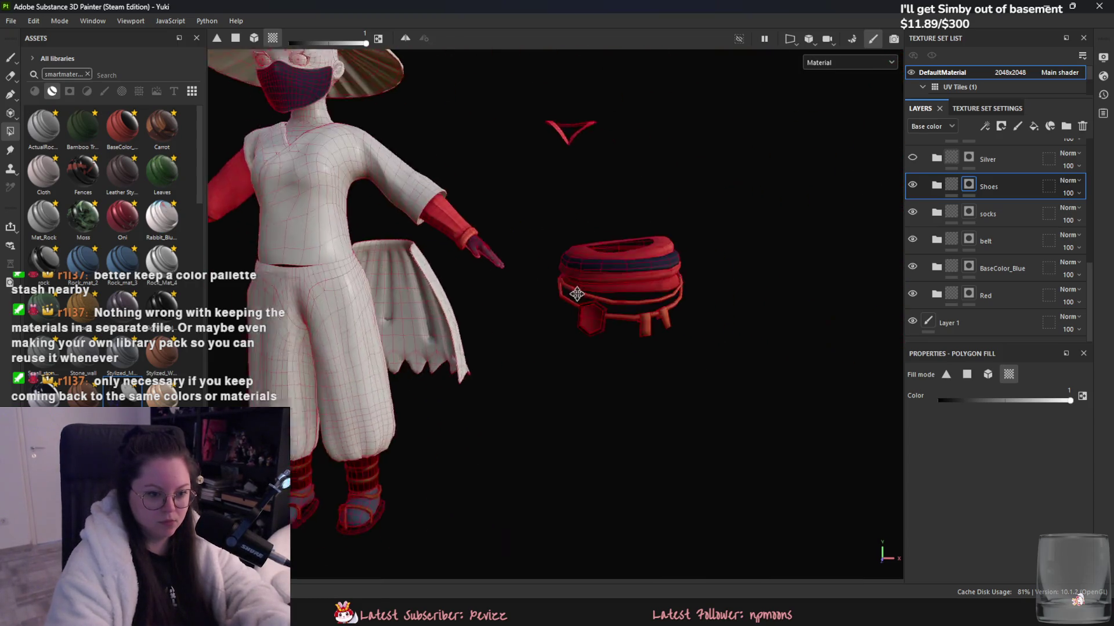
scroll(626, 354, "up", 4)
left_click_drag(601, 372, 672, 364, "alt")
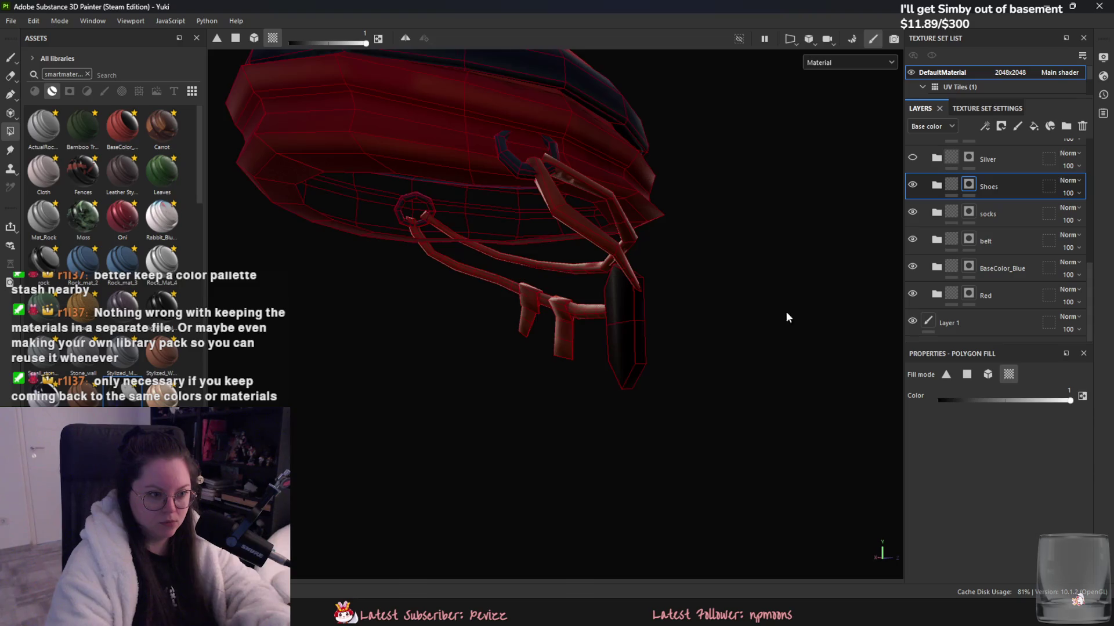
left_click_drag(786, 317, 527, 358, "alt")
scroll(691, 303, "up", 3)
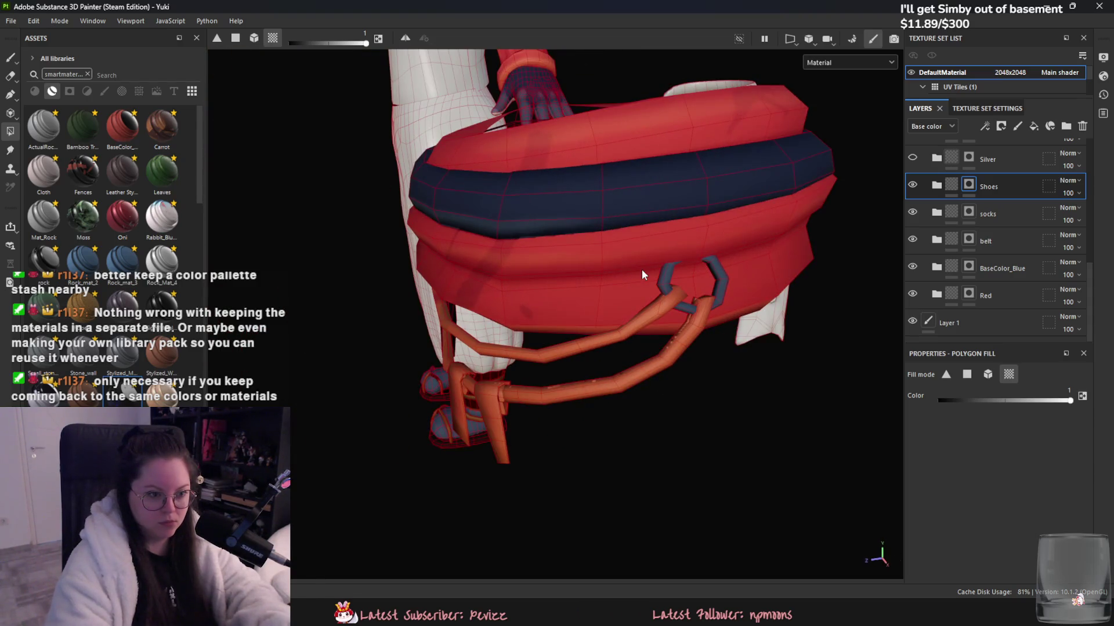
mouse_move(666, 278)
left_mouse_down("alt")
mouse_move(666, 298)
mouse_move(699, 229)
mouse_move(368, 119)
mouse_move(401, 250)
left_mouse_up("alt")
key("f")
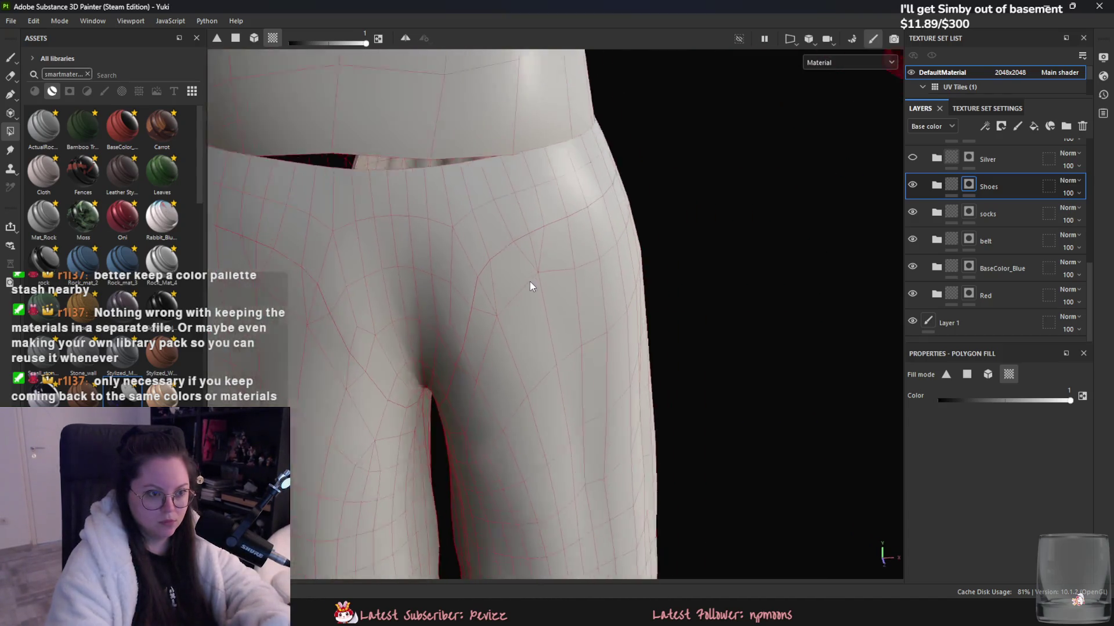
scroll(963, 203, "up", 3)
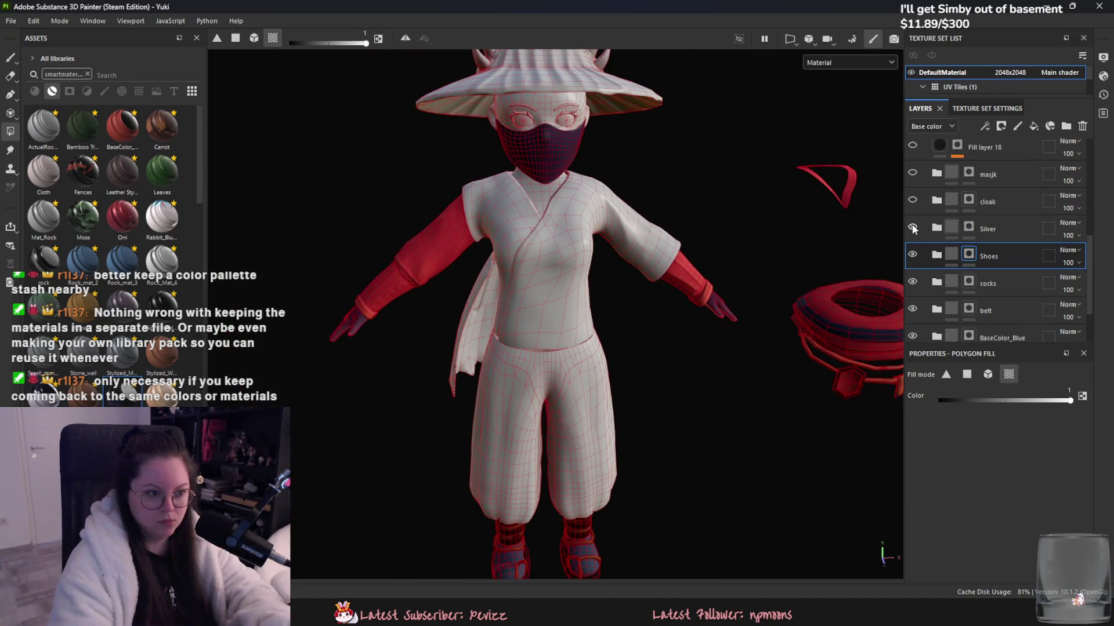
- Enable the Silver layer and clear its mask from the whole model with Mesh-mode fill at color 0
left_click(953, 226)
left_click_drag(1069, 400, 940, 400)
left_click(988, 374)
scroll(631, 318, "down", 3)
left_click_drag(485, 199, 871, 510)
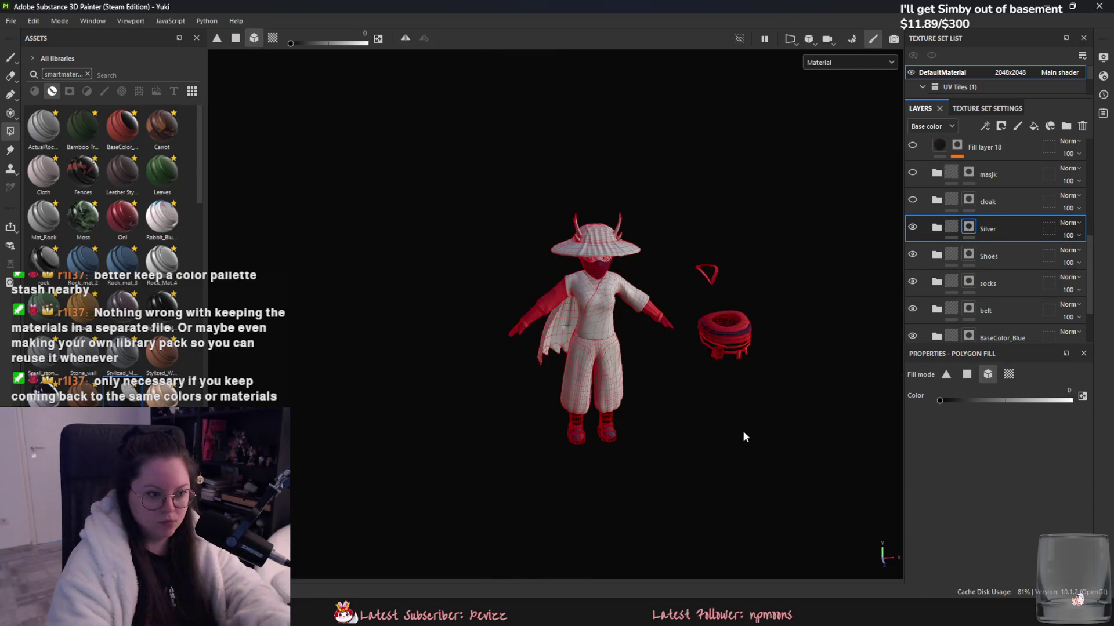
left_click_drag(742, 430, 681, 397, "alt")
left_click_drag(499, 237, 650, 244, "alt")
- Set fill back to color 1 and UV-chunk fill the robe front with the grey pattern
left_click(1070, 400)
mouse_move(540, 384)
left_mouse_down("alt")
mouse_move(485, 395)
mouse_move(608, 417)
mouse_move(454, 432)
left_mouse_up("alt")
scroll(485, 395, "up", 2)
scroll(649, 277, "up", 2)
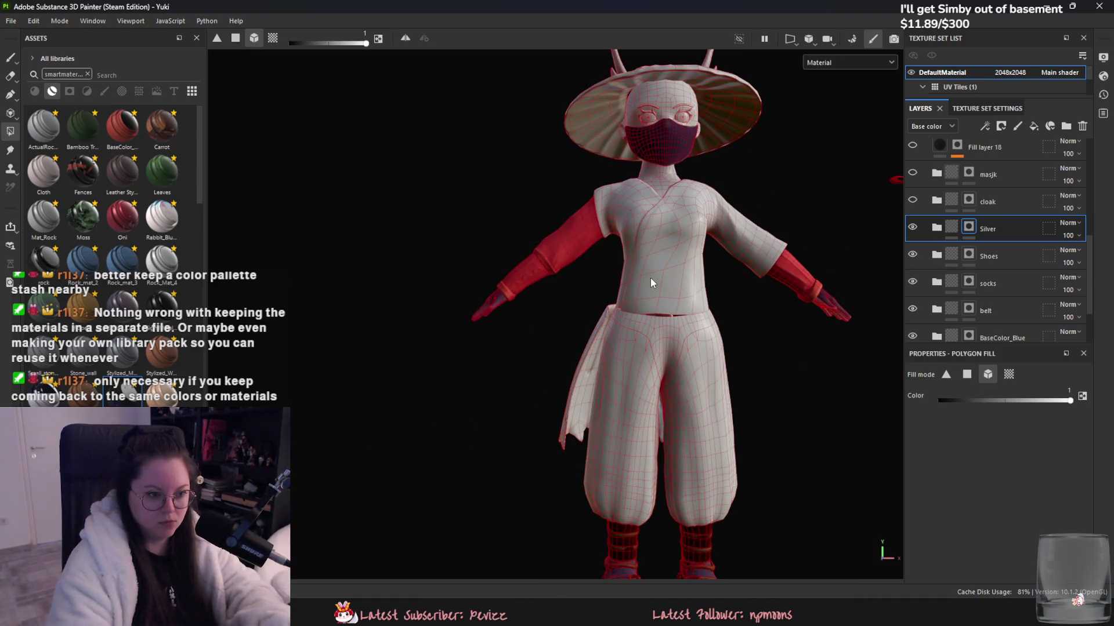
scroll(611, 406, "up", 3)
left_click(1007, 377)
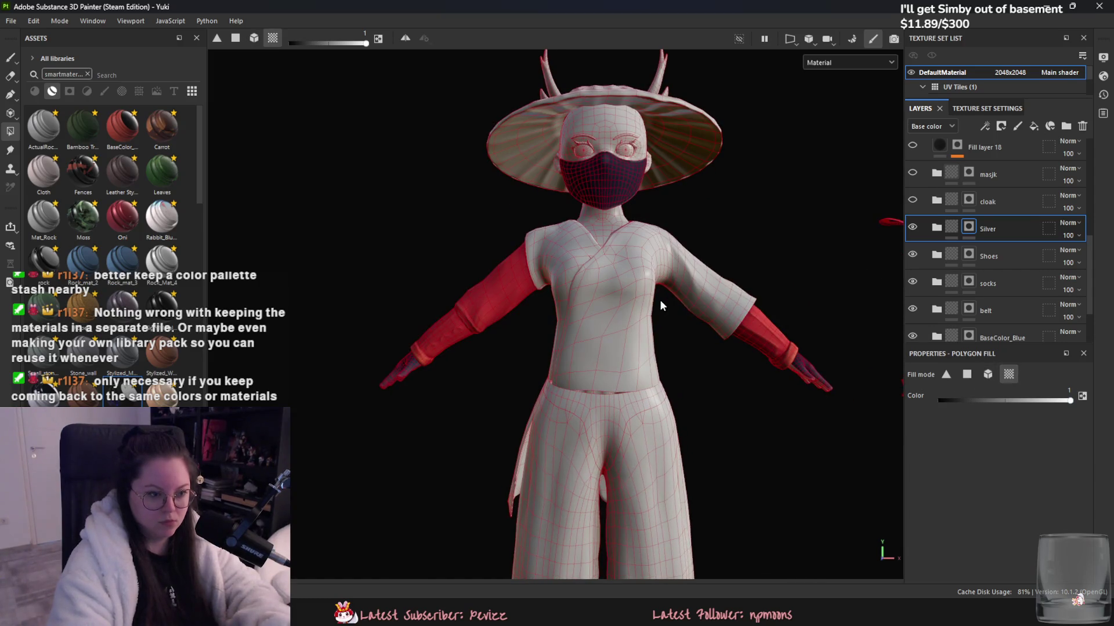
mouse_move(687, 343)
left_mouse_down("alt")
mouse_move(636, 370)
mouse_move(276, 373)
mouse_move(653, 398)
left_mouse_up("alt")
middle_click_drag(653, 398, 645, 332, "alt")
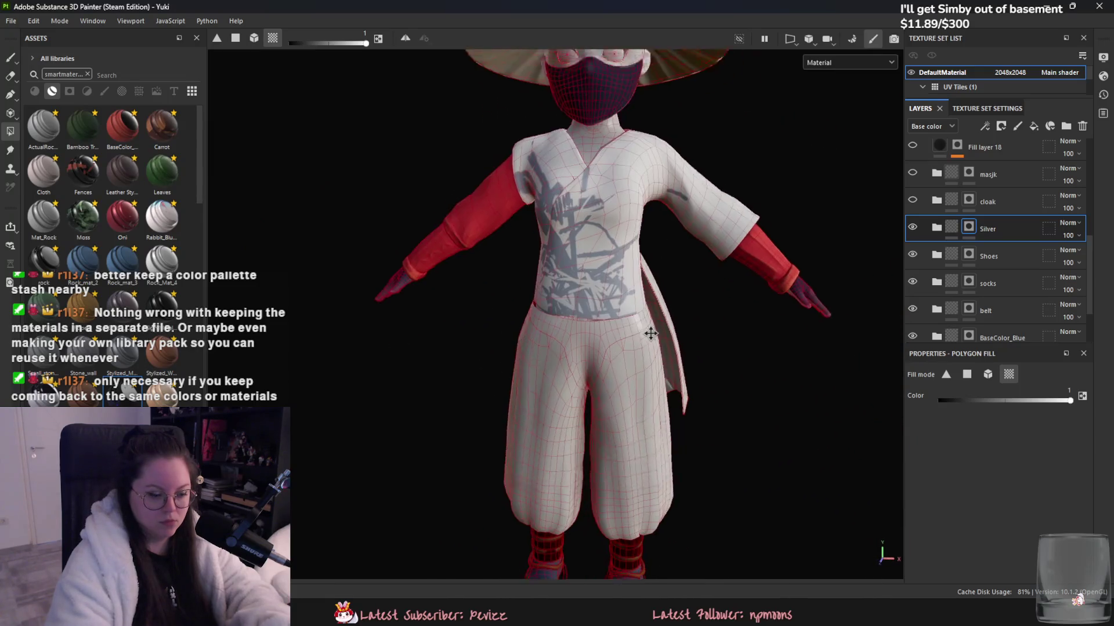
mouse_move(538, 364)
left_mouse_down("alt")
mouse_move(691, 447)
mouse_move(854, 412)
mouse_move(771, 360)
mouse_move(675, 405)
mouse_move(577, 313)
mouse_move(590, 410)
mouse_move(557, 389)
left_mouse_up("alt")
scroll(557, 389, "up", 3)
scroll(540, 453, "up", 3)
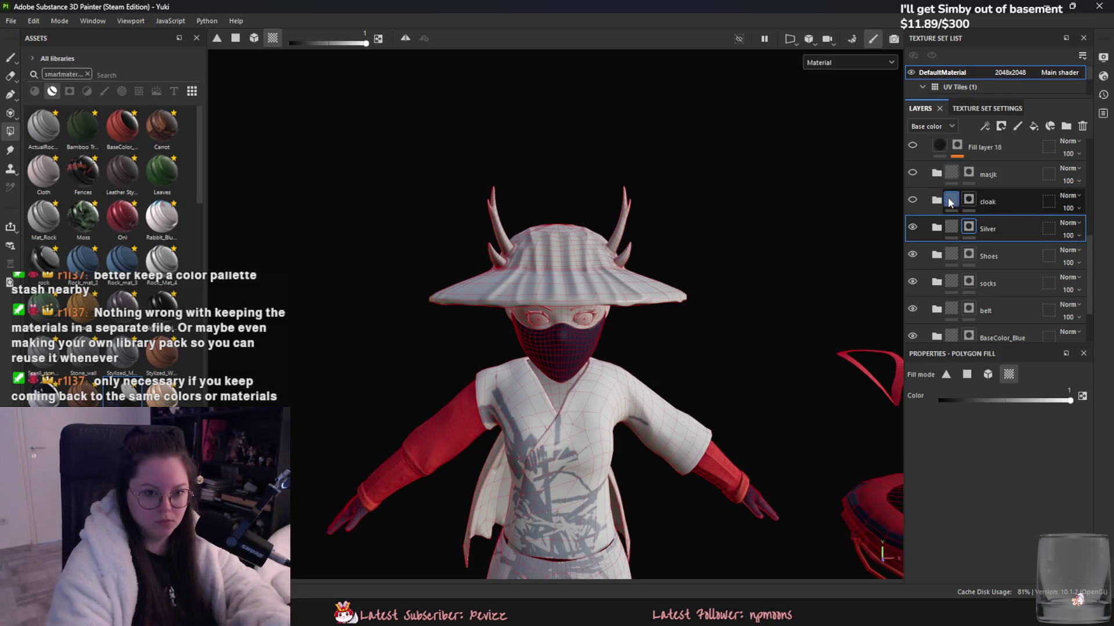
left_click(912, 200)
left_click(913, 200)
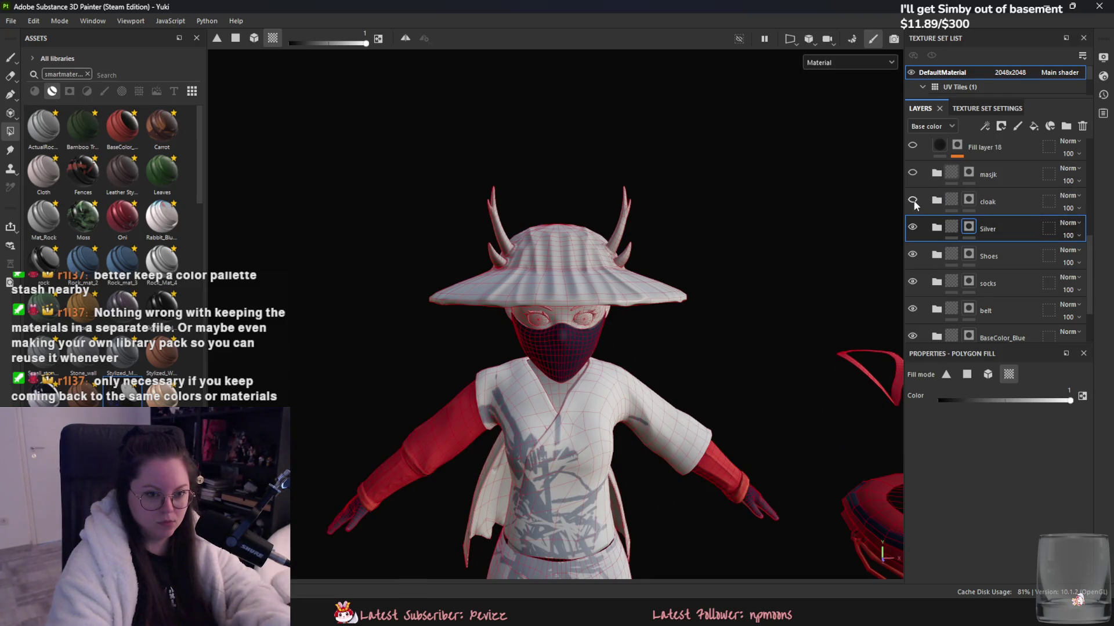
left_click(912, 200)
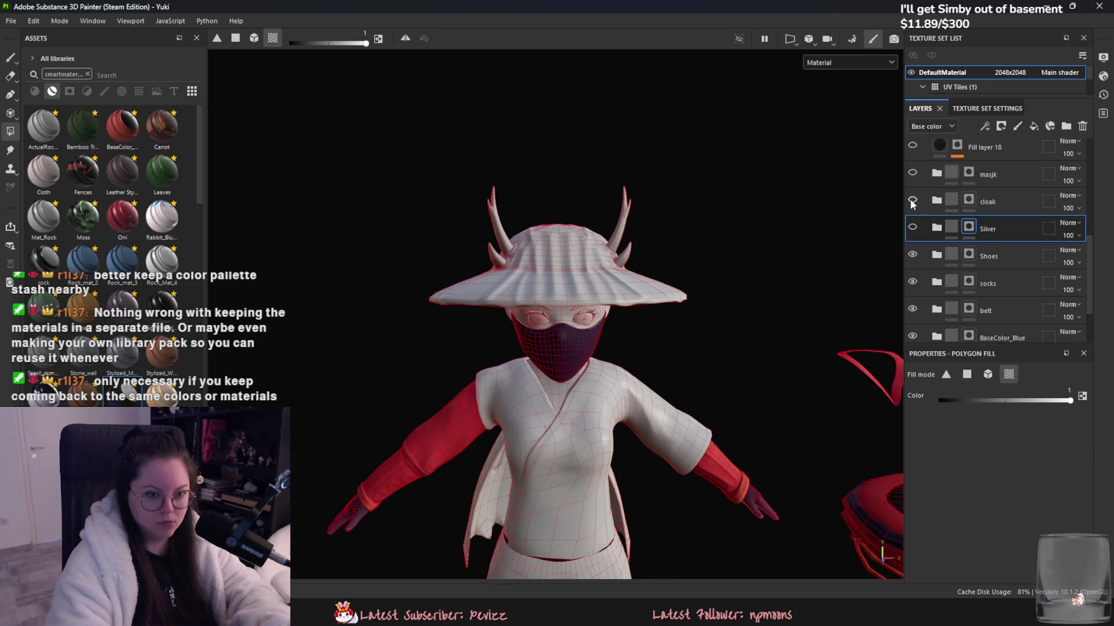
left_click(967, 200)
left_click(988, 374)
key("x")
scroll(680, 384, "down", 3)
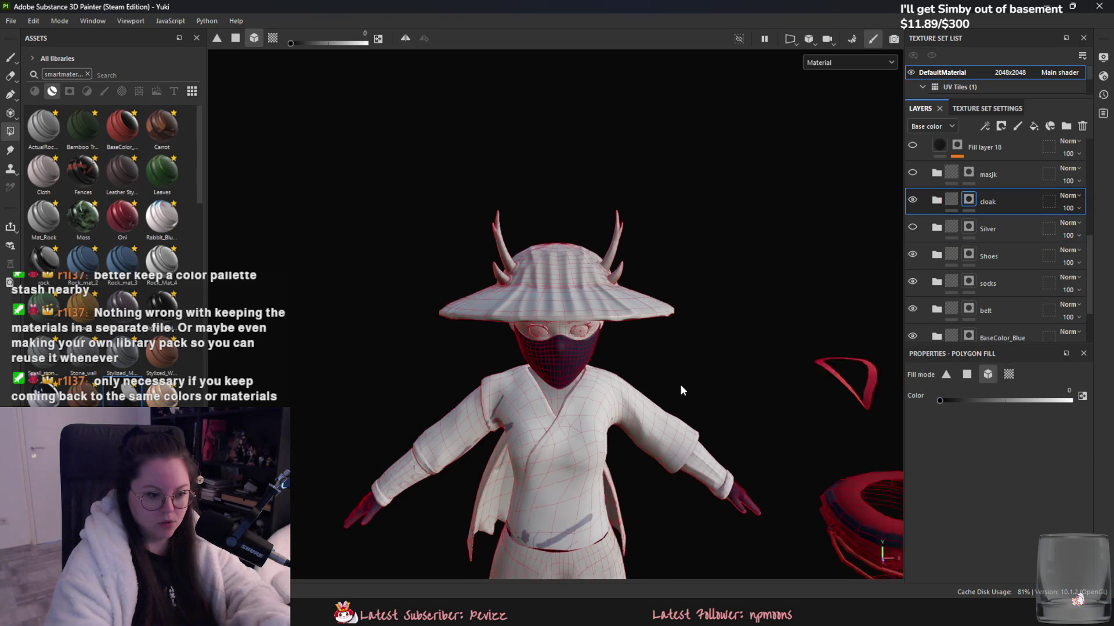
scroll(635, 485, "down", 3)
left_click_drag(671, 462, 674, 374, "alt")
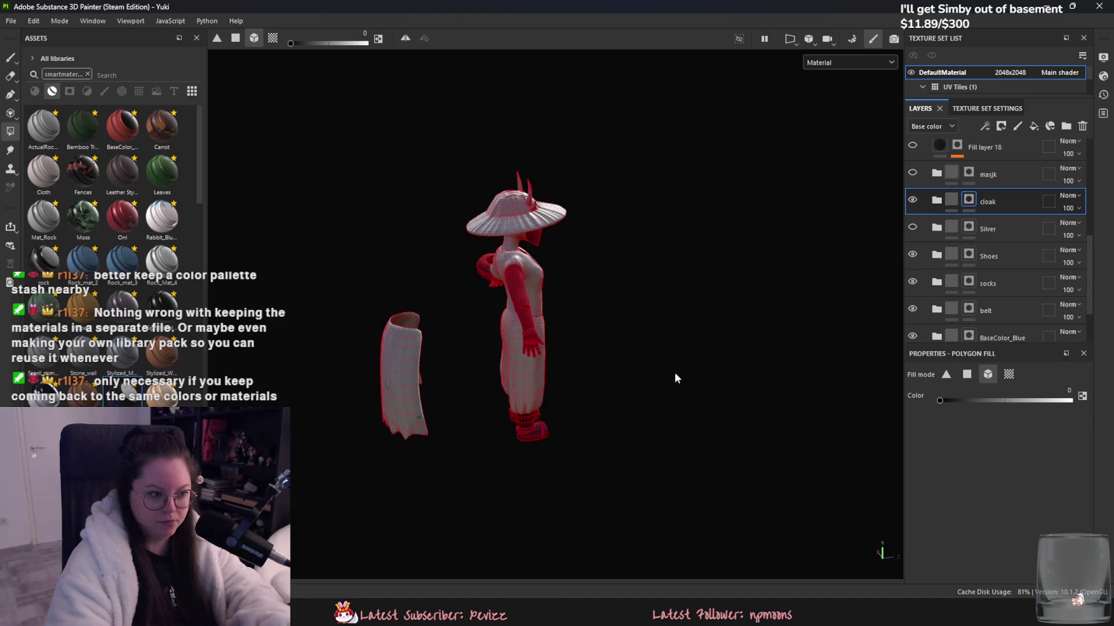
key("x")
mouse_move(416, 367)
left_mouse_down("alt")
mouse_move(372, 362)
mouse_move(742, 395)
left_mouse_up("alt")
scroll(368, 361, "up", 5)
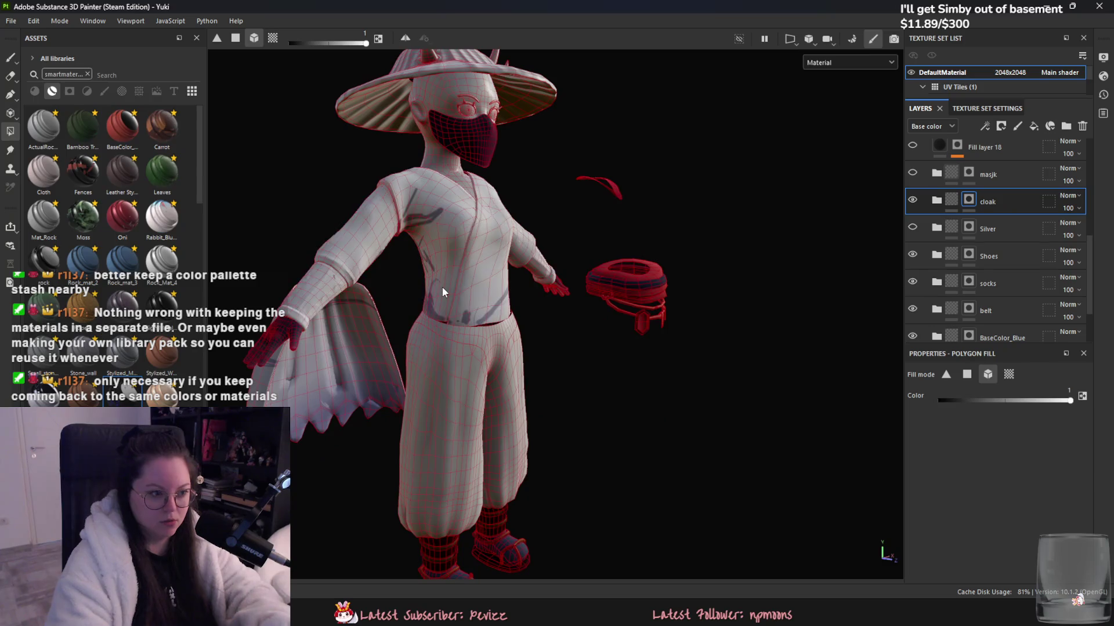
left_click(1008, 374)
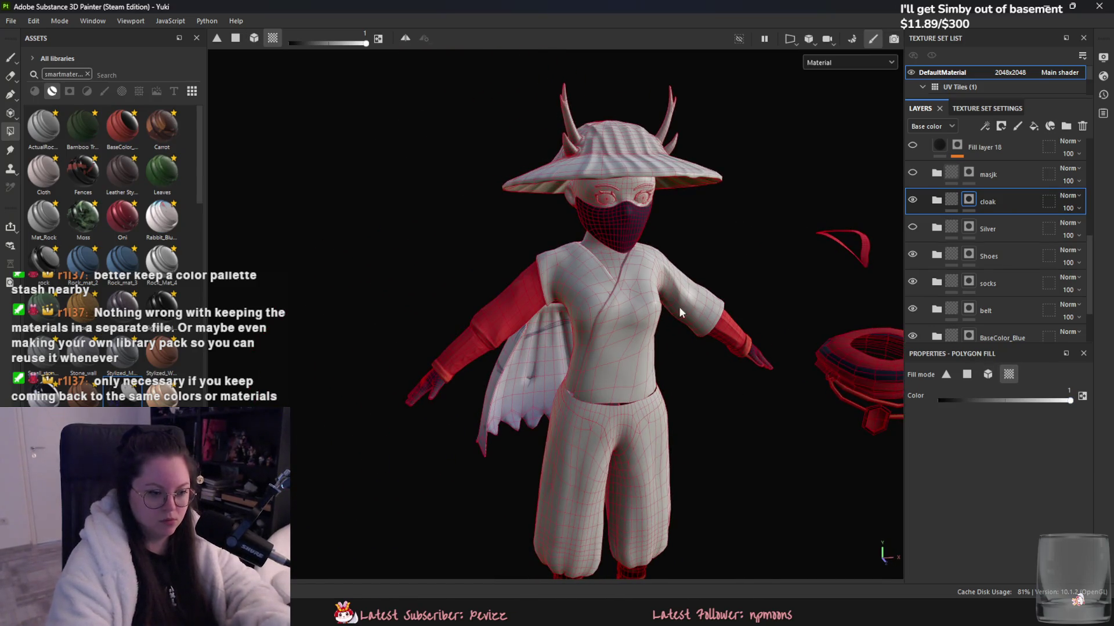
left_click_drag(646, 304, 669, 440, "alt")
middle_click_drag(669, 440, 657, 388, "alt")
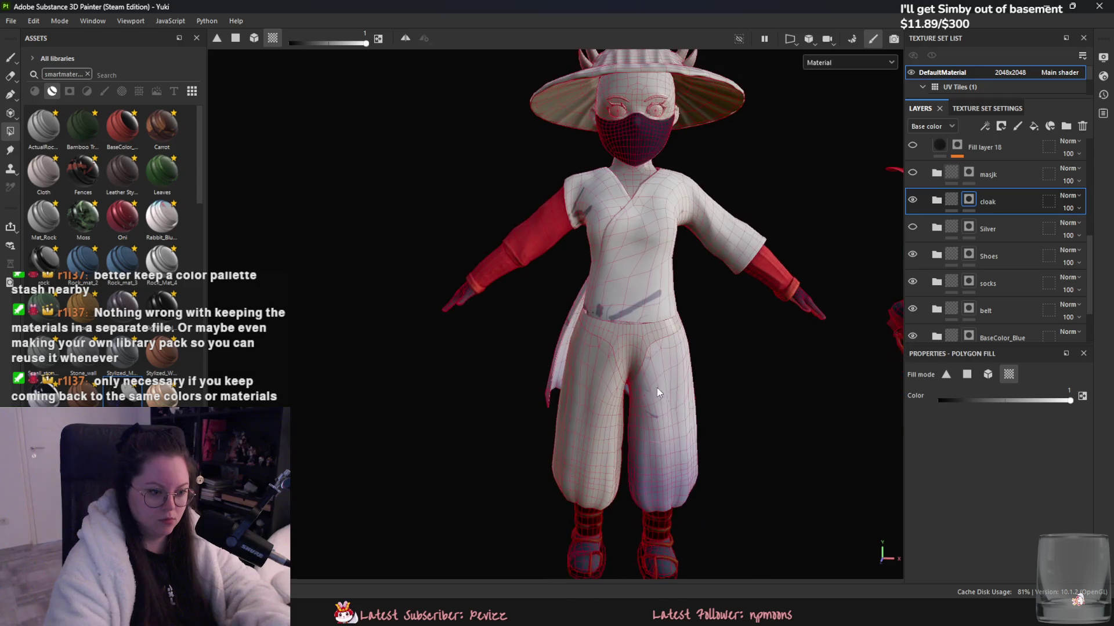
left_click_drag(610, 380, 917, 424, "alt")
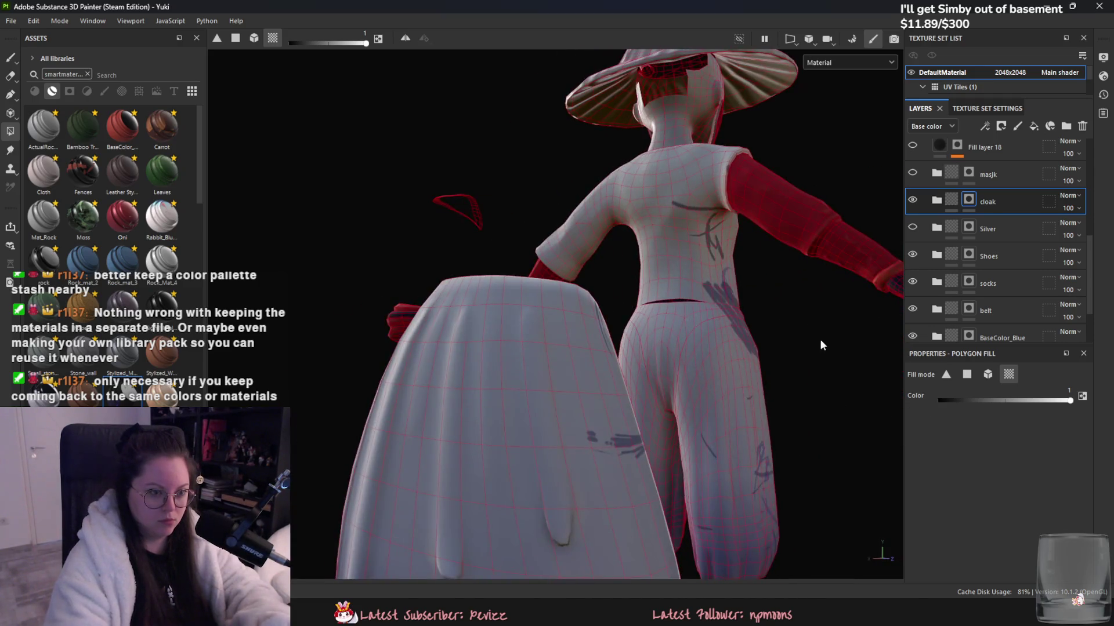
left_click_drag(820, 345, 522, 348, "alt")
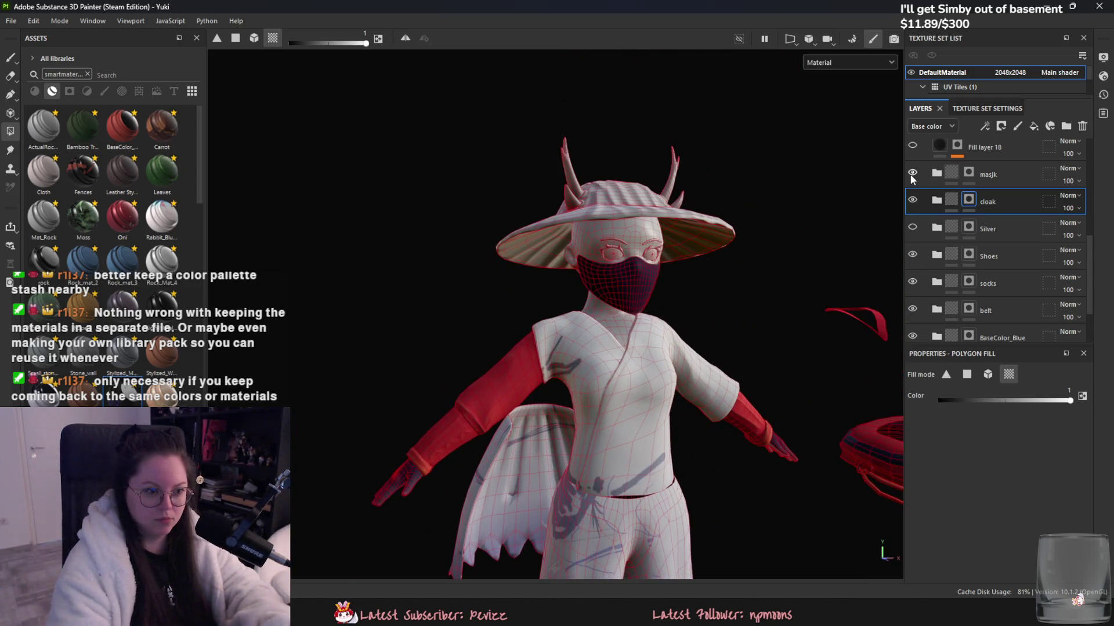
left_click_drag(739, 227, 899, 196, "alt")
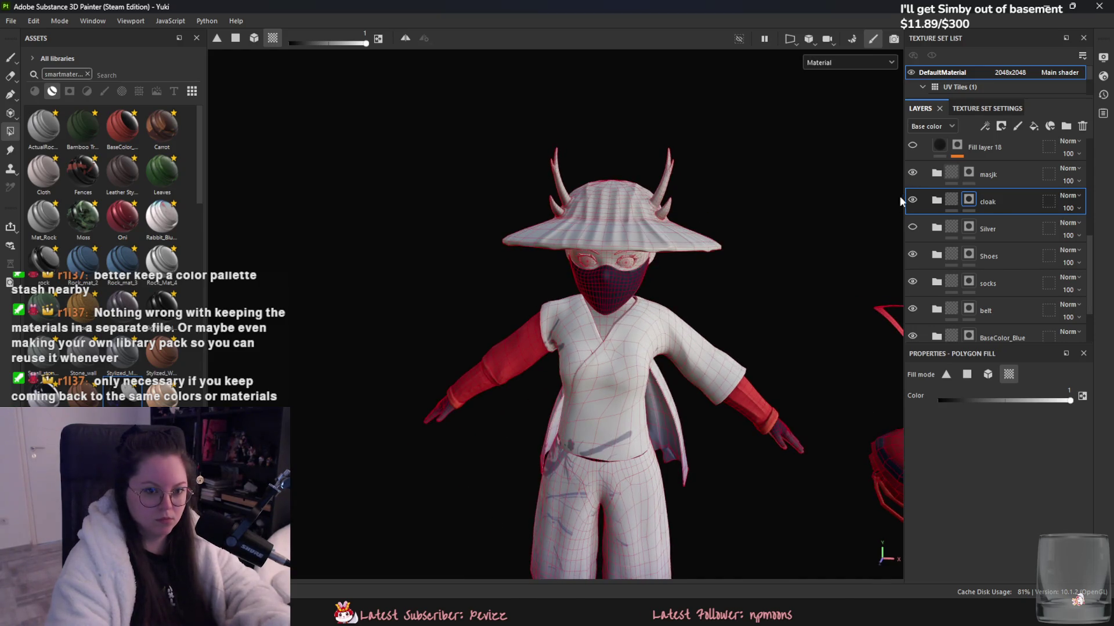
scroll(934, 177, "up", 3)
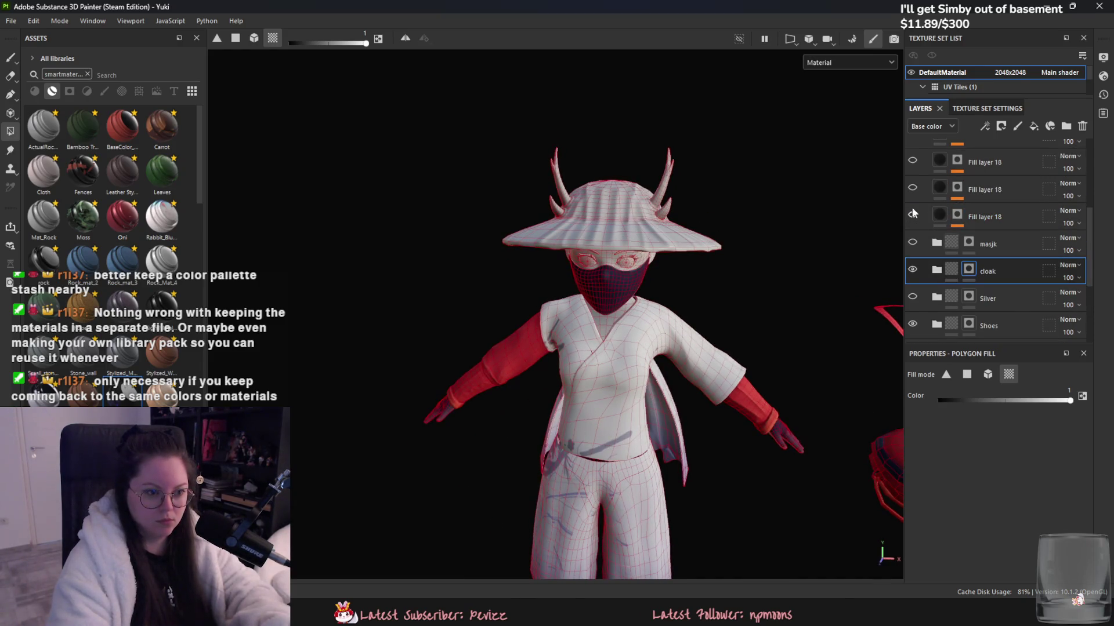
- Select the Silver layer, bring the feet into view, and toggle Silver's visibility
scroll(928, 221, "down", 3)
scroll(942, 256, "down", 3)
scroll(951, 260, "up", 3)
left_click(973, 236)
scroll(986, 239, "down", 2)
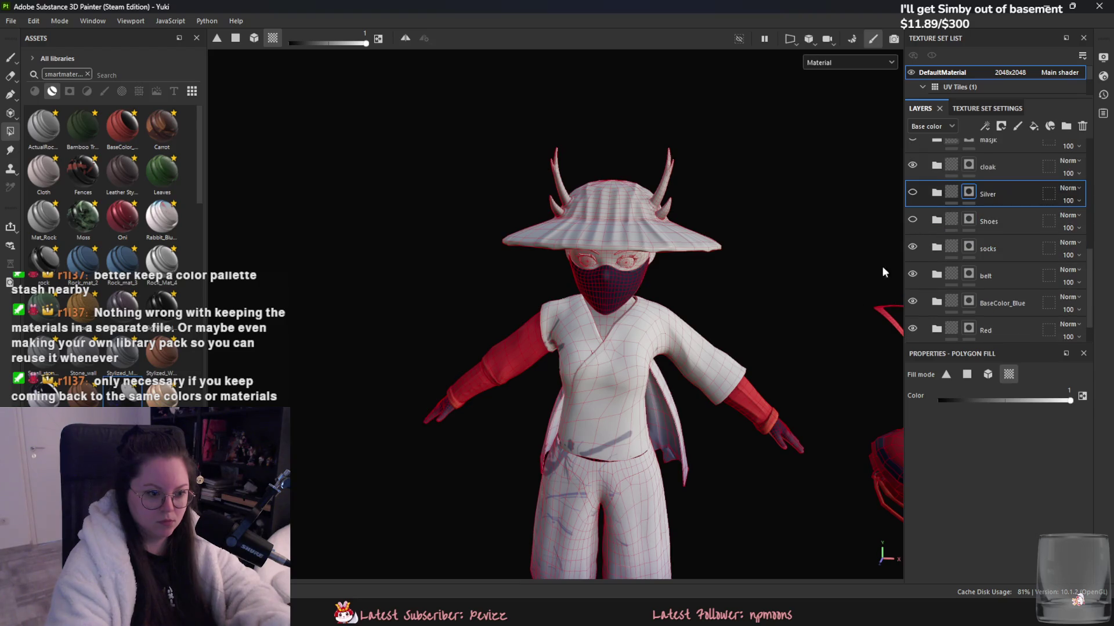
middle_click_drag(882, 266, 703, 234)
left_click(911, 194)
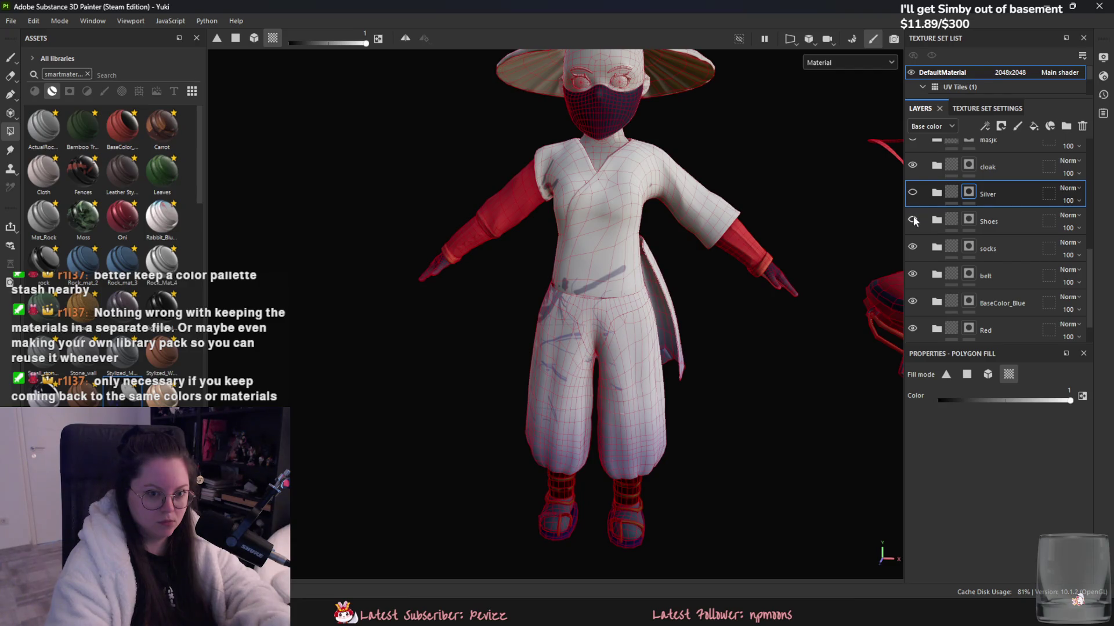
- Toggle the socks and belt layers off and on to check them, then hide BaseColor_Blue
left_click(912, 247)
left_click(912, 248)
left_click(911, 273)
left_click(911, 274)
left_click(911, 275)
left_click(910, 277)
left_click(912, 302)
- Select the belt and socks layers and toggle belt again to see what it colours
left_click(975, 276)
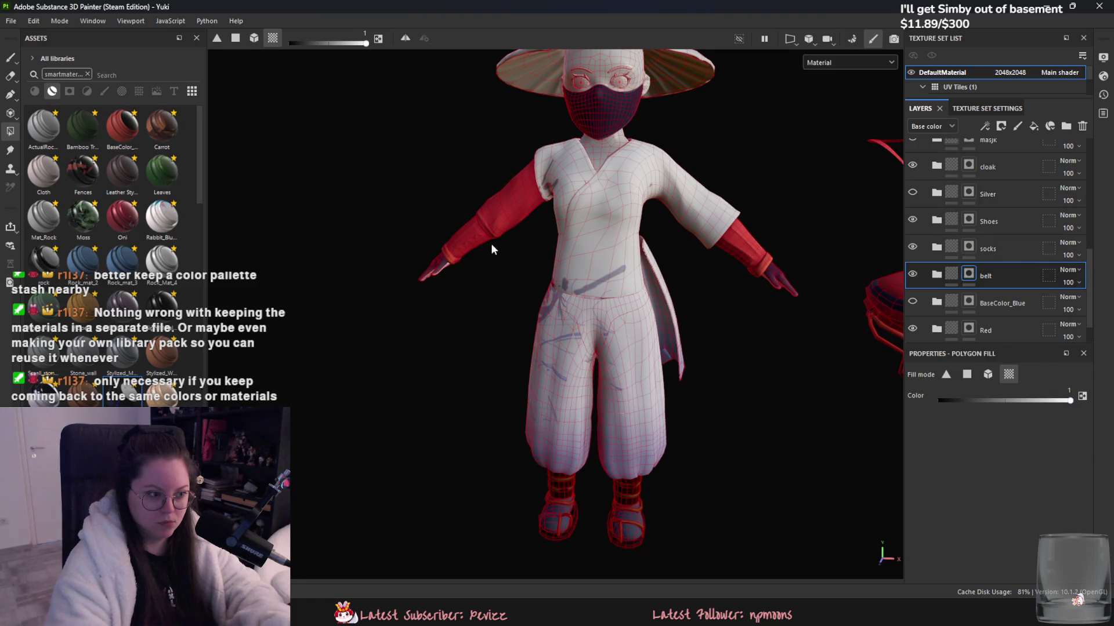
left_click_drag(447, 265, 500, 189, "alt")
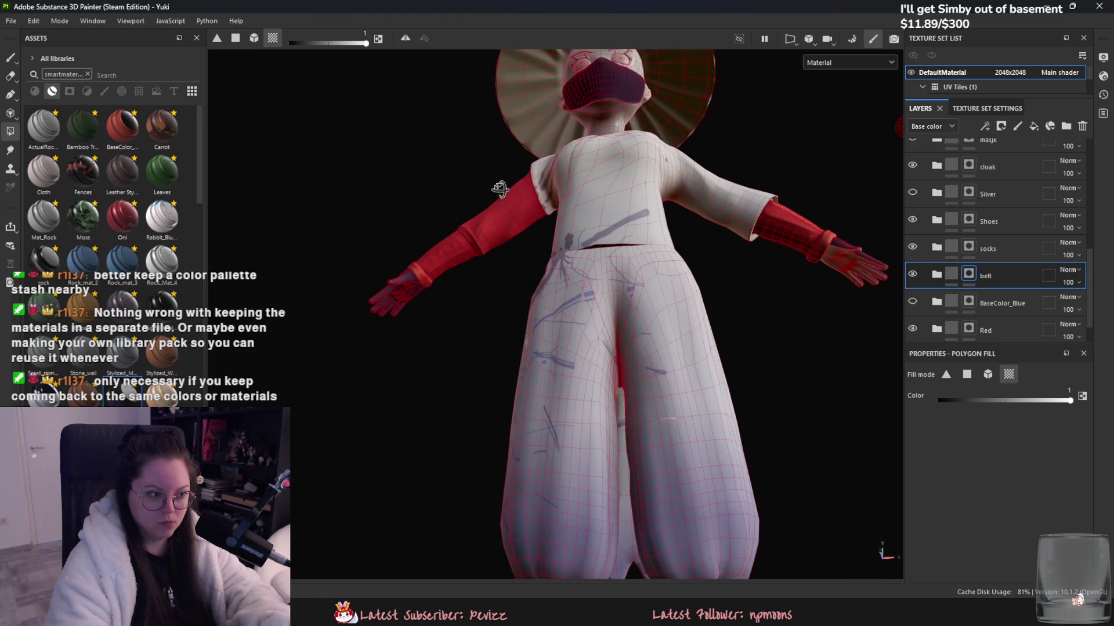
left_click(980, 250)
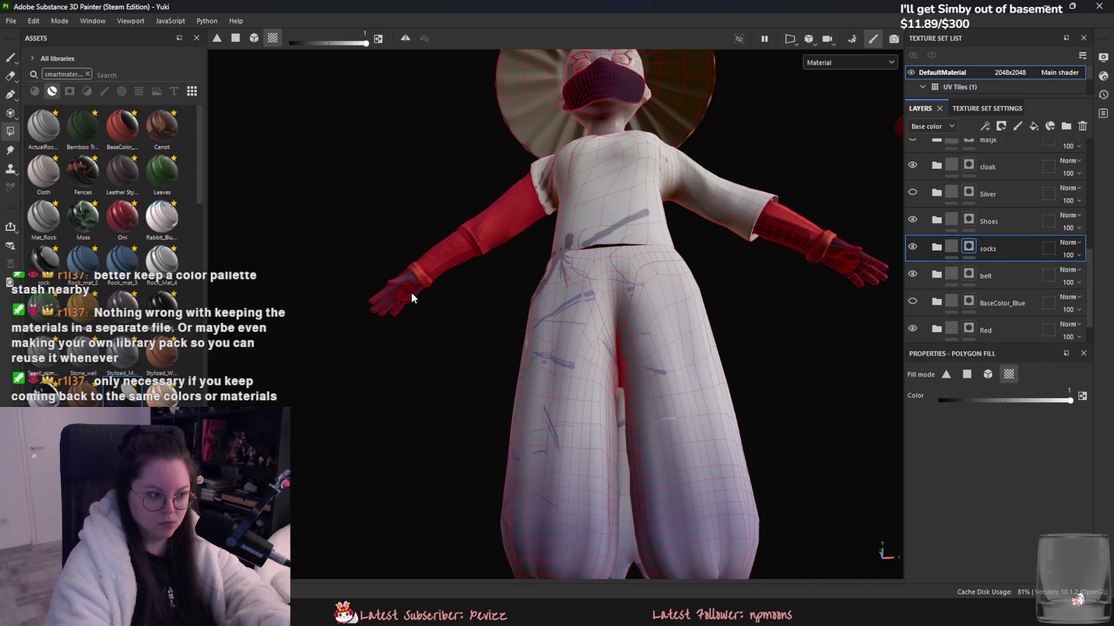
left_click(913, 275)
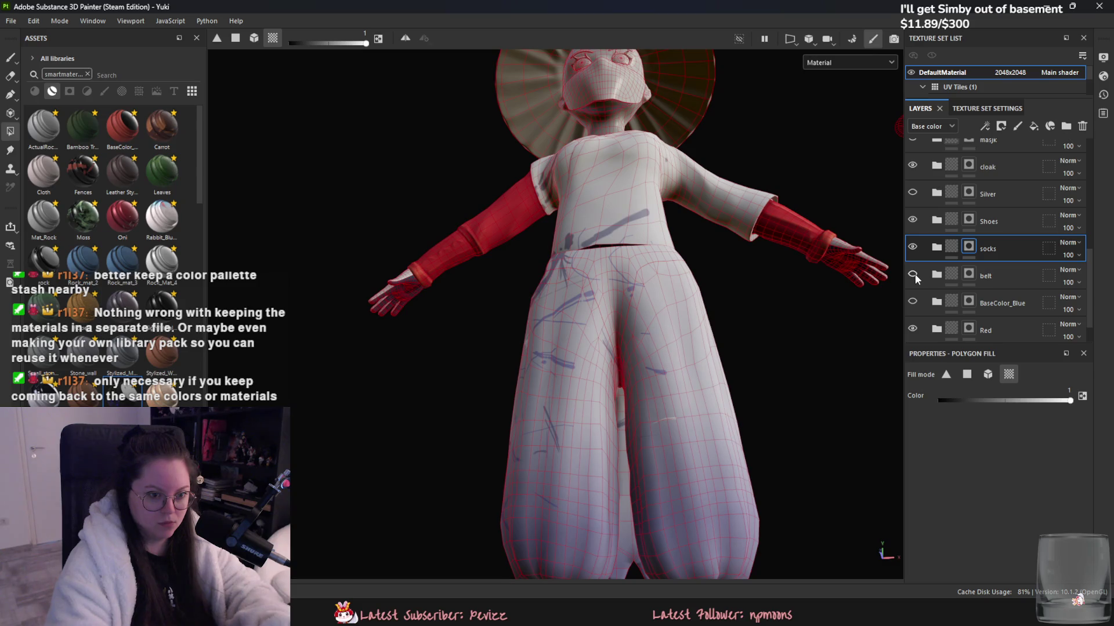
left_click(913, 274)
left_click(982, 277)
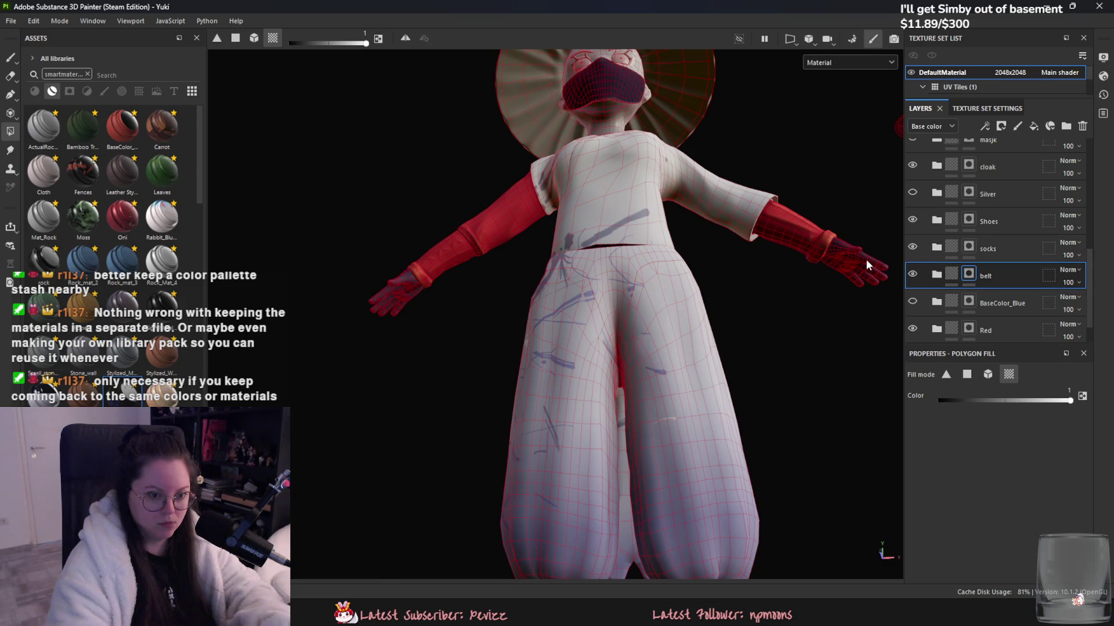
left_click(1010, 248)
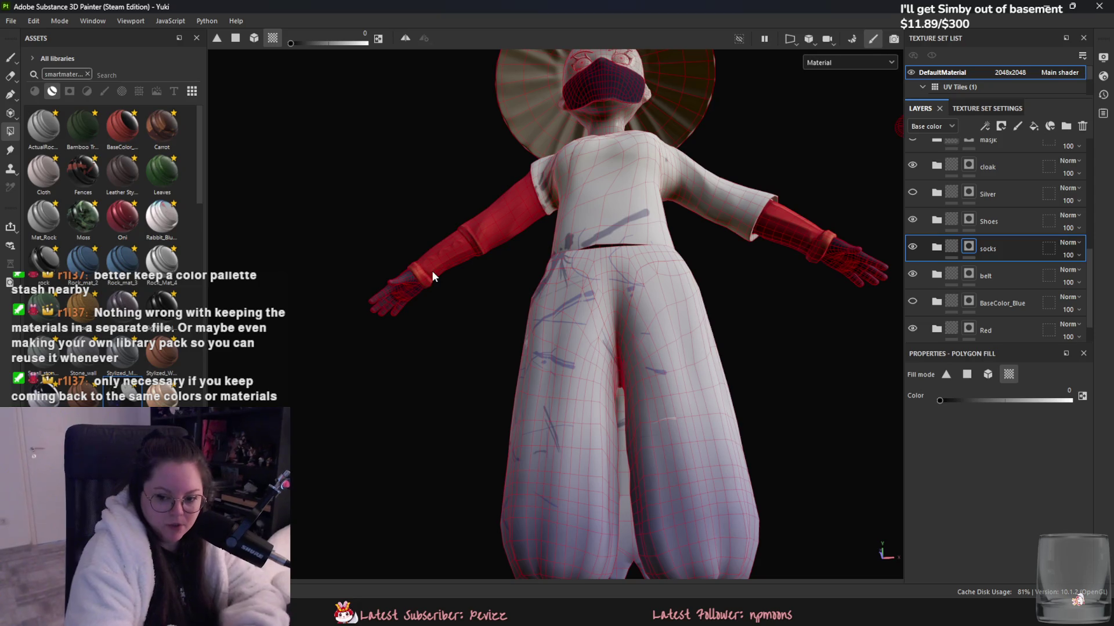
- Frame the character and orbit to view the hat, masked face and kimono
key("f")
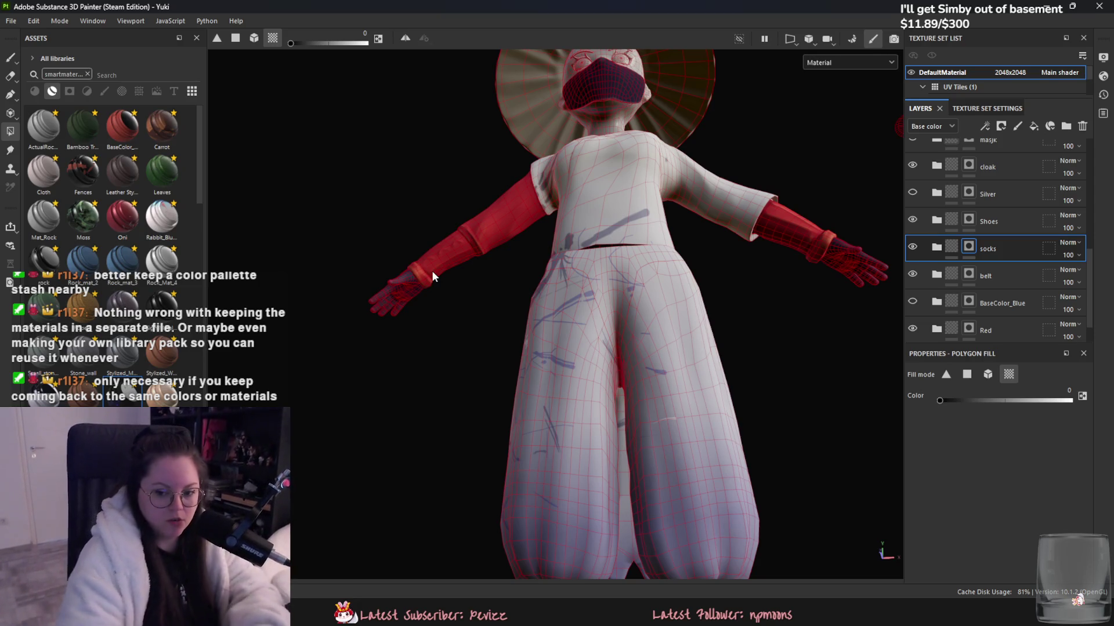
scroll(620, 227, "up", 2)
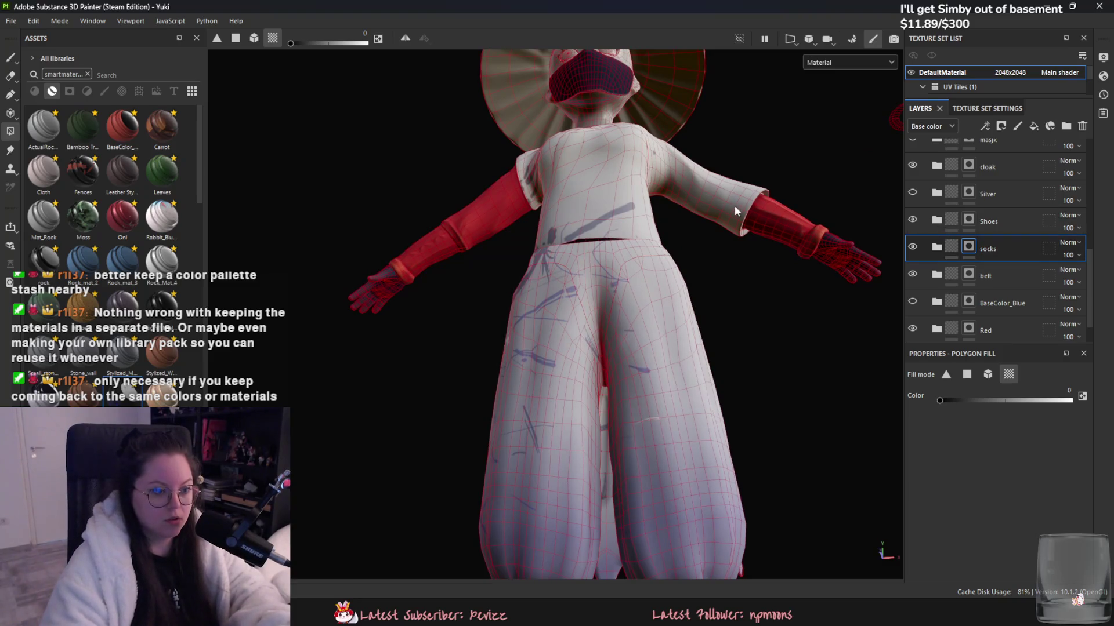
left_click_drag(735, 206, 725, 283, "alt")
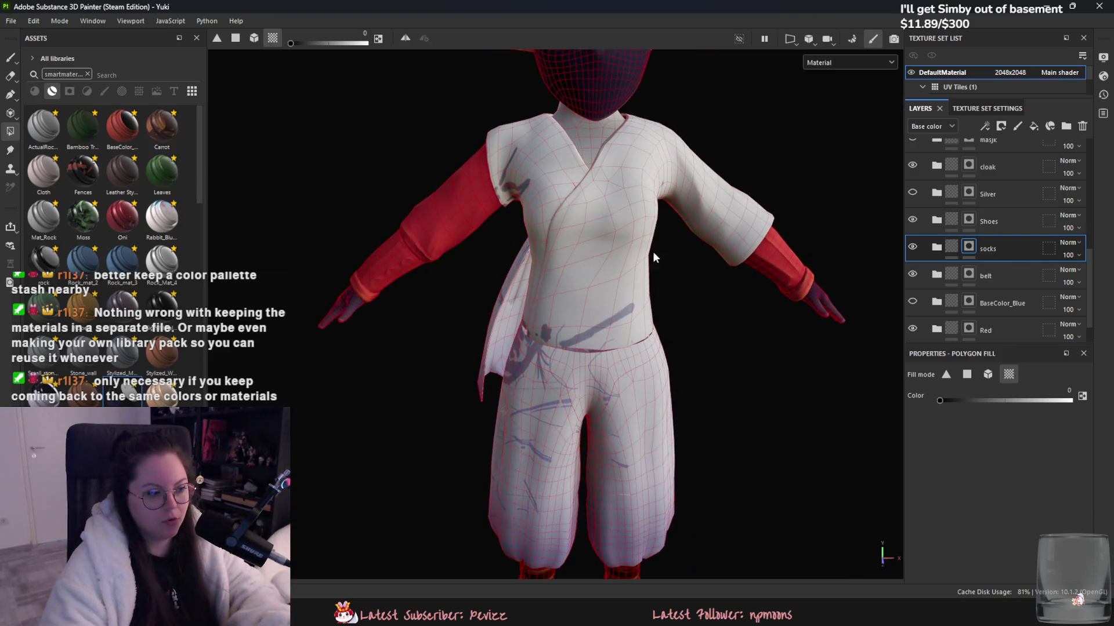
left_click_drag(653, 252, 548, 264, "alt")
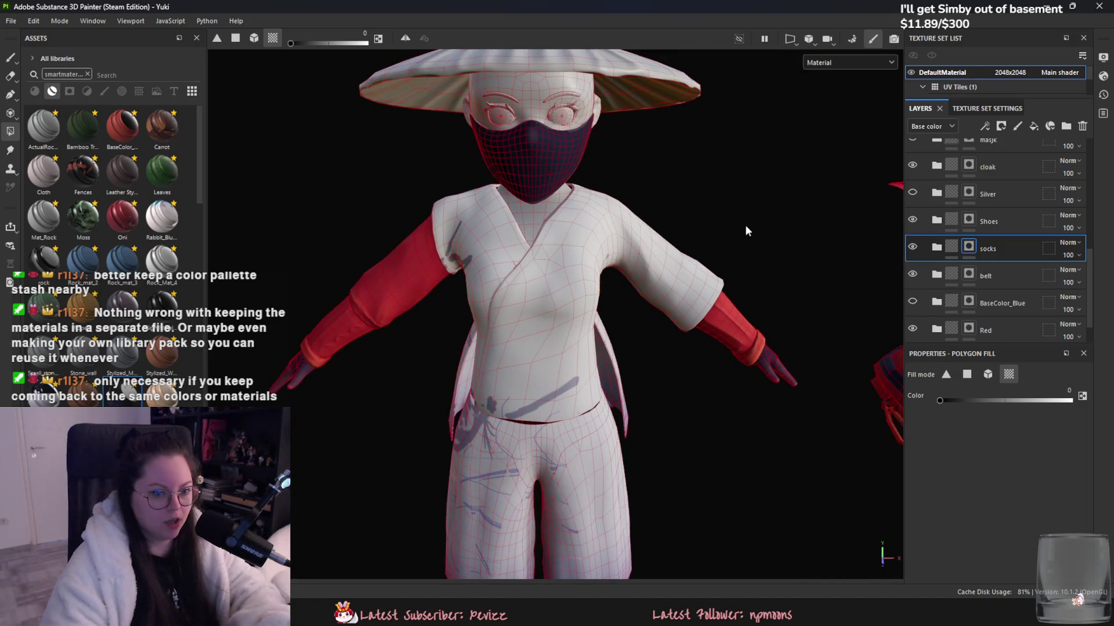
scroll(1008, 249, "down", 3)
scroll(985, 249, "down", 2)
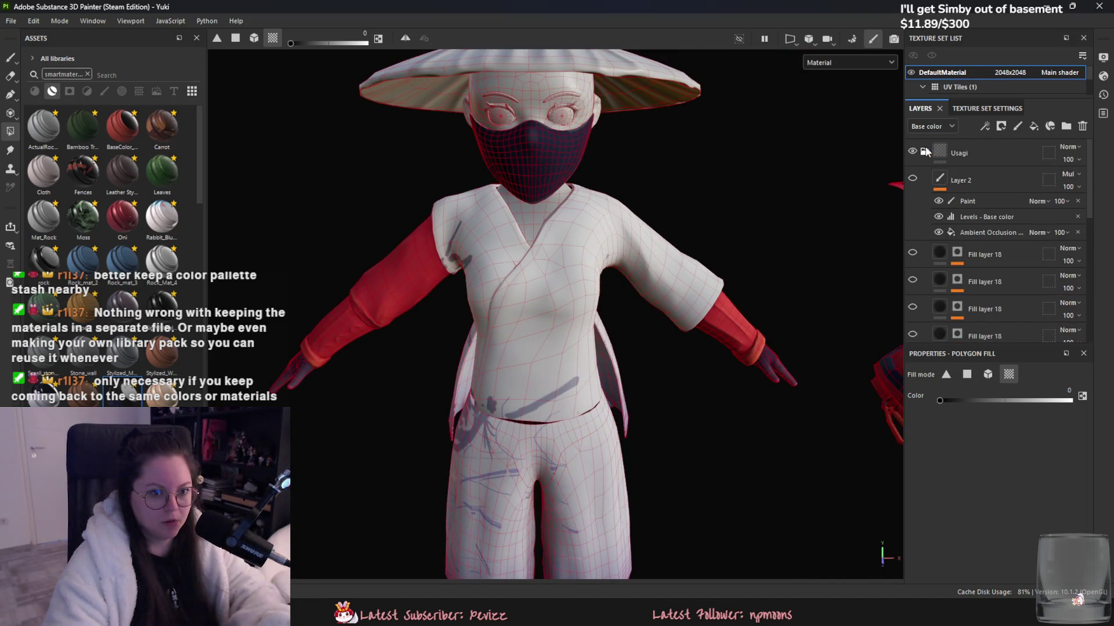
- Collapse the Usagi folder and select Fill layer 44 beneath it
left_click(925, 151)
left_click(965, 181)
scroll(725, 252, "down", 3)
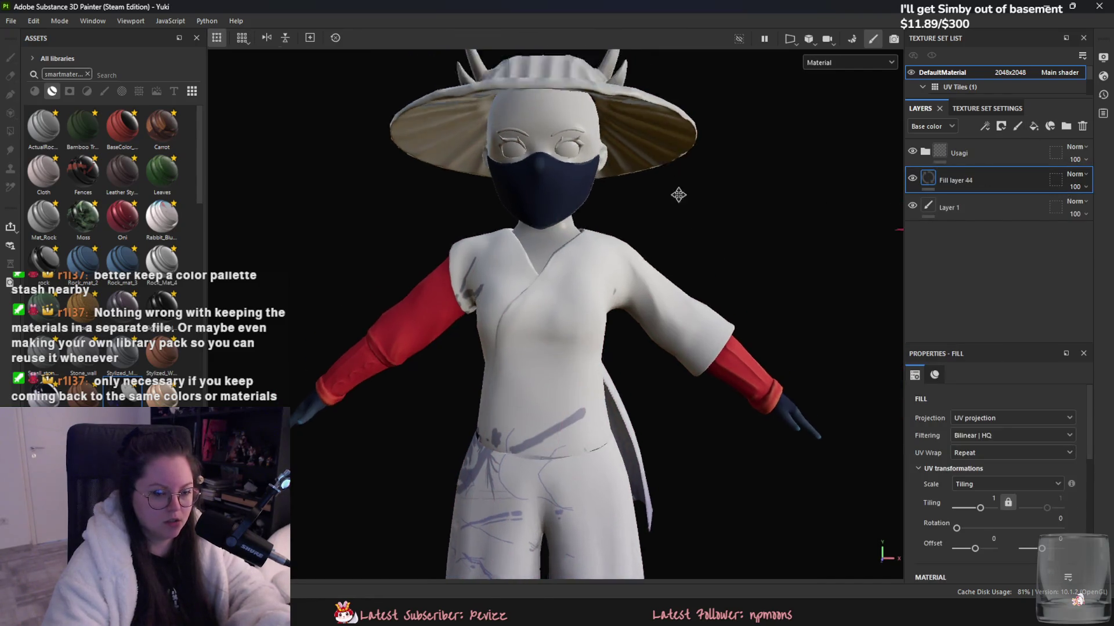
scroll(1018, 448, "down", 5)
scroll(1015, 453, "up", 2)
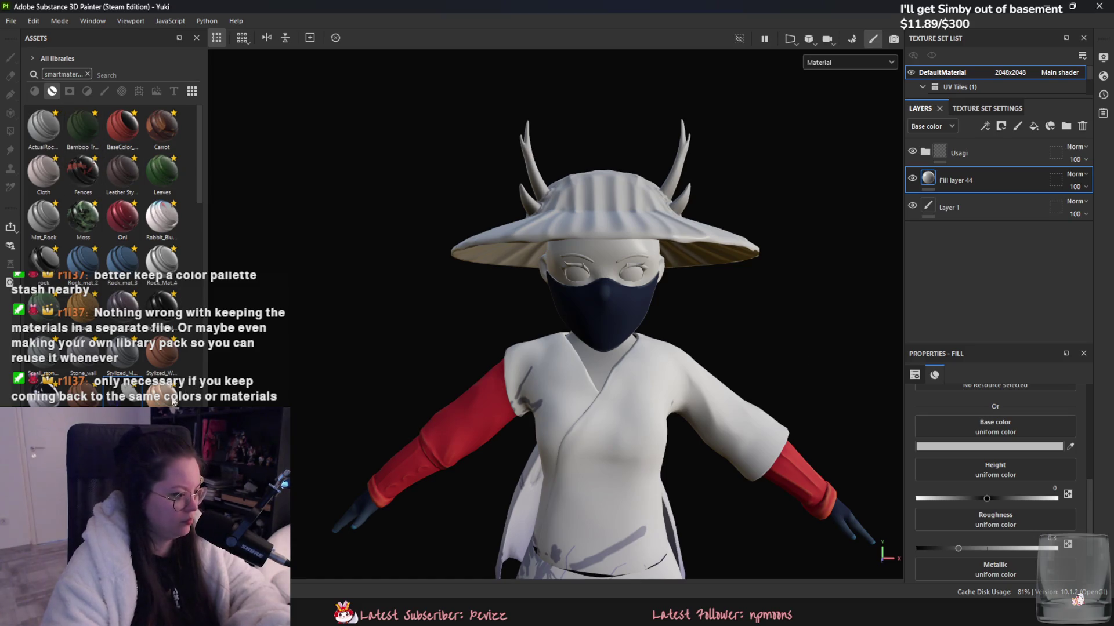
scroll(146, 302, "down", 10)
scroll(111, 191, "up", 5)
scroll(111, 192, "up", 5)
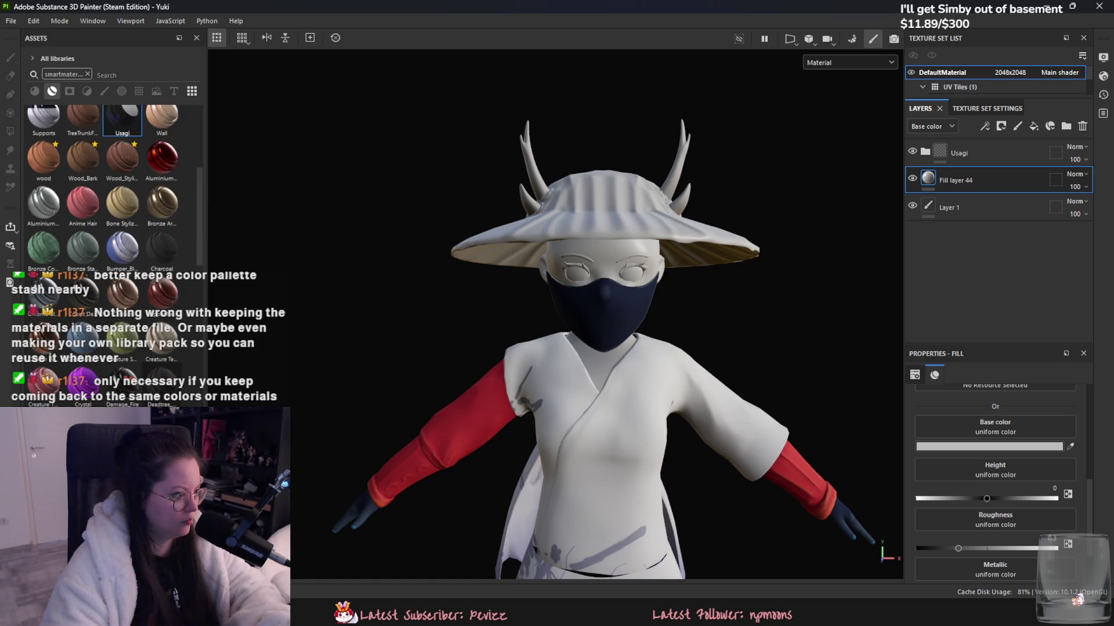
scroll(110, 192, "up", 3)
scroll(110, 192, "up", 3)
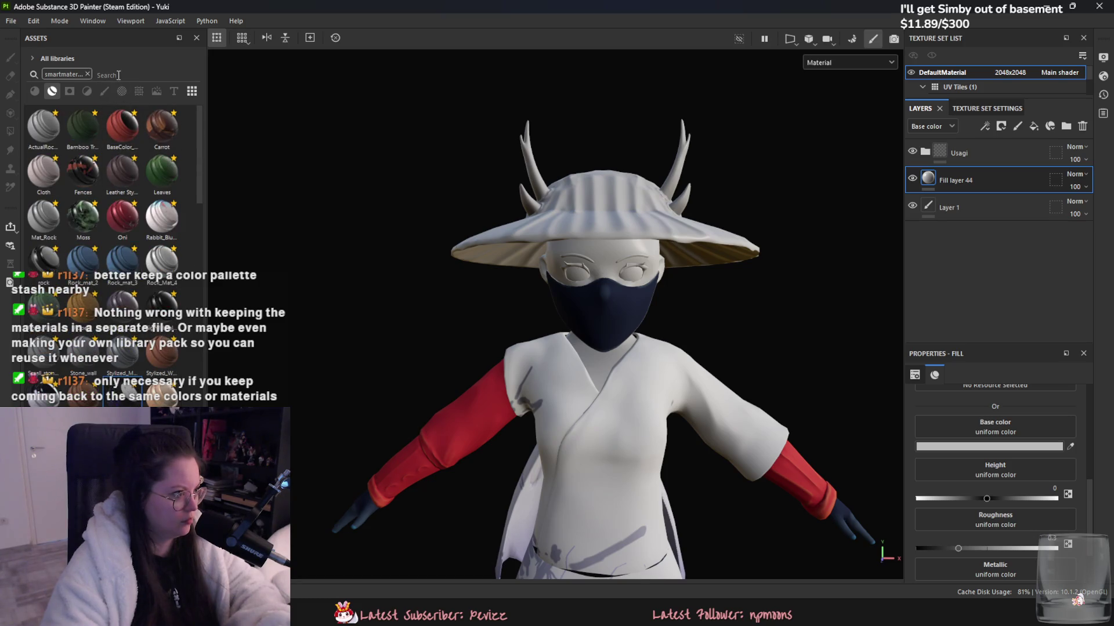
scroll(892, 222, "up", 2)
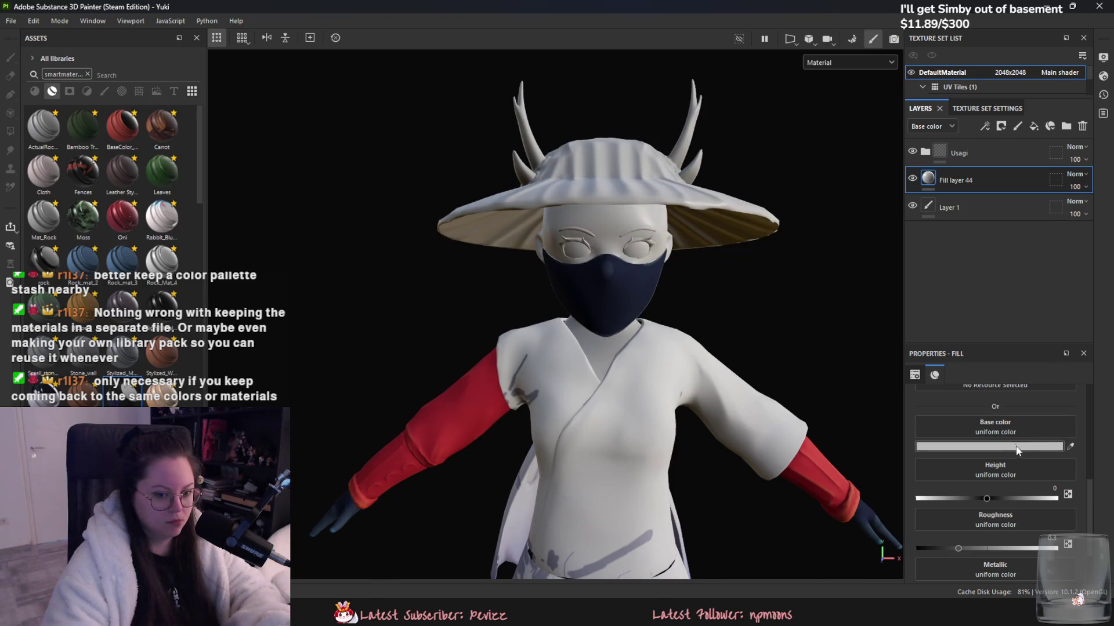
- Give the fill a tan F0D2B5 base colour and roughness of about 0.66
left_click(989, 447)
left_click_drag(921, 419, 881, 412)
left_click(1001, 523)
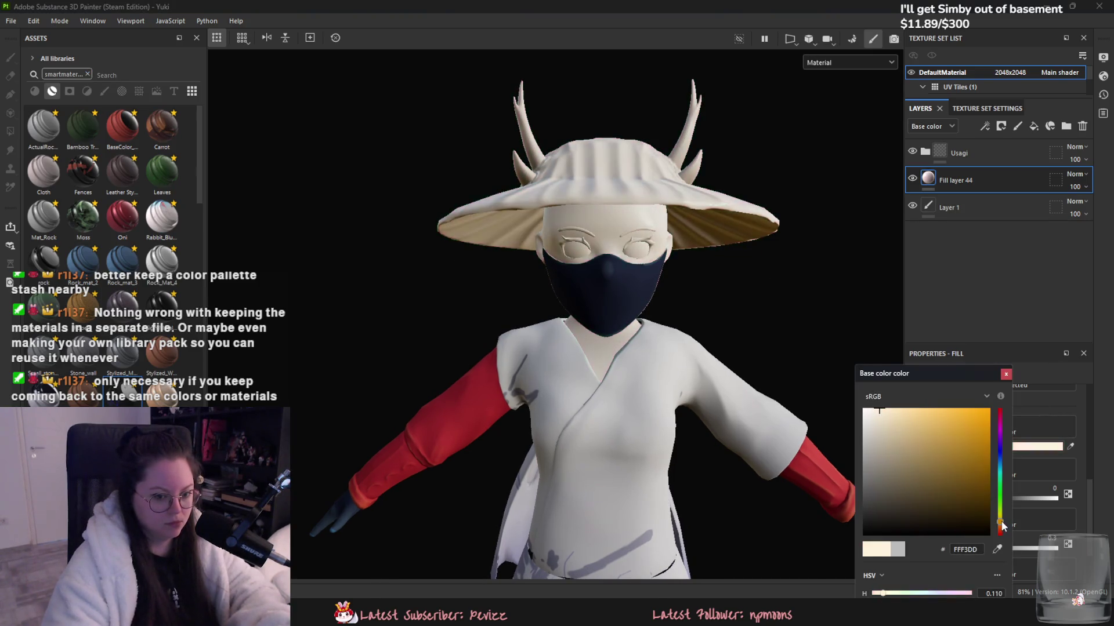
left_click(882, 411)
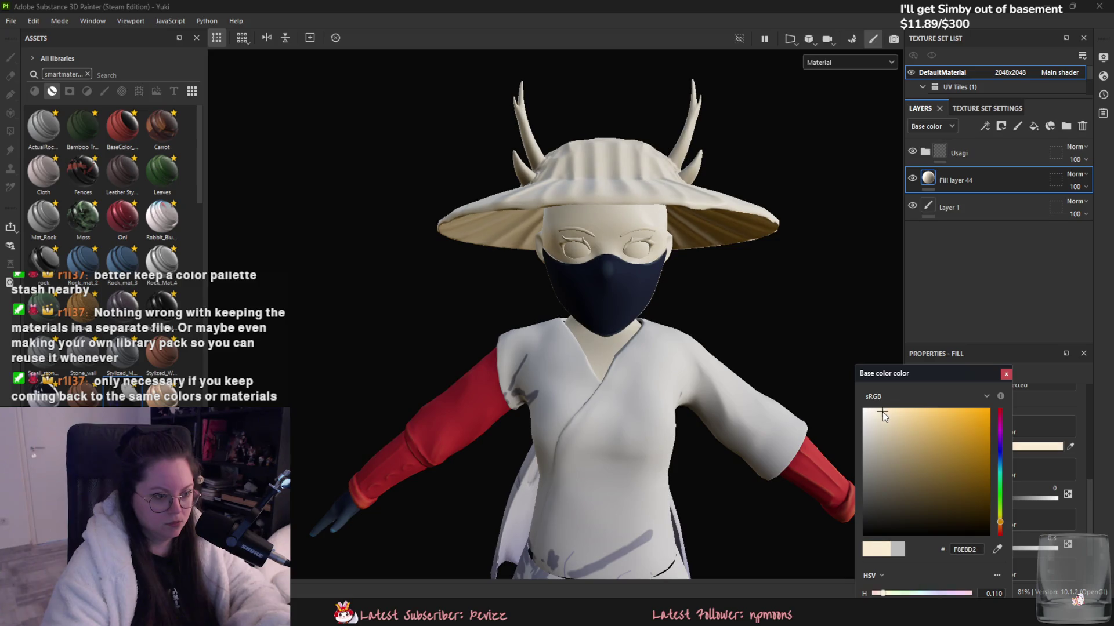
left_click(1000, 527)
mouse_move(885, 412)
left_mouse_down()
mouse_move(896, 414)
mouse_move(888, 424)
left_mouse_up()
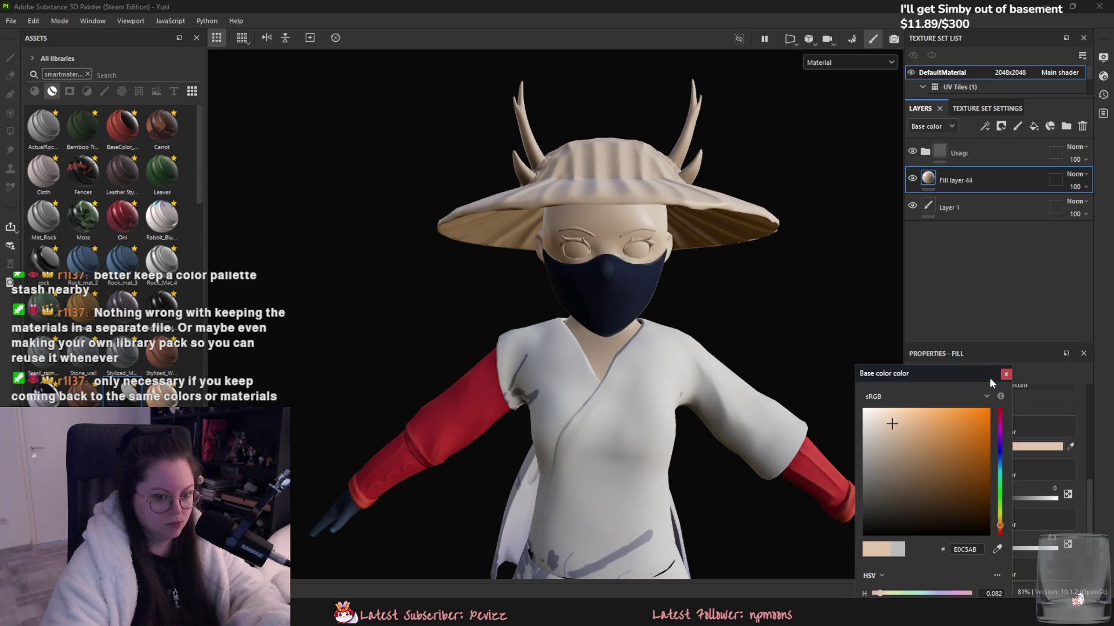
key("Escape")
left_click(1008, 549)
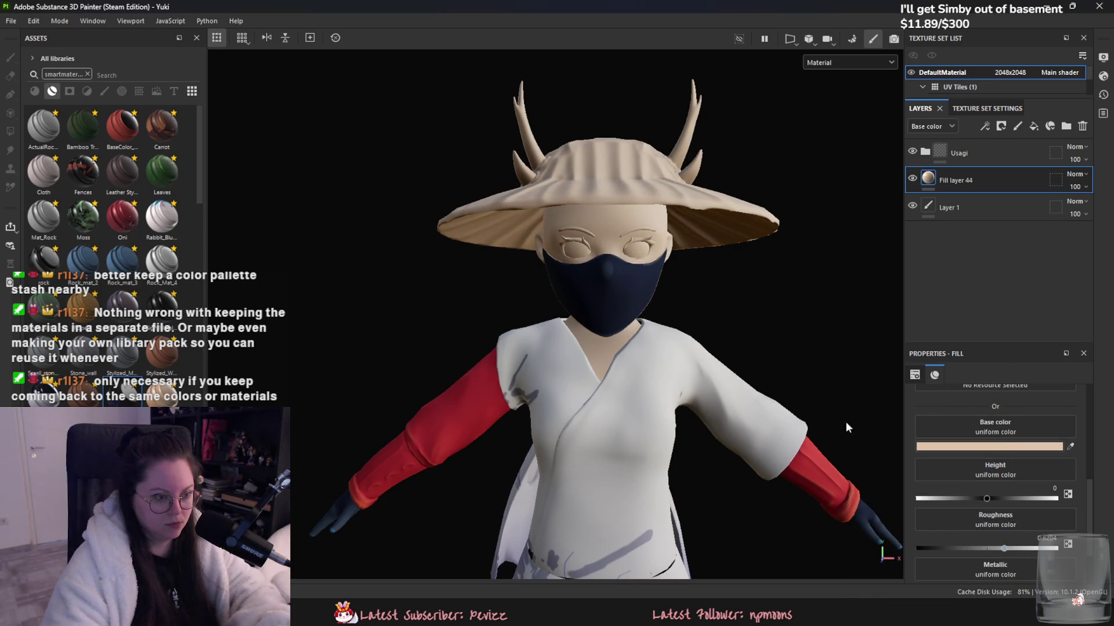
scroll(670, 363, "up", 5)
- Rename the layer to skin and add a new fill layer above it
double_click(963, 179)
type("skin")
key("Return")
scroll(668, 357, "down", 5)
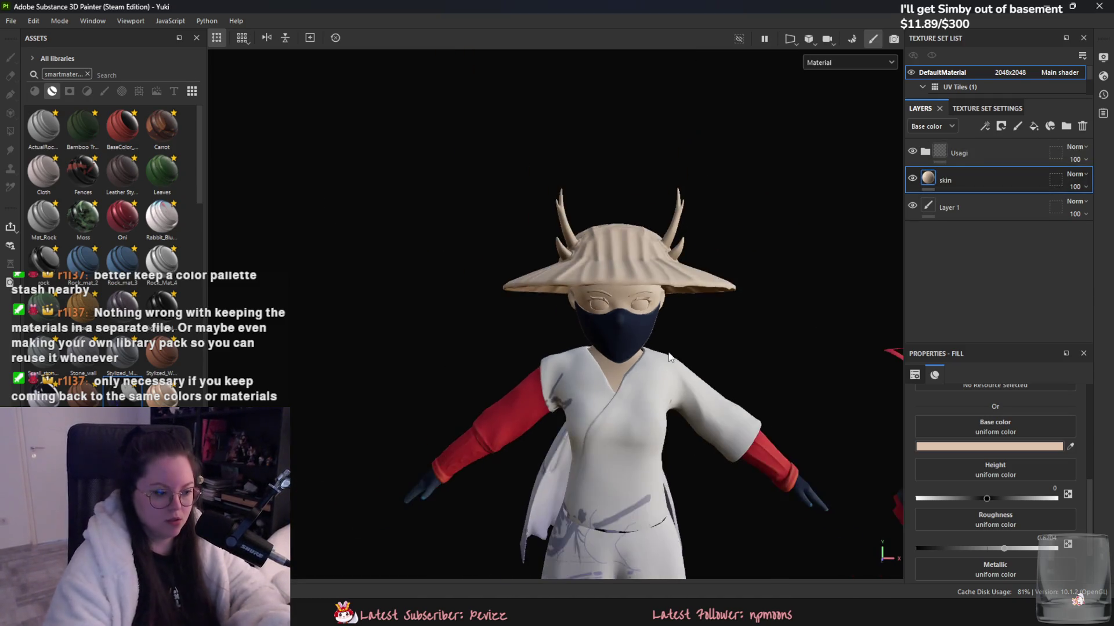
scroll(691, 395, "down", 3)
scroll(661, 253, "up", 6)
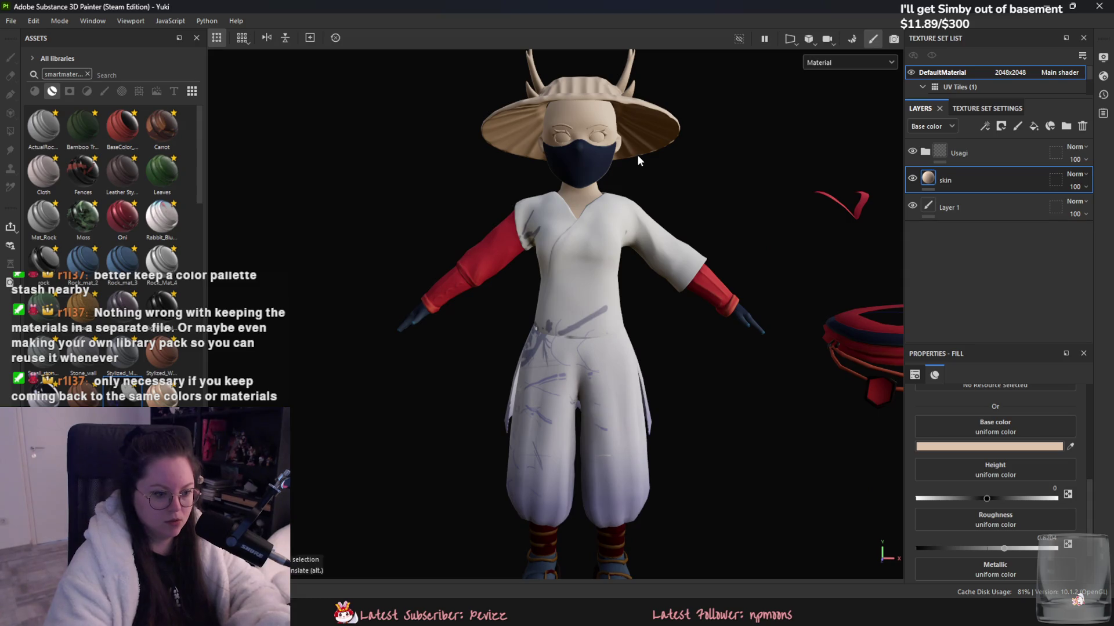
left_click_drag(637, 154, 638, 315, "alt")
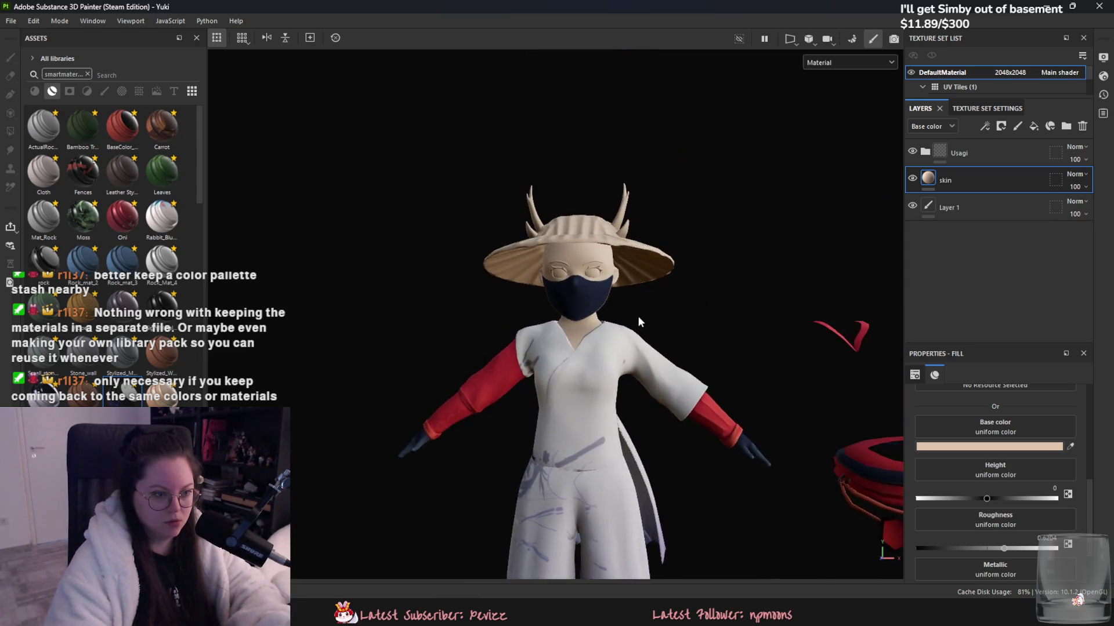
scroll(639, 317, "up", 3)
left_click(1034, 126)
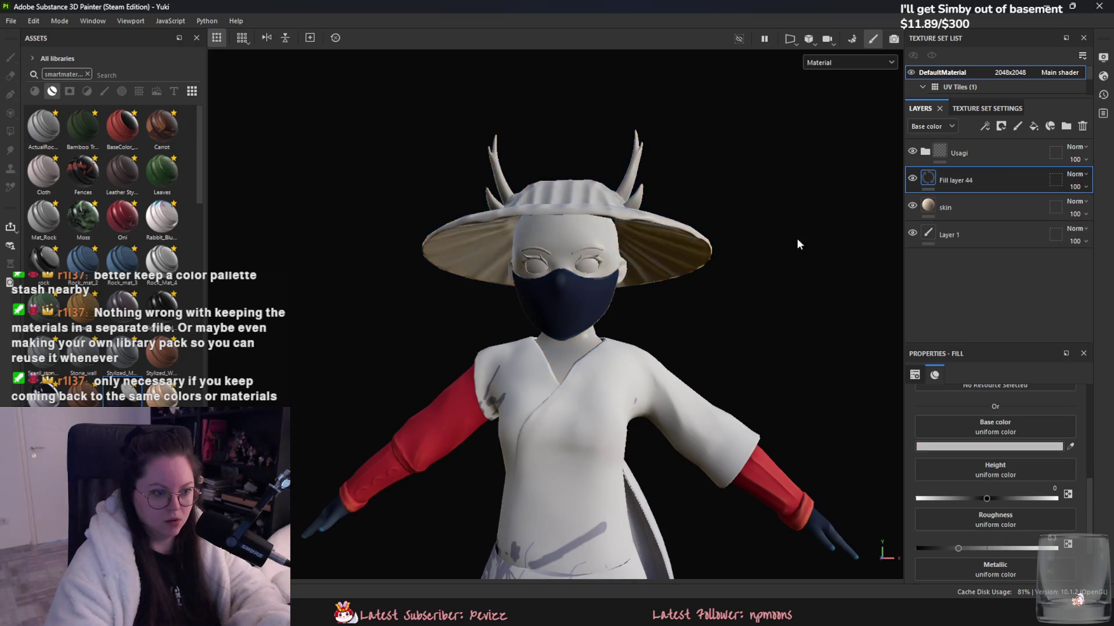
- Give Fill layer 44 a polygon-fill mask covering both eye whites and rename it eyes
scroll(797, 244, "up", 5)
right_click(986, 187)
left_click(1059, 479)
left_click(551, 303)
left_click(373, 305)
double_click(986, 179)
type("eyes")
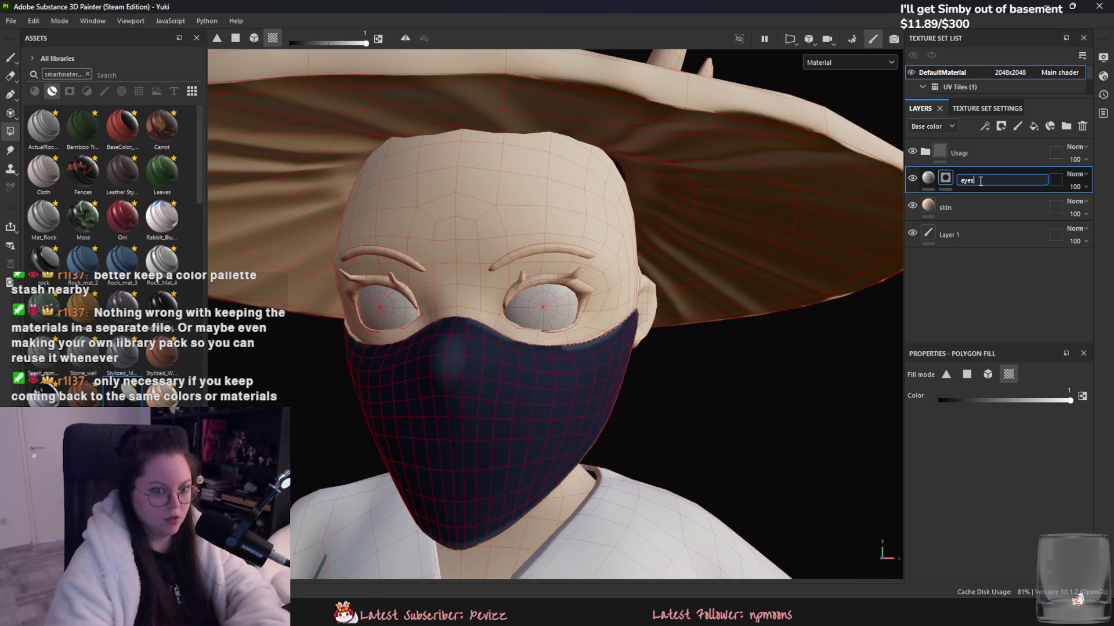
key("Return")
- Expand Usagi and try a lash-outline fill on the belt layer, then undo it
left_click(930, 152)
scroll(988, 241, "up", 3)
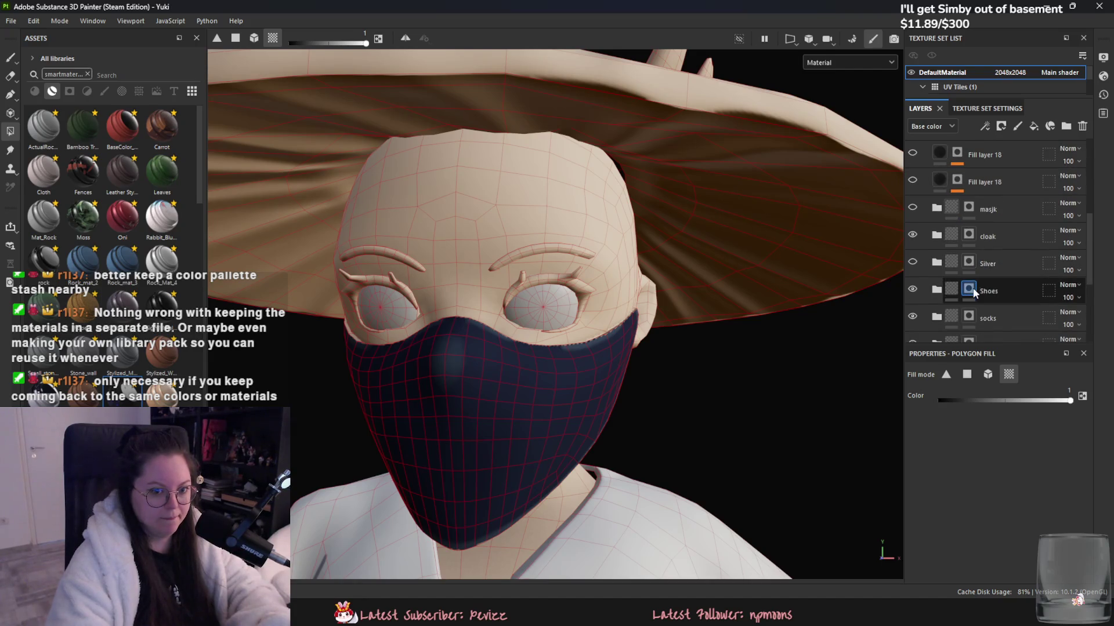
scroll(973, 287, "down", 1)
left_click(986, 310)
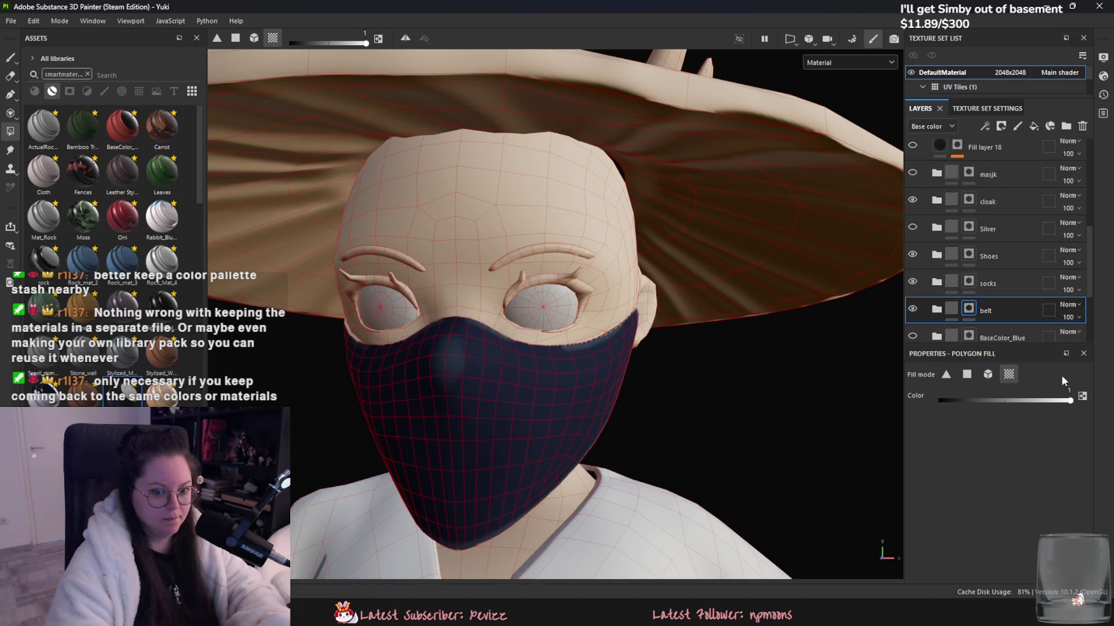
left_click(538, 278)
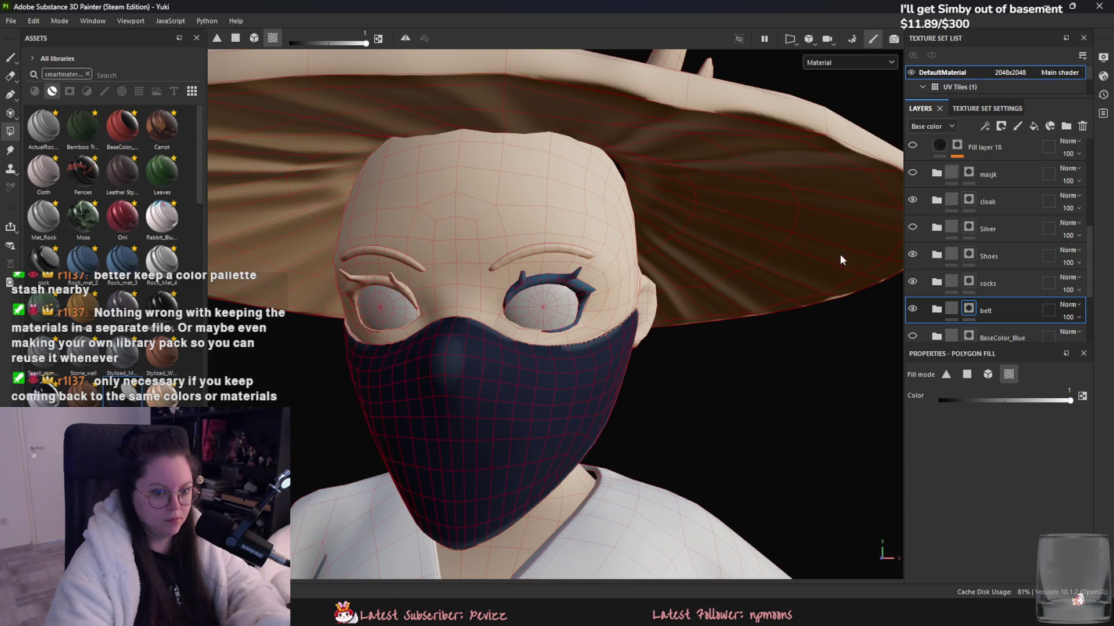
key("ctrl+z")
- On the Shoes layer, fill both lash outlines and the eyebrow dark, then frame the character
left_click(922, 290)
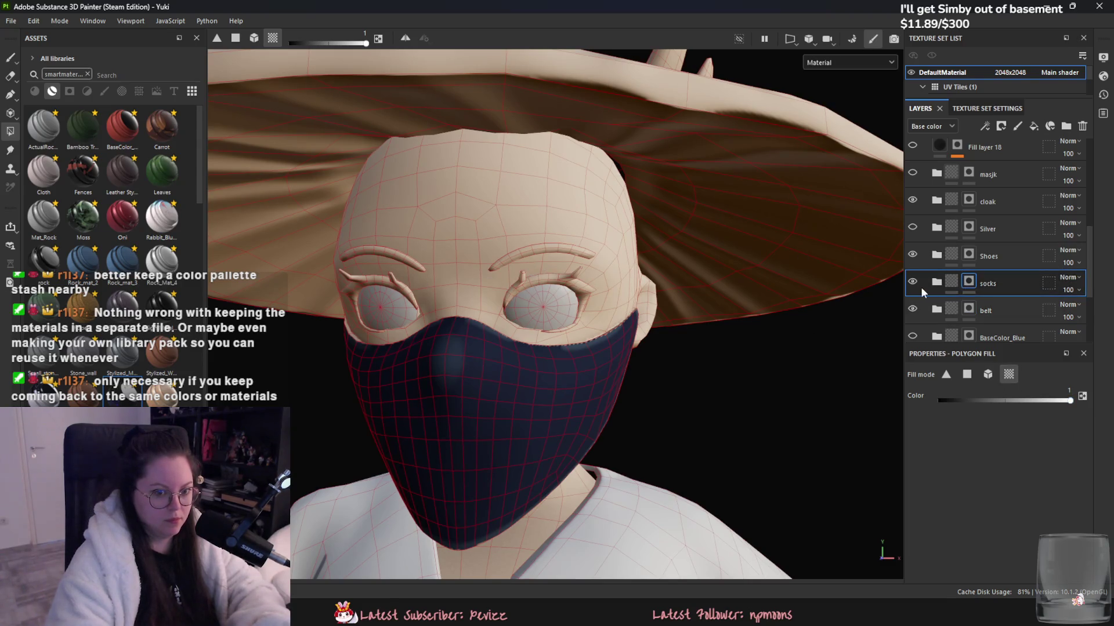
left_click(942, 259)
left_click(553, 279)
left_click(392, 282)
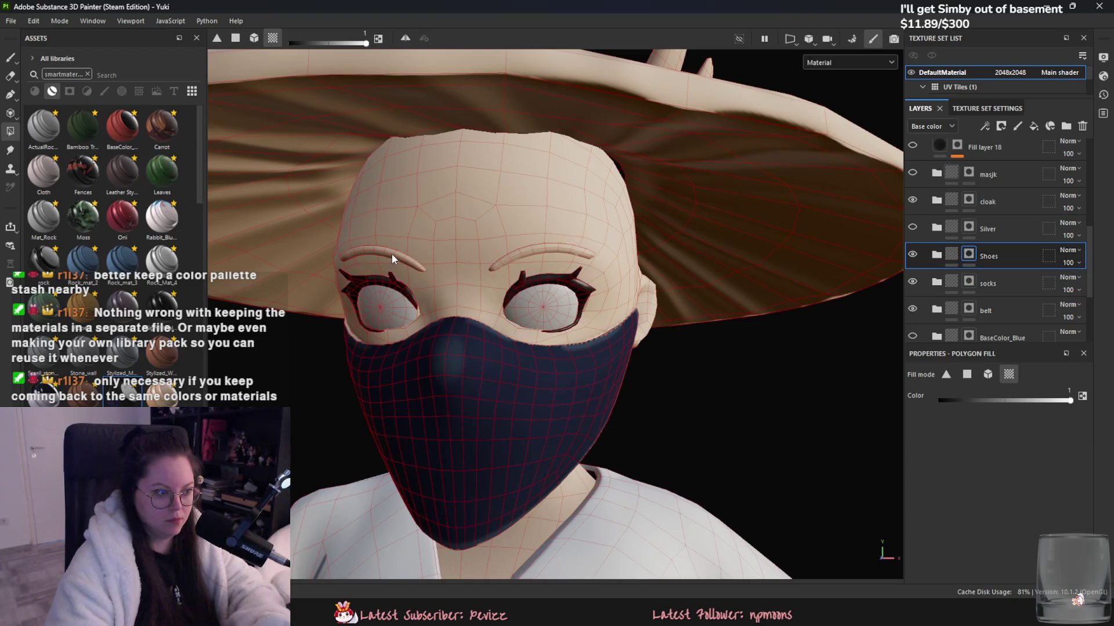
left_click(542, 256)
left_click_drag(545, 263, 414, 274, "alt")
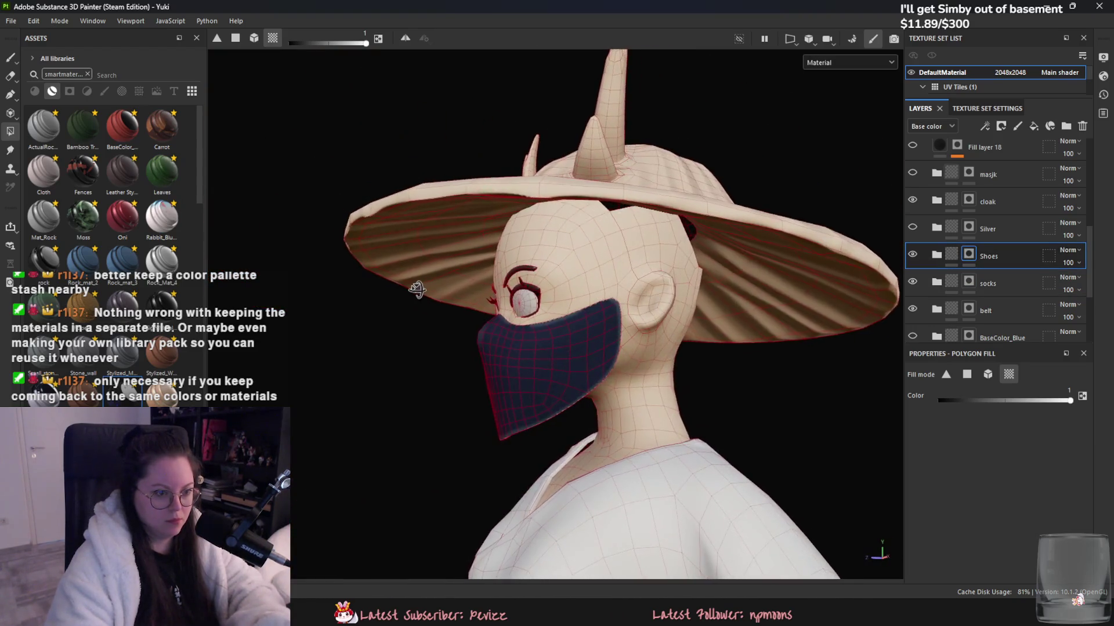
key("f")
left_click(1014, 283)
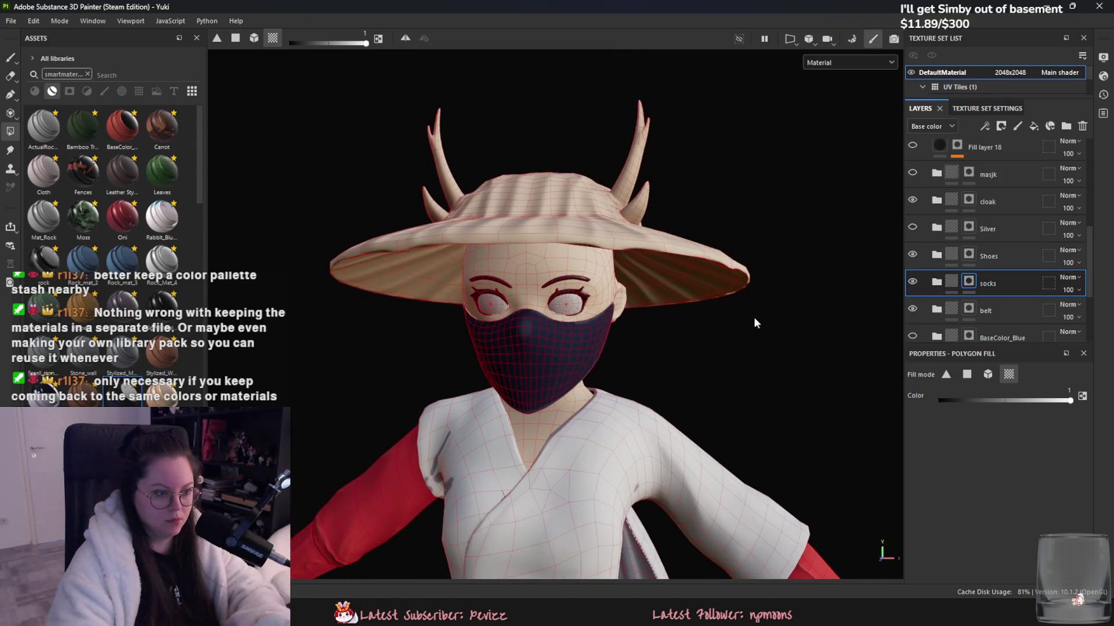
left_click(1008, 149)
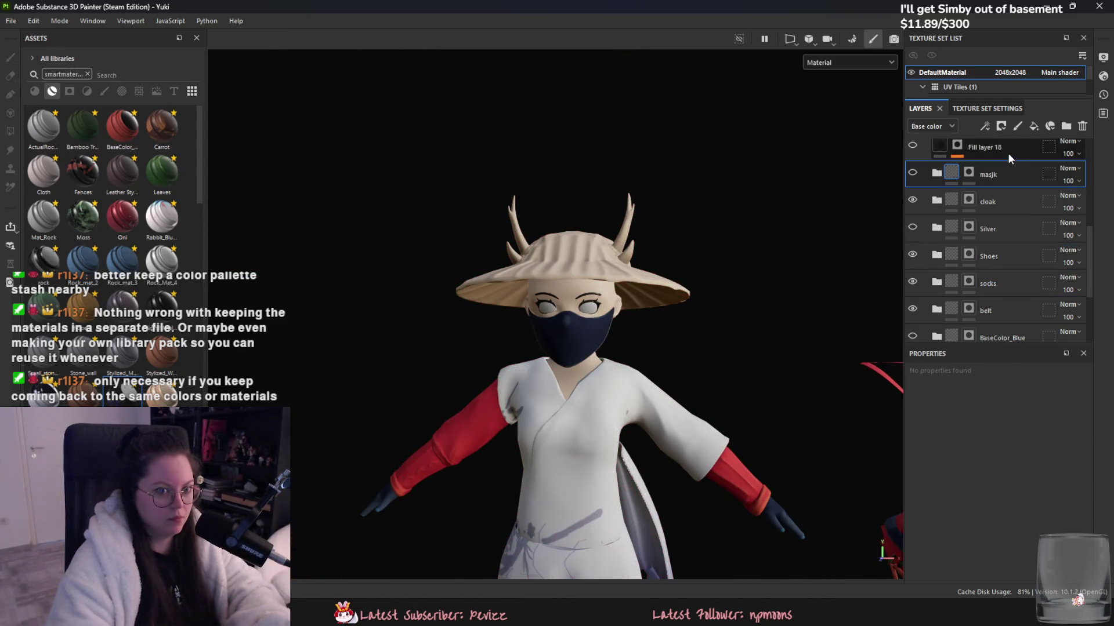
- Orbit to a three-quarter view, reframe, and lower the character in the viewport
scroll(764, 261, "down", 2)
scroll(727, 256, "down", 3)
left_click_drag(727, 256, 916, 299, "alt")
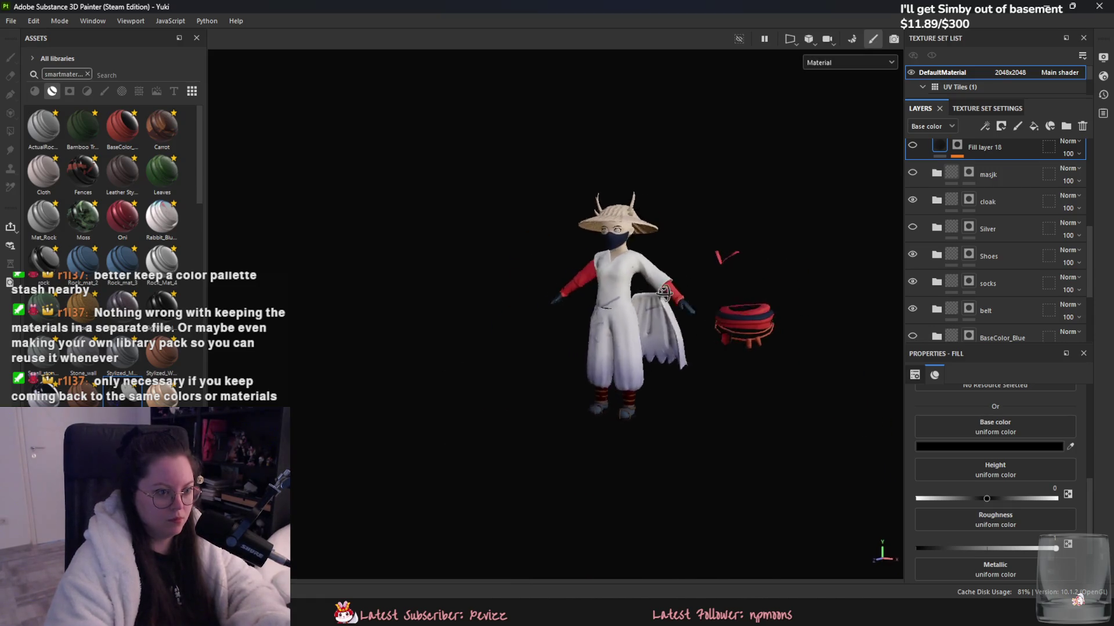
key("f")
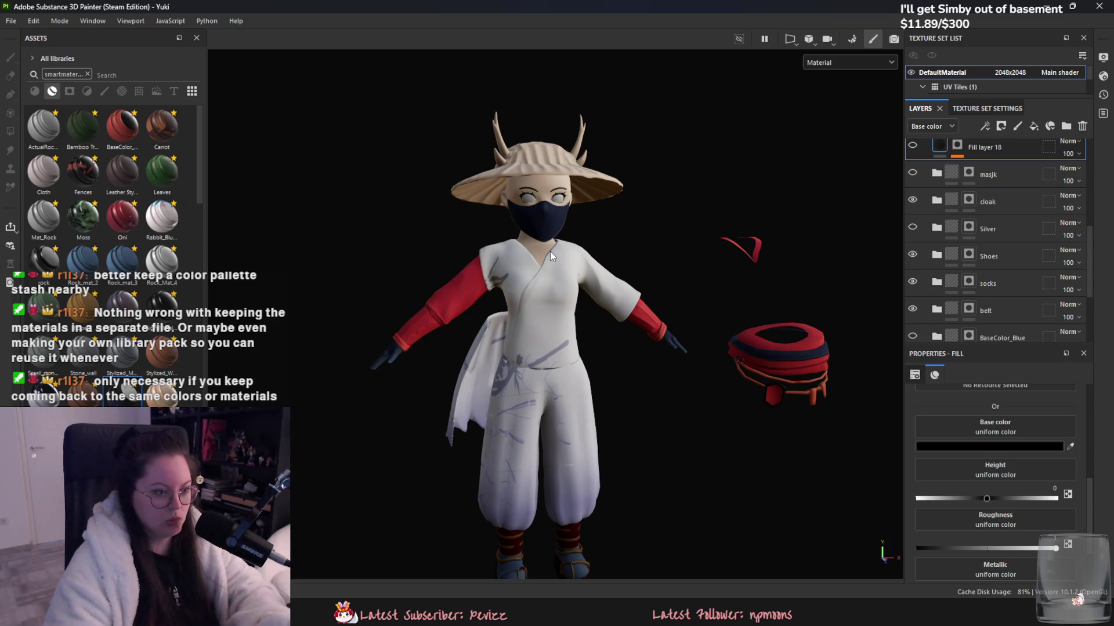
left_click_drag(550, 252, 650, 290, "alt")
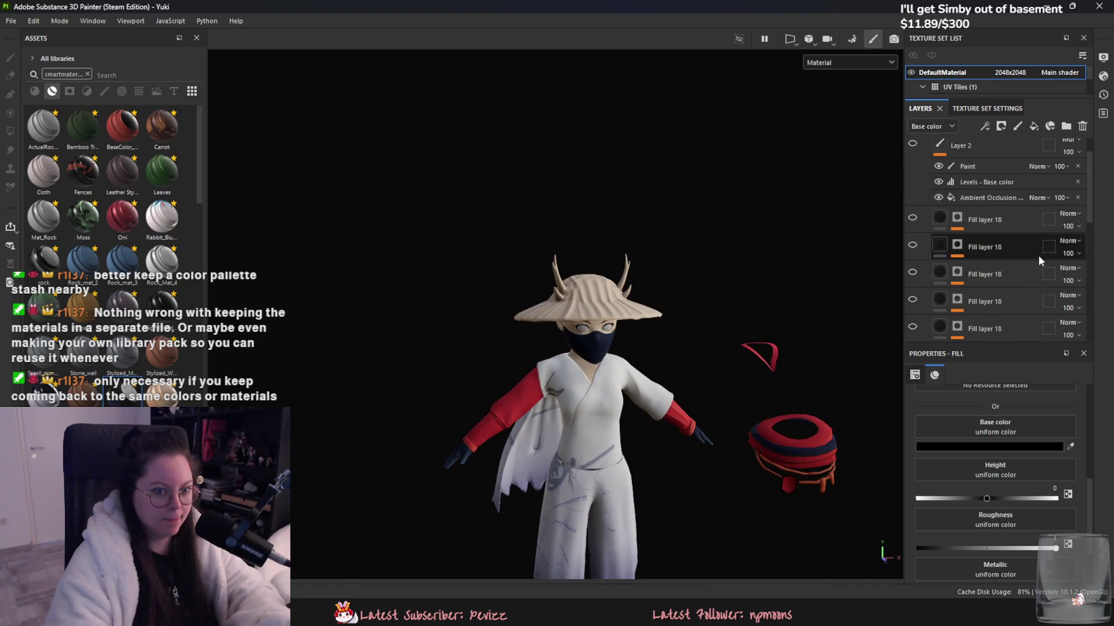
scroll(1038, 256, "up", 5)
- Collapse Usagi and add a new layer folder named hat
left_click(1001, 176)
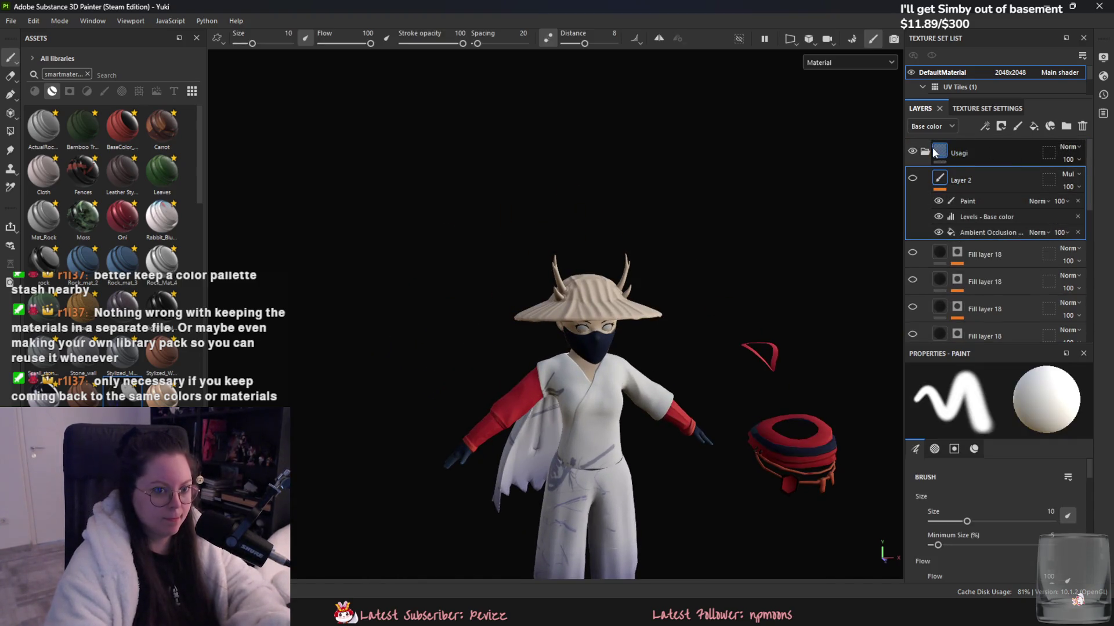
left_click(941, 156)
left_click(1065, 127)
double_click(979, 181)
type("hat")
key("Return")
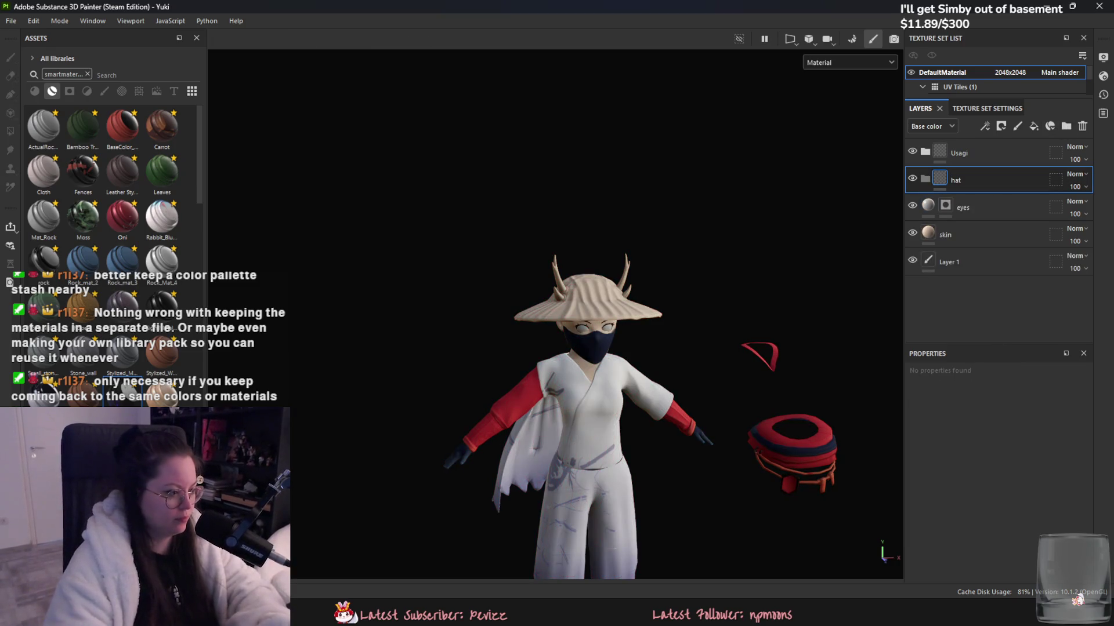
scroll(116, 325, "down", 3)
scroll(113, 232, "up", 4)
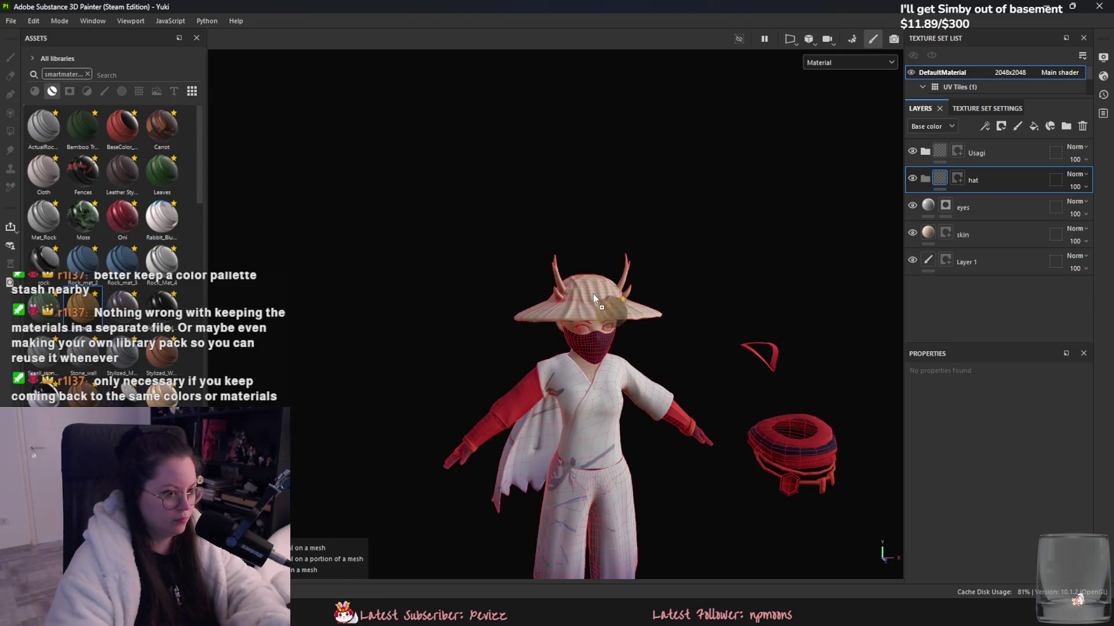
- Apply the Rope smart material, move Rope_1 into the hat folder, and add a black mask
left_click_drag(83, 305, 592, 294)
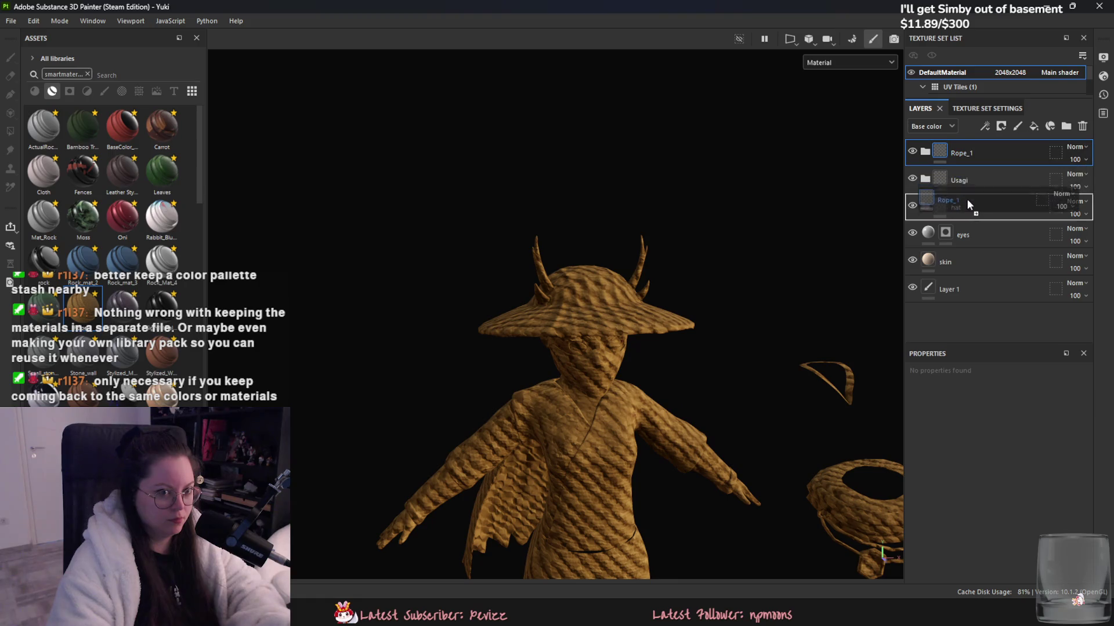
left_click_drag(977, 155, 962, 206)
left_click(945, 184)
right_click(946, 183)
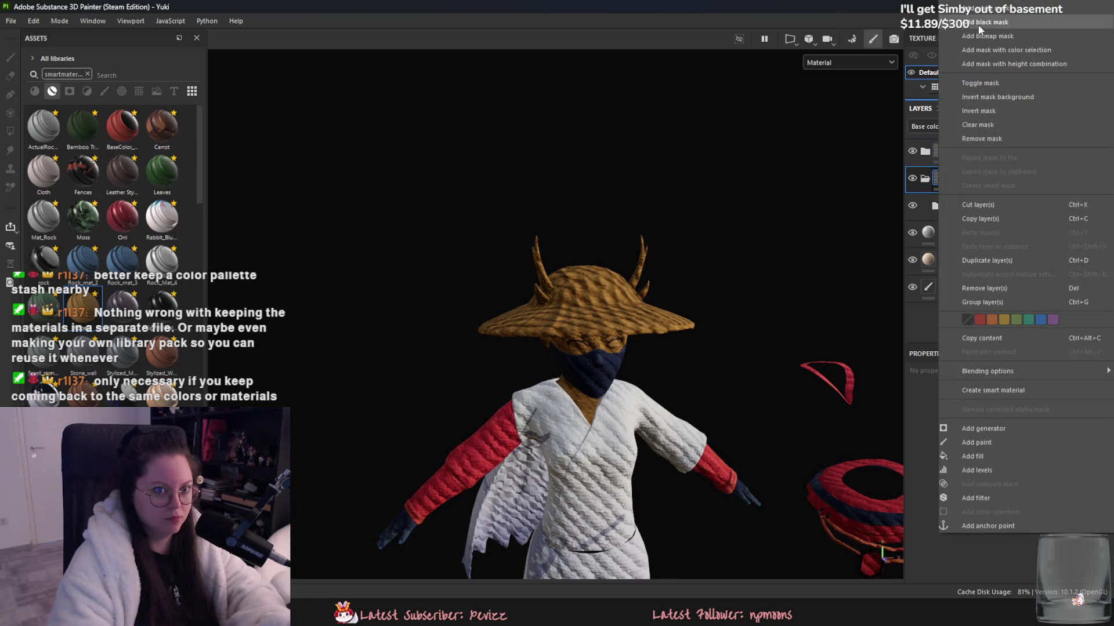
left_click(1021, 21)
- Polygon-fill the mask on the hat and both horns to reveal the rope texture
left_click(604, 297)
scroll(585, 298, "up", 1)
left_click(533, 290)
left_click(638, 292)
mouse_move(638, 293)
left_mouse_down("alt")
mouse_move(750, 294)
mouse_move(586, 235)
mouse_move(682, 233)
left_mouse_up("alt")
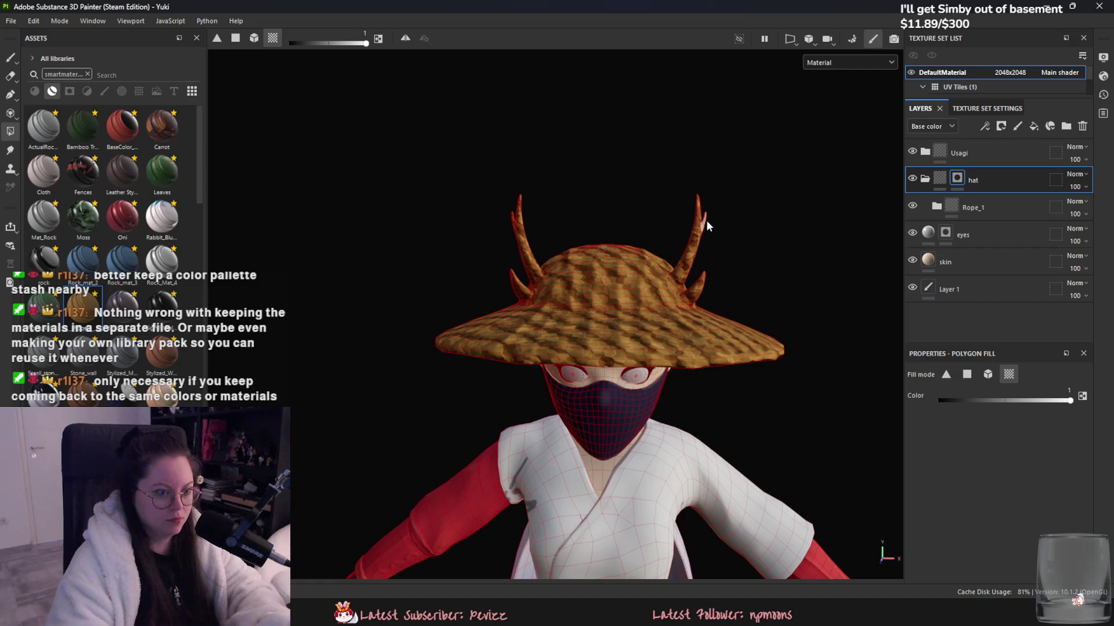
- Raise the Jute/Hemp/Sisal Rope effect's colour contrast in Rope_1 to about 0.33
left_click(986, 207)
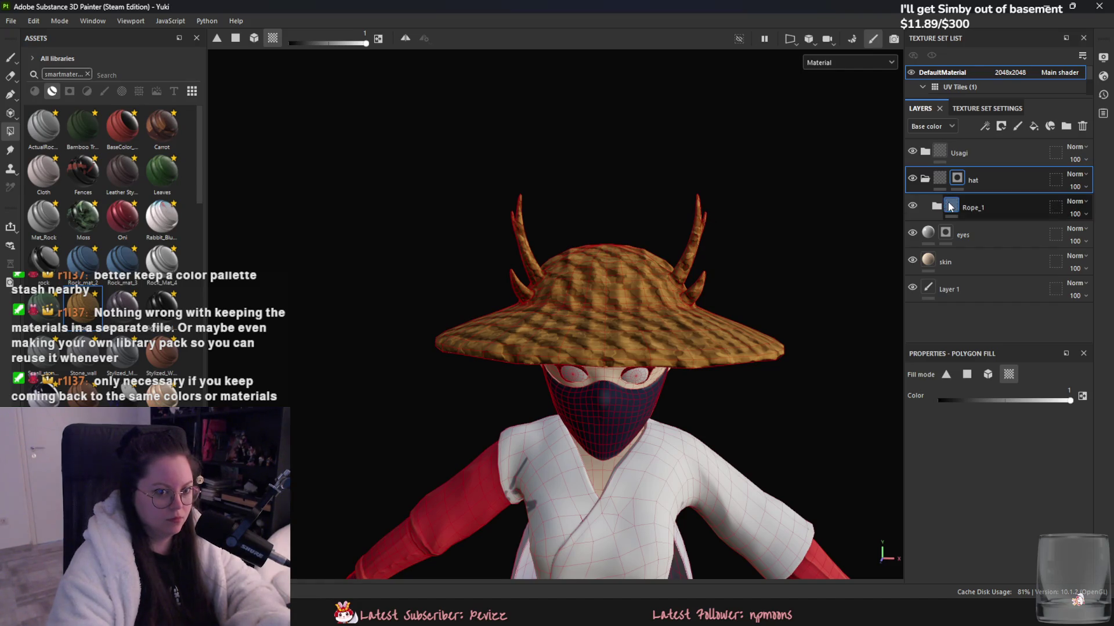
scroll(877, 211, "down", 2)
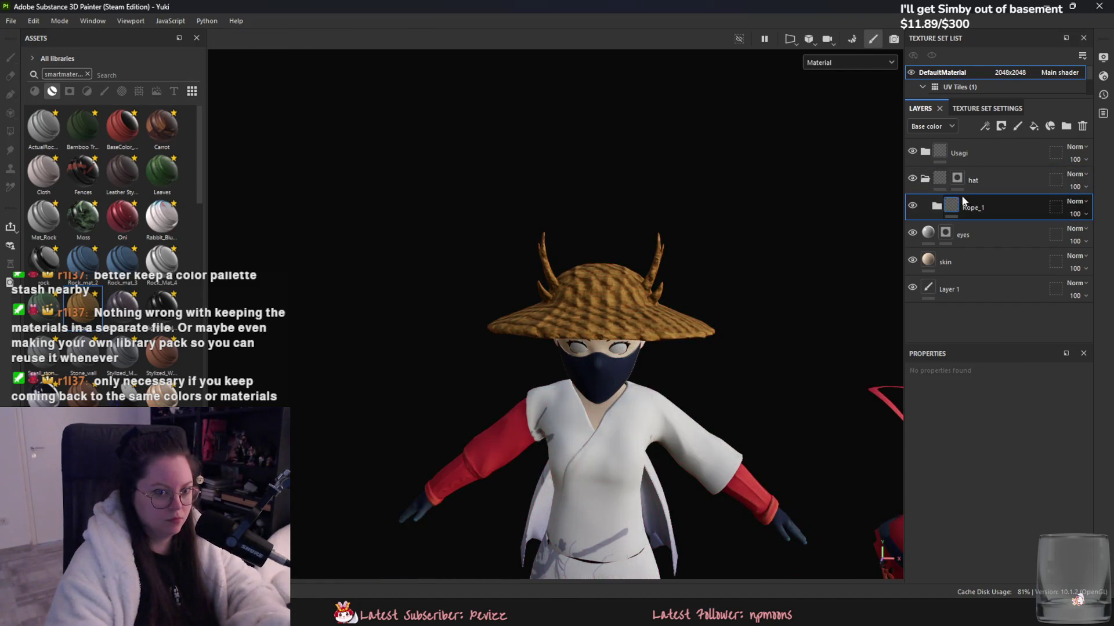
left_click(936, 207)
left_click(983, 270)
scroll(747, 313, "up", 3)
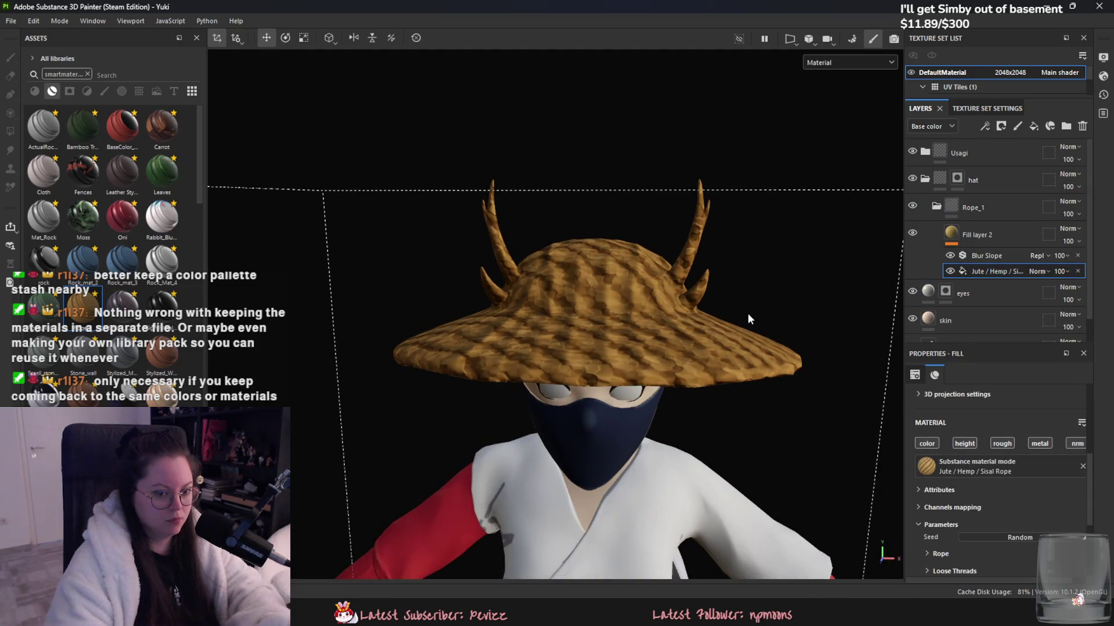
left_click(928, 420)
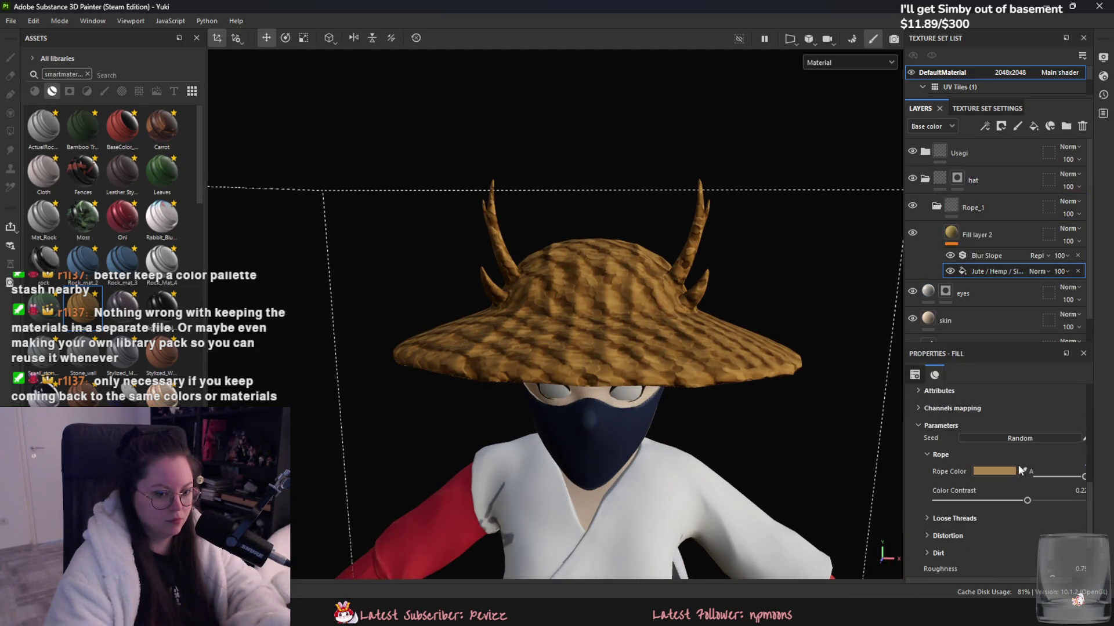
left_click_drag(1022, 503, 1035, 505)
left_click(937, 519)
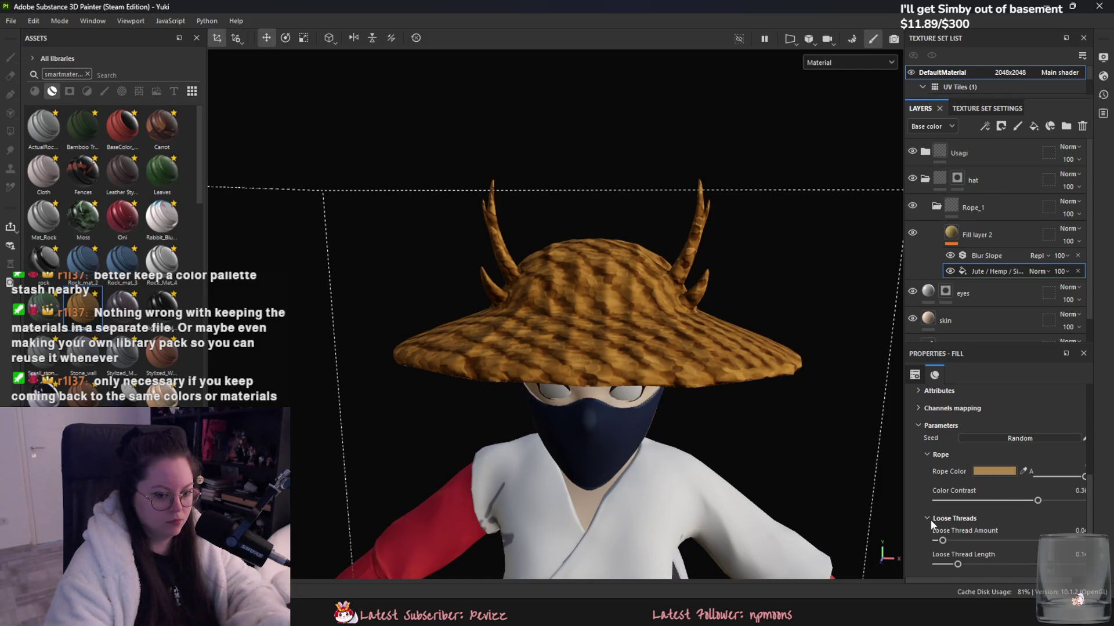
- Review Fill layer 2 and the rope effect's loose thread and channel settings
left_click(981, 235)
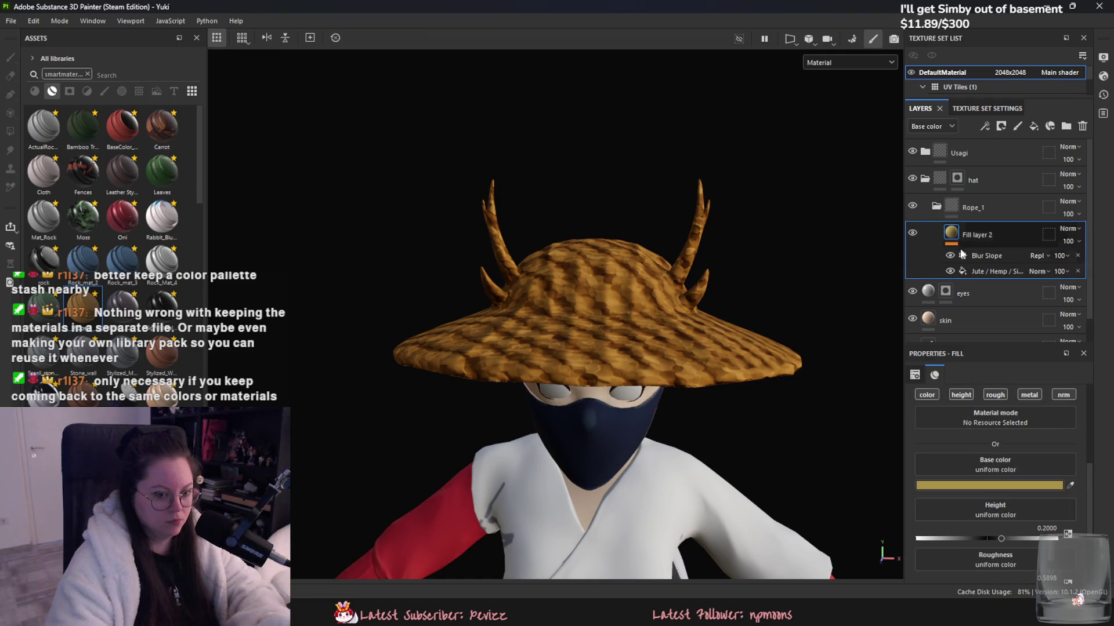
scroll(1009, 512, "down", 1)
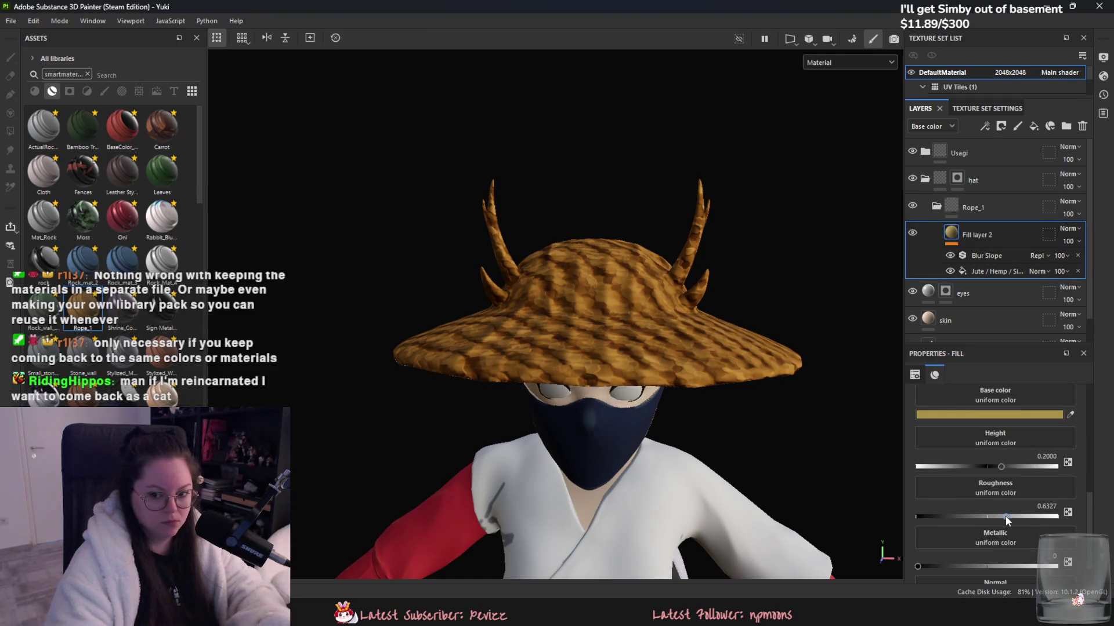
left_click_drag(748, 406, 689, 379, "alt")
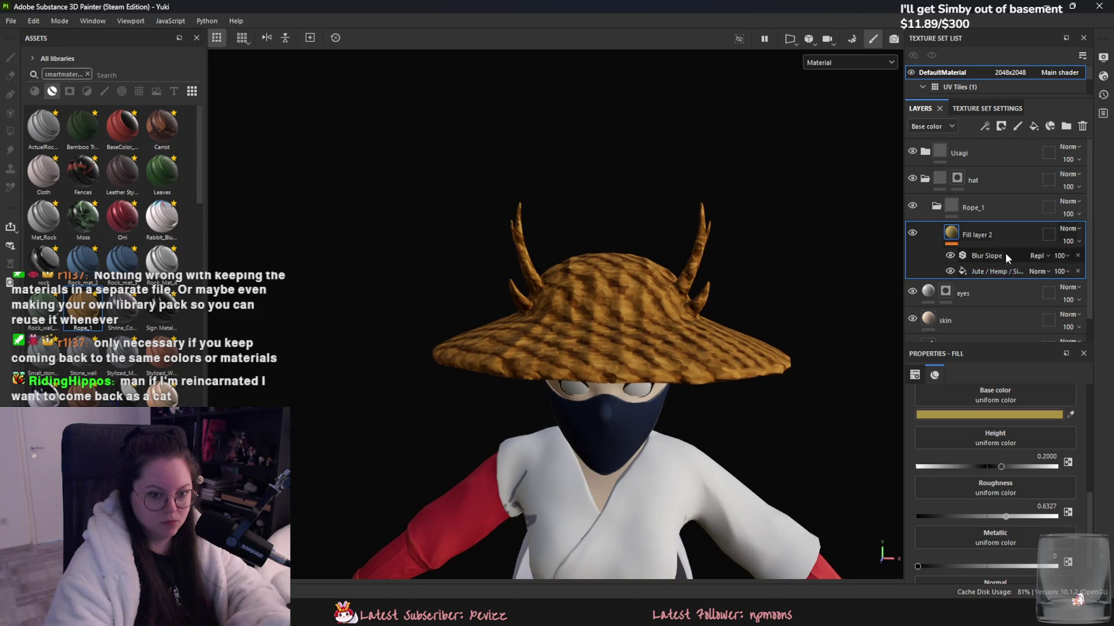
left_click(988, 270)
scroll(1016, 462, "down", 2)
left_click(928, 437)
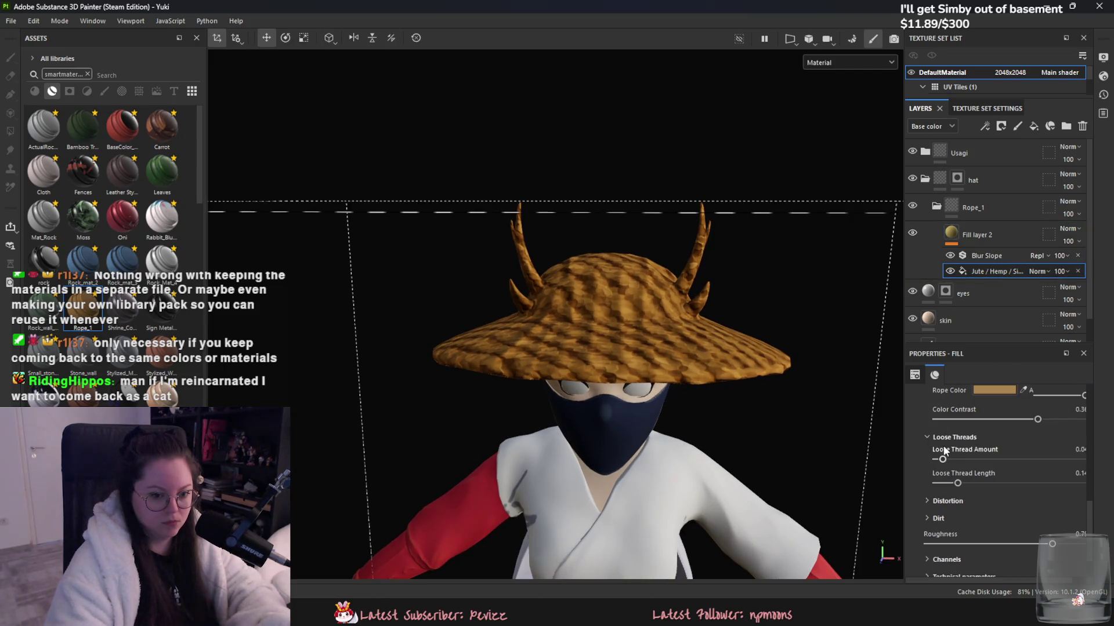
scroll(940, 496, "down", 2)
left_click(945, 512)
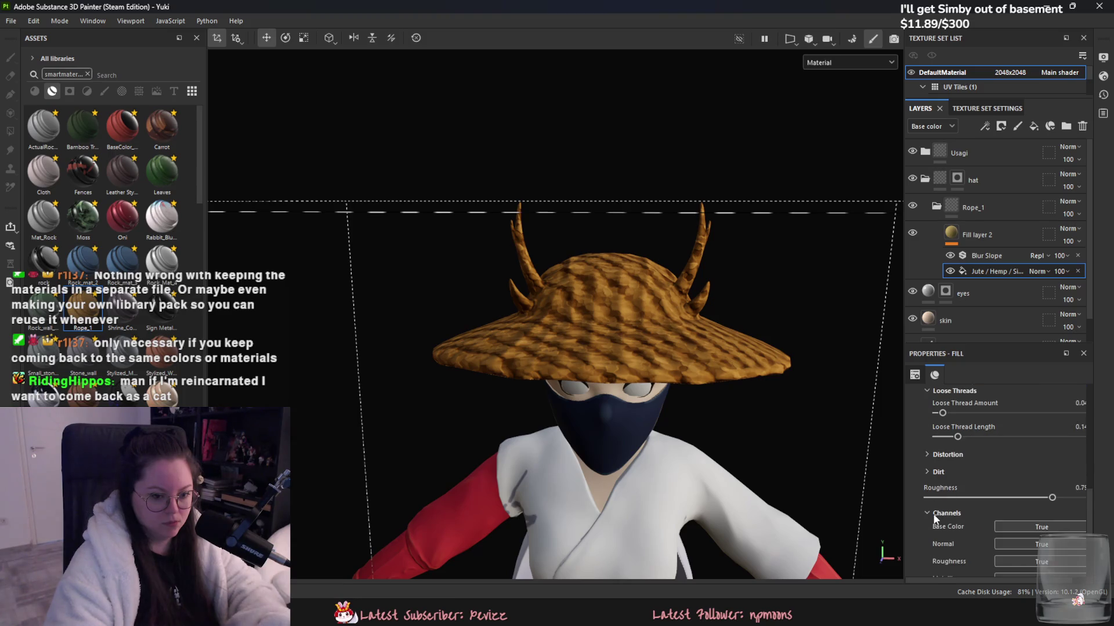
scroll(934, 508, "down", 3)
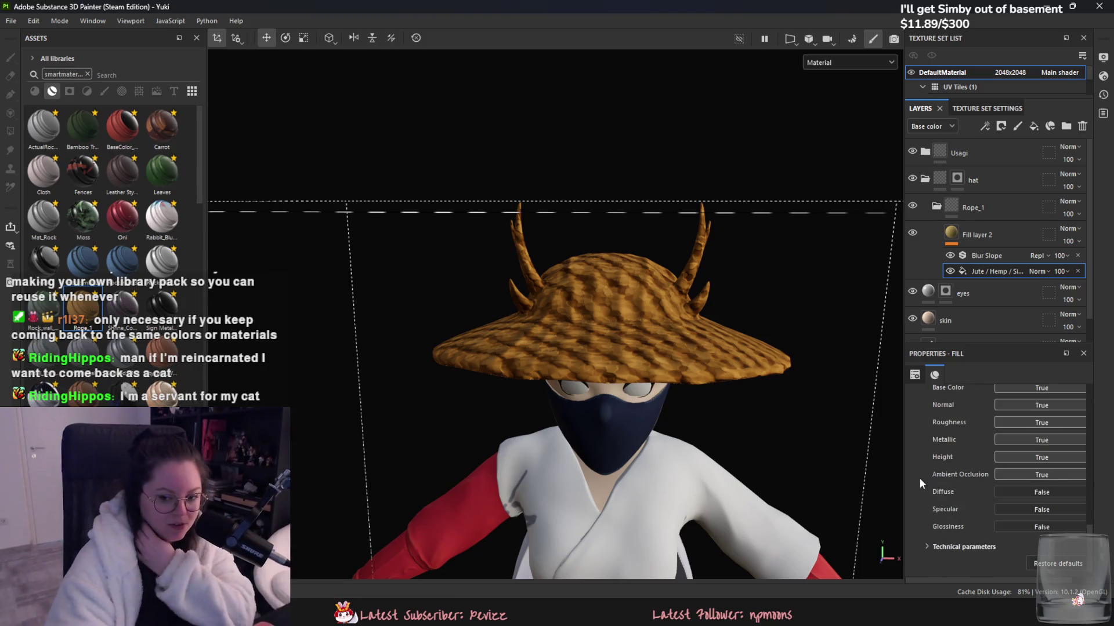
scroll(922, 499, "down", 2)
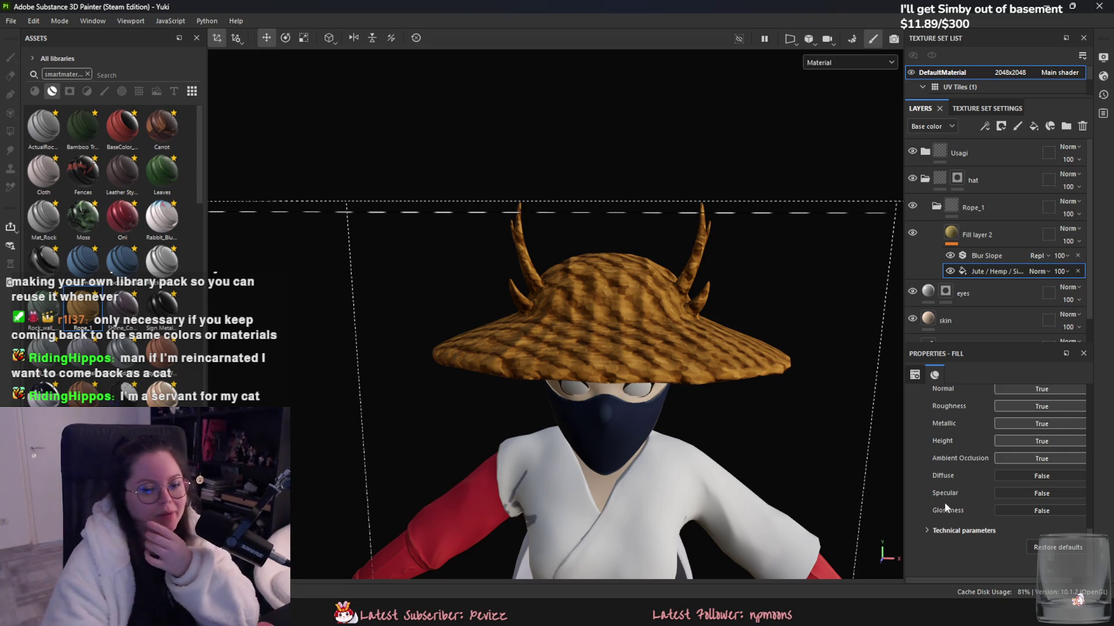
scroll(976, 465, "up", 4)
scroll(969, 464, "up", 3)
scroll(1003, 482, "up", 1)
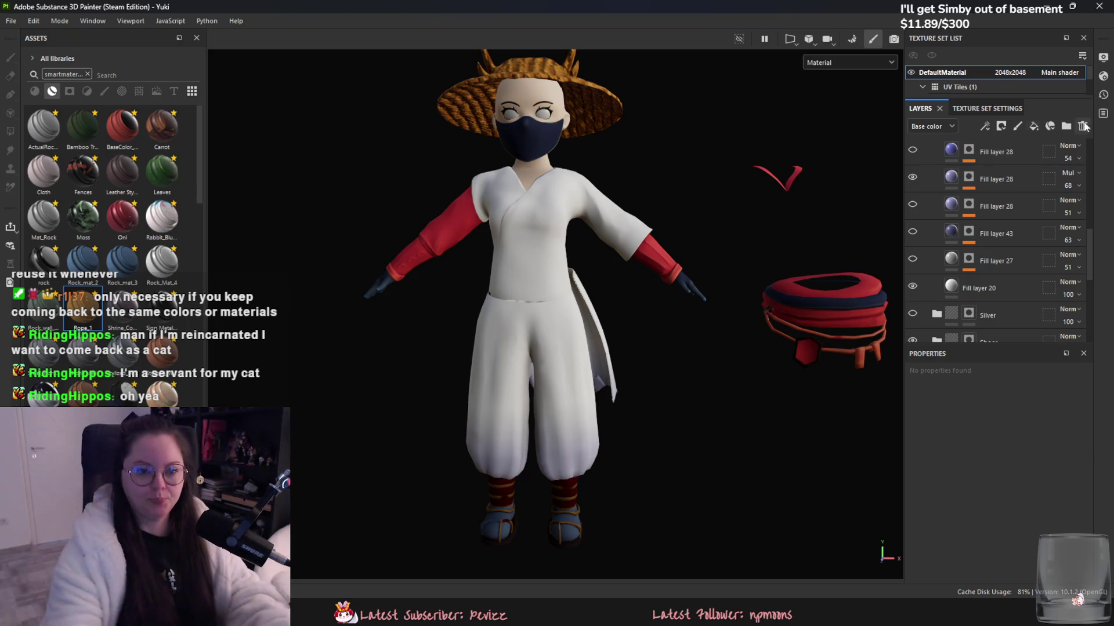
- On the cloak folder's mask, polygon-fill the first ankle strap faces white
scroll(988, 217, "up", 5)
left_click(969, 234)
left_click(967, 374)
scroll(639, 231, "up", 3)
scroll(608, 432, "up", 3)
scroll(608, 433, "up", 3)
left_click(592, 284)
scroll(535, 280, "up", 3)
left_click(535, 279)
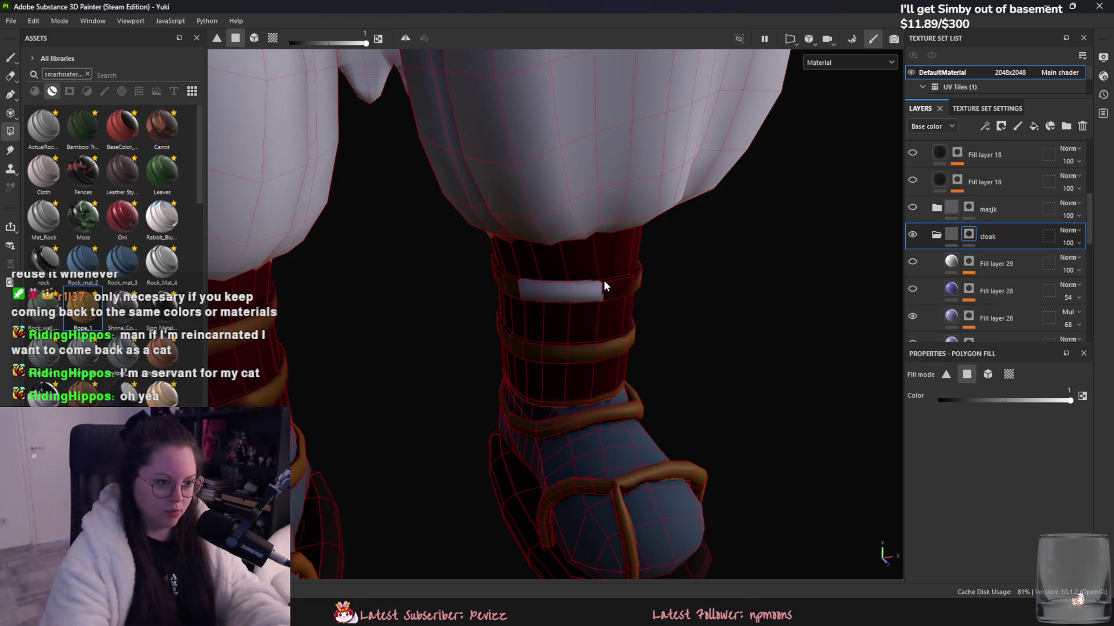
scroll(671, 238, "down", 3)
- Fill more strap polygons and the dark strip along the band's top edge white
mouse_move(649, 225)
left_mouse_down("alt")
mouse_move(669, 393)
mouse_move(705, 357)
left_mouse_up("alt")
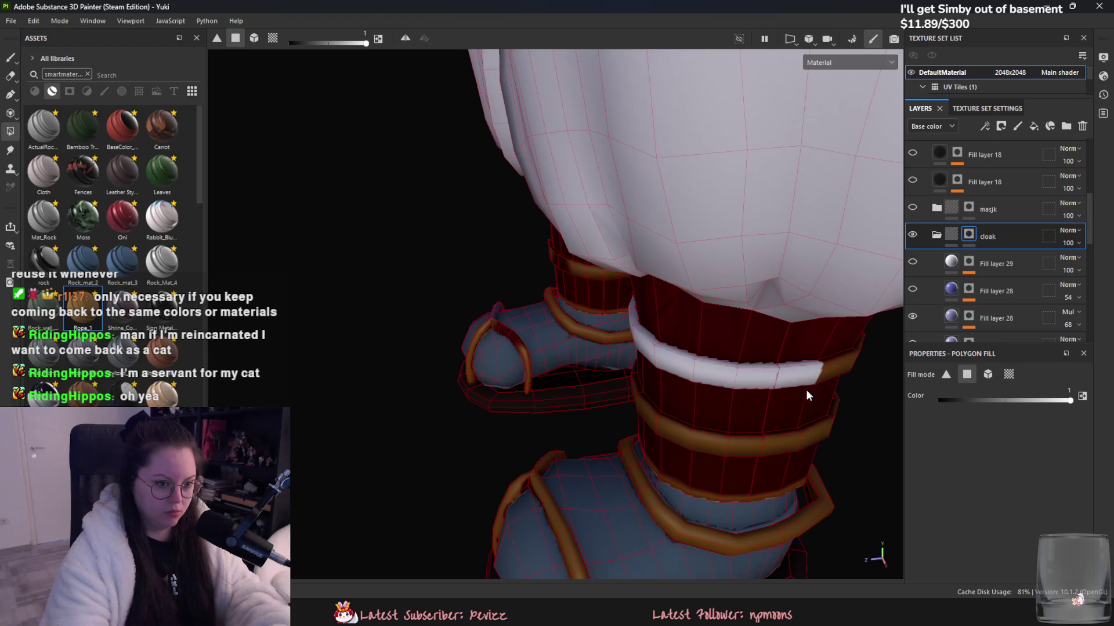
middle_click_drag(806, 392, 667, 359, "alt")
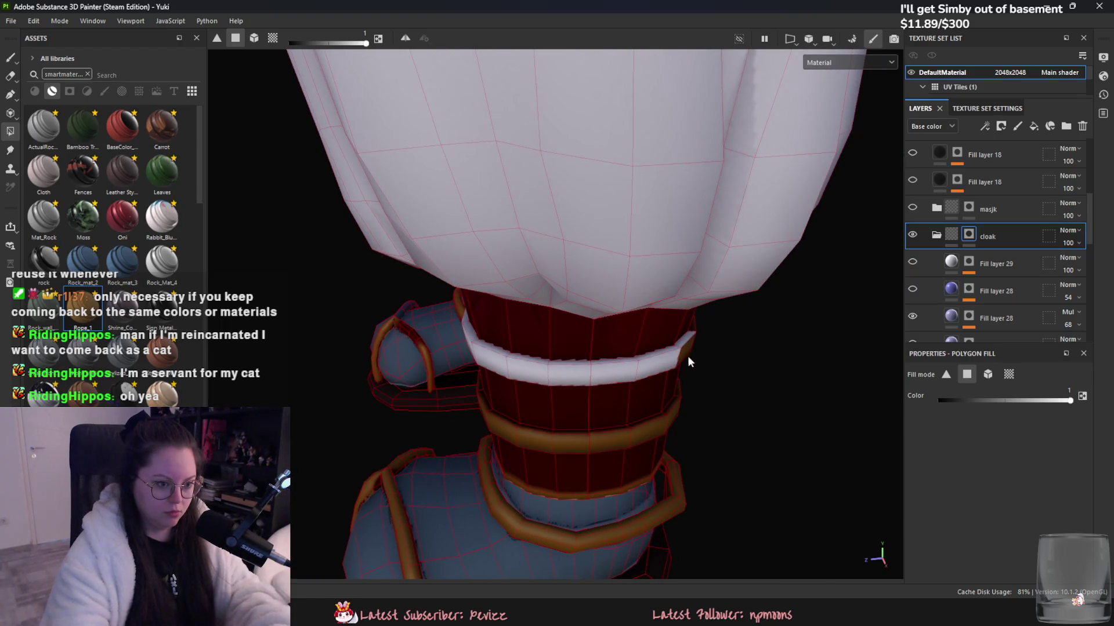
left_click(671, 409)
left_click(577, 436)
mouse_move(589, 429)
left_mouse_down("alt")
mouse_move(537, 430)
mouse_move(544, 410)
left_mouse_up("alt")
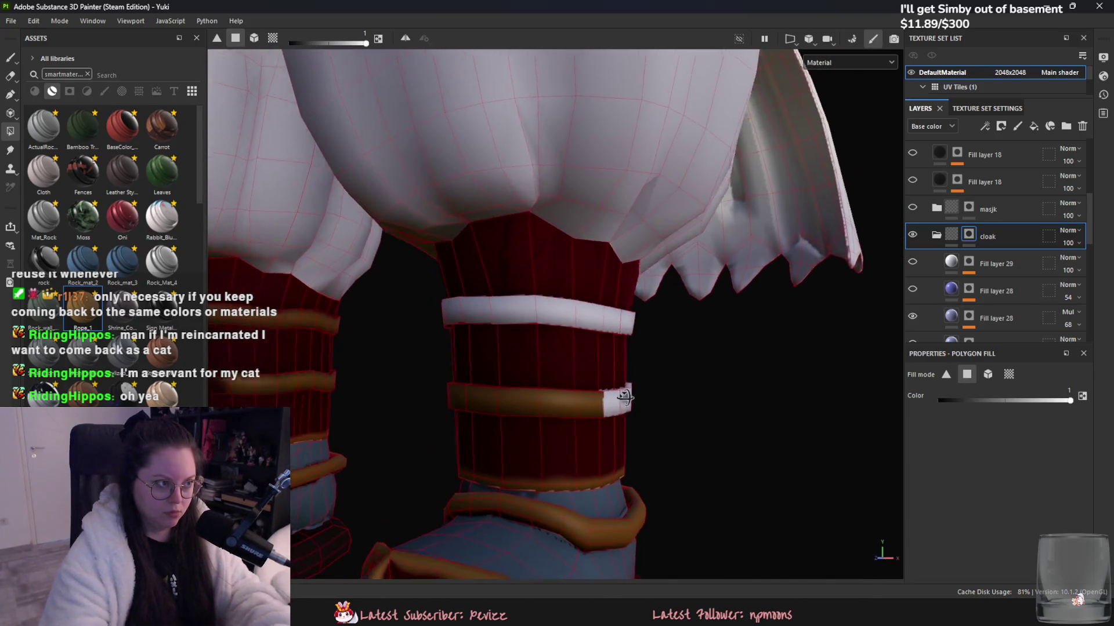
mouse_move(430, 398)
left_mouse_down("alt")
mouse_move(618, 399)
mouse_move(662, 437)
mouse_move(612, 413)
left_mouse_up("alt")
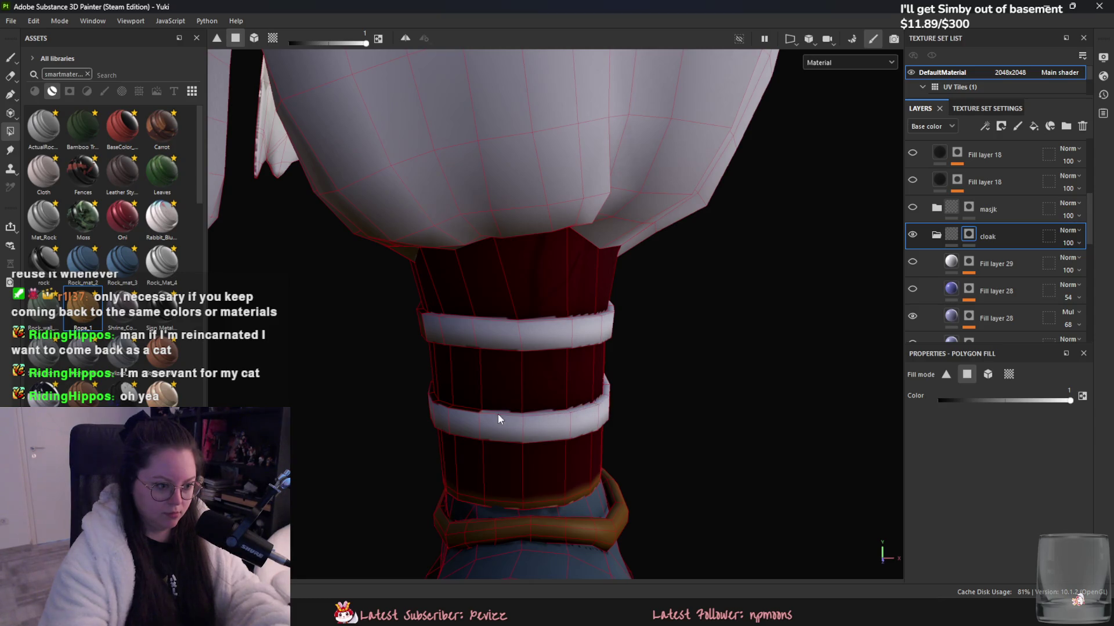
mouse_move(413, 402)
left_mouse_down("alt")
mouse_move(771, 404)
mouse_move(647, 457)
left_mouse_up("alt")
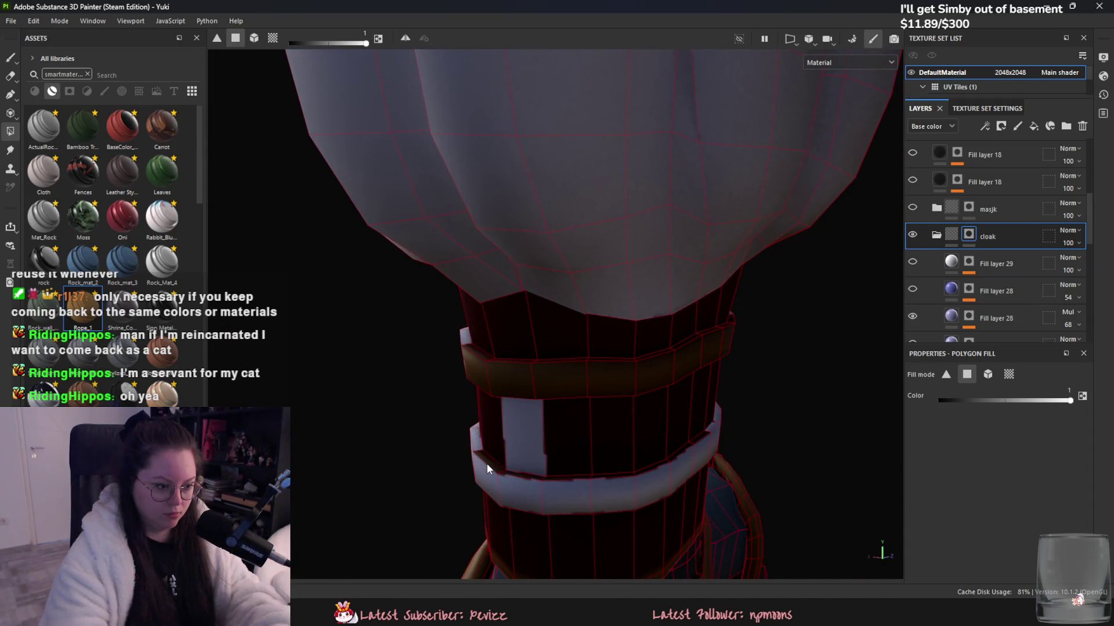
left_click(549, 475)
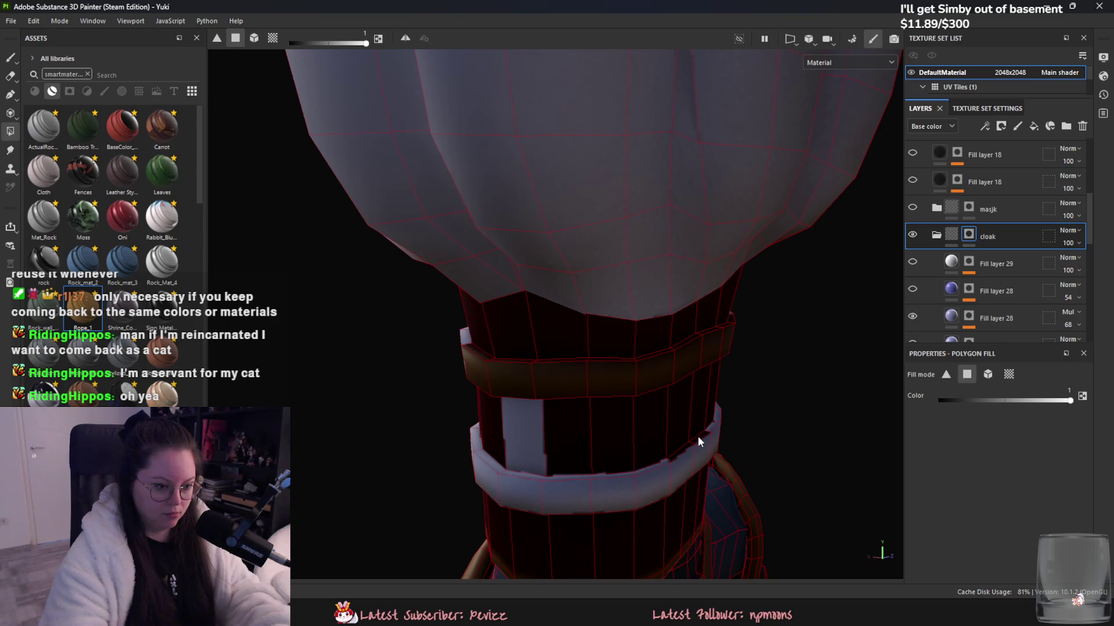
- Fill the entire upper leg band white
mouse_move(685, 446)
left_mouse_down("alt")
mouse_move(651, 385)
mouse_move(698, 363)
left_mouse_up("alt")
mouse_move(451, 383)
left_mouse_down()
mouse_move(646, 370)
mouse_move(598, 409)
mouse_move(505, 448)
mouse_move(519, 355)
mouse_move(474, 350)
mouse_move(655, 345)
left_mouse_up()
mouse_move(441, 451)
left_mouse_down("alt")
mouse_move(458, 433)
mouse_move(617, 439)
mouse_move(524, 359)
mouse_move(667, 441)
left_mouse_up("alt")
mouse_move(530, 378)
left_mouse_down("alt")
mouse_move(592, 378)
mouse_move(722, 427)
mouse_move(691, 411)
left_mouse_up("alt")
scroll(618, 356, "up", 3)
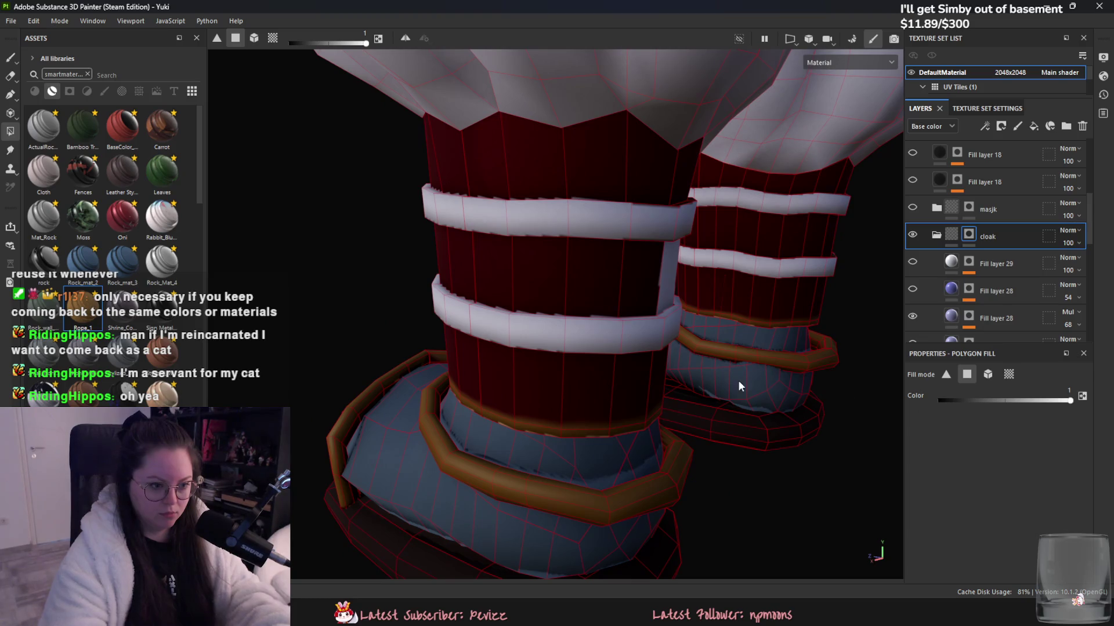
left_click_drag(967, 401, 928, 401)
left_click_drag(634, 368, 567, 386, "alt")
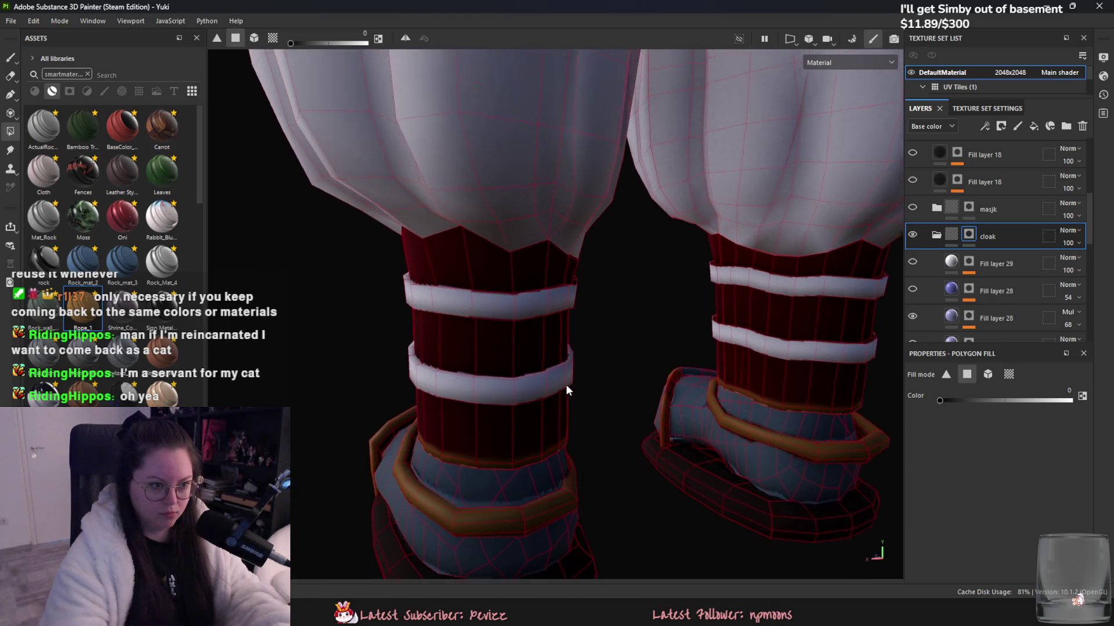
left_click_drag(1043, 402, 1072, 400)
left_click_drag(685, 382, 408, 343, "alt")
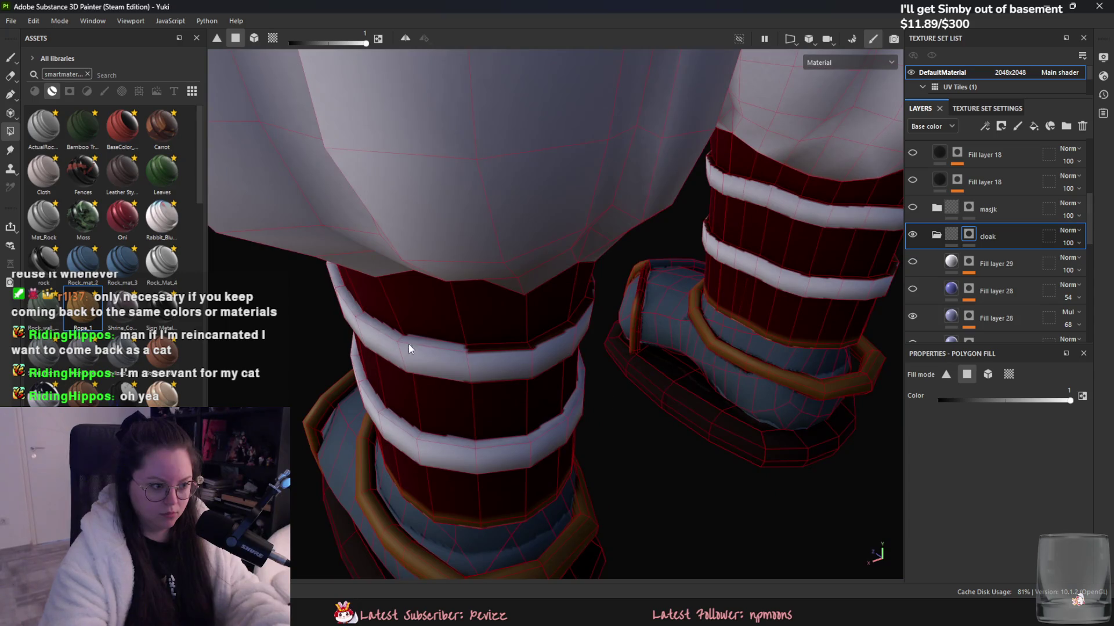
left_click_drag(570, 387, 628, 305, "alt")
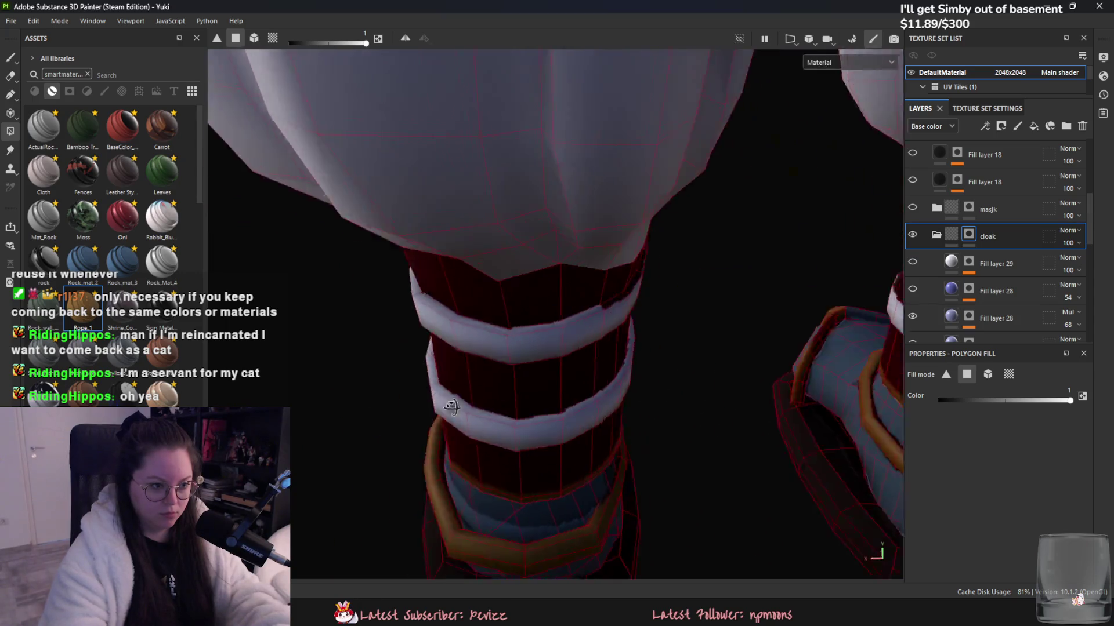
left_click(632, 303)
key("ctrl+z")
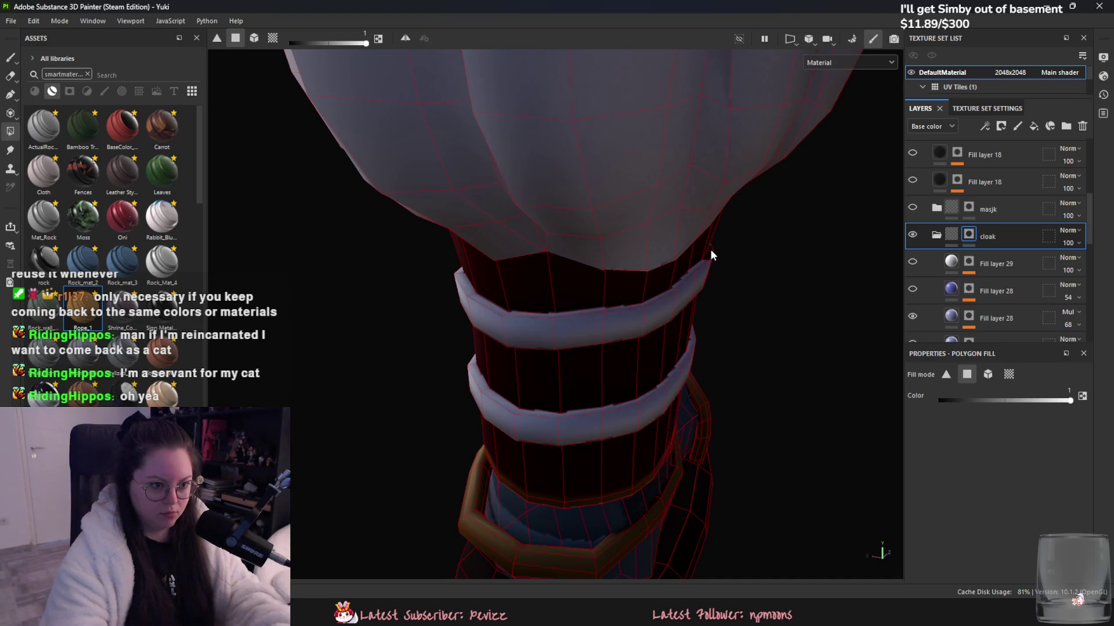
mouse_move(710, 256)
left_mouse_down("alt")
mouse_move(429, 367)
mouse_move(576, 464)
mouse_move(564, 354)
mouse_move(599, 368)
left_mouse_up("alt")
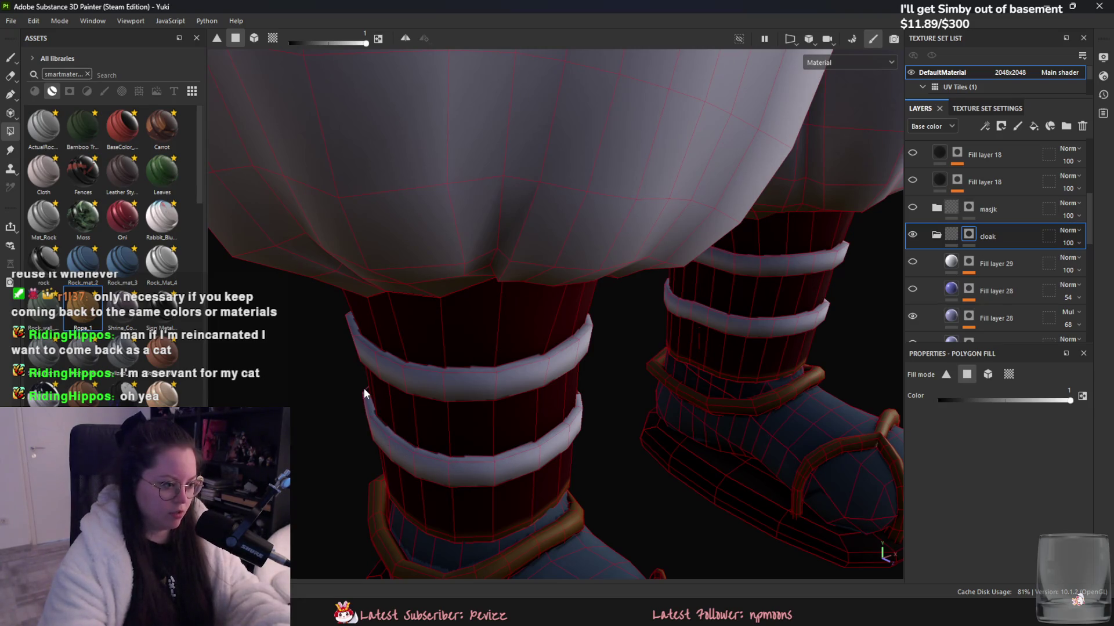
left_click_drag(735, 325, 545, 319, "alt")
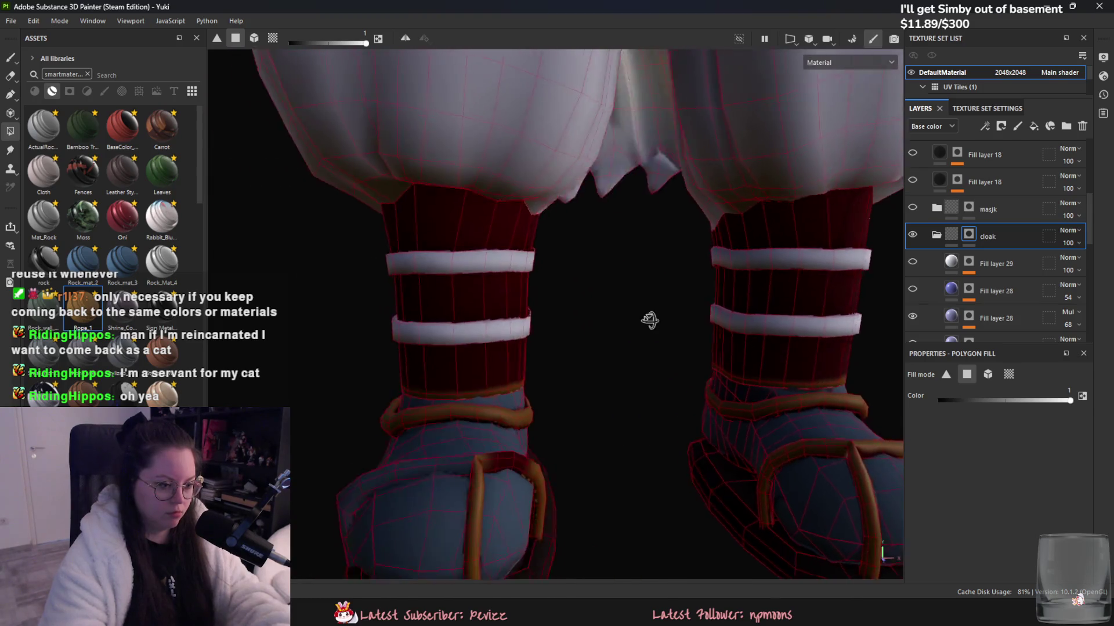
scroll(545, 319, "up", 3)
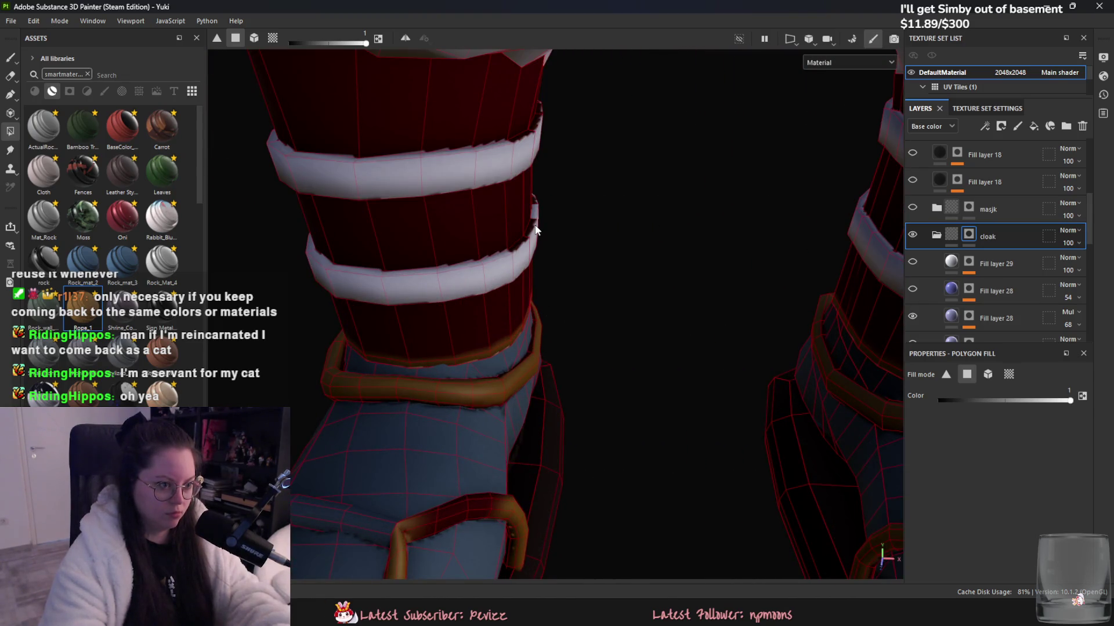
mouse_move(536, 342)
left_mouse_down("alt")
mouse_move(653, 233)
mouse_move(579, 425)
mouse_move(637, 269)
mouse_move(612, 281)
left_mouse_up("alt")
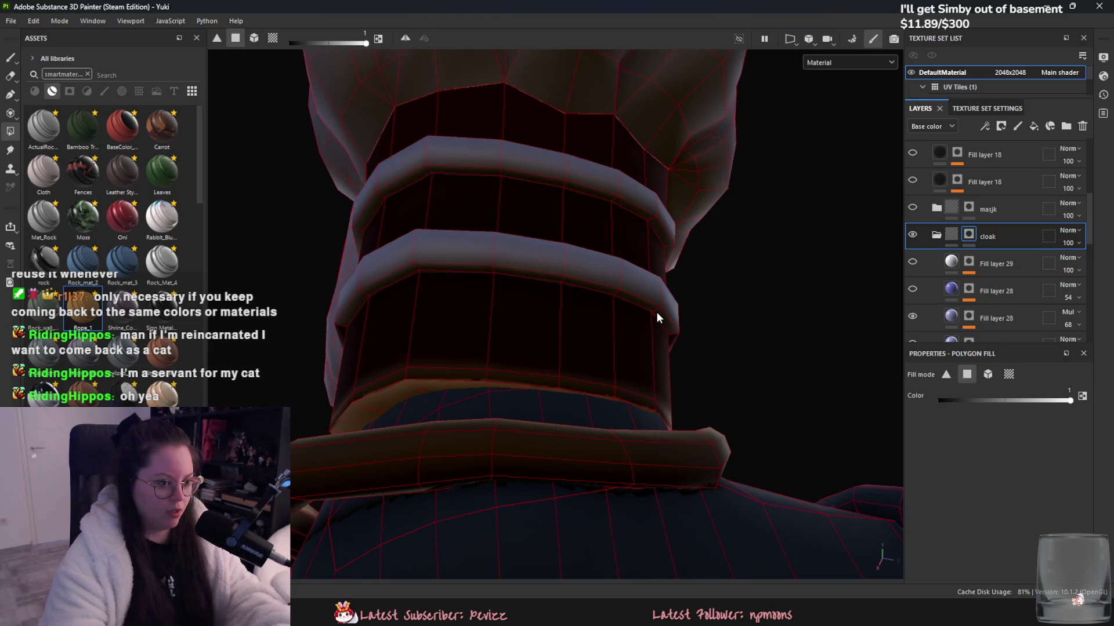
- Swap the fill colour and fill the dark groove under the upper band
mouse_move(653, 334)
left_mouse_down("alt")
mouse_move(643, 332)
mouse_move(723, 323)
left_mouse_up("alt")
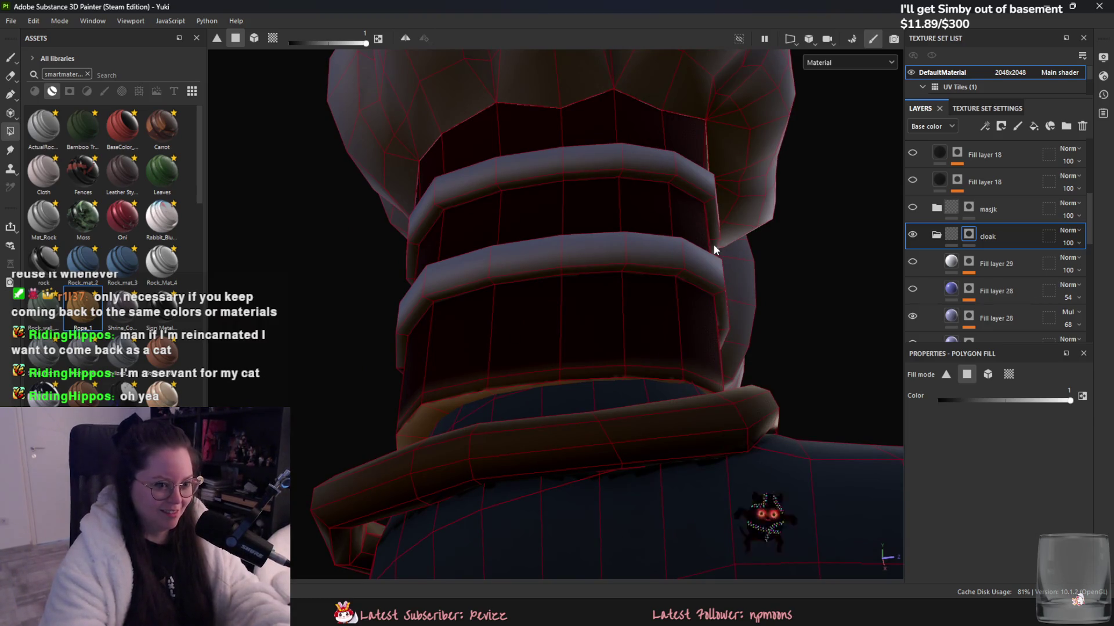
mouse_move(499, 261)
left_mouse_down("alt")
mouse_move(530, 317)
mouse_move(688, 331)
mouse_move(564, 290)
left_mouse_up("alt")
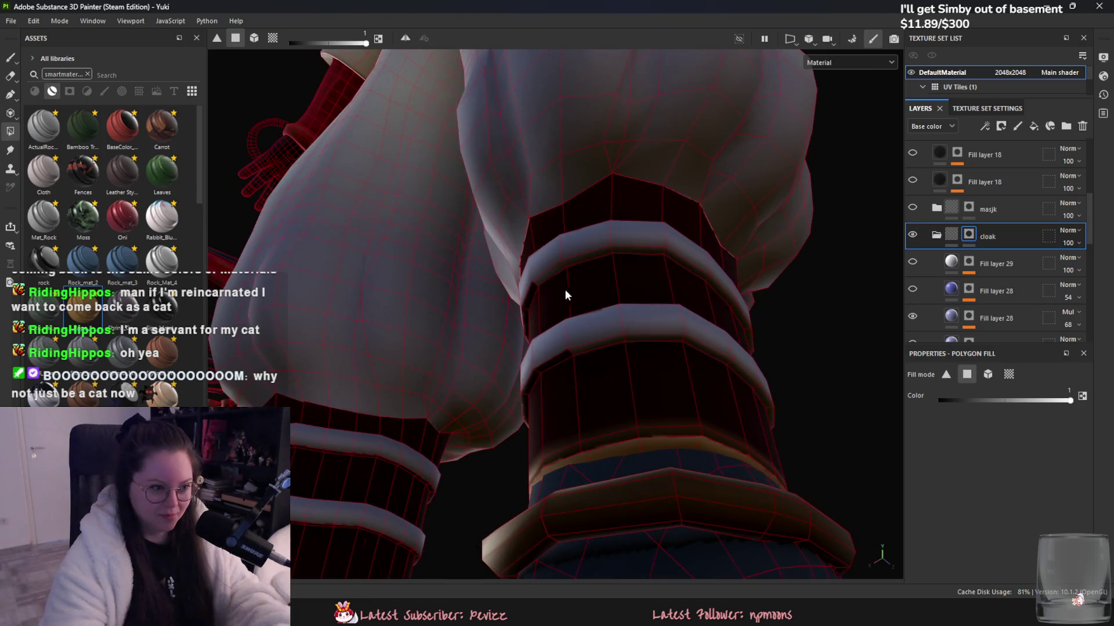
mouse_move(445, 358)
left_mouse_down("alt")
mouse_move(672, 379)
mouse_move(602, 269)
mouse_move(547, 303)
mouse_move(526, 225)
left_mouse_up("alt")
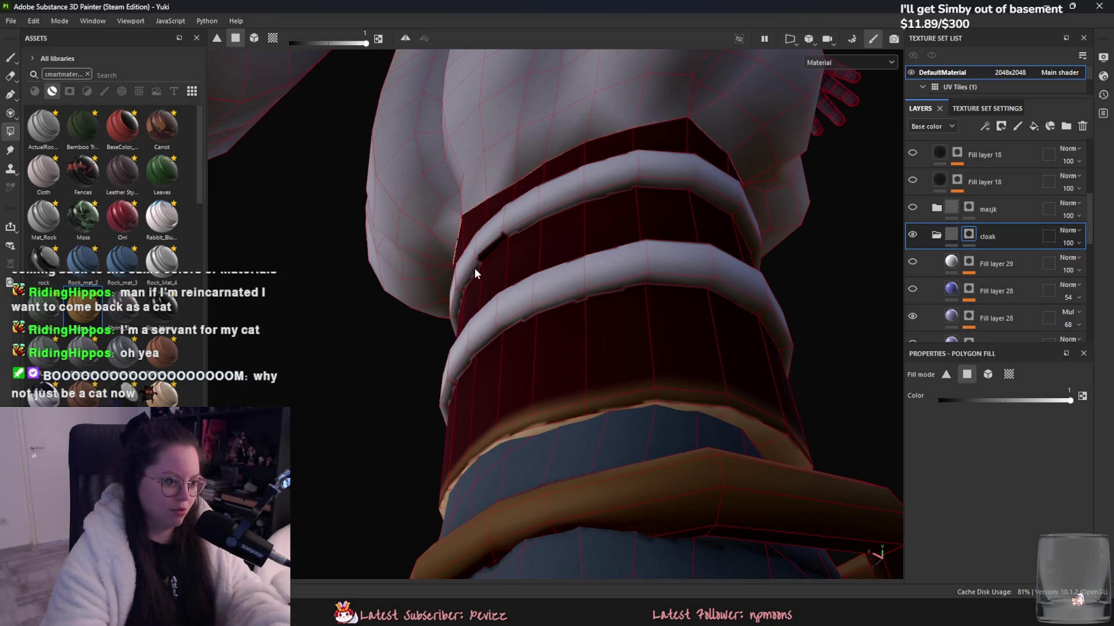
left_click_drag(483, 259, 560, 308, "alt")
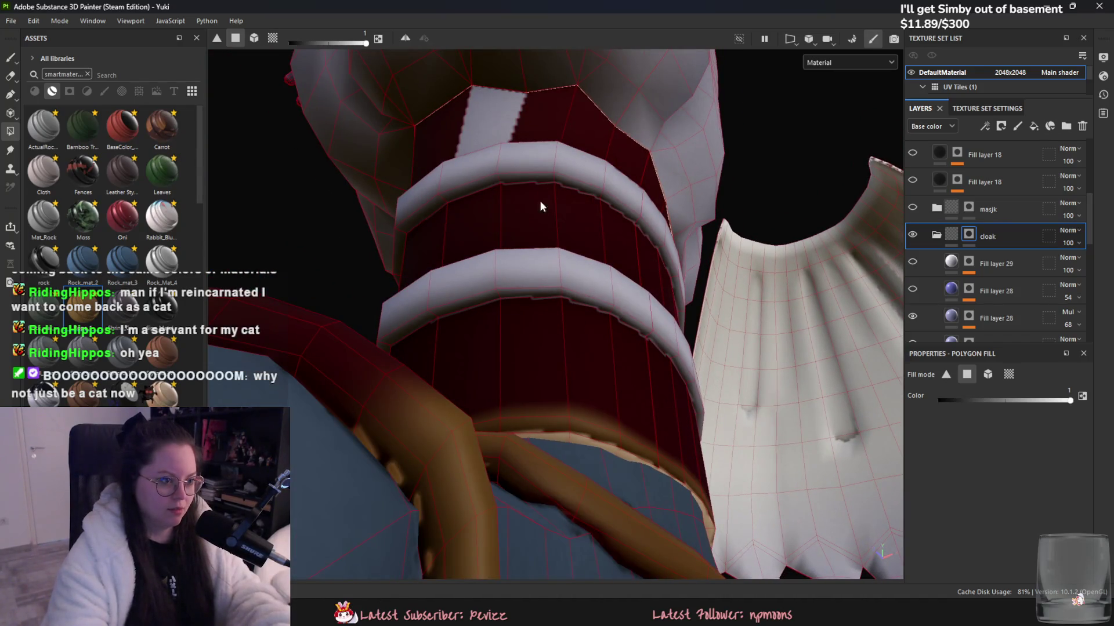
mouse_move(539, 206)
left_mouse_down("alt")
mouse_move(694, 360)
mouse_move(616, 409)
left_mouse_up("alt")
key("x")
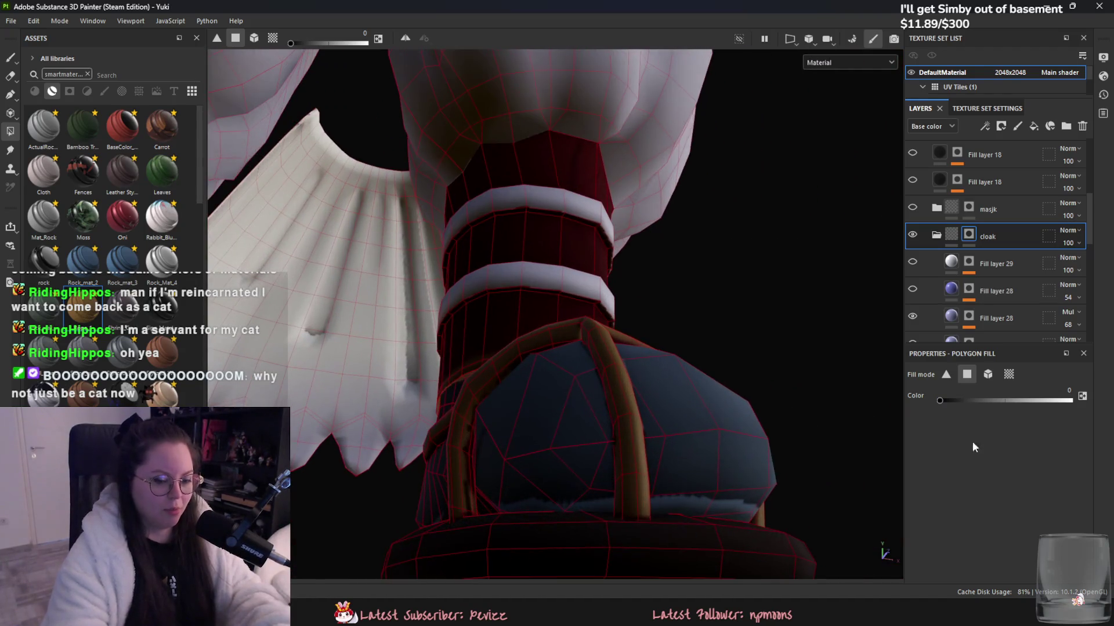
scroll(603, 319, "up", 5)
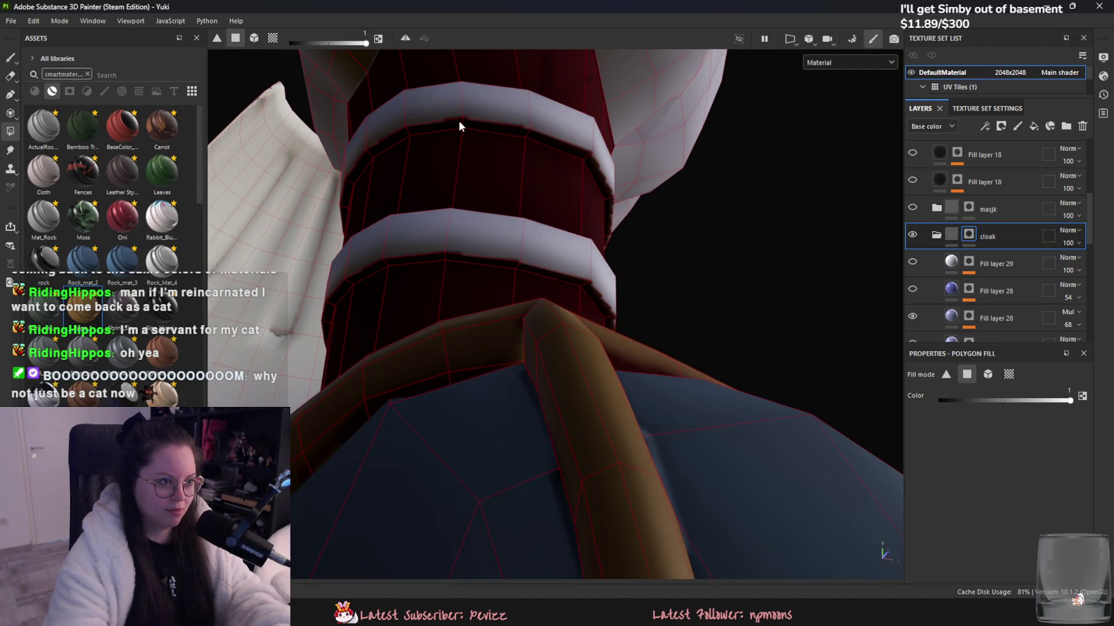
left_click_drag(540, 141, 519, 135)
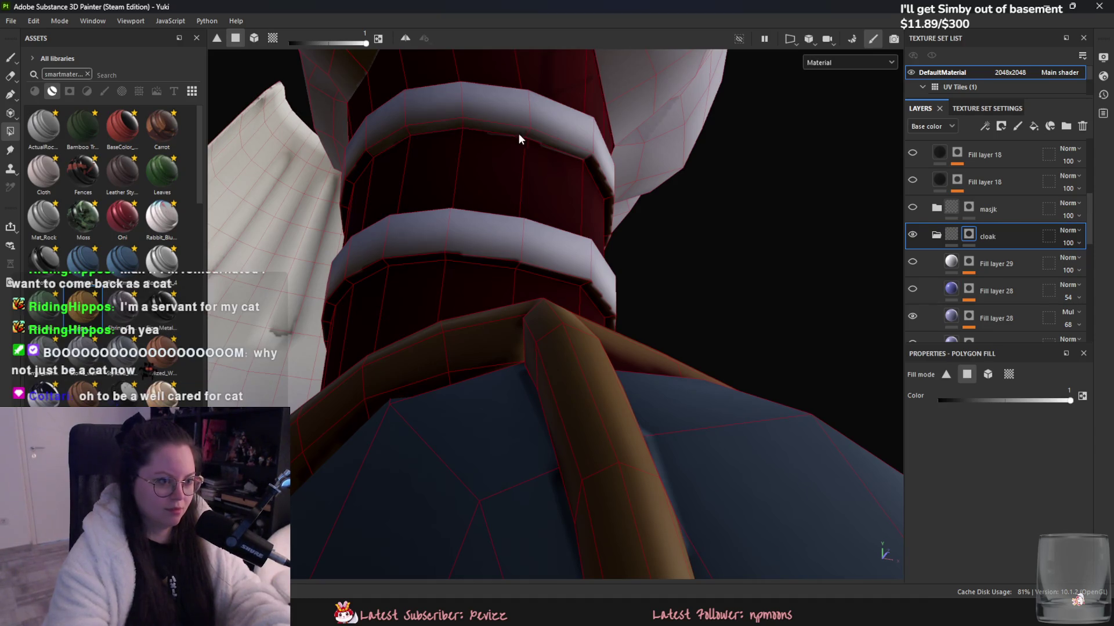
- Fill the dark underside and a small dark face on the upper band
mouse_move(535, 196)
left_mouse_down("alt")
mouse_move(460, 248)
mouse_move(486, 230)
left_mouse_up("alt")
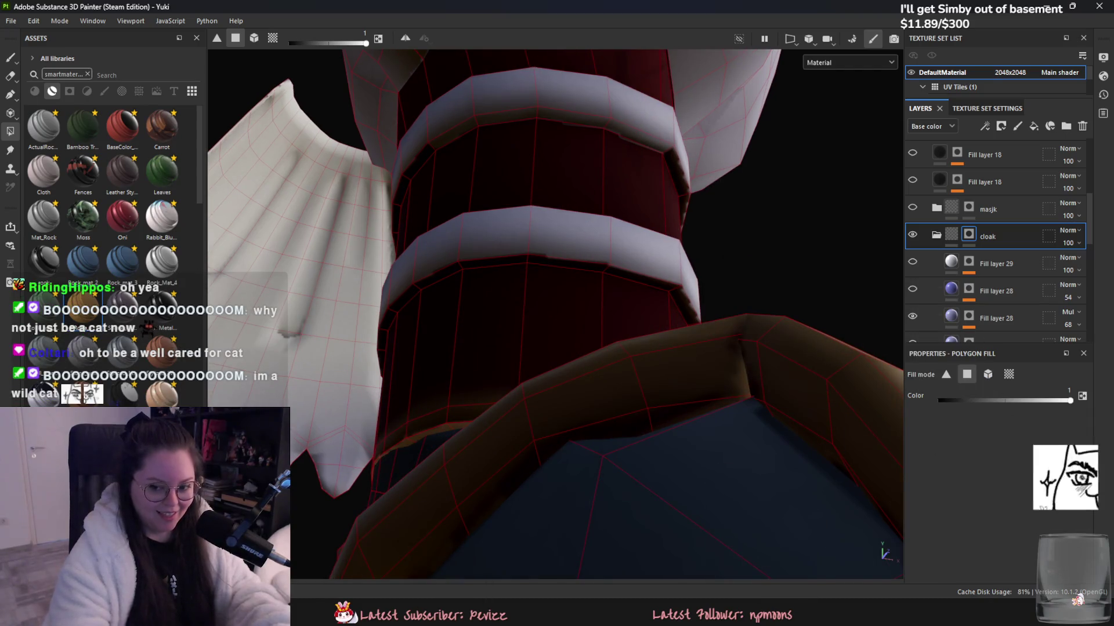
left_click_drag(560, 203, 543, 216, "alt")
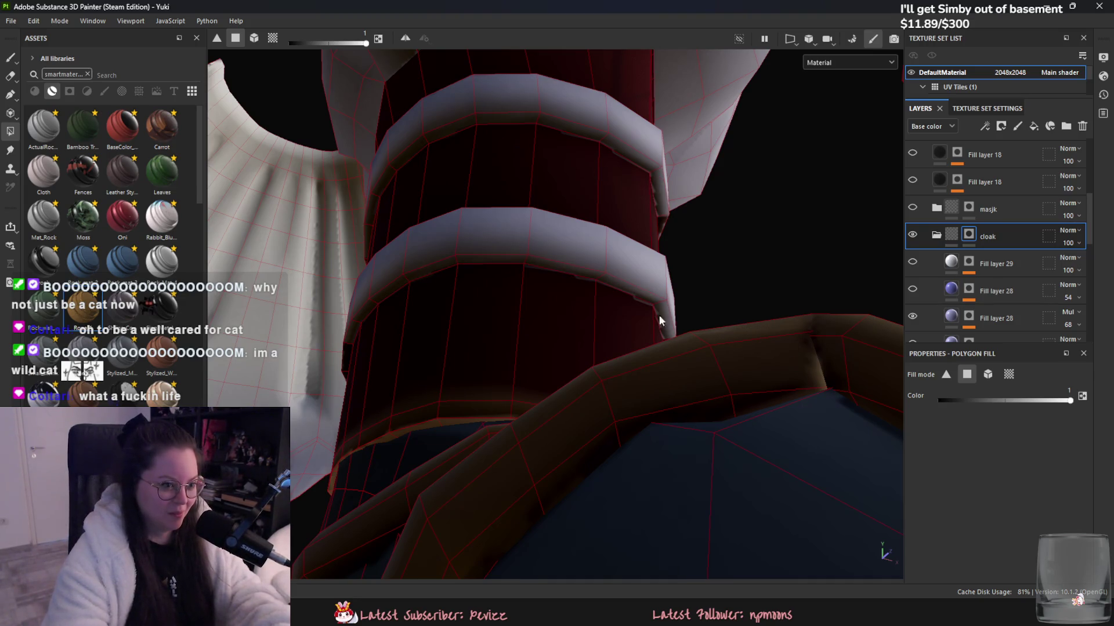
mouse_move(353, 349)
left_mouse_down("alt")
mouse_move(609, 311)
mouse_move(374, 259)
mouse_move(378, 359)
mouse_move(566, 355)
mouse_move(368, 230)
mouse_move(276, 305)
mouse_move(577, 405)
mouse_move(342, 326)
mouse_move(644, 378)
mouse_move(291, 288)
mouse_move(619, 391)
mouse_move(615, 291)
left_mouse_up("alt")
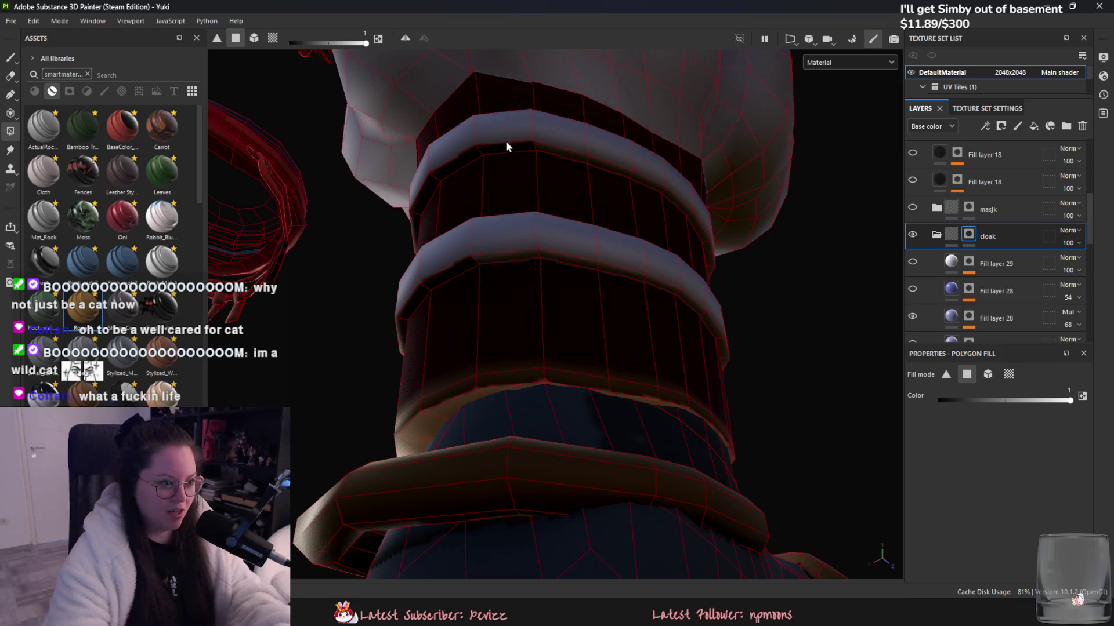
left_click(463, 170)
mouse_move(397, 331)
left_mouse_down("alt")
mouse_move(413, 298)
mouse_move(687, 377)
left_mouse_up("alt")
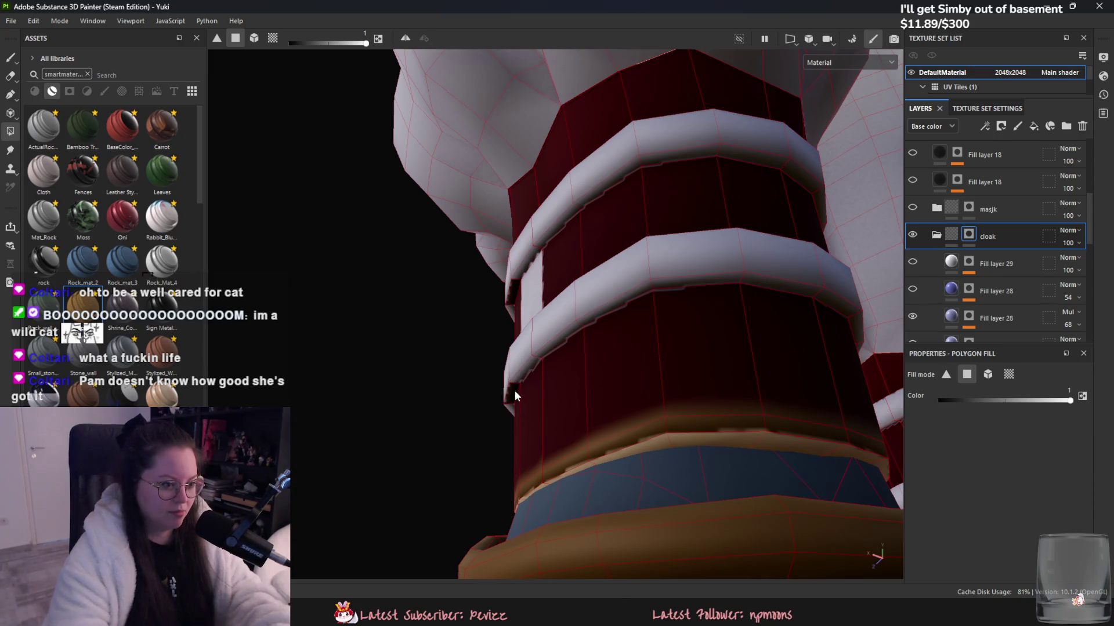
left_click(516, 292)
mouse_move(516, 292)
left_mouse_down("alt")
mouse_move(790, 505)
mouse_move(632, 450)
mouse_move(559, 406)
mouse_move(519, 347)
left_mouse_up("alt")
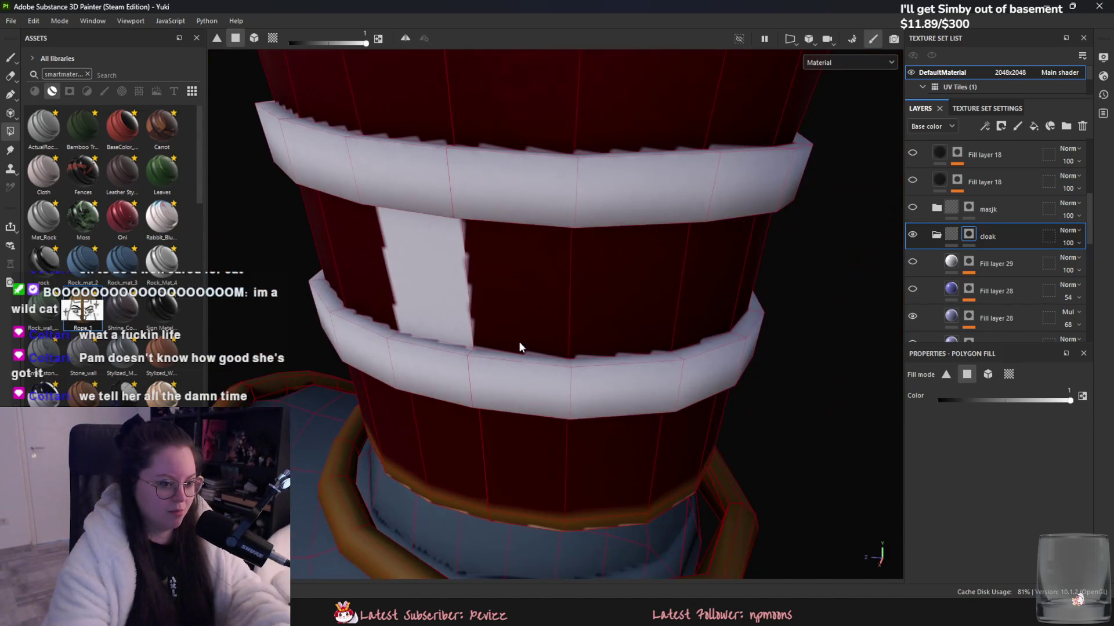
- Swap the fill colour back, frame the whole character, and select Fill layer 29
key("x")
mouse_move(530, 306)
left_mouse_down("alt")
mouse_move(486, 366)
mouse_move(773, 374)
mouse_move(746, 391)
mouse_move(480, 397)
mouse_move(429, 480)
left_mouse_up("alt")
key("f")
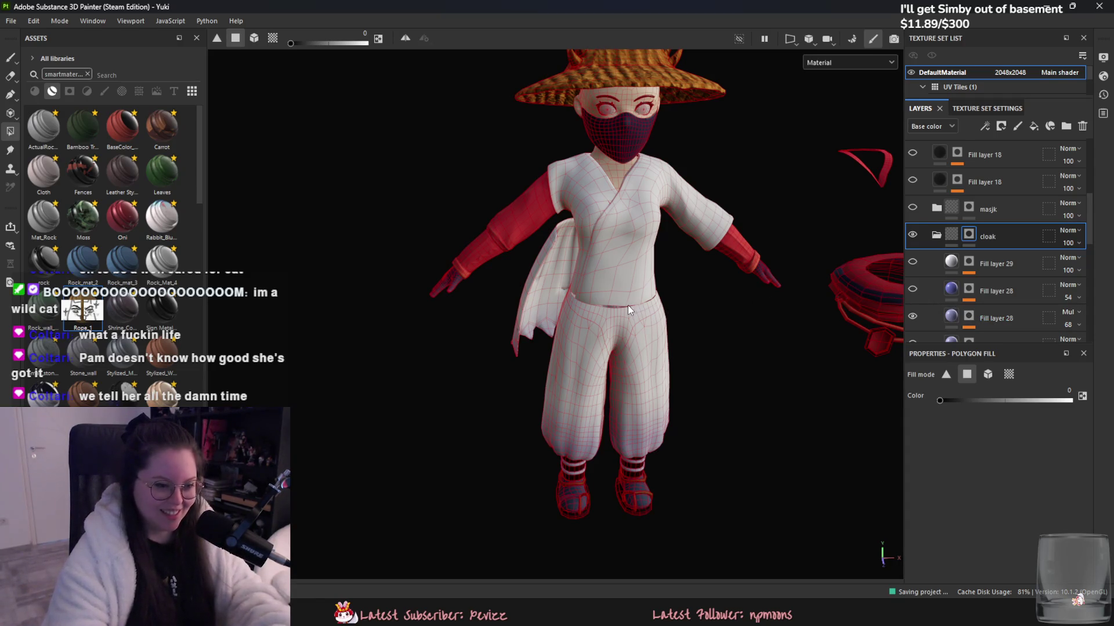
left_click(983, 263)
scroll(698, 507, "up", 5)
scroll(698, 507, "down", 5)
scroll(655, 377, "up", 4)
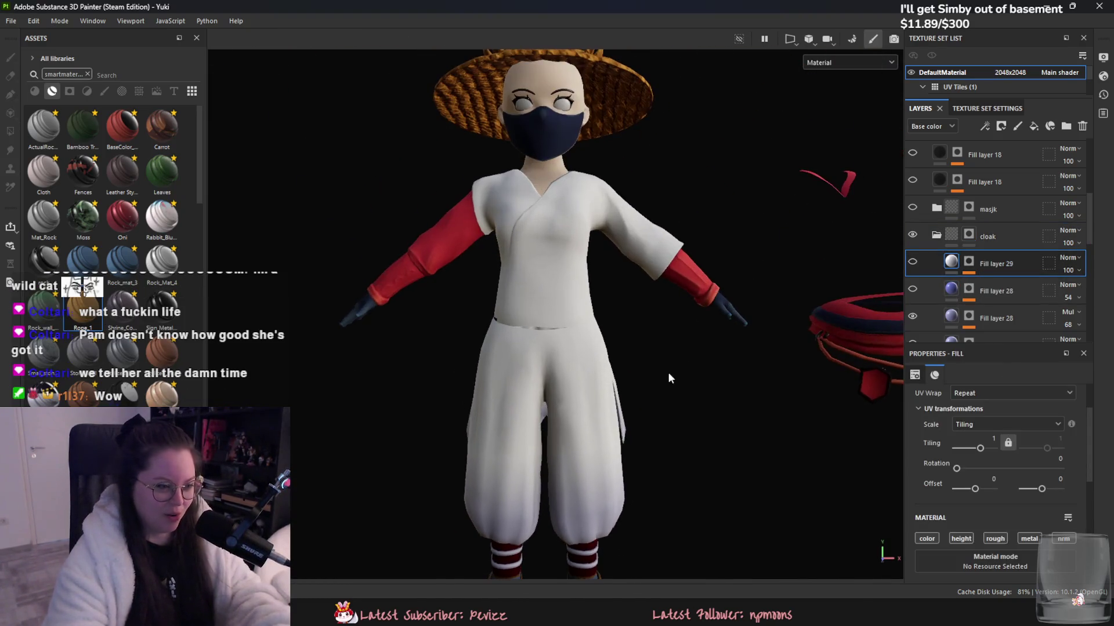